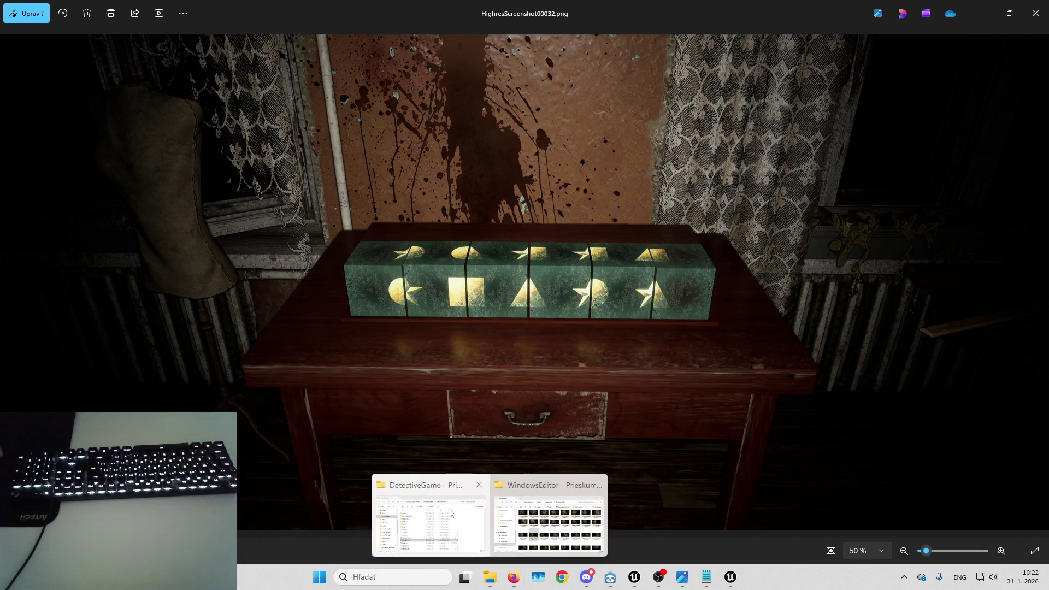
- Close the screenshot viewer and bring up the empty Google Drive Puzzles folder
key("super+d")
key("super+d")
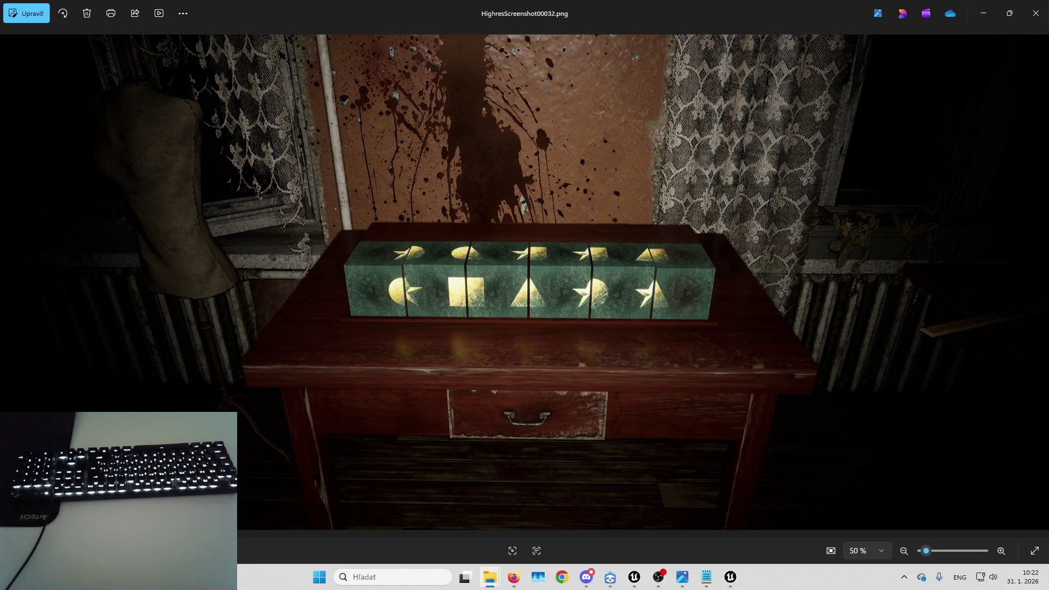
left_click(513, 577)
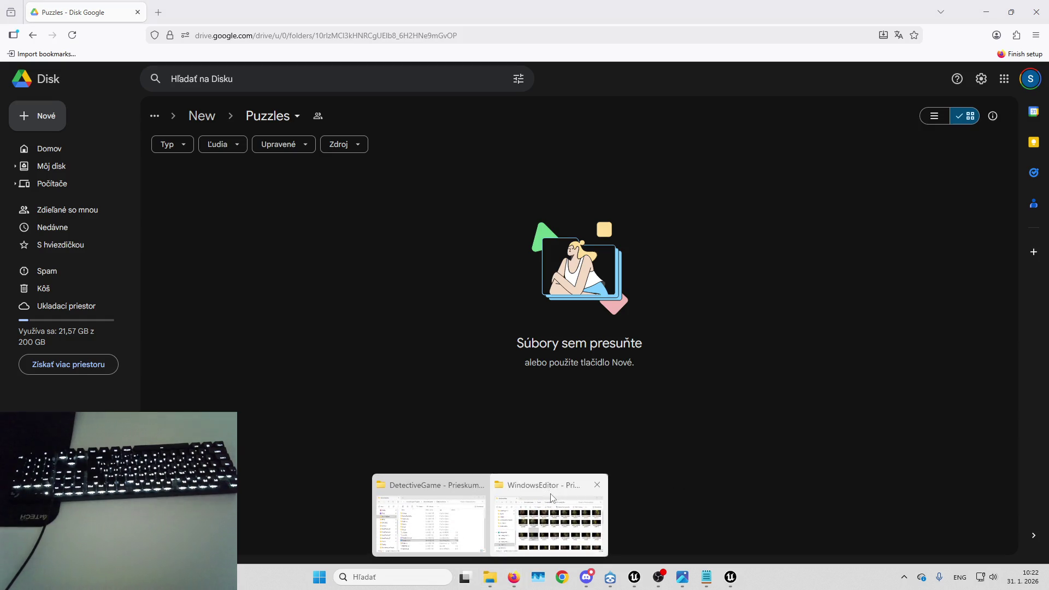
- Place the WindowsEditor screenshots folder window beside the Drive Puzzles page
left_click(552, 497)
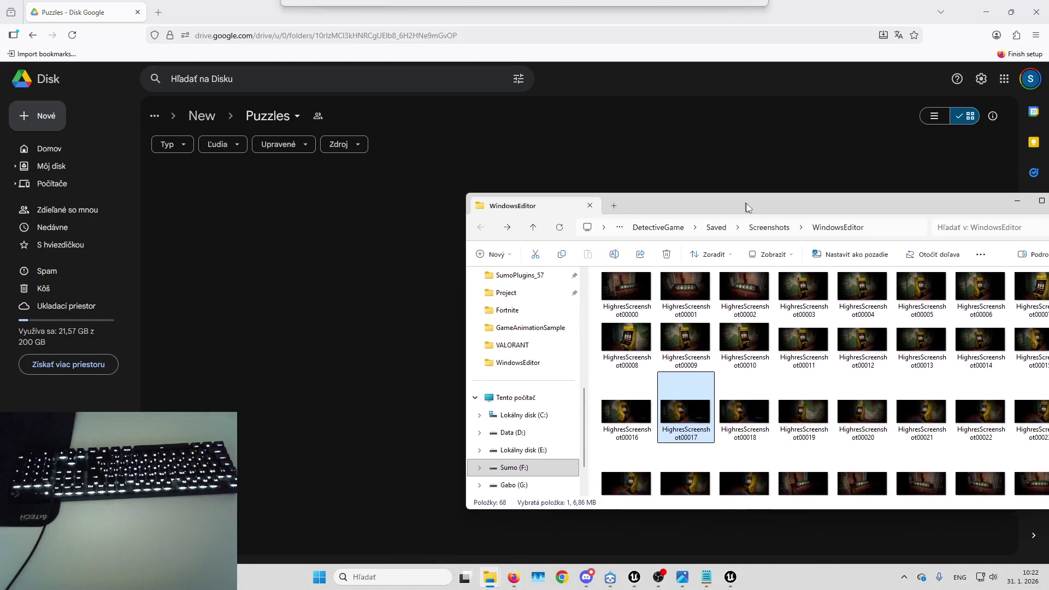
mouse_move(746, 204)
left_mouse_down()
mouse_move(1045, 192)
mouse_move(691, 266)
mouse_move(666, 208)
left_mouse_up()
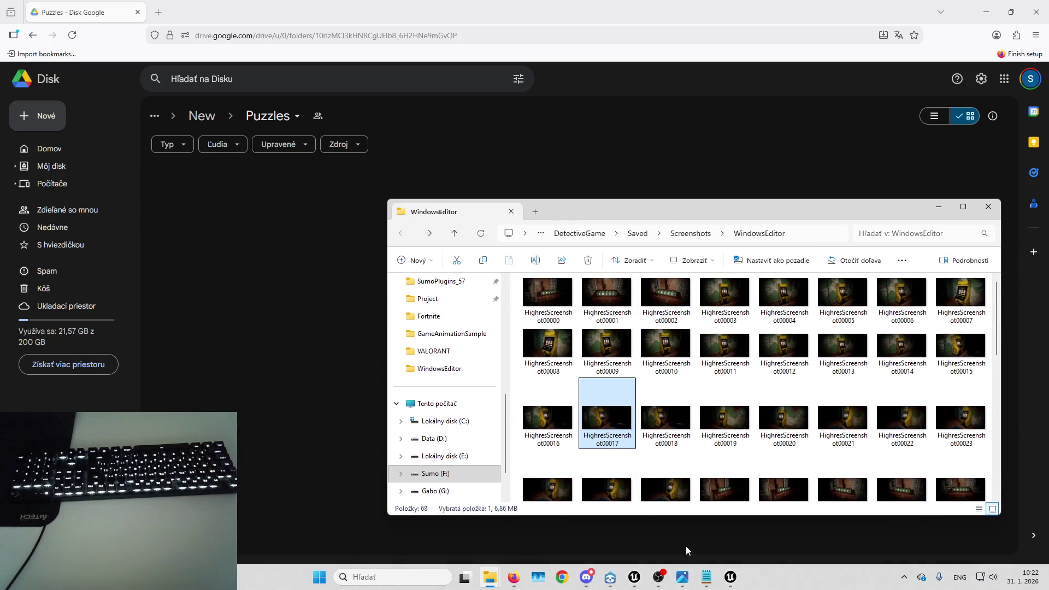
left_click(705, 576)
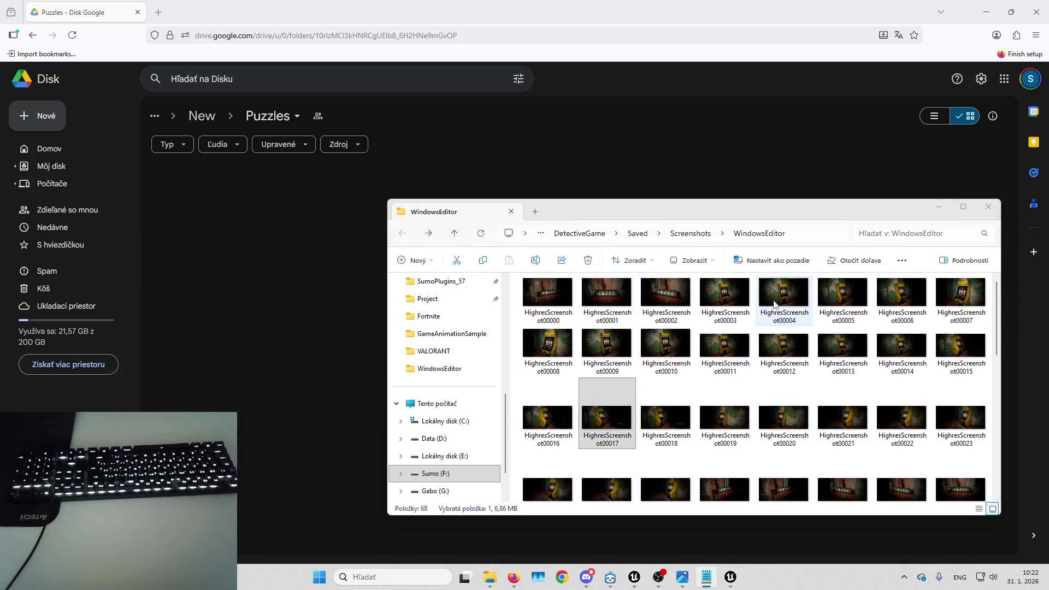
- Upload screenshots 00017, 00026, 00032, 00044 and 00052 to Puzzles, then open 00054
left_click(608, 419)
mouse_move(608, 419)
left_mouse_down()
mouse_move(235, 265)
mouse_move(315, 281)
left_mouse_up()
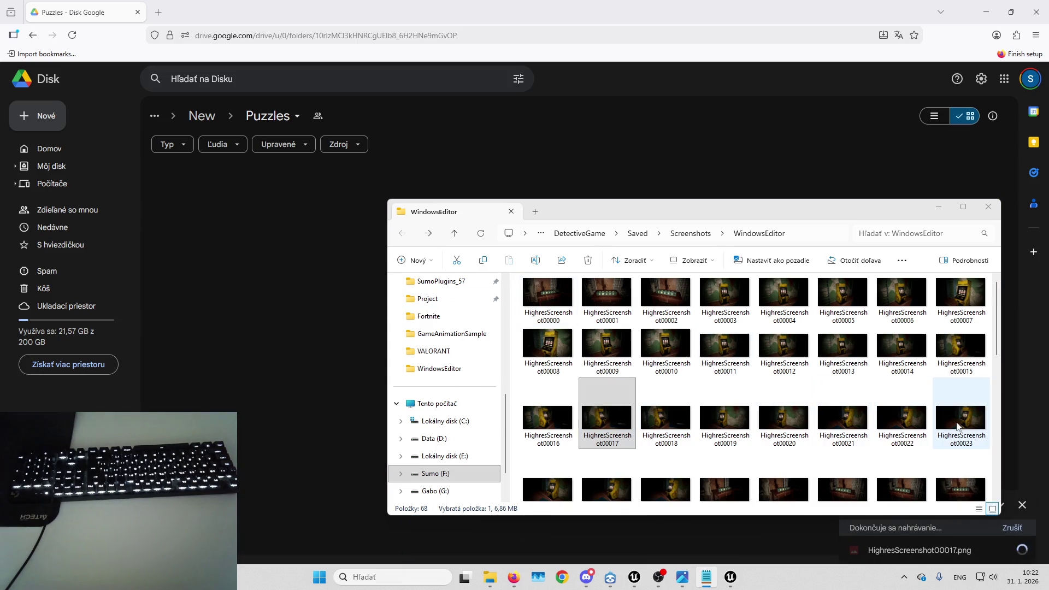
scroll(628, 424, "down", 1)
left_click(660, 428)
mouse_move(660, 428)
left_mouse_down()
mouse_move(409, 368)
mouse_move(307, 391)
mouse_move(327, 394)
left_mouse_up()
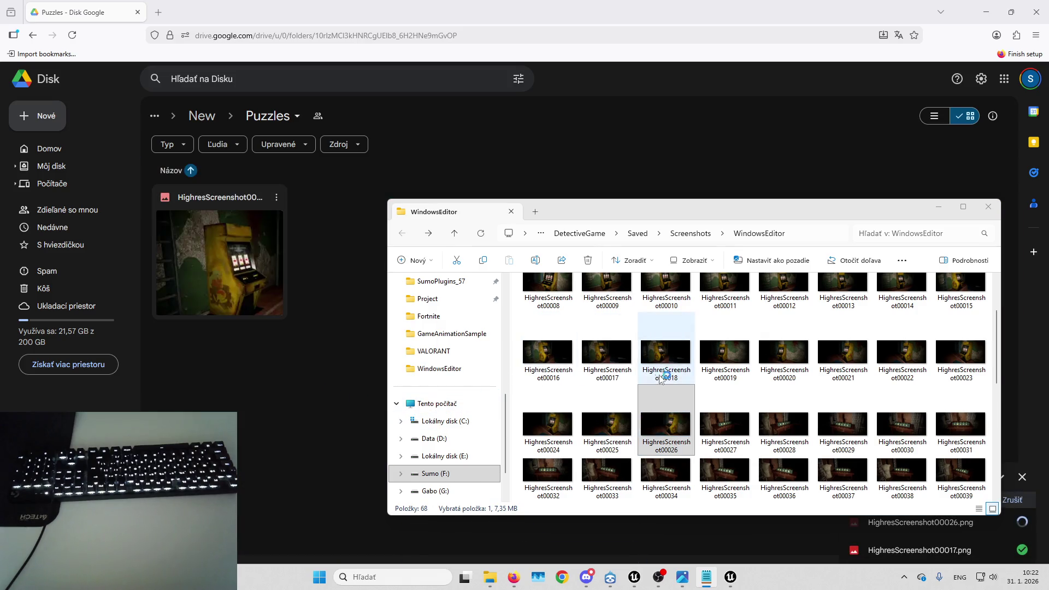
mouse_move(724, 426)
left_mouse_down()
mouse_move(713, 437)
mouse_move(308, 409)
left_mouse_up()
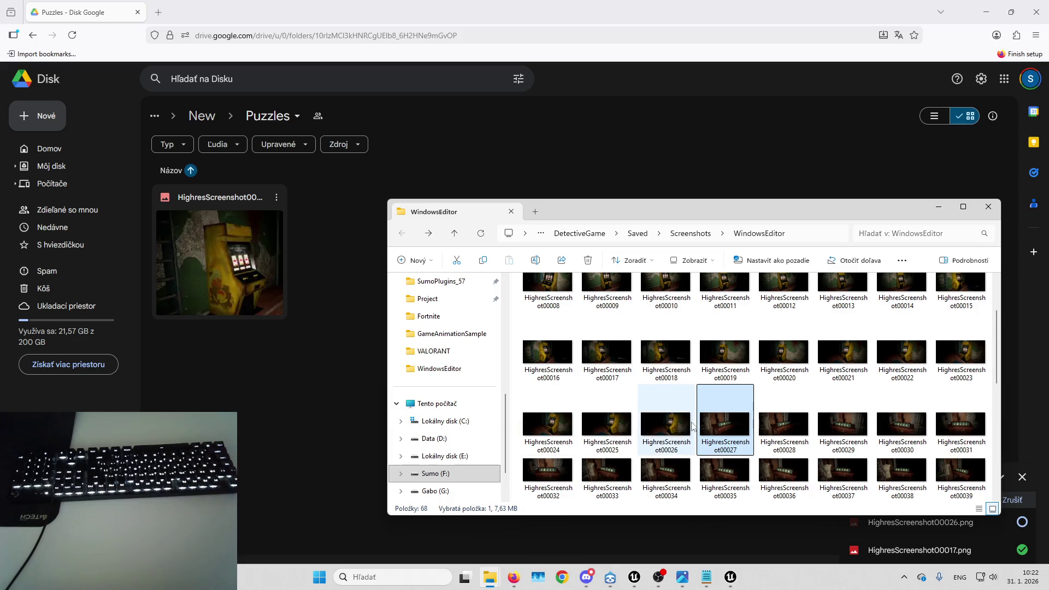
mouse_move(548, 478)
left_mouse_down()
mouse_move(525, 464)
mouse_move(306, 431)
mouse_move(335, 445)
left_mouse_up()
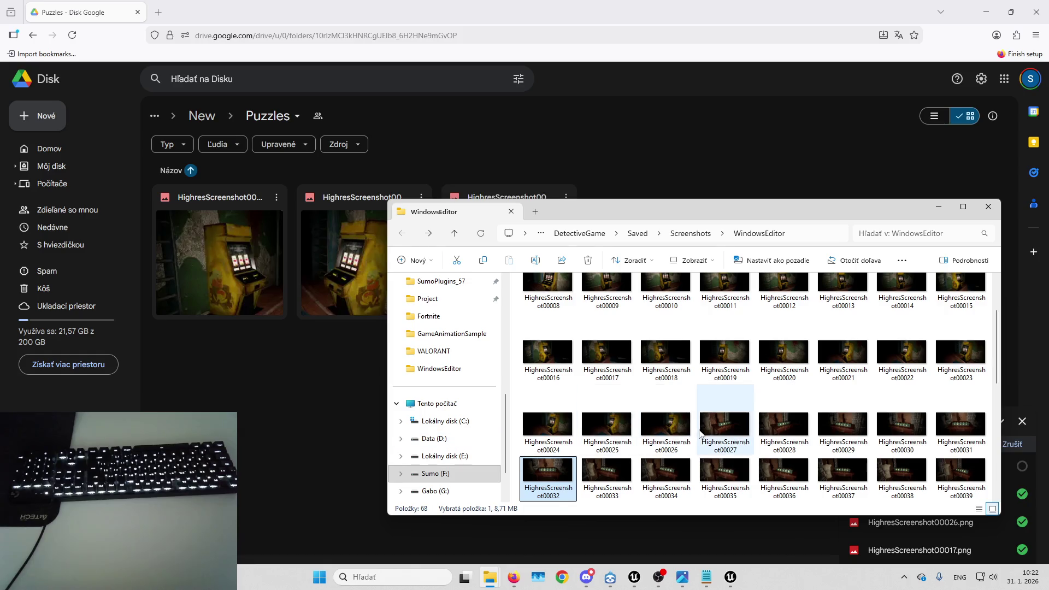
scroll(706, 388, "down", 2)
mouse_move(784, 399)
left_mouse_down()
mouse_move(295, 390)
mouse_move(306, 412)
left_mouse_up()
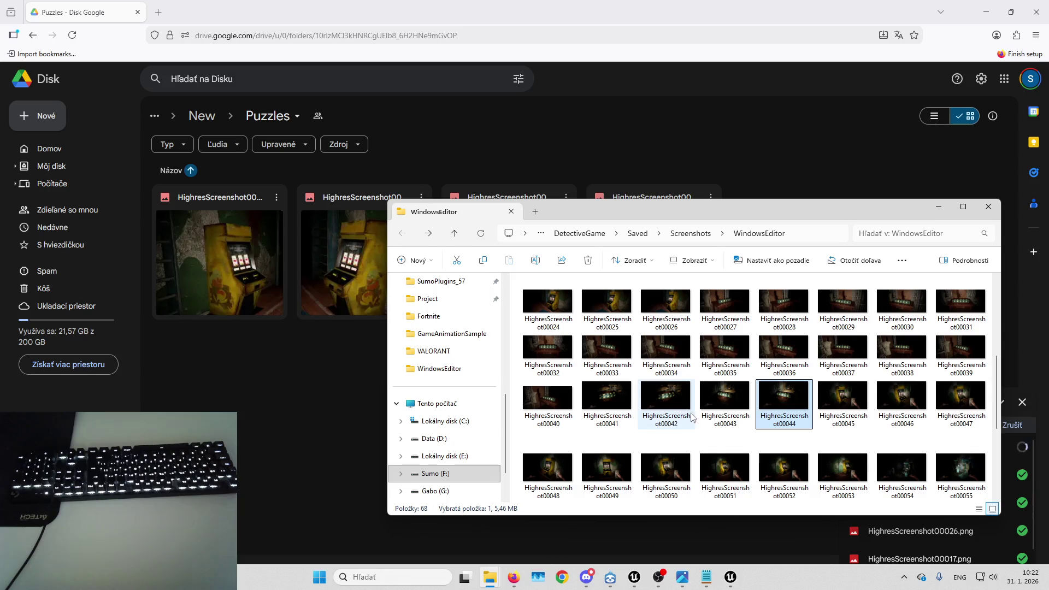
scroll(710, 382, "down", 2)
mouse_move(789, 344)
left_mouse_down()
mouse_move(794, 352)
mouse_move(278, 415)
mouse_move(306, 414)
left_mouse_up()
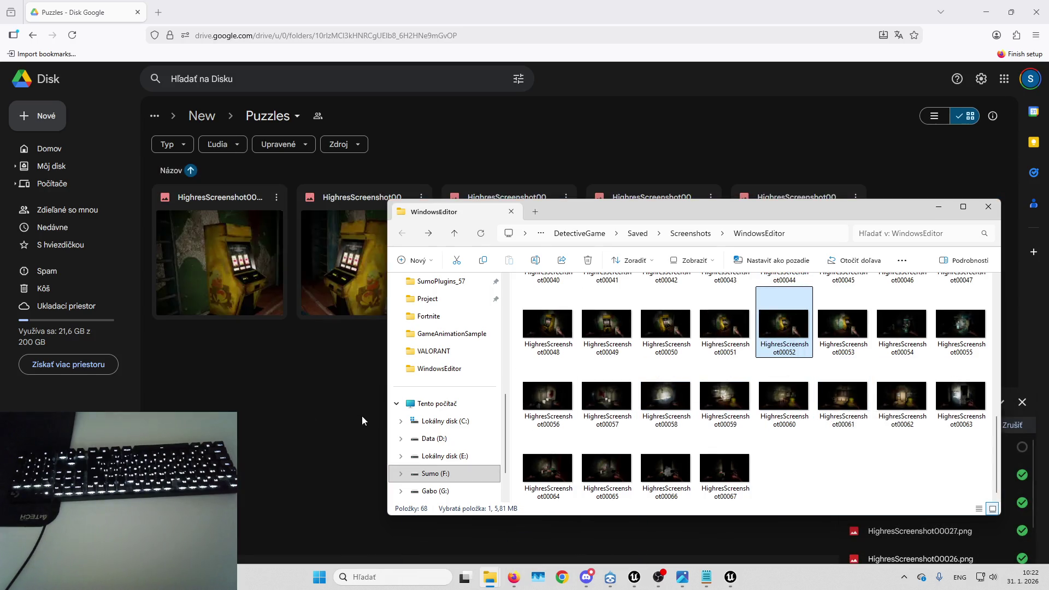
left_click(891, 323)
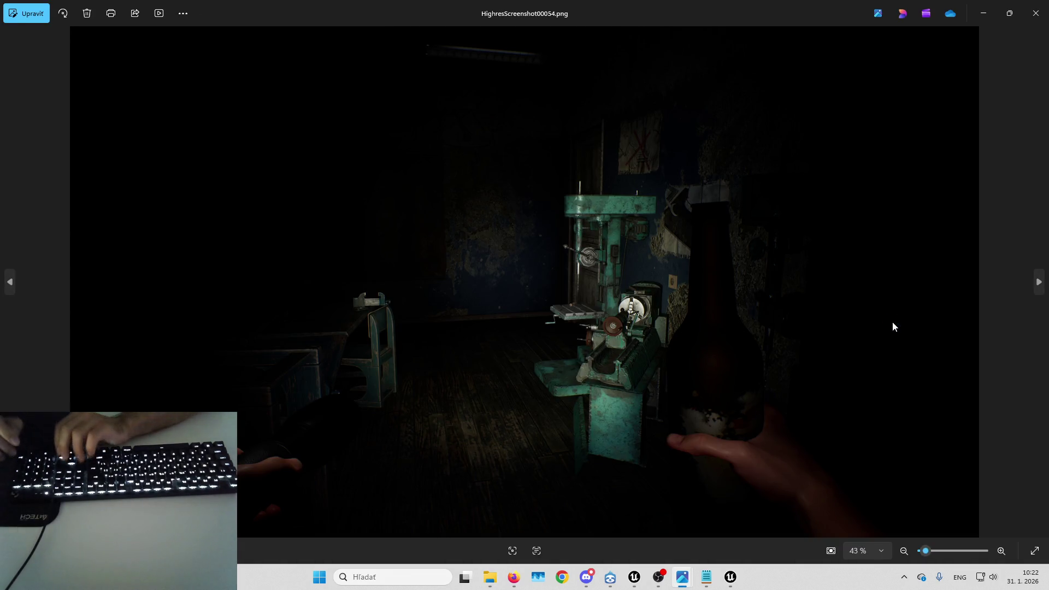
- Flip between screenshots 00054, 00055 and 00056 to compare the drill-press shots
key("Right")
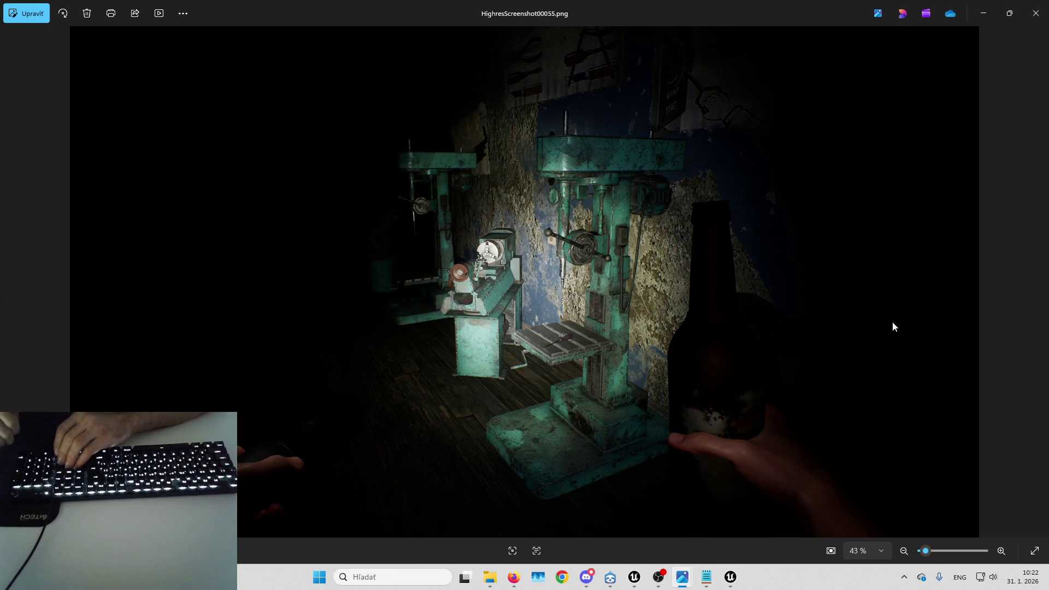
key("Right")
key("Left")
key("Left")
key("Left")
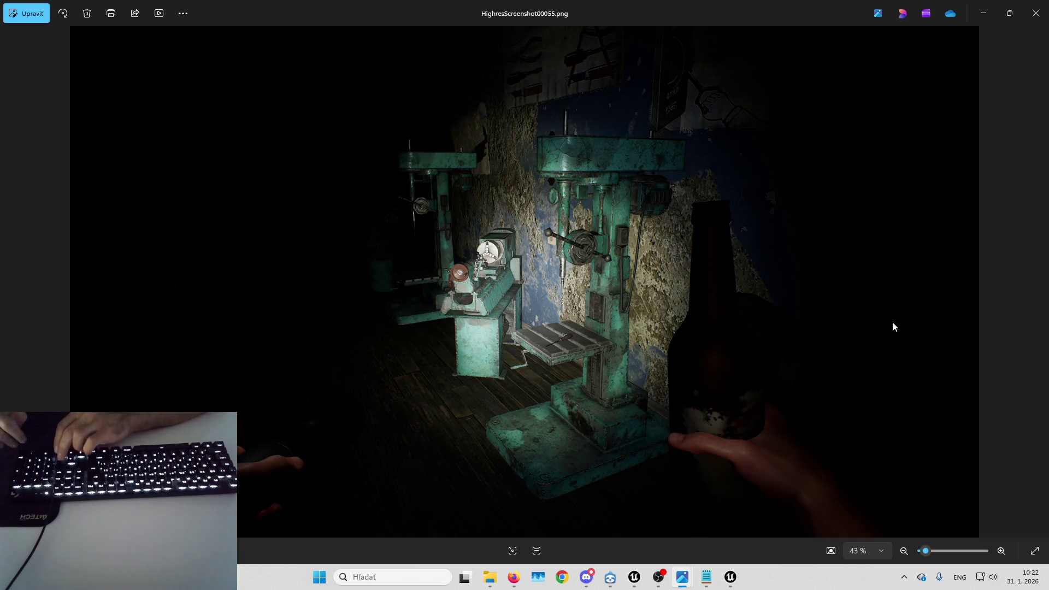
key("Right")
key("Right")
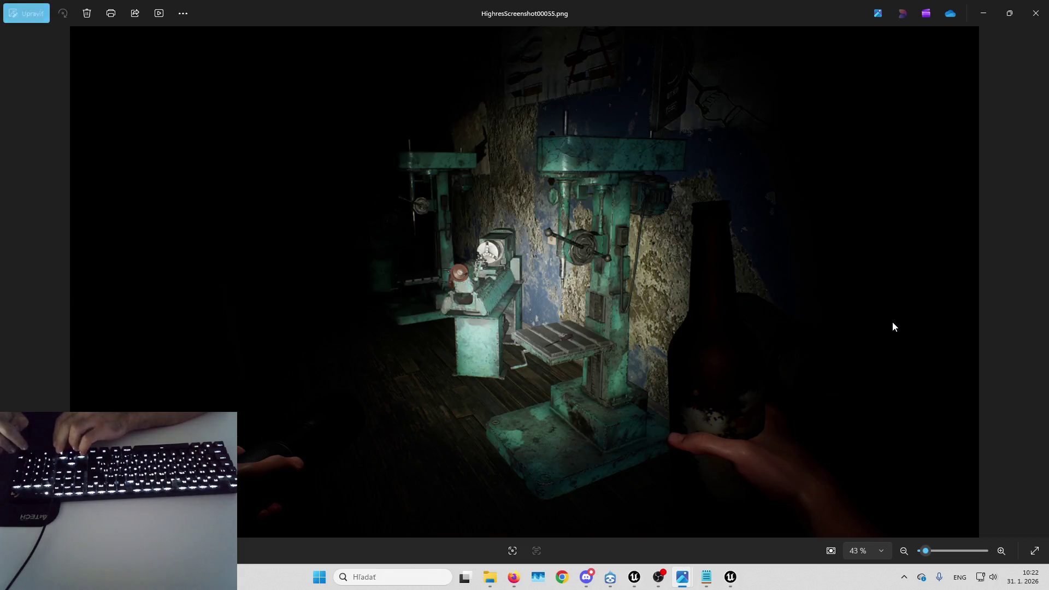
key("Left")
key("Left")
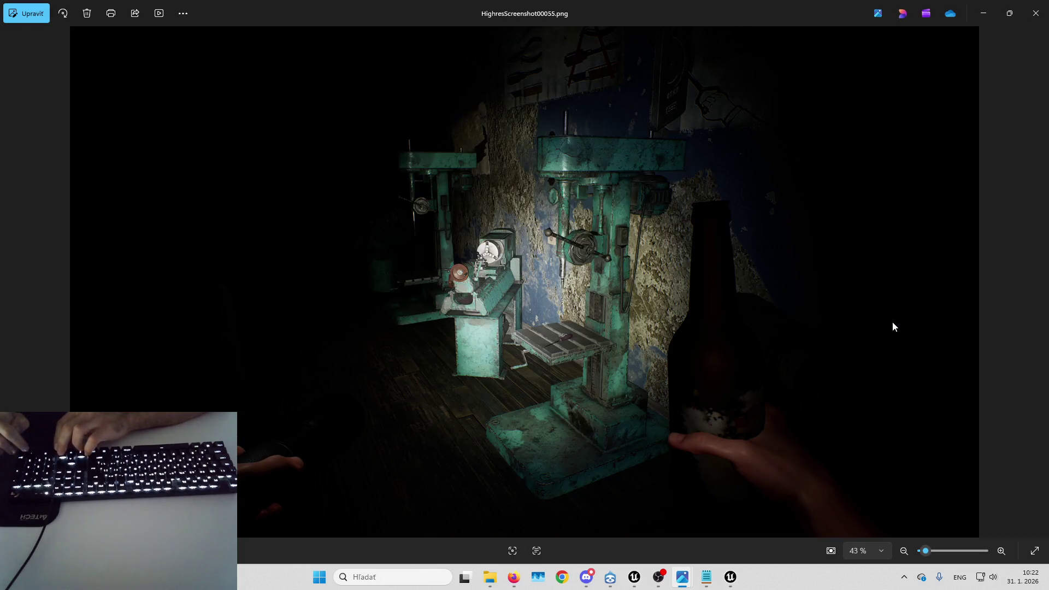
key("Right")
key("Right")
key("Left")
key("Left")
key("Right")
key("Right")
key("Right")
key("Left")
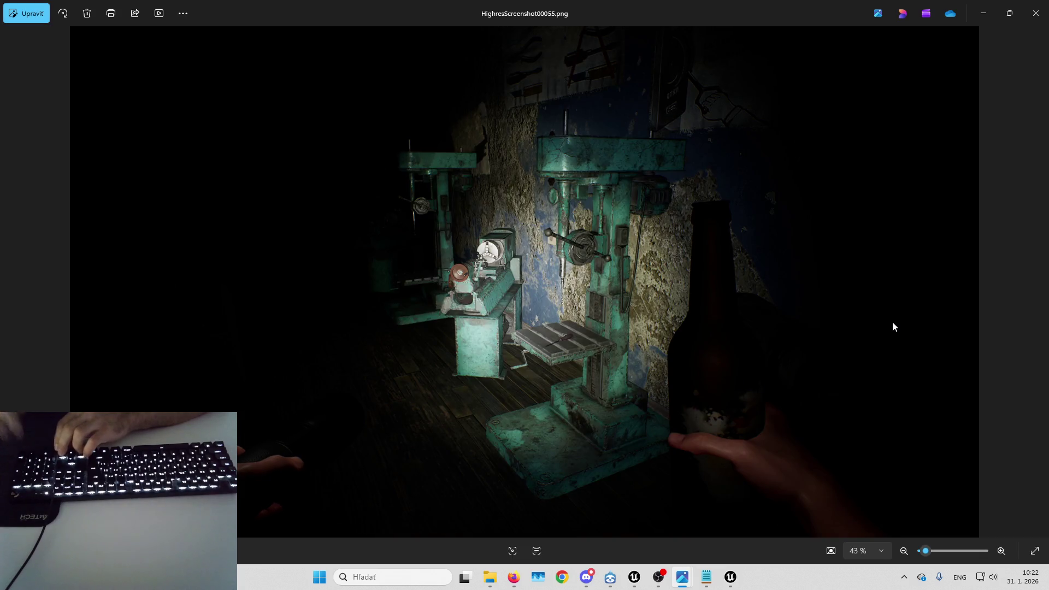
key("Left")
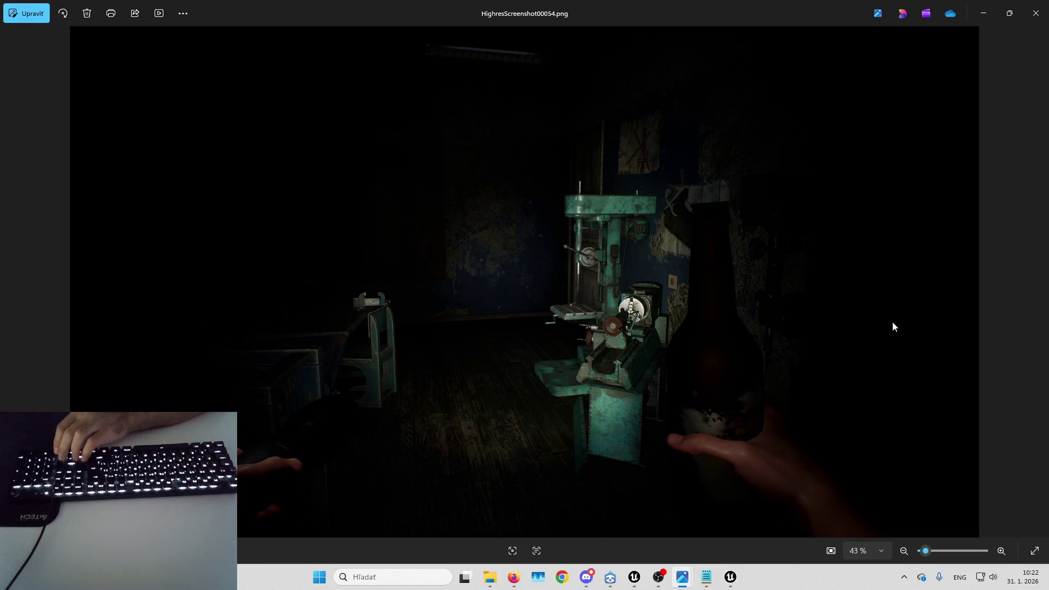
key("Right")
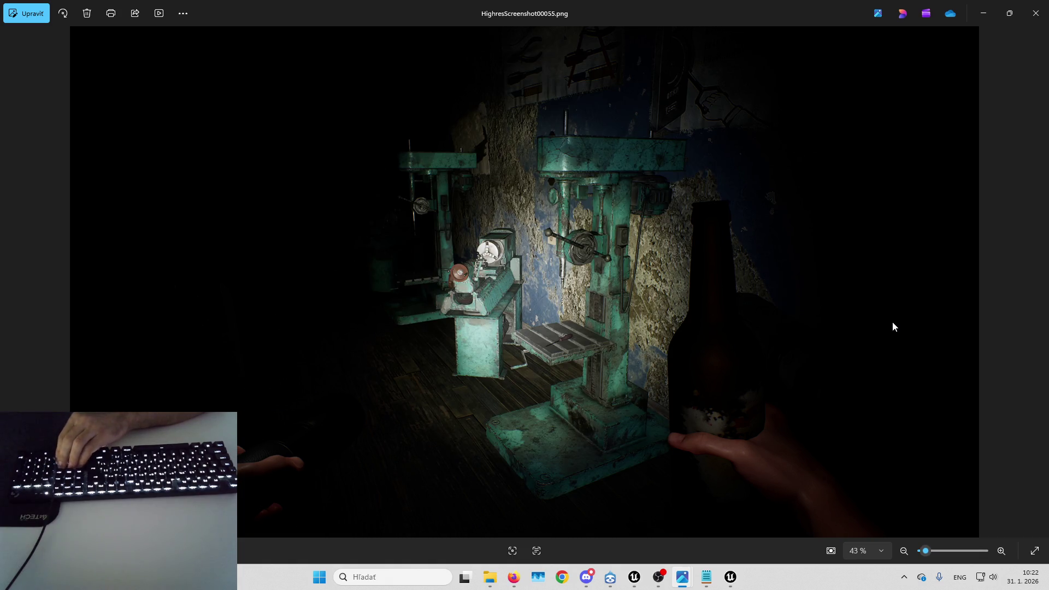
key("Right")
key("Left")
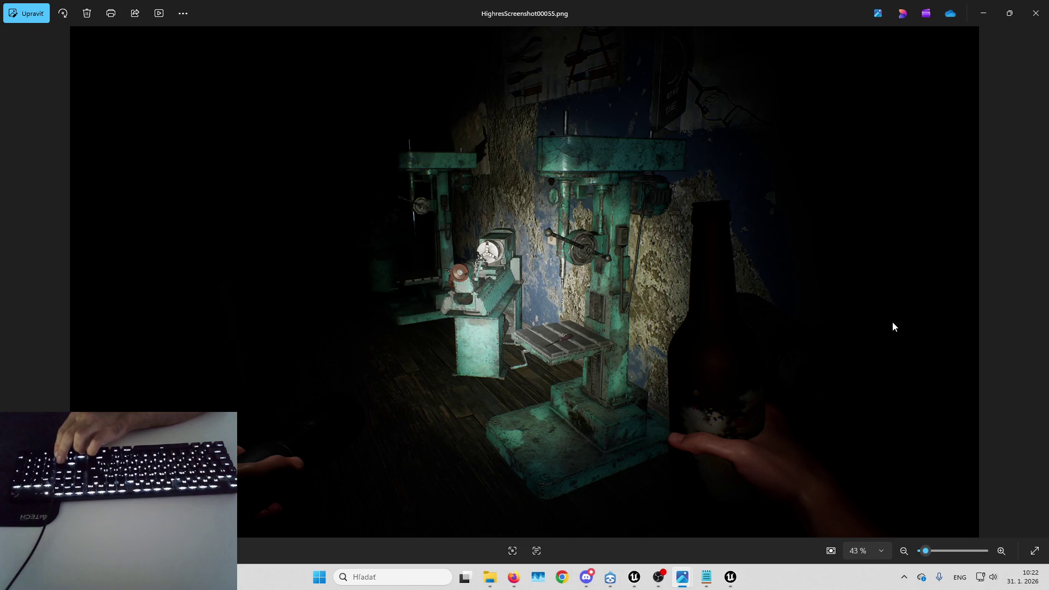
key("Left")
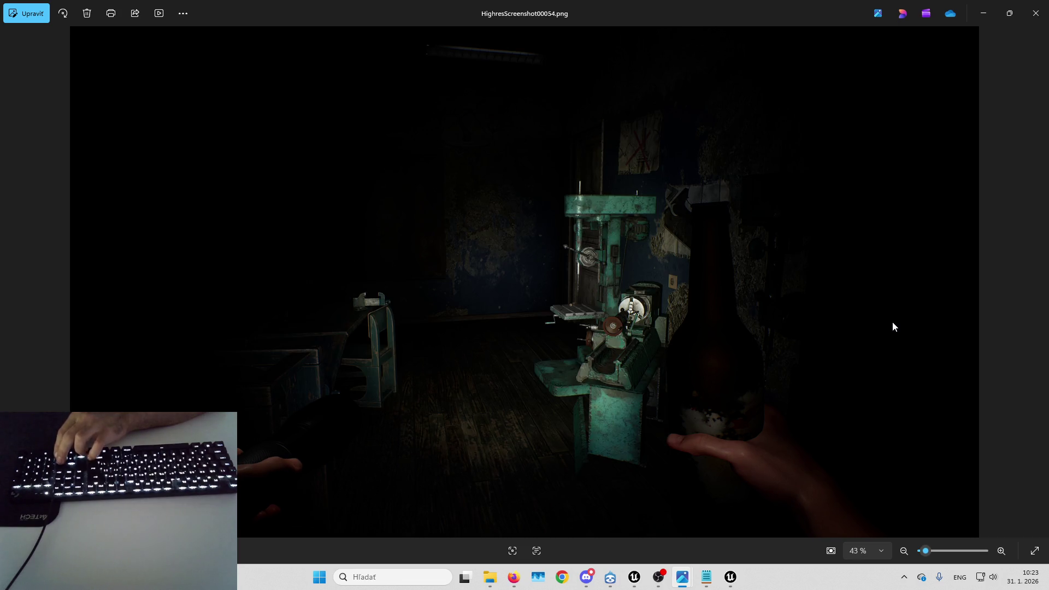
key("Right")
key("Left")
key("Right")
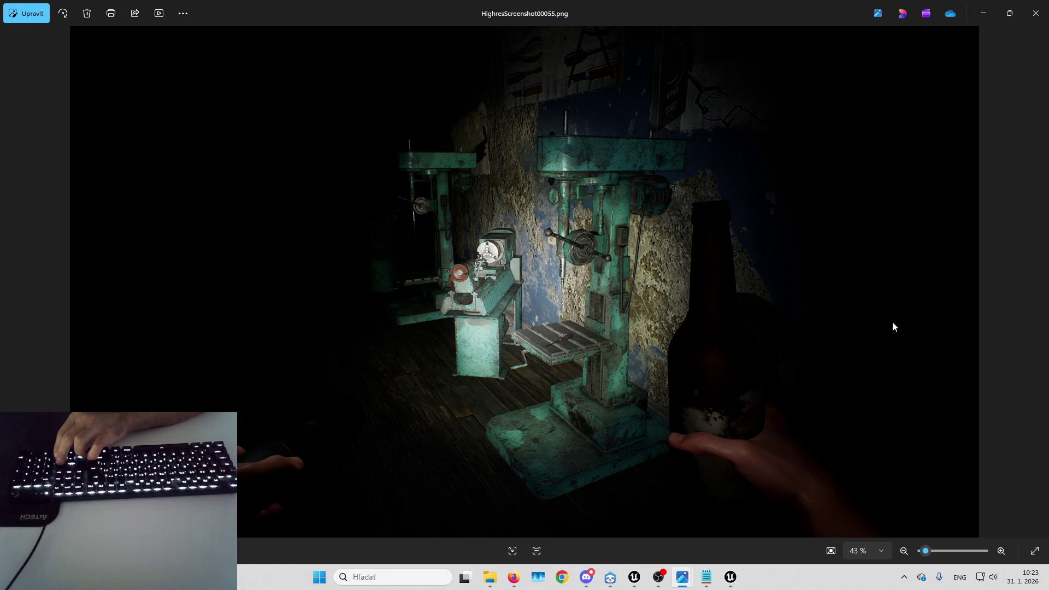
key("Right")
key("Left")
key("Left")
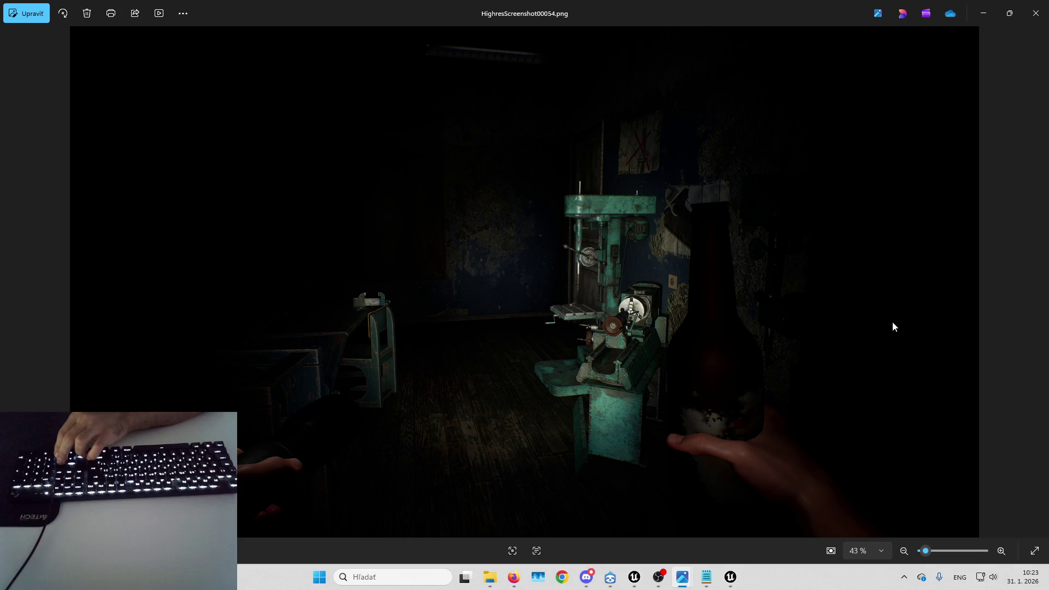
- Settle on screenshot 00055, close Photos and upload it to the Drive Puzzles folder
key("Right")
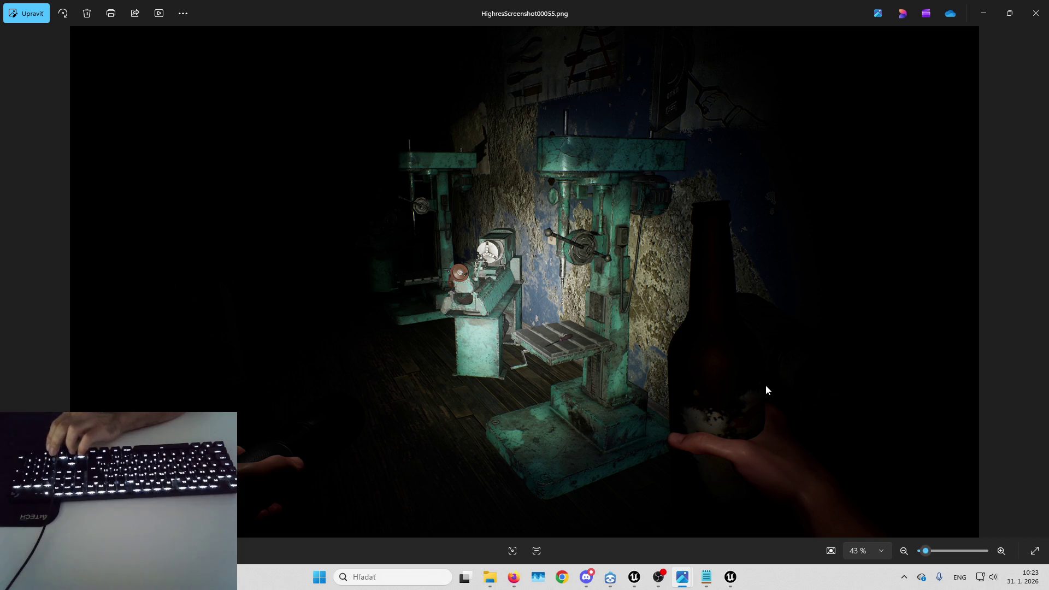
key("Left")
key("Right")
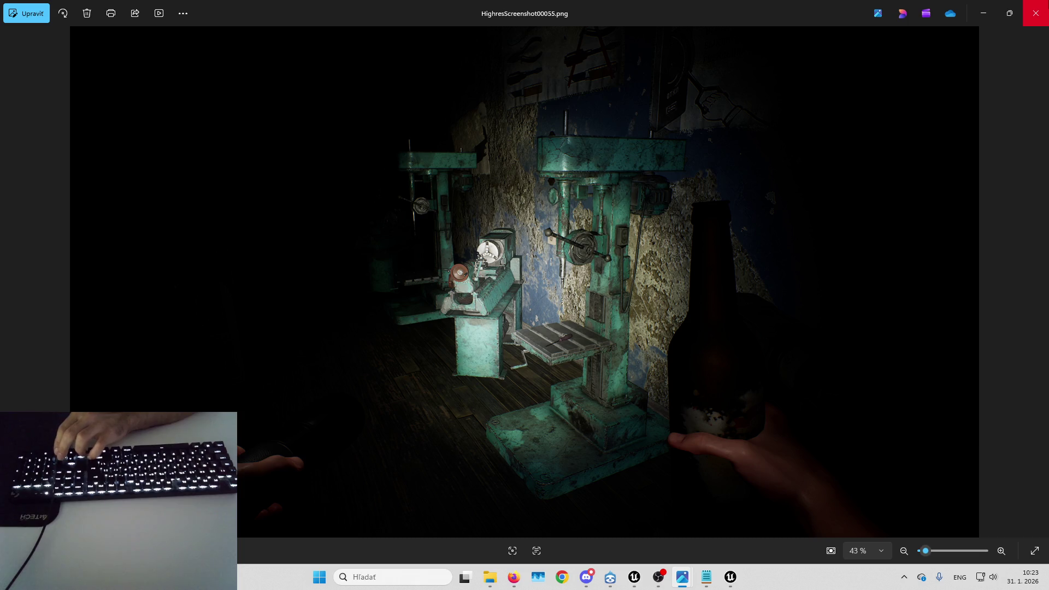
left_click(1035, 13)
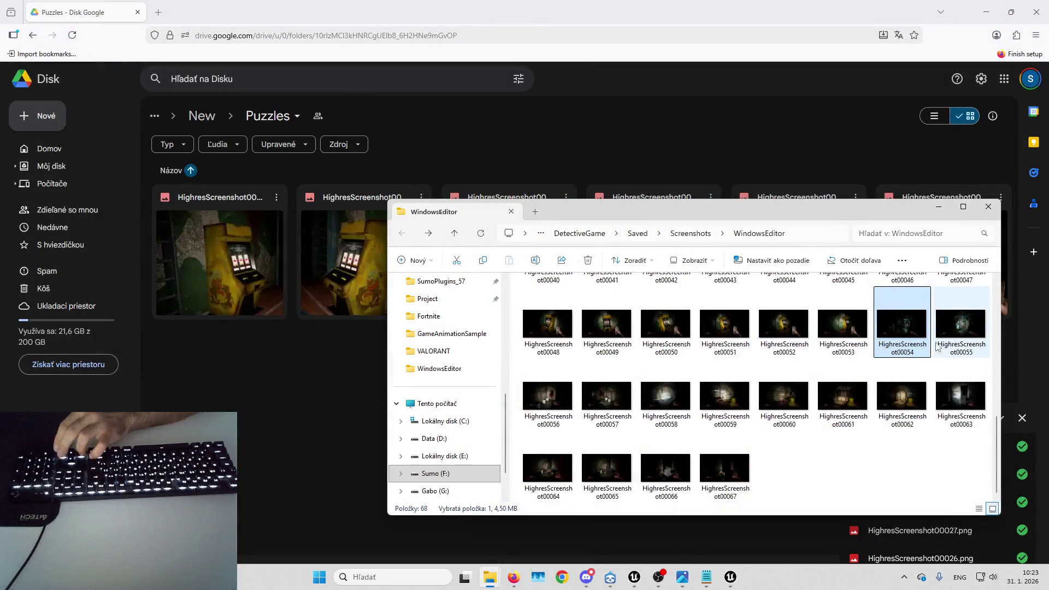
mouse_move(547, 396)
left_mouse_down()
mouse_move(600, 389)
mouse_move(322, 390)
left_mouse_up()
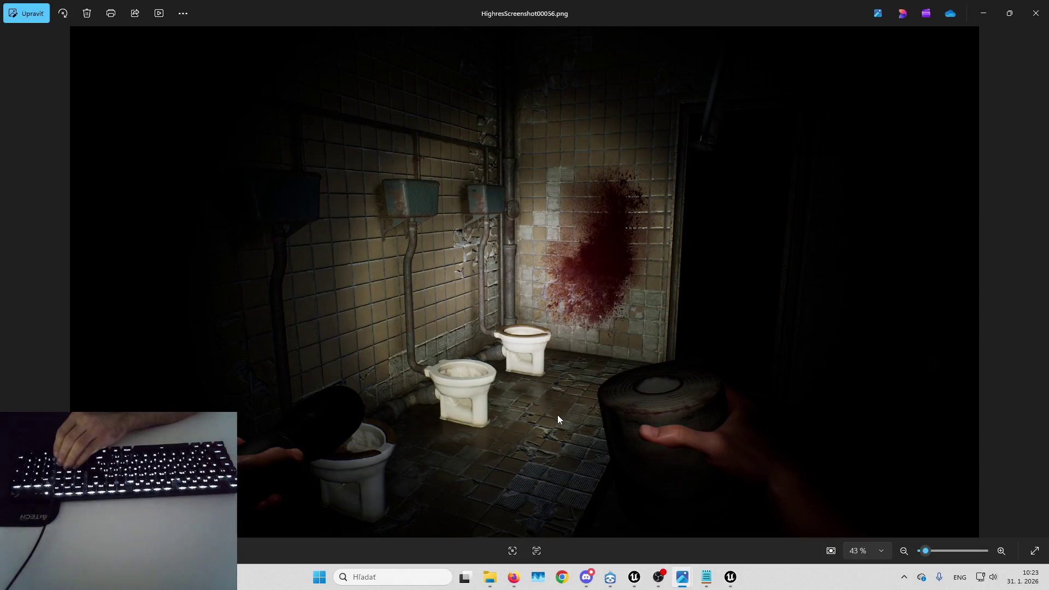
- Compare the washroom screenshots 00056, 00057 and 00058, ending on 00057
key("Right")
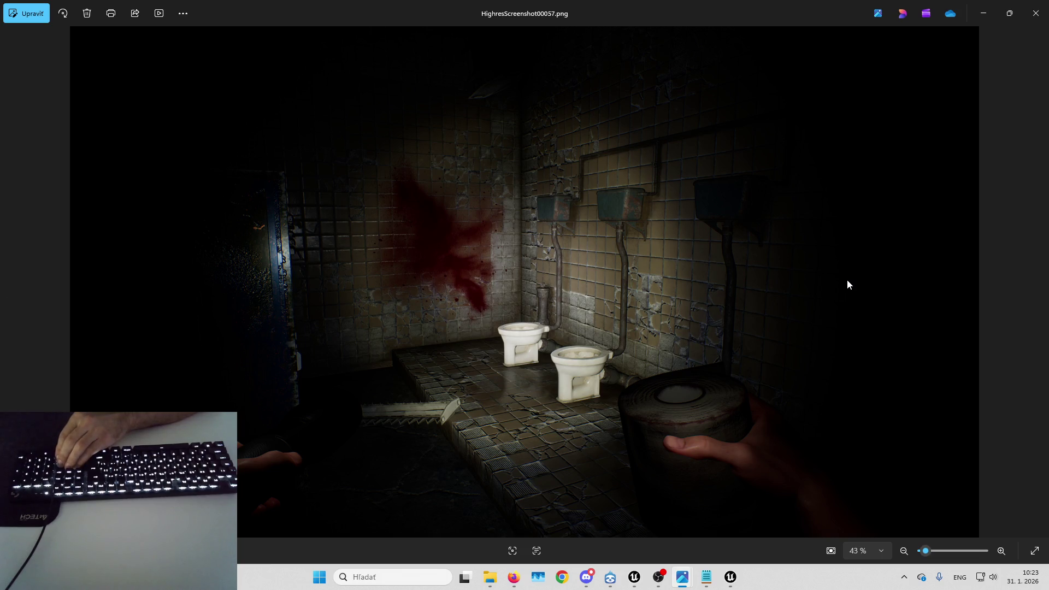
key("Right")
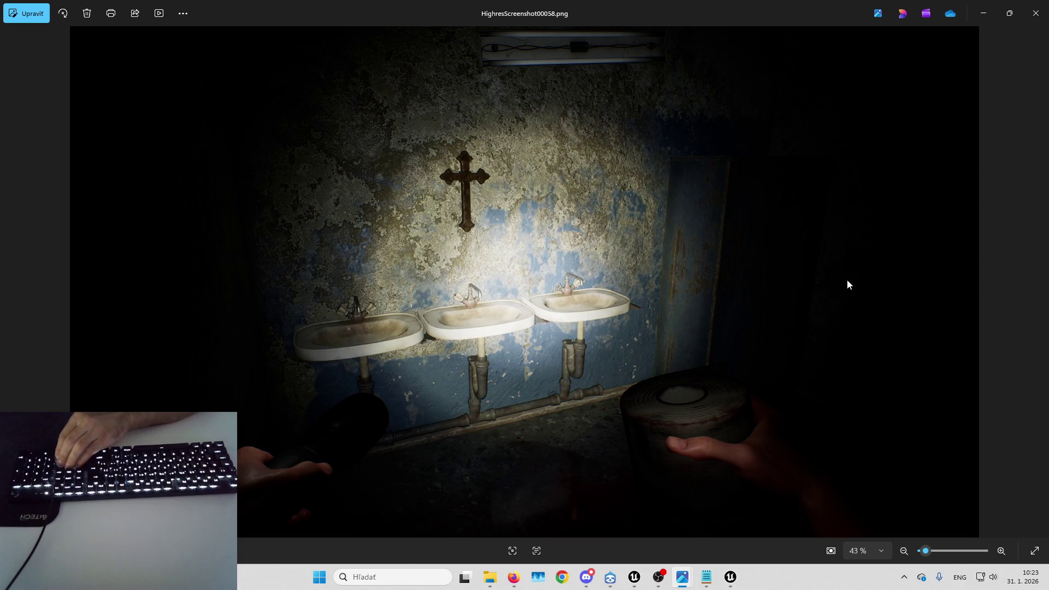
key("Right")
key("Left")
key("Left")
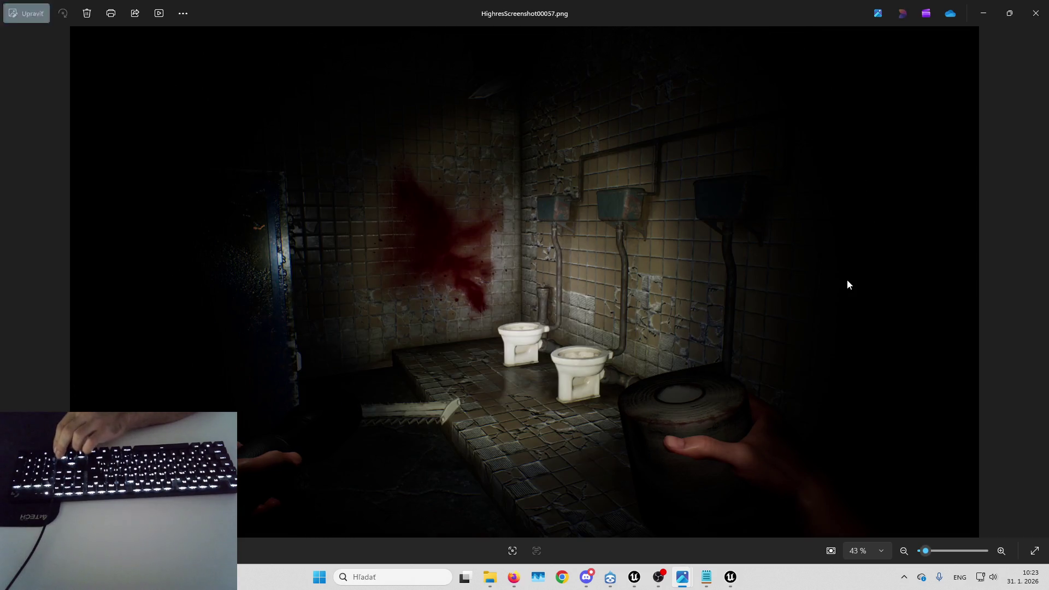
key("Left")
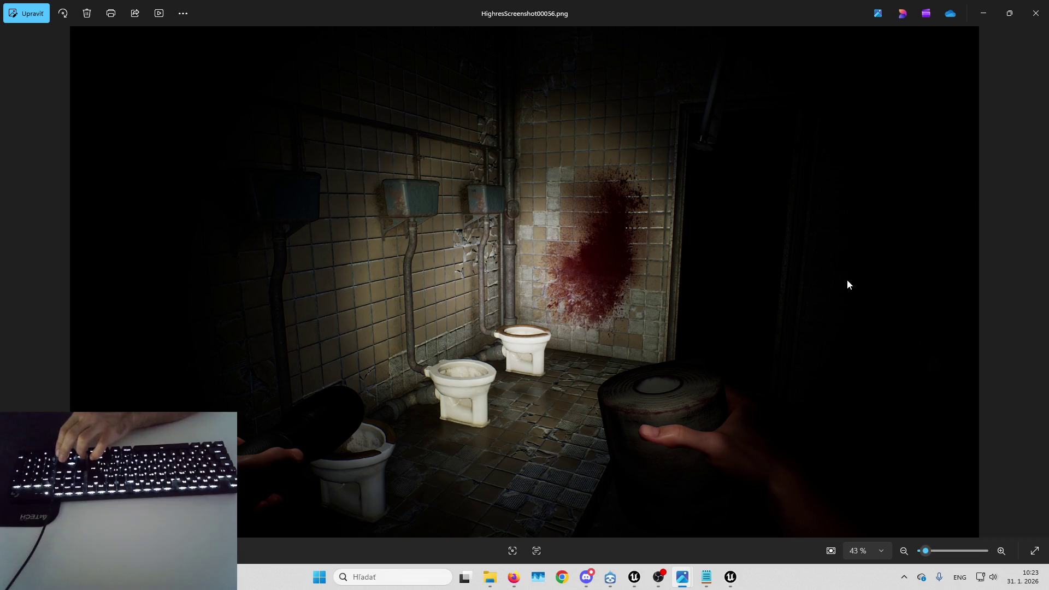
key("Left")
key("Right")
key("Right")
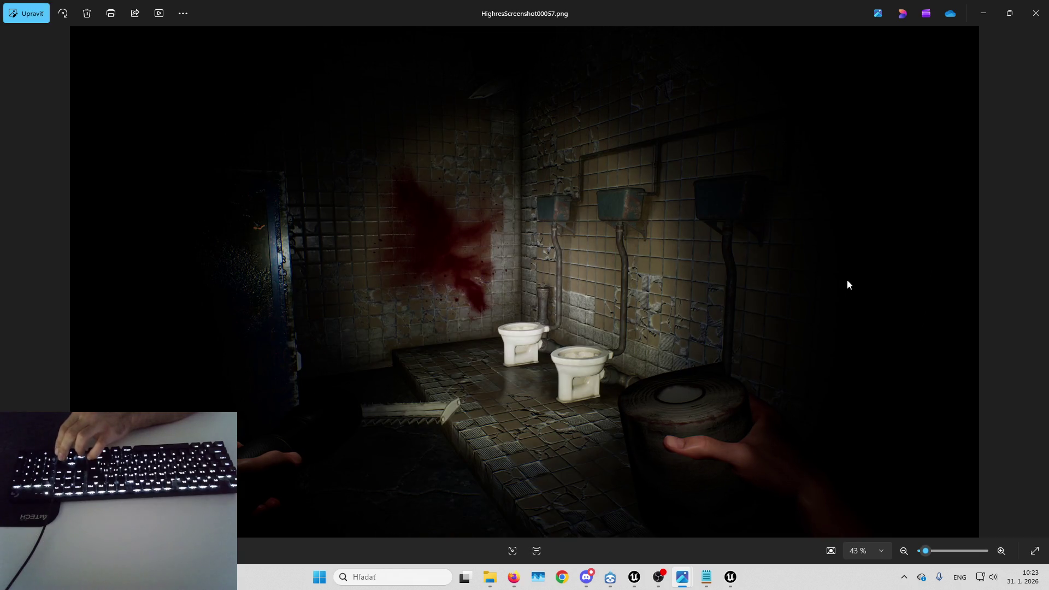
key("Right")
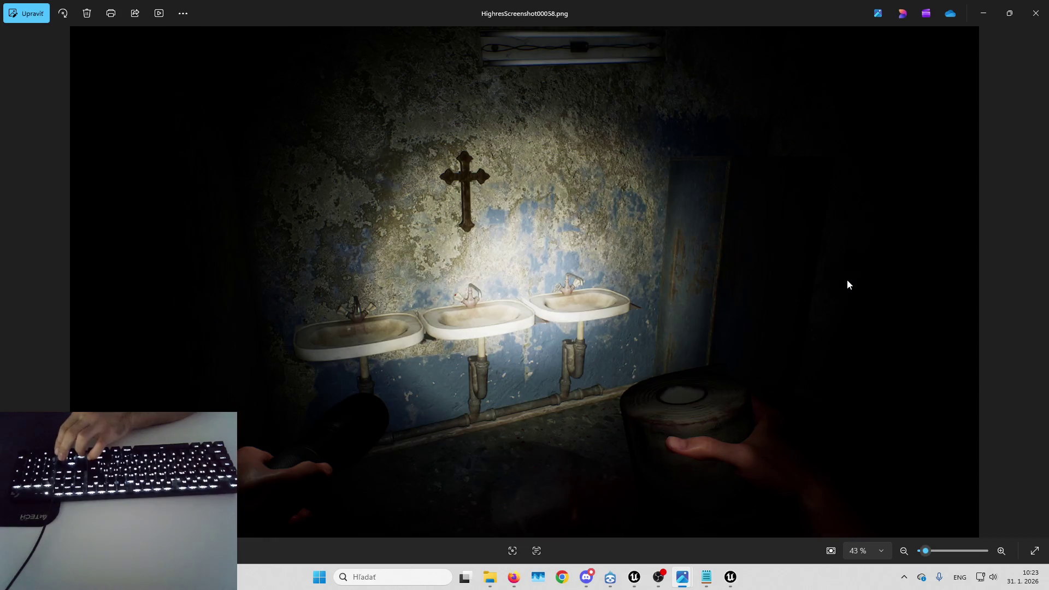
key("Left")
key("Left")
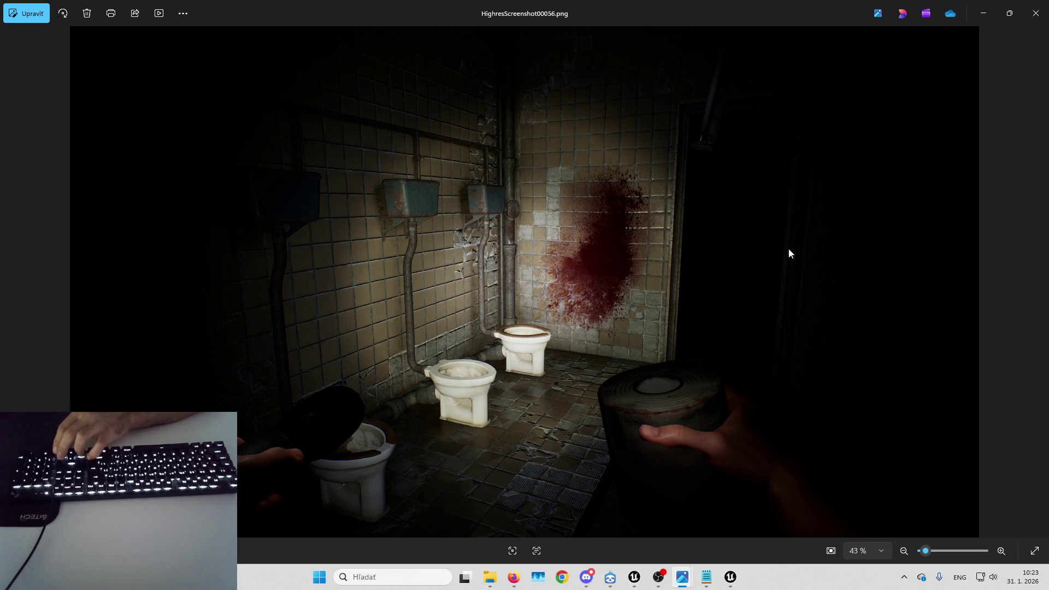
key("Right")
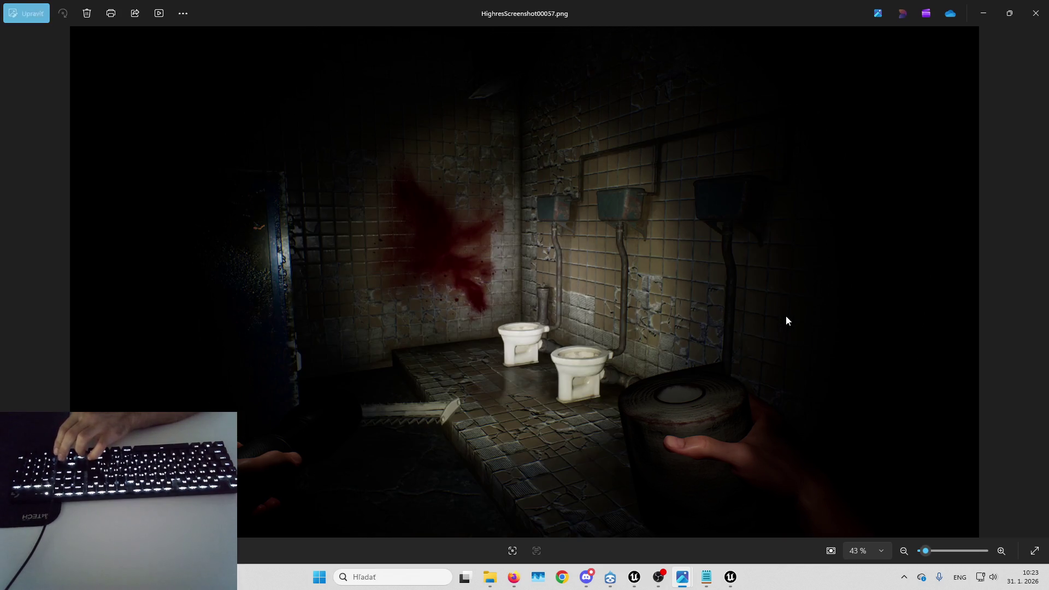
key("Left")
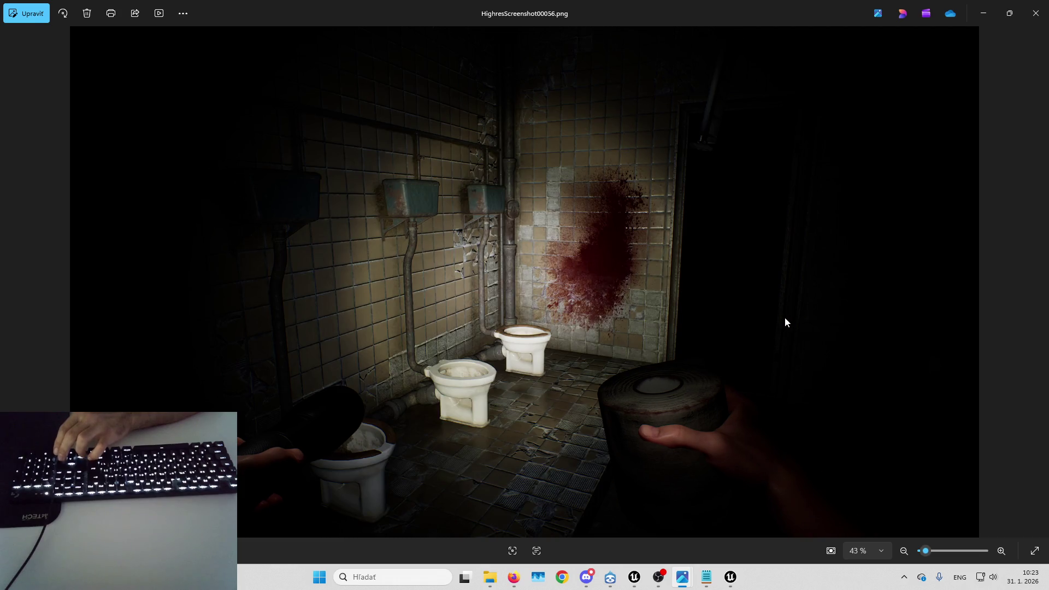
key("Right")
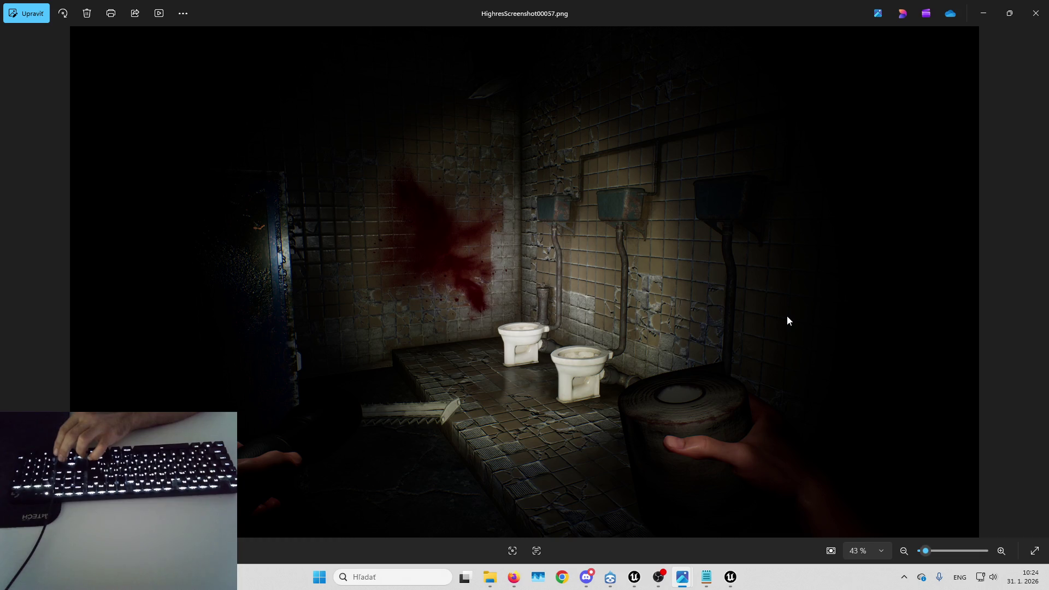
key("Left")
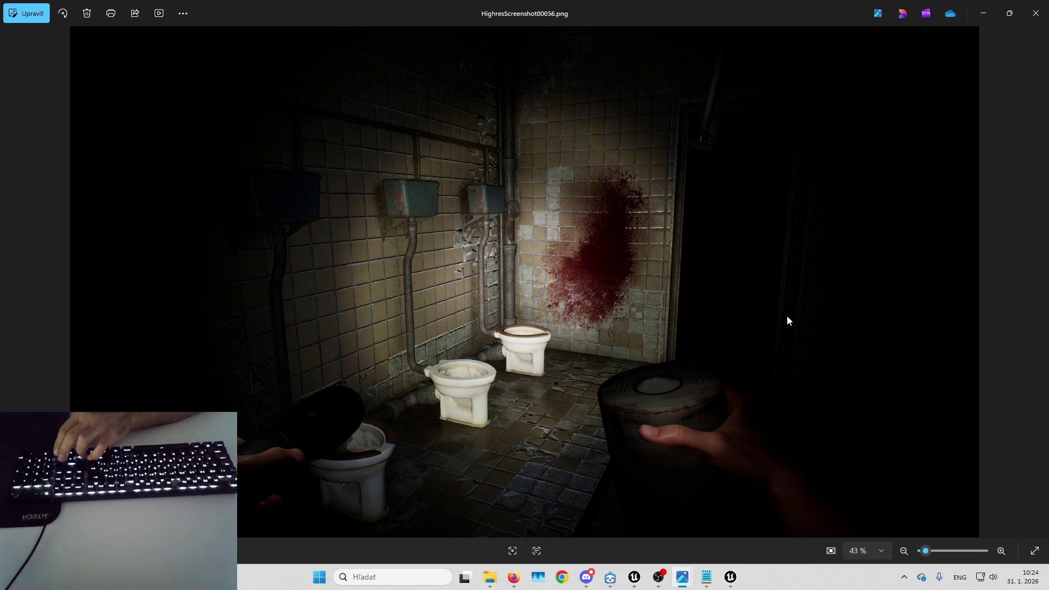
key("Right")
- Upload screenshot 00057 to the Drive Puzzles folder and open 00058 in Photos
left_click(1034, 13)
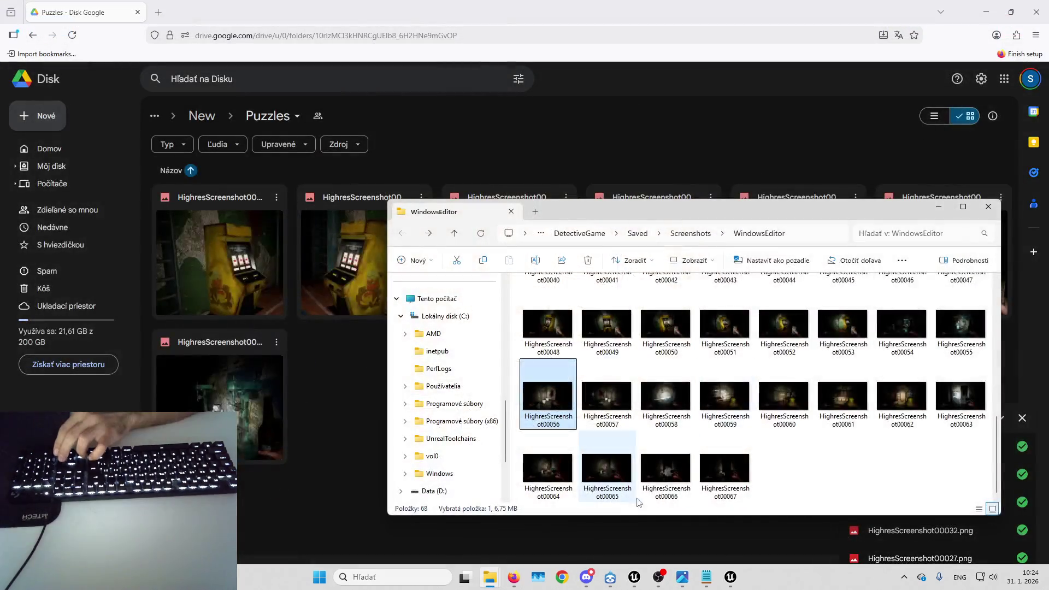
mouse_move(606, 396)
left_mouse_down()
mouse_move(328, 480)
mouse_move(332, 499)
mouse_move(666, 404)
left_mouse_up()
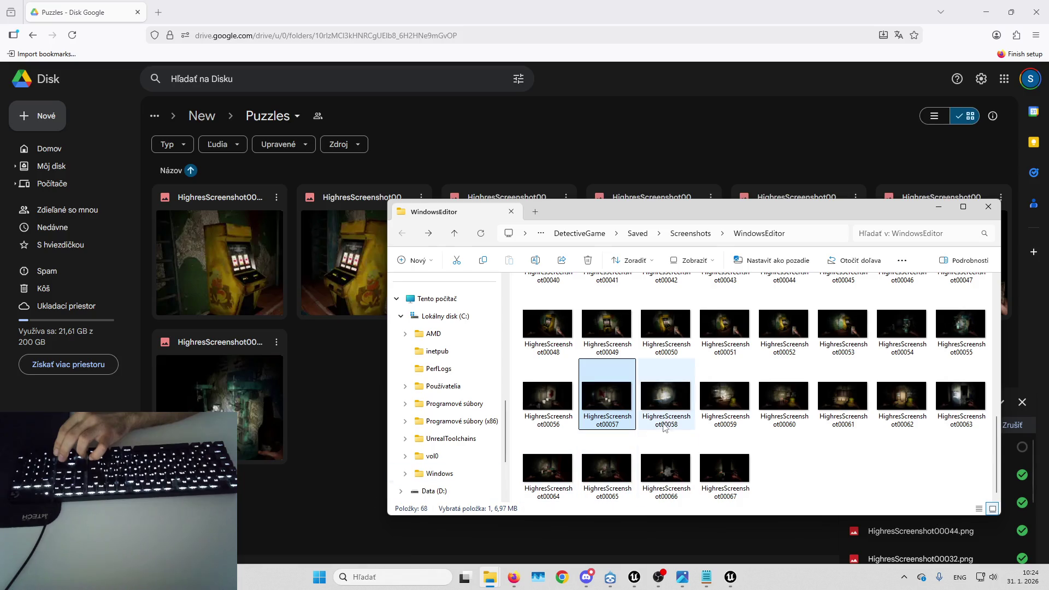
double_click(689, 396)
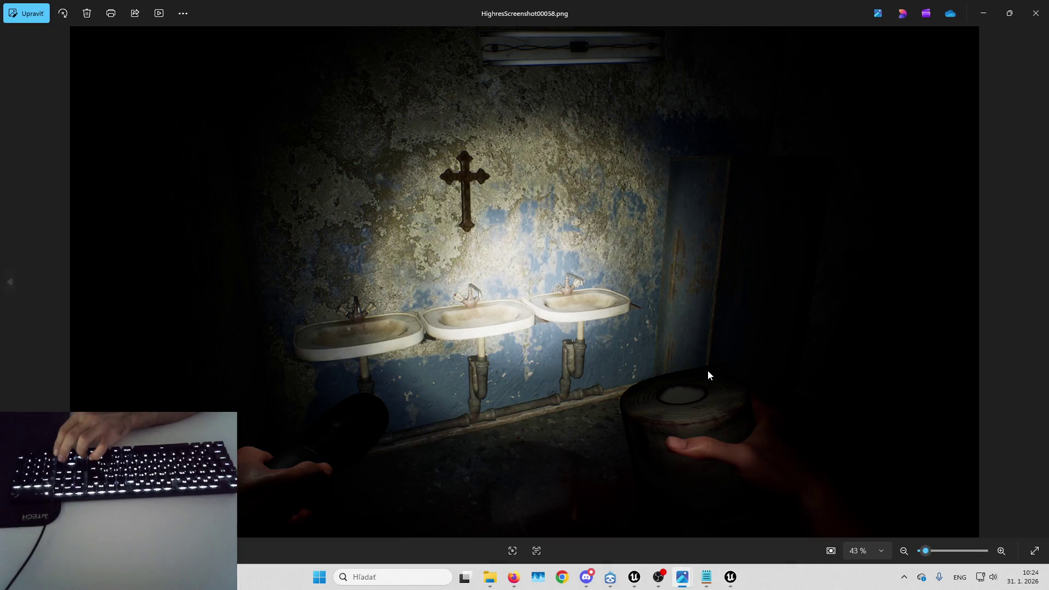
- Flip through screenshots 00058–00063 and stop on 00060, the duck in the bookshelf room
key("Right")
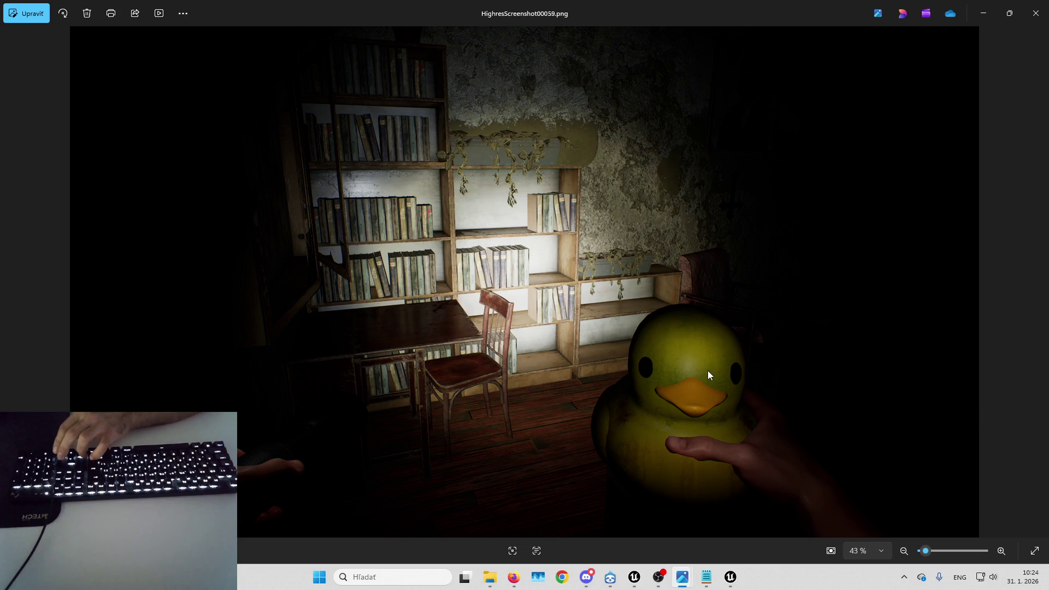
key("Right")
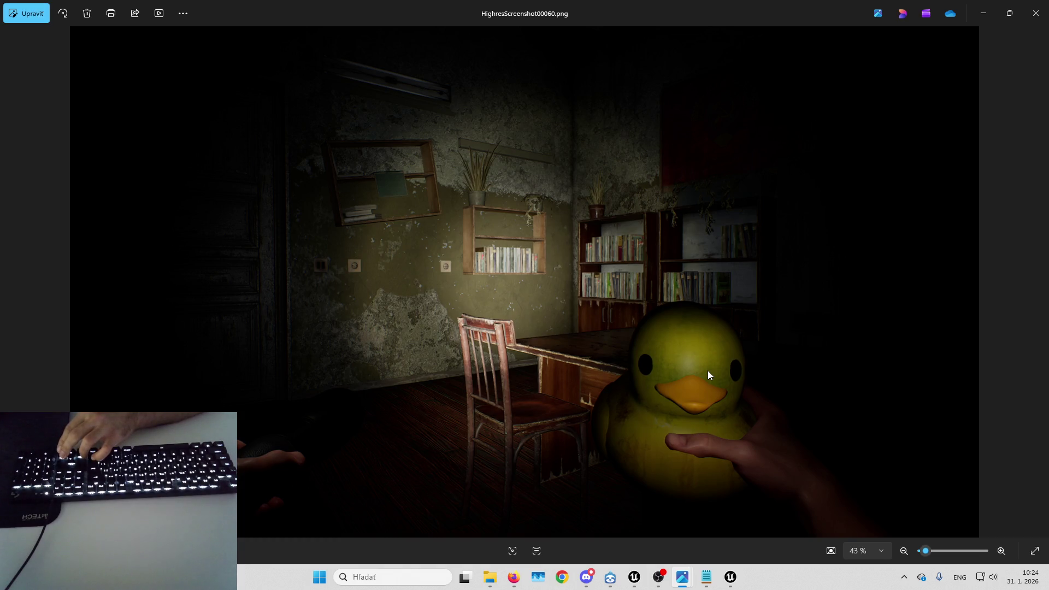
key("Right")
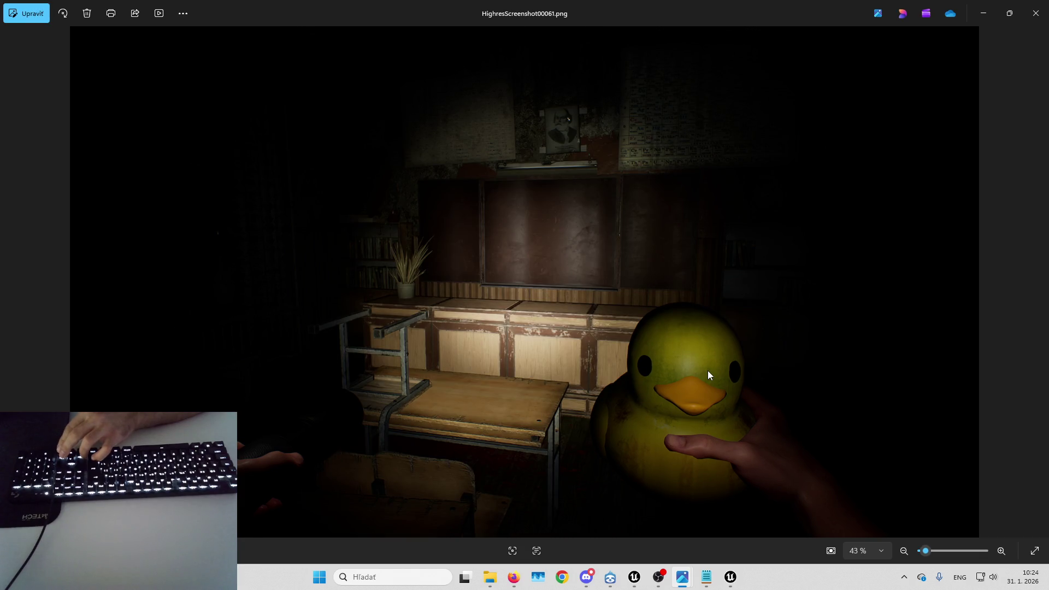
key("Right")
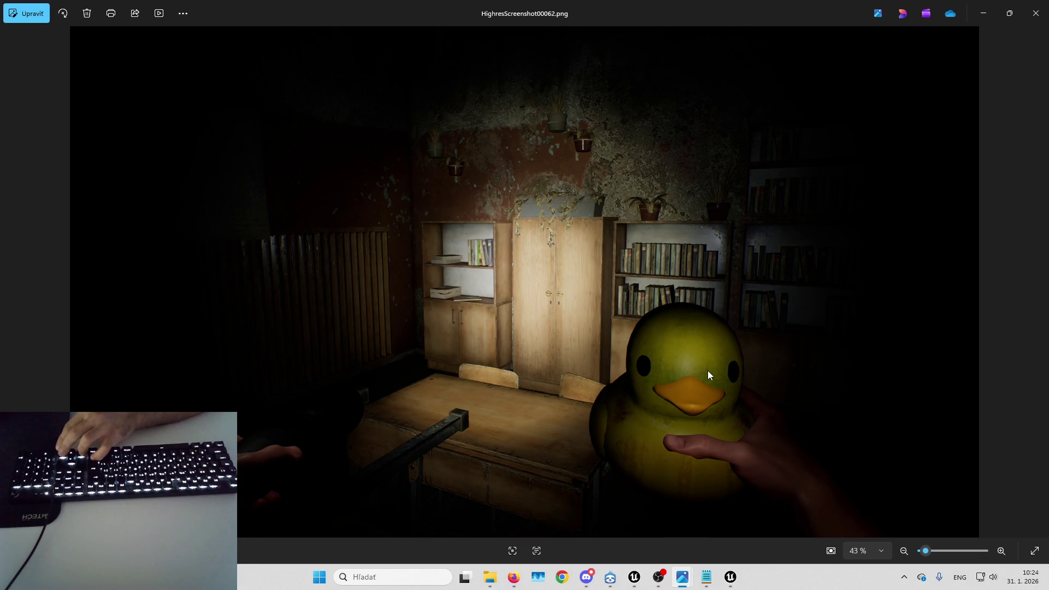
key("Right")
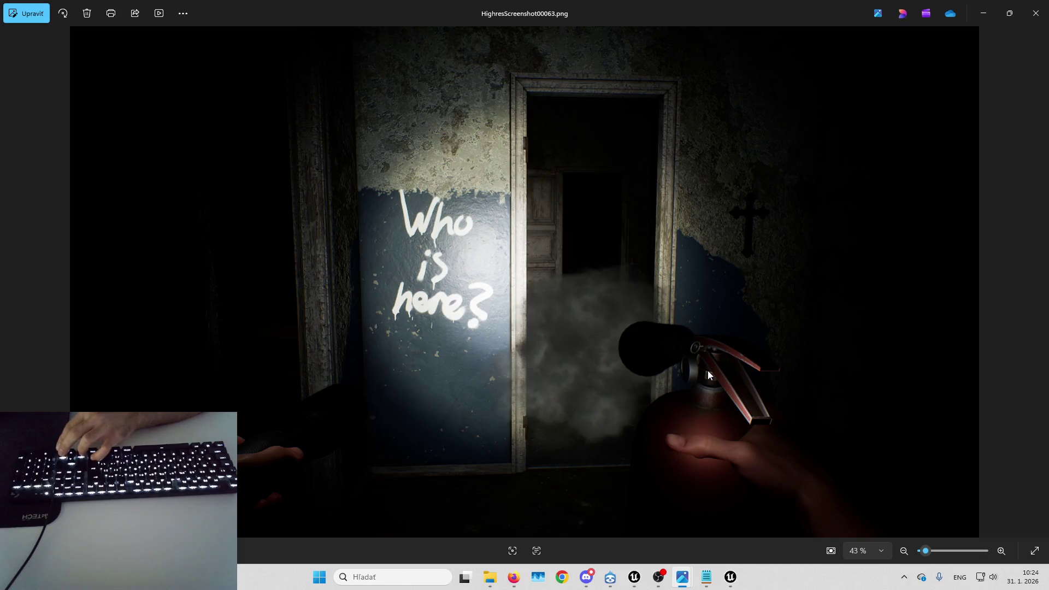
key("Left")
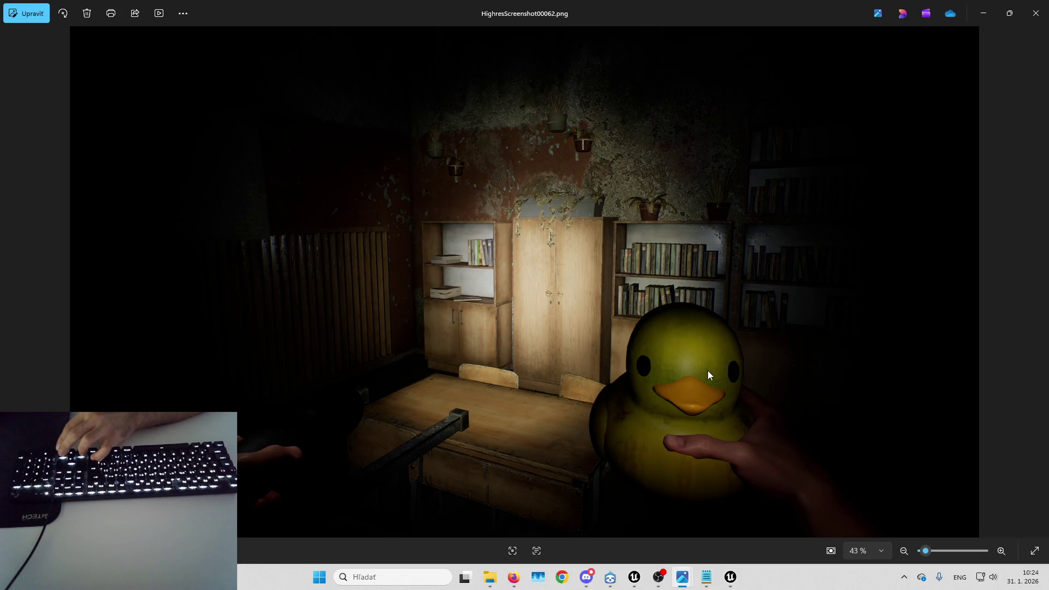
key("Left")
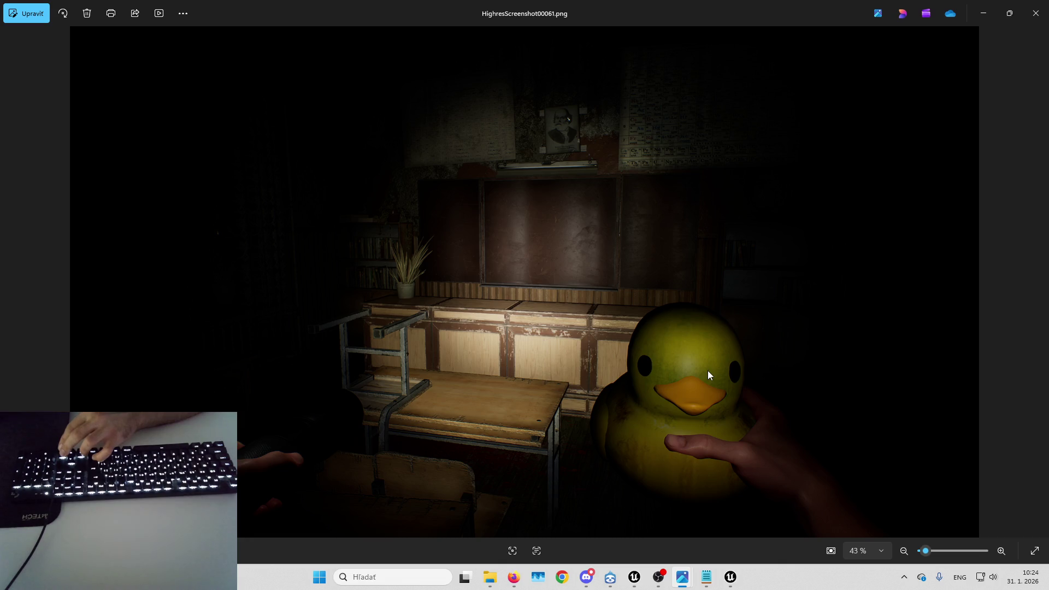
key("Right")
key("Left")
key("Left")
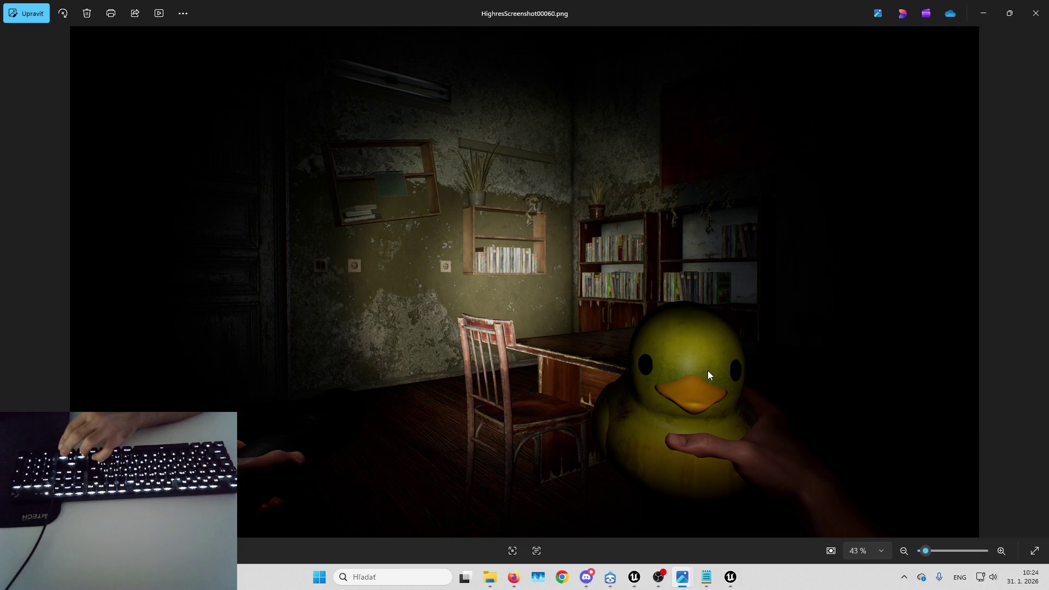
key("Left")
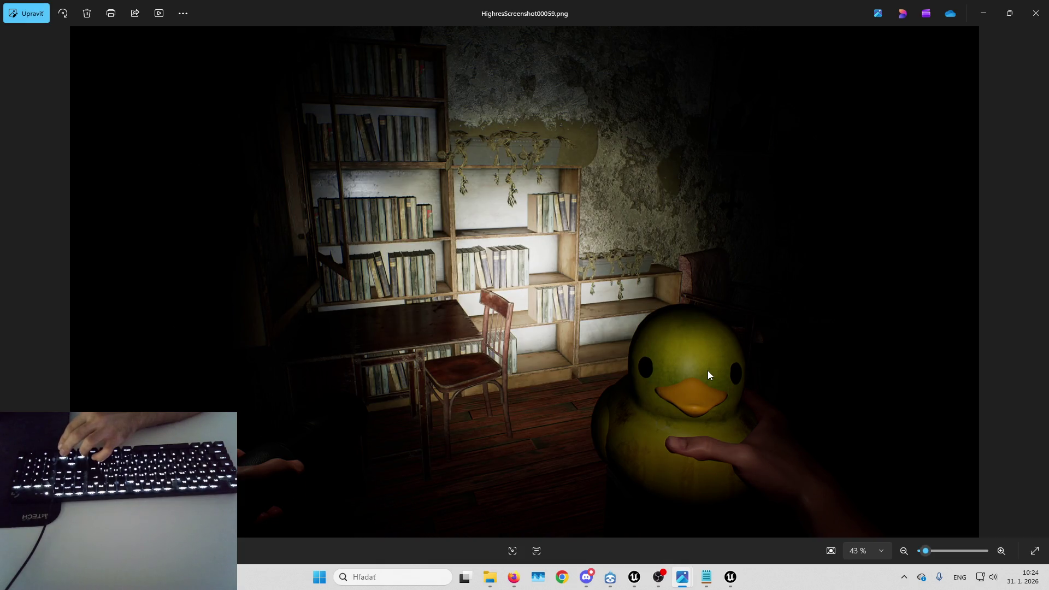
key("Right")
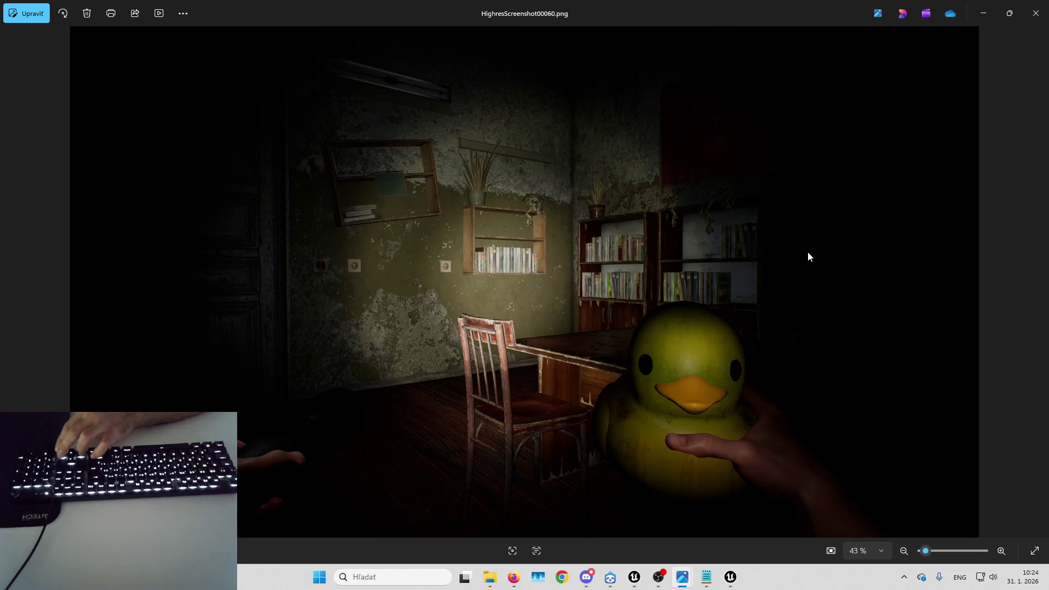
key("Right")
key("Right")
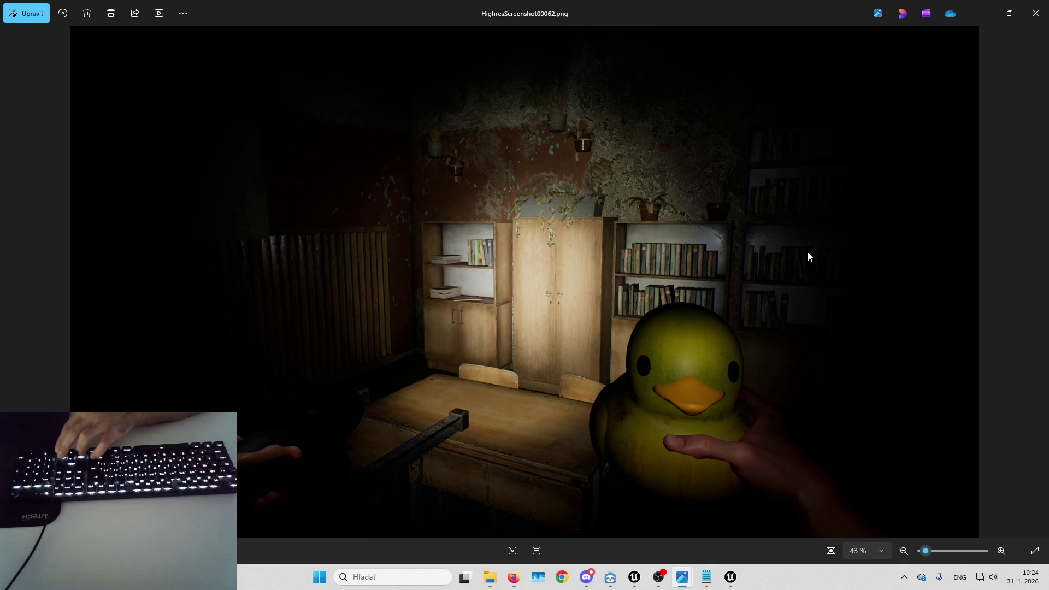
key("Left")
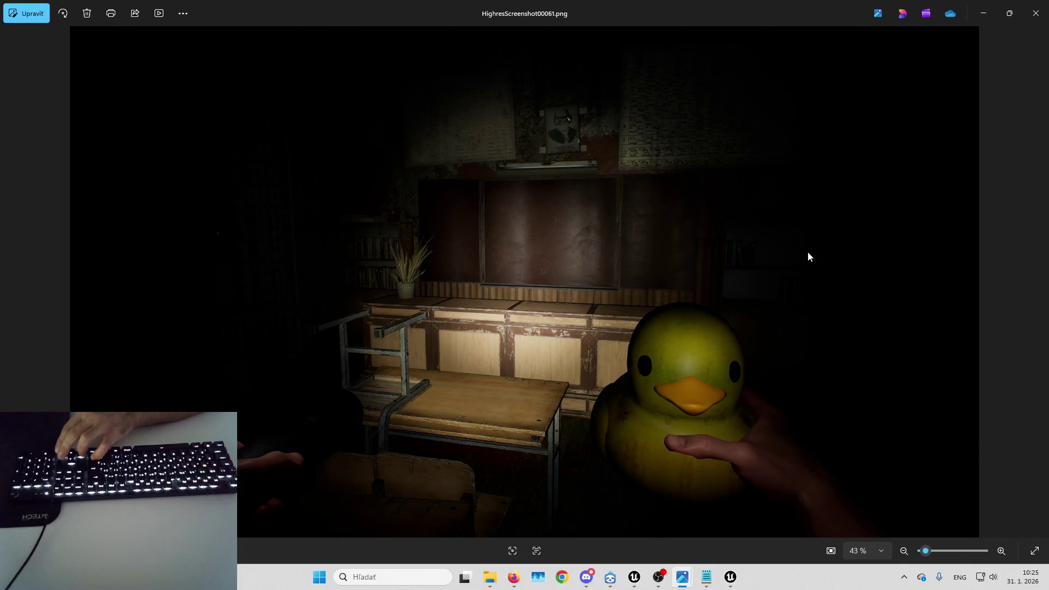
key("Right")
key("Left")
key("Left")
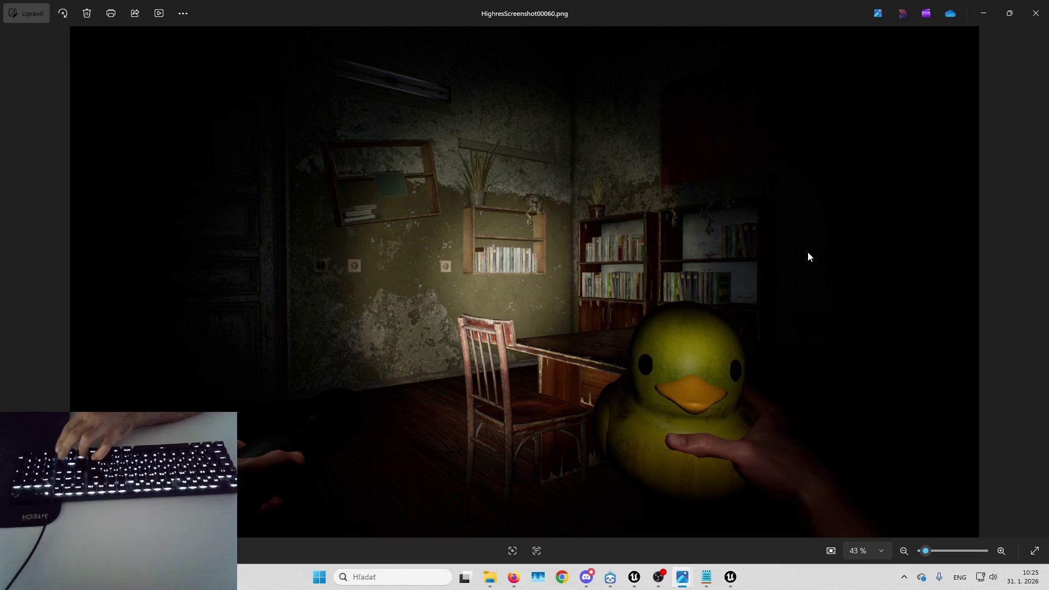
key("Right")
key("Right")
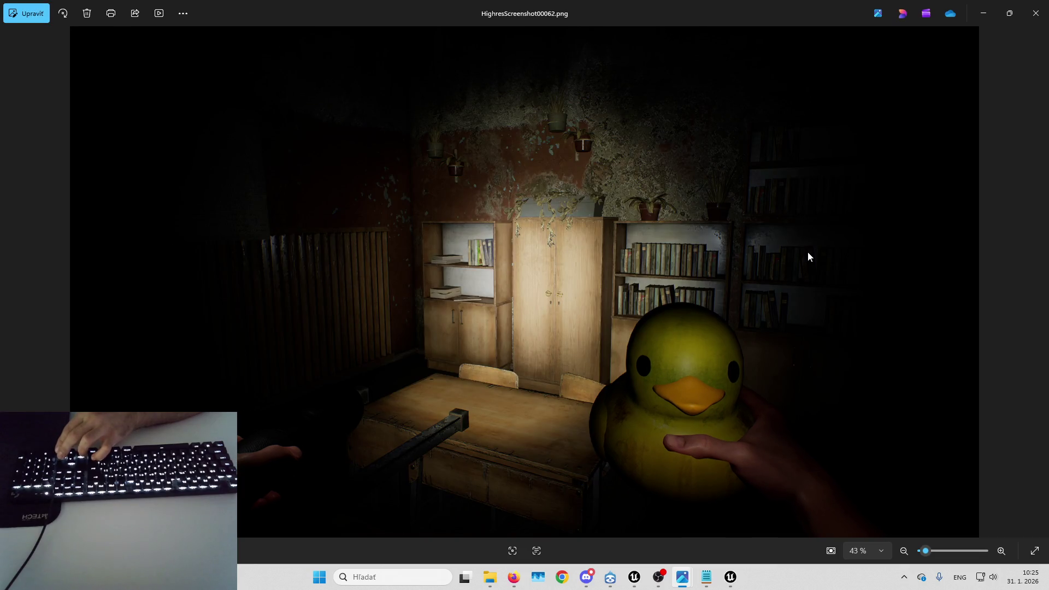
key("Left")
key("Left")
key("Right")
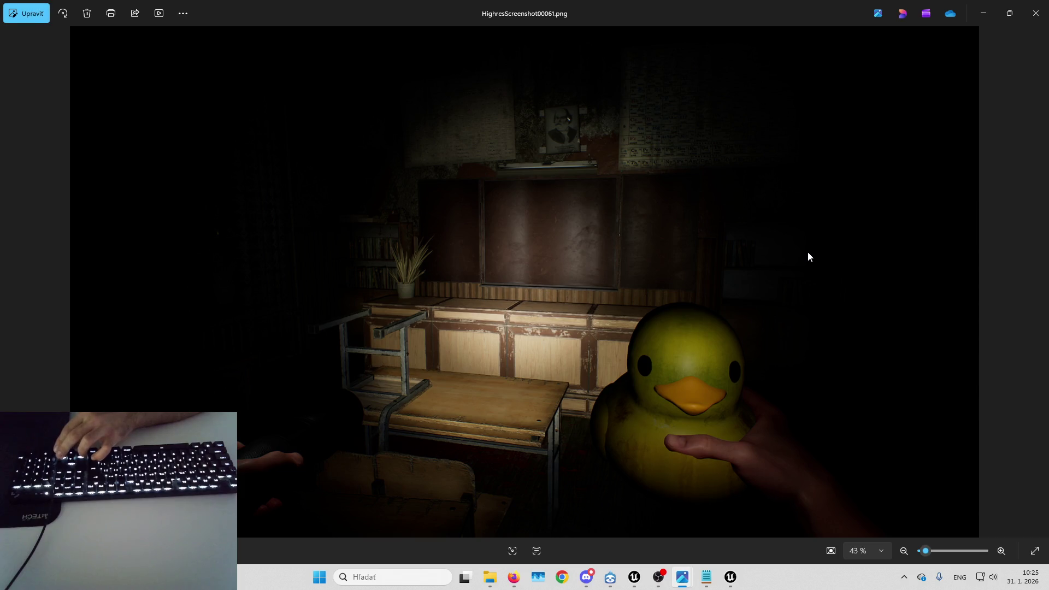
key("Left")
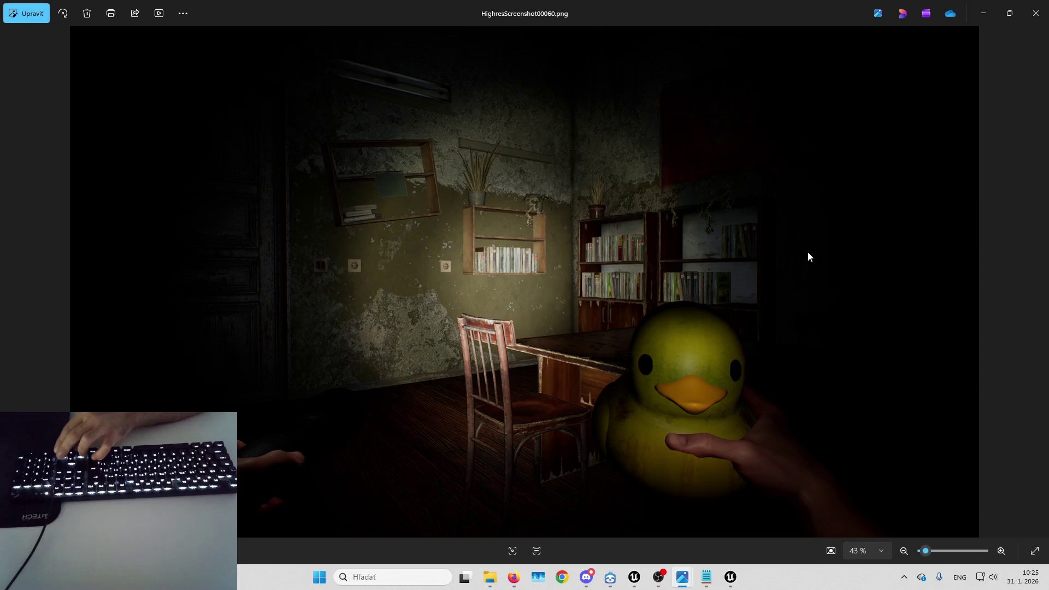
key("Right")
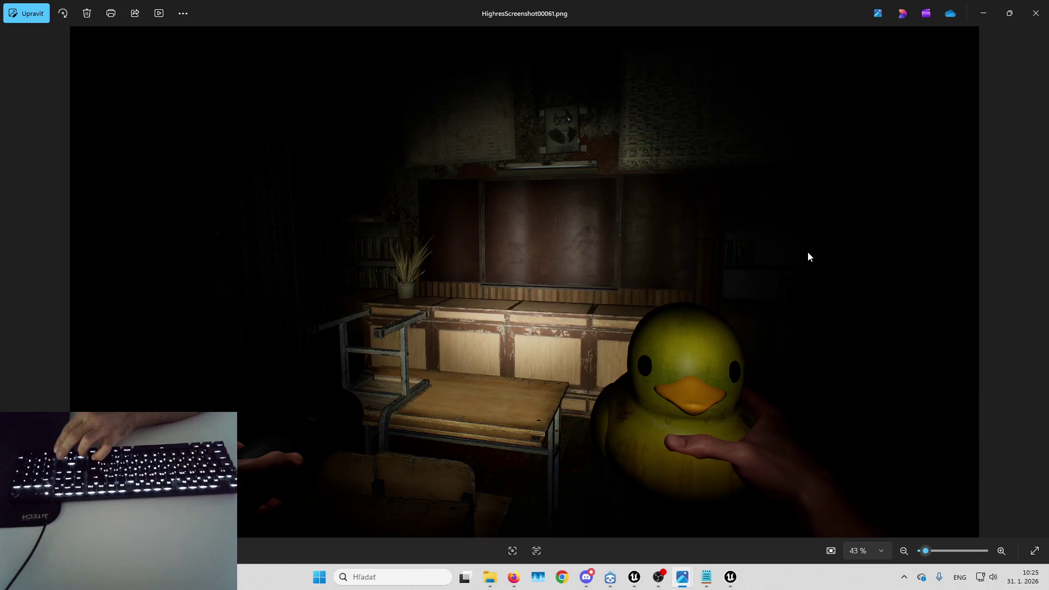
key("Left")
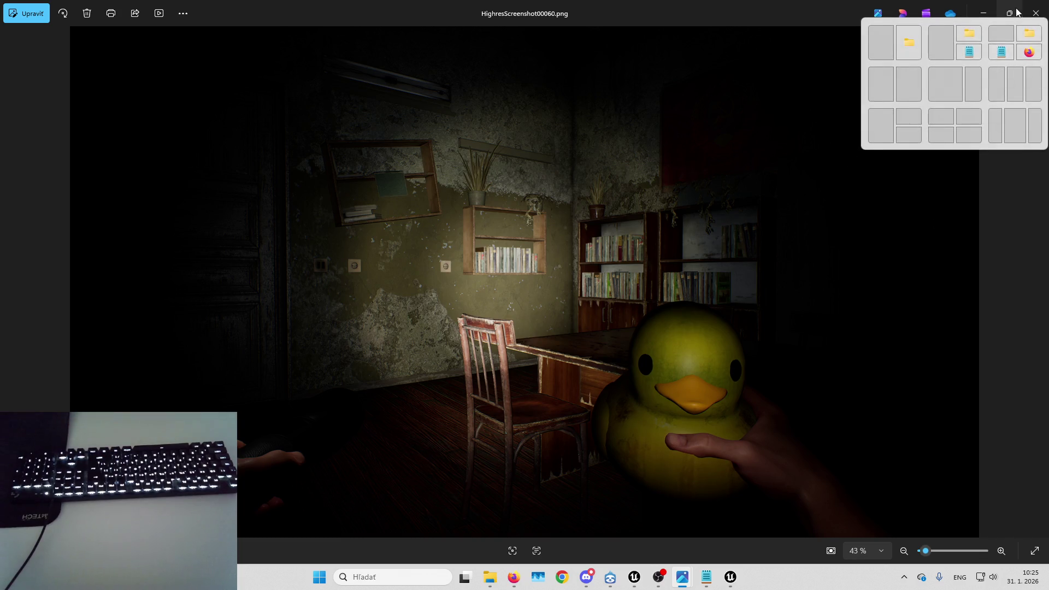
- Upload screenshot 00060 to the Drive Puzzles folder, then open 00063 in Photos
left_click(1042, 7)
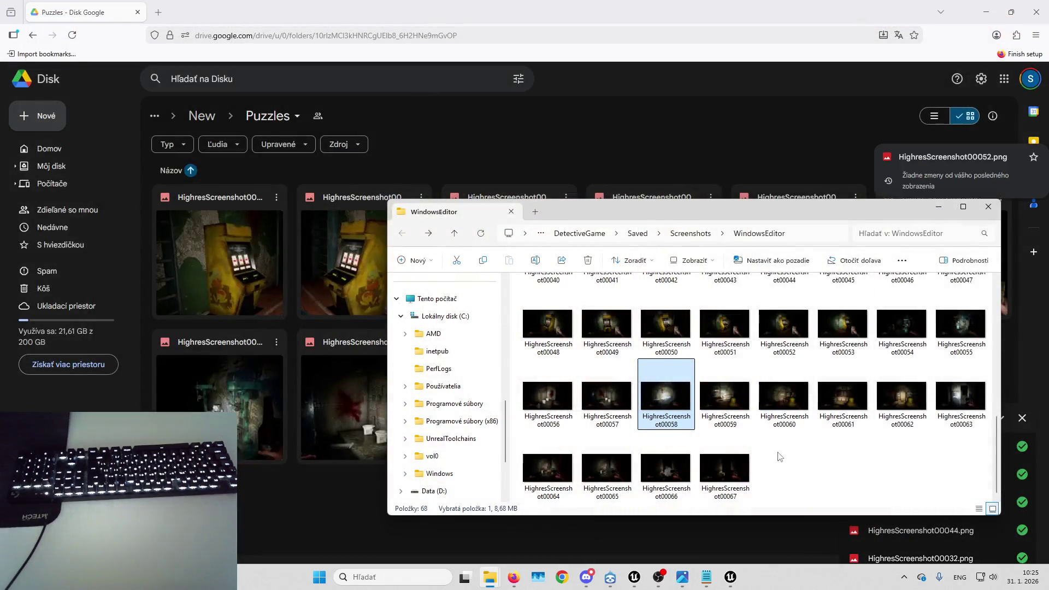
mouse_move(784, 399)
left_mouse_down()
mouse_move(787, 407)
mouse_move(343, 524)
mouse_move(328, 512)
left_mouse_up()
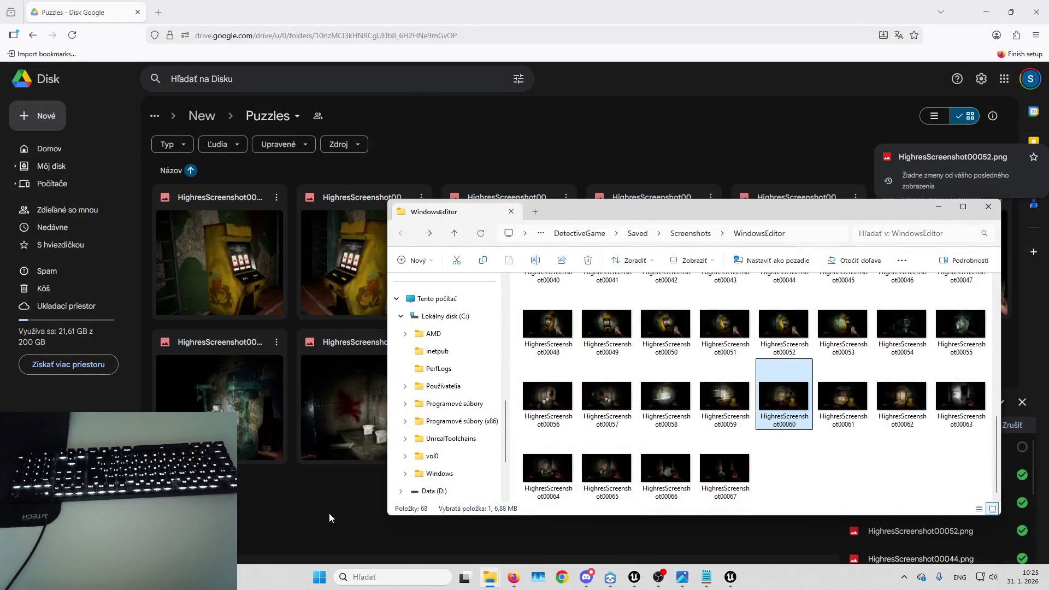
left_click(946, 398)
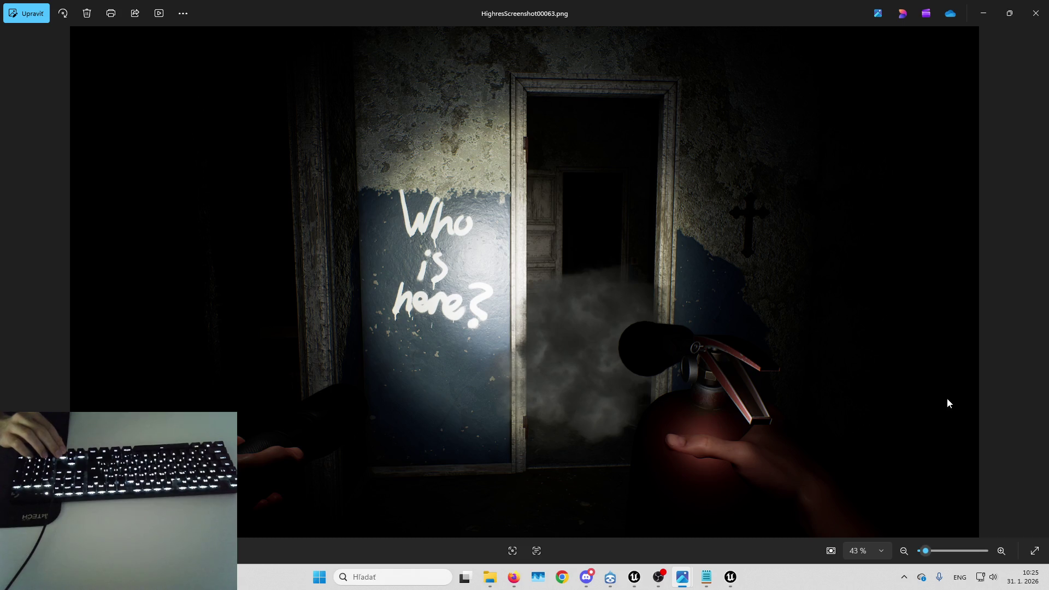
- Compare screenshots 00063–00066 with and without smoke, stopping on 00065
key("Right")
key("Right")
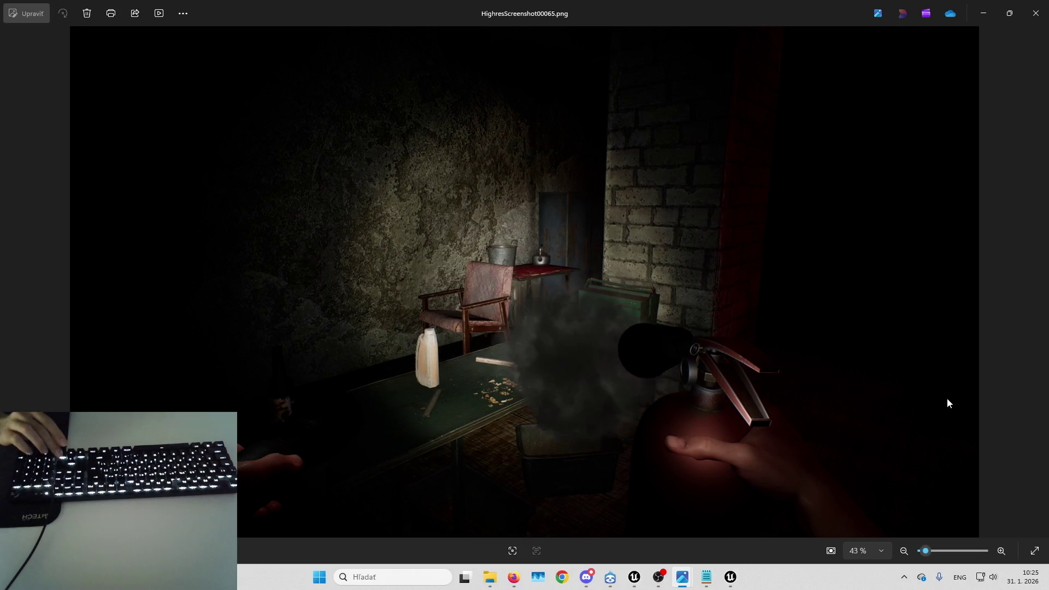
key("Right")
key("Right")
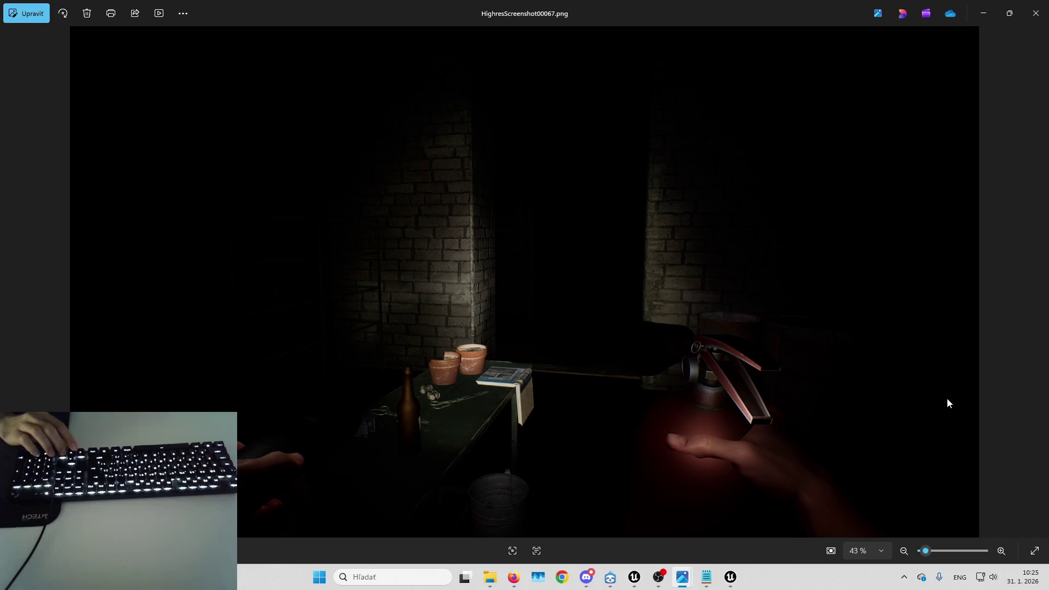
key("Left")
key("Left")
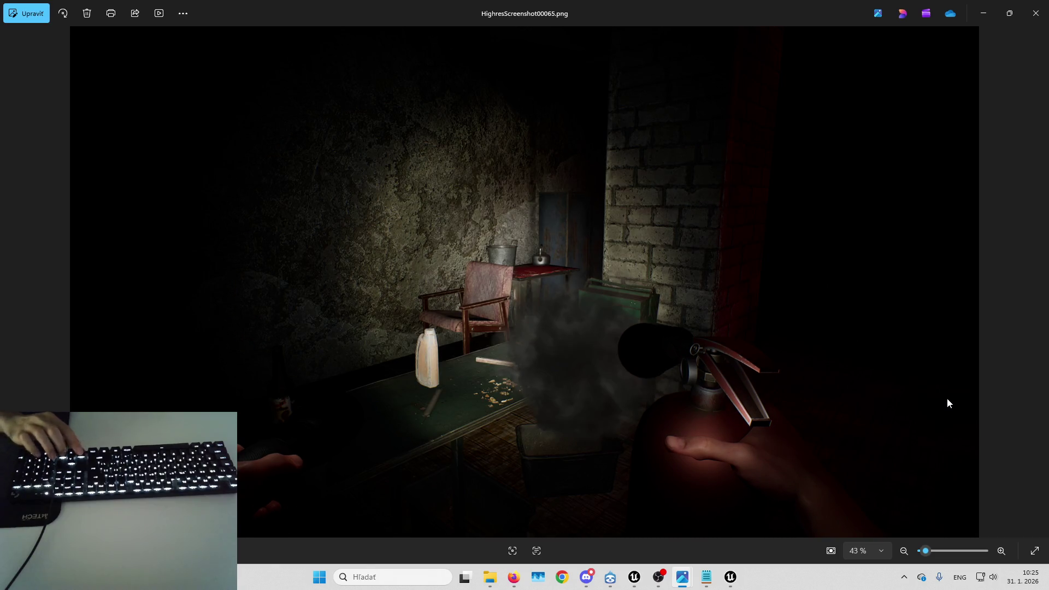
key("Left")
key("Right")
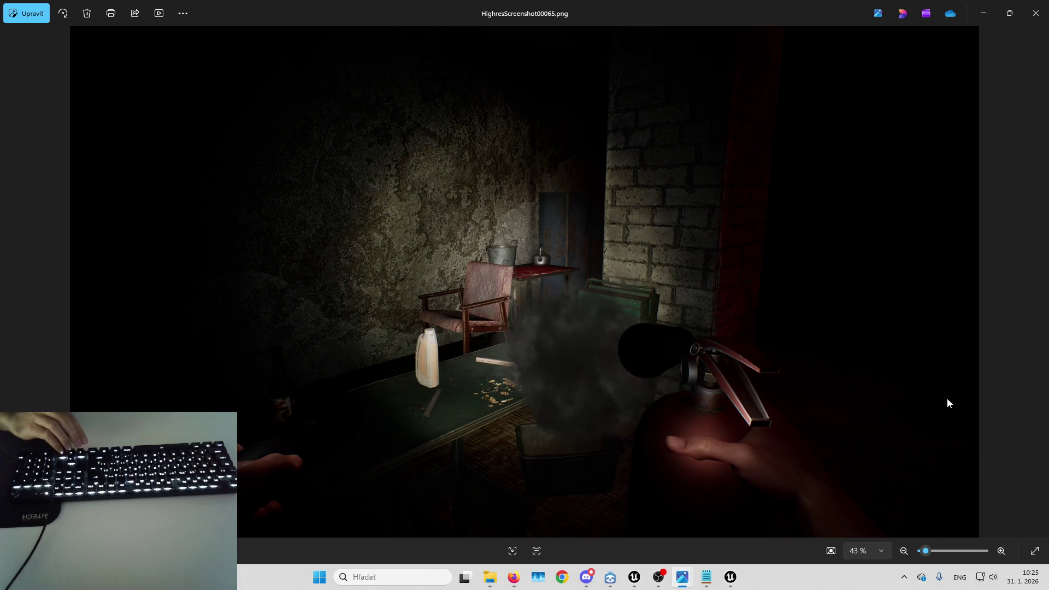
key("Right")
key("Left")
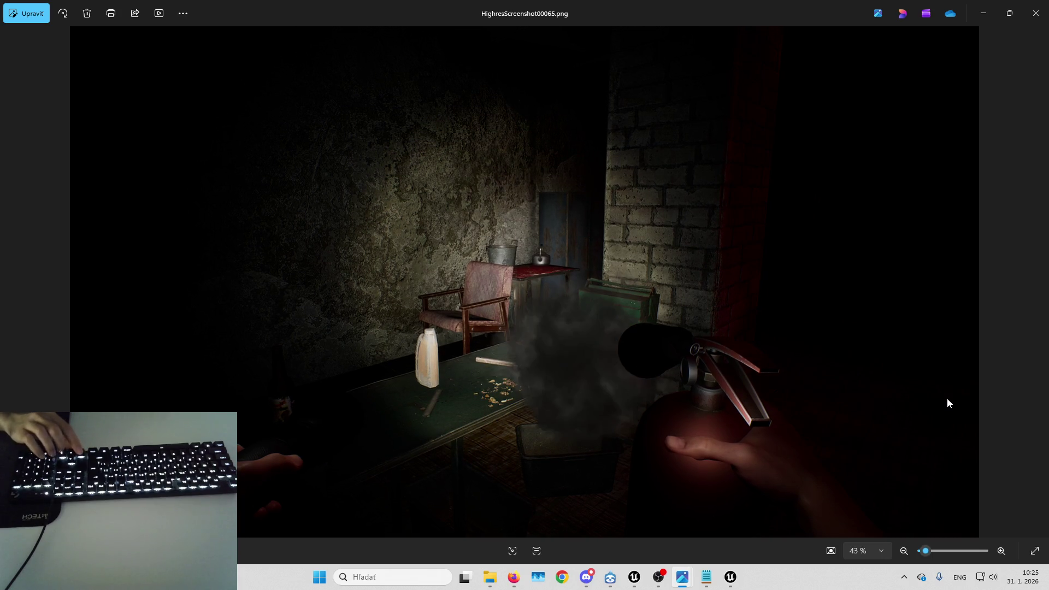
key("Left")
key("Right")
key("Right")
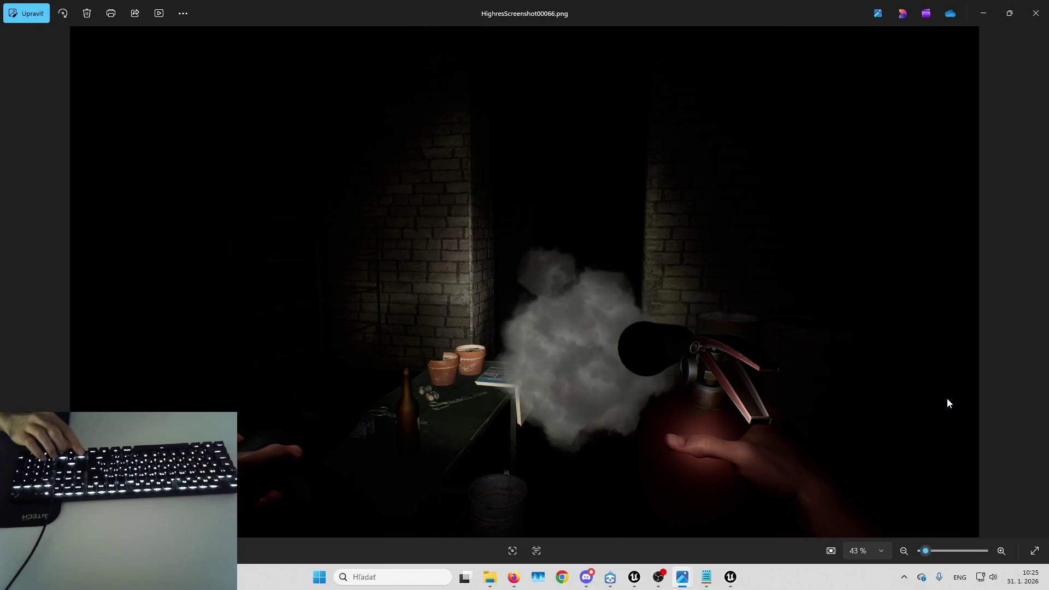
key("Right")
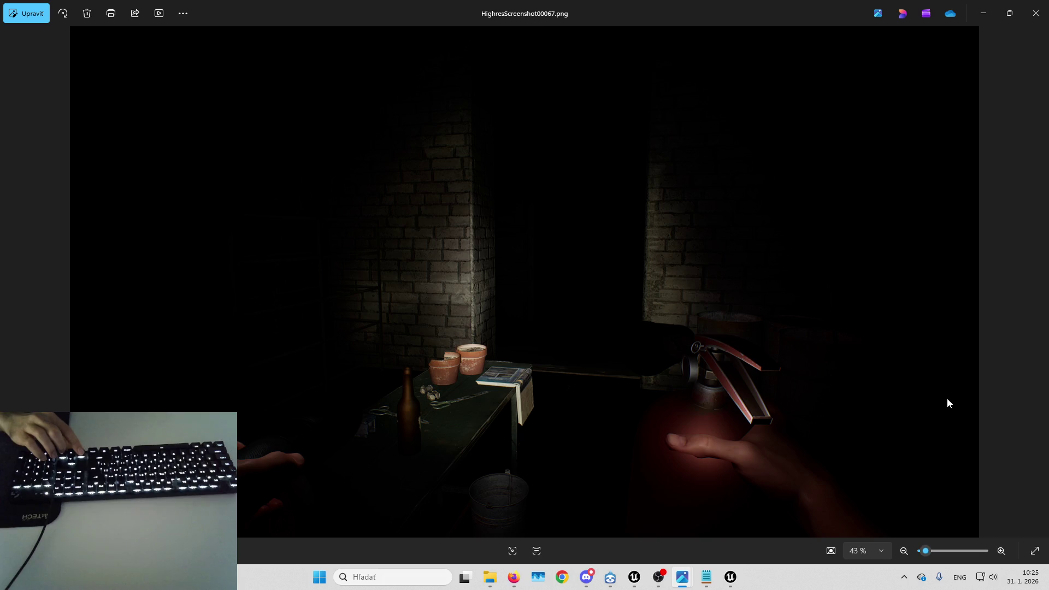
key("Left")
key("Left")
key("Left")
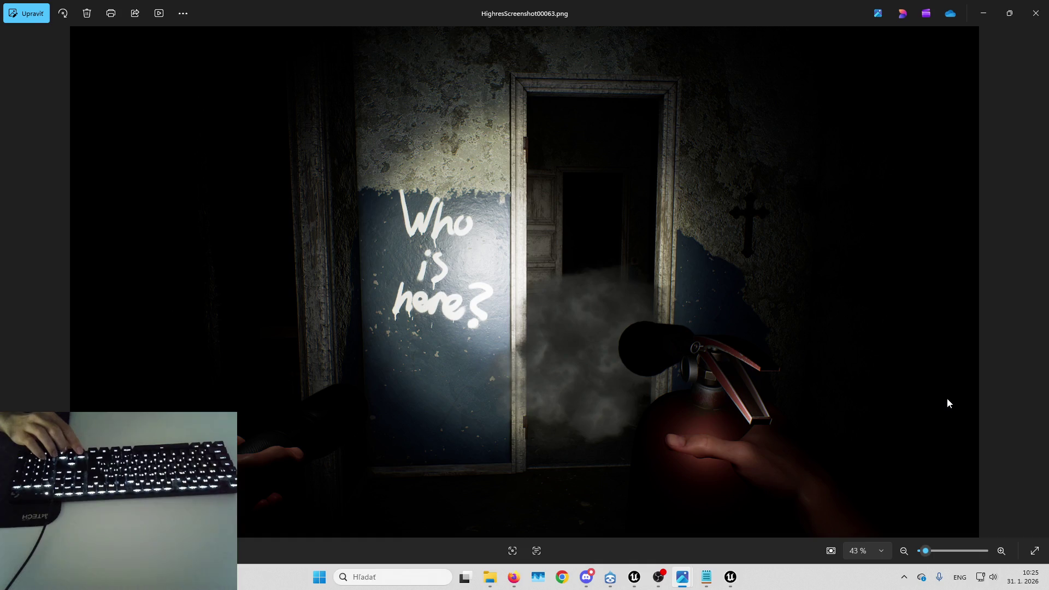
key("Left")
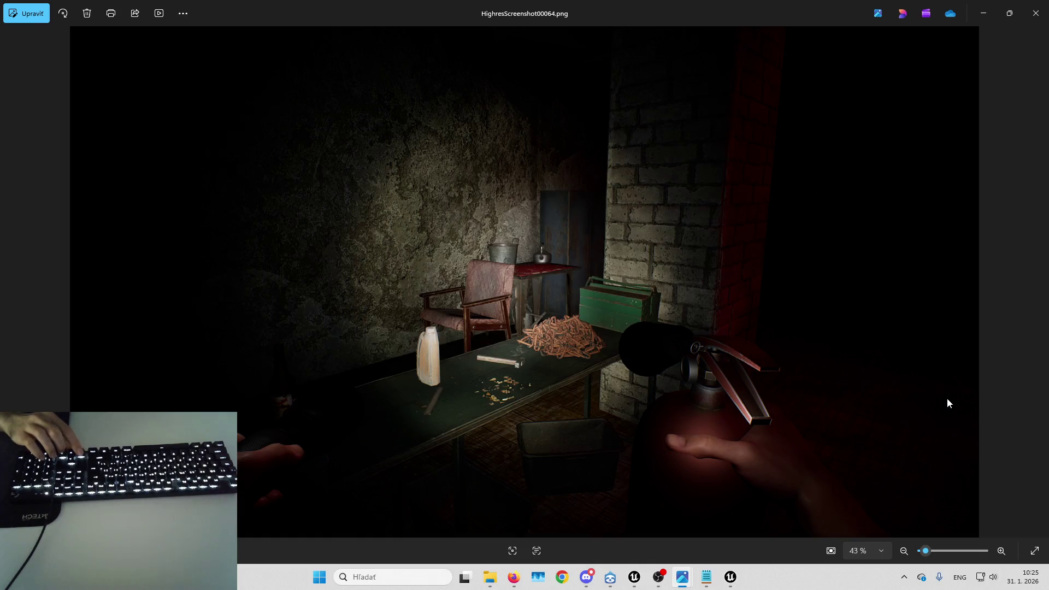
key("Right")
key("Left")
key("Right")
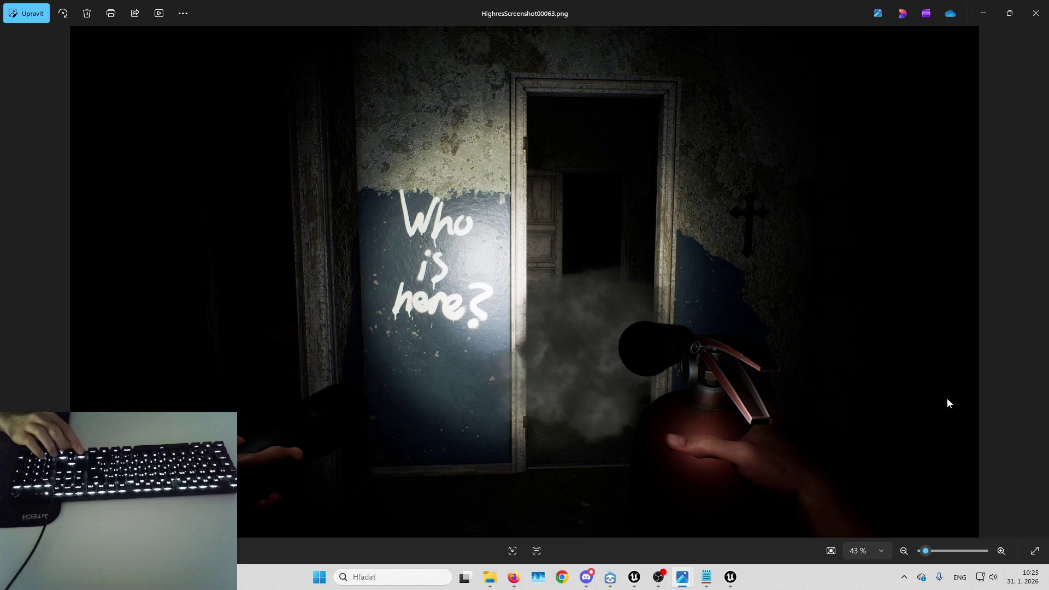
key("Right")
key("Right")
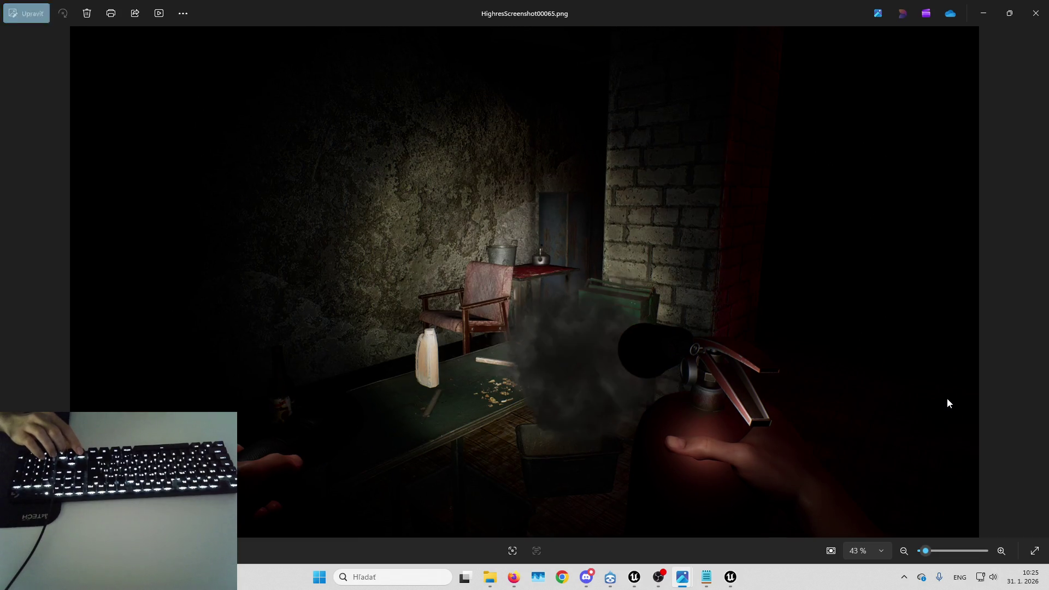
- Return to Unreal Editor and fly the viewport through the barred window into the corridor
left_click(730, 577)
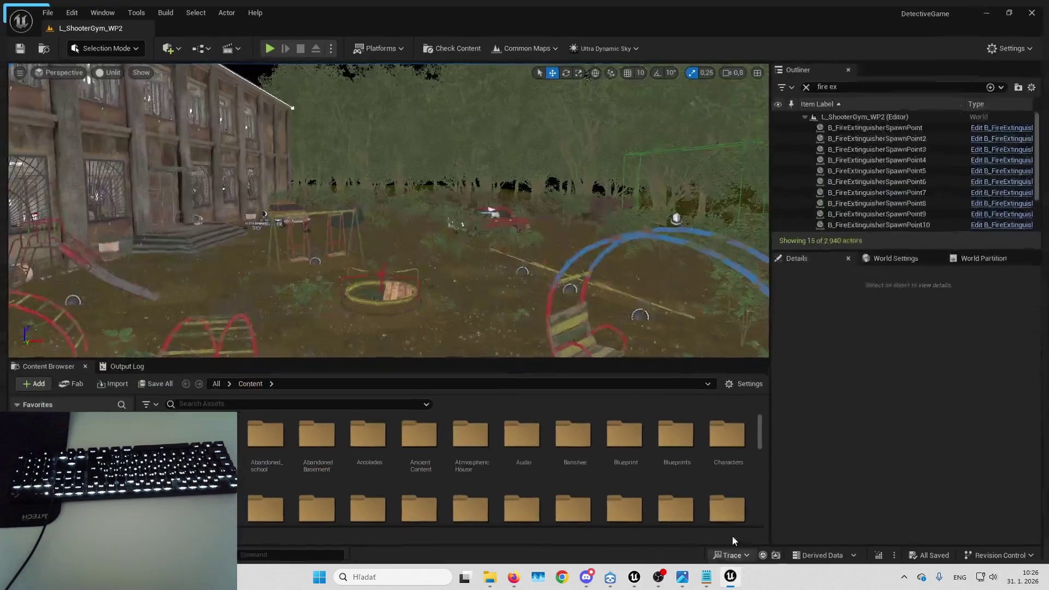
key("w")
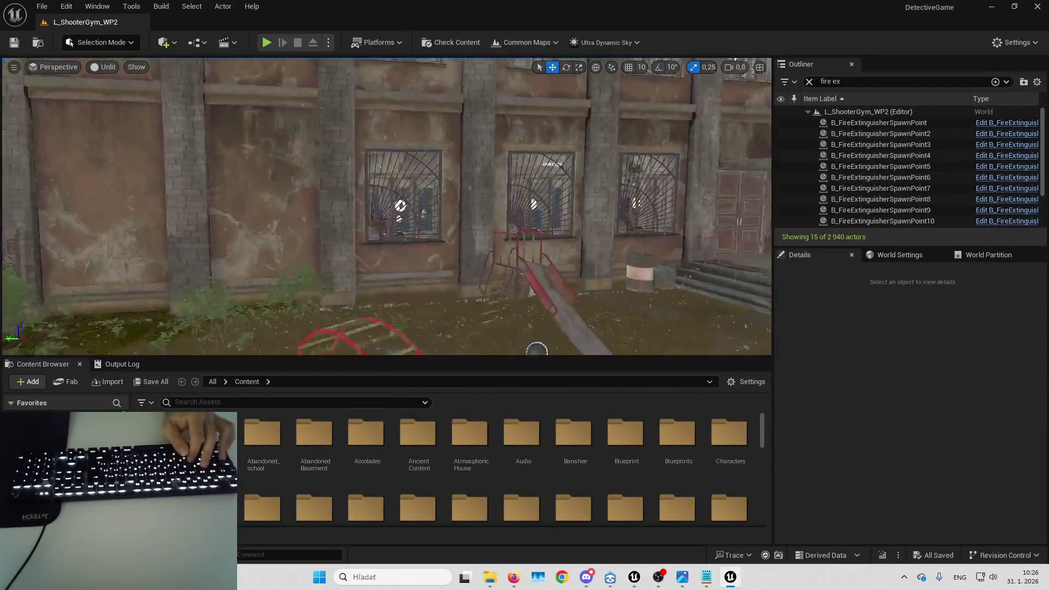
key("w")
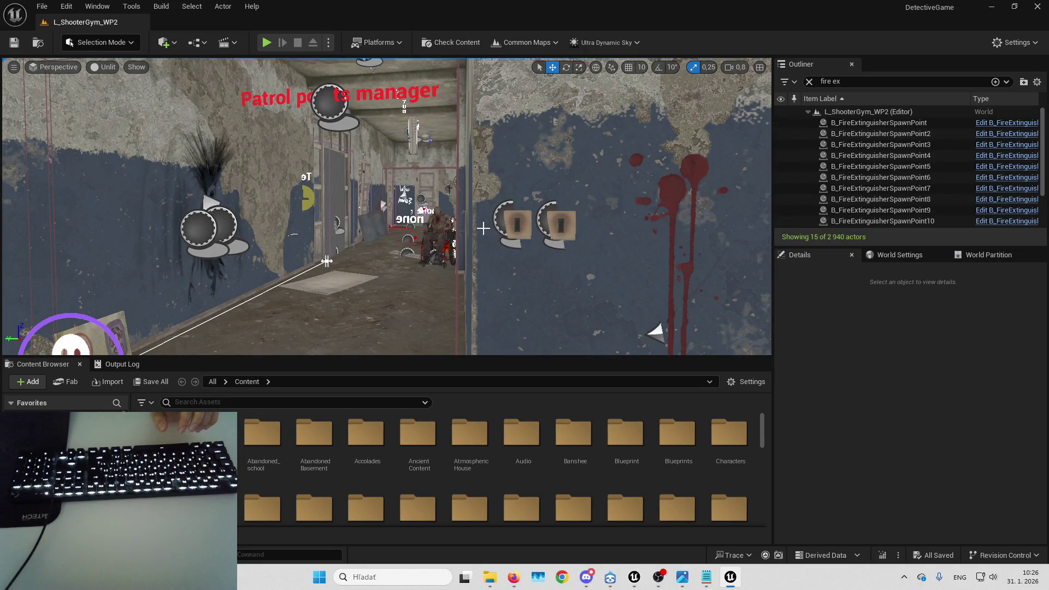
- Play the level, eject with F8 and select B_FireExtinguisher0 in the Outliner
key("alt+p")
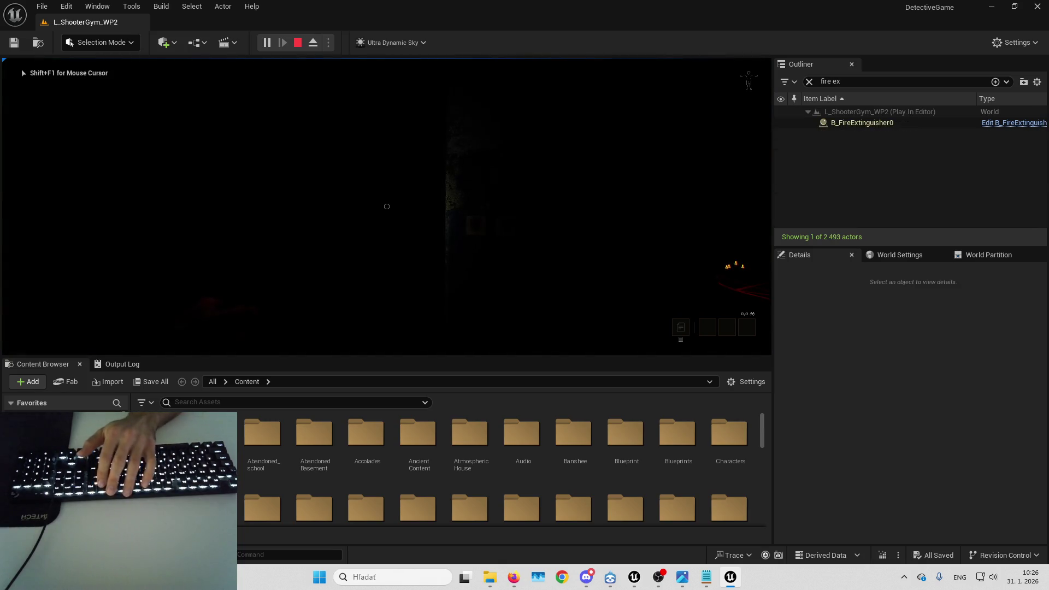
mouse_move(387, 206)
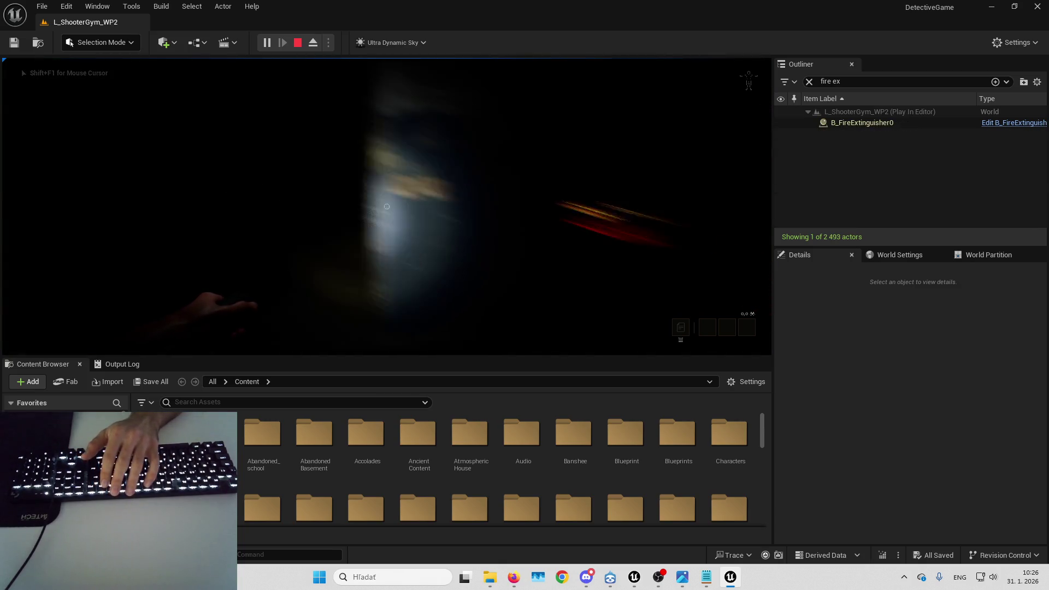
key("F8")
left_click(854, 124)
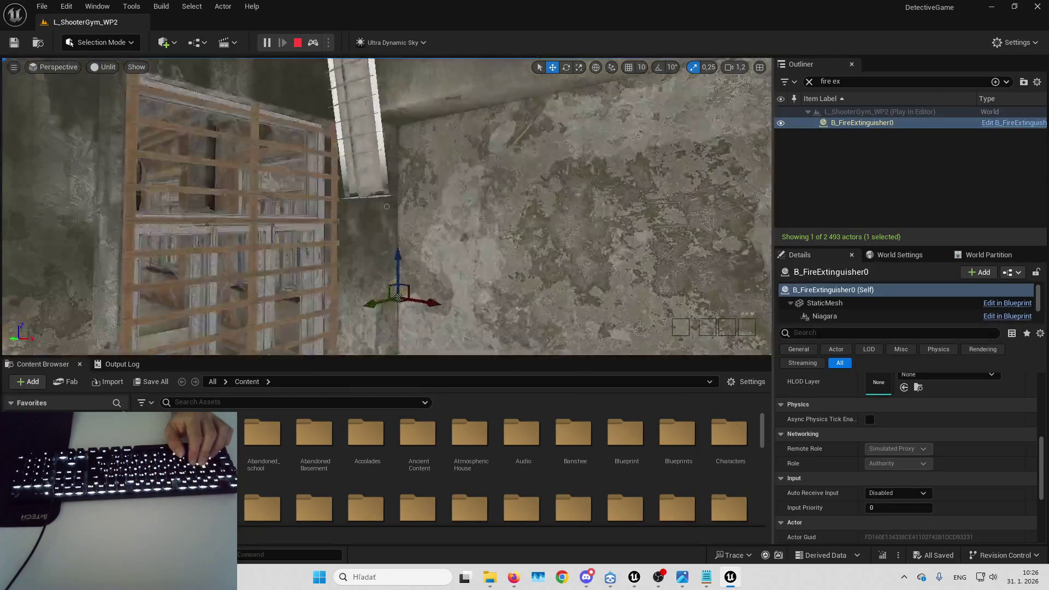
scroll(386, 206, "down", 2)
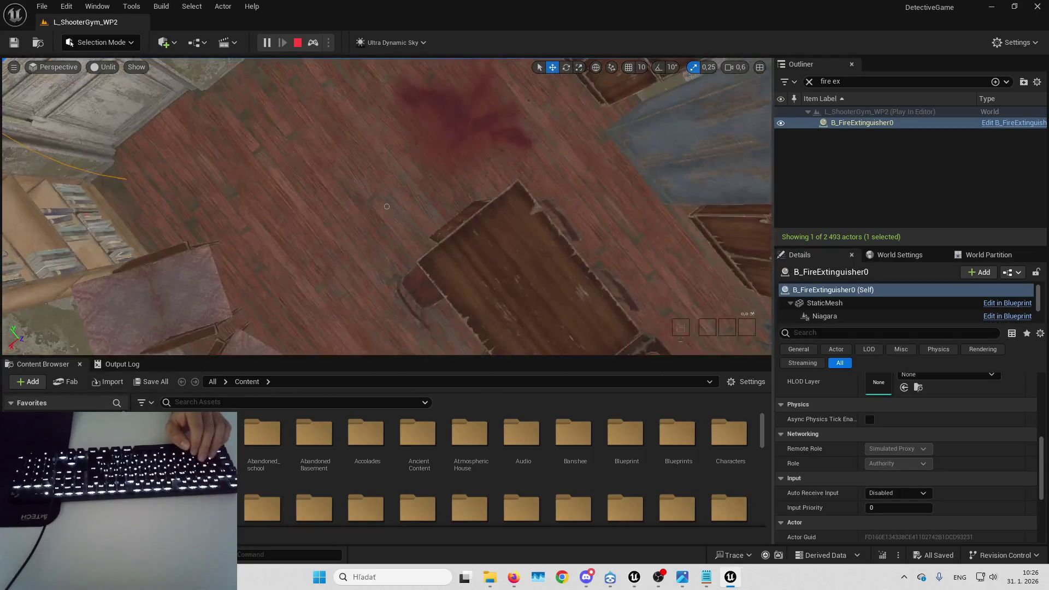
- Search the Outliner for 'devil' and focus the view on B_DevilBook0
key("ctrl+a")
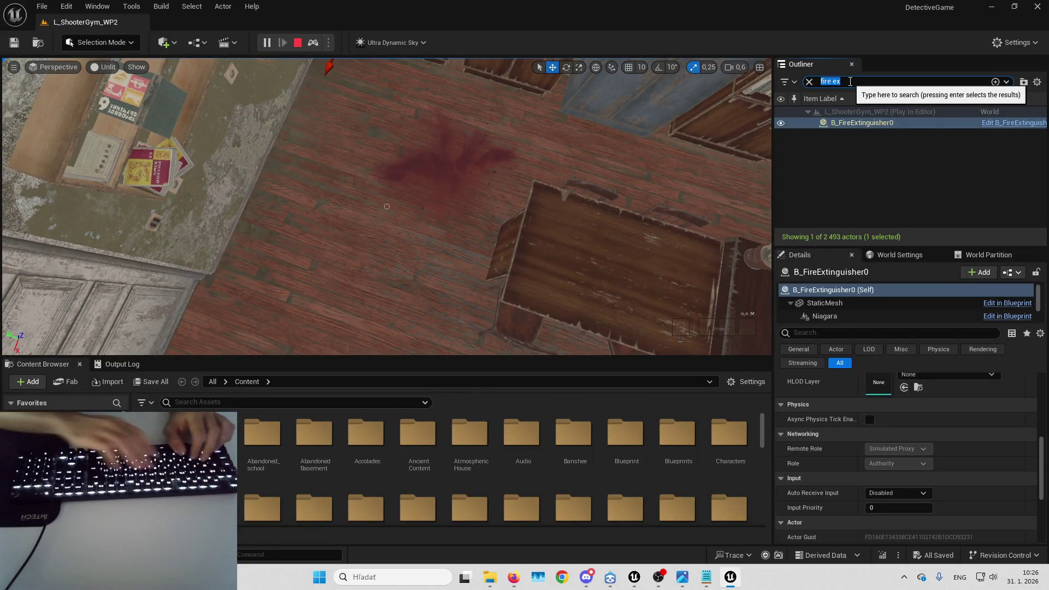
type("devil")
double_click(853, 122)
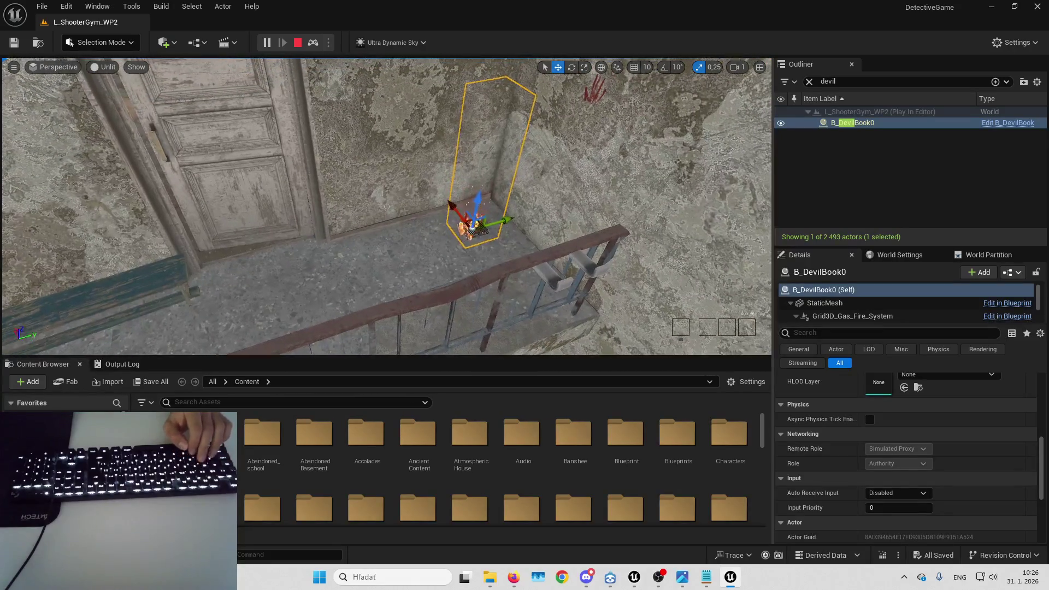
- Resume the player in fullscreen, jump to room 1 and pick up the fire extinguisher
key("F8")
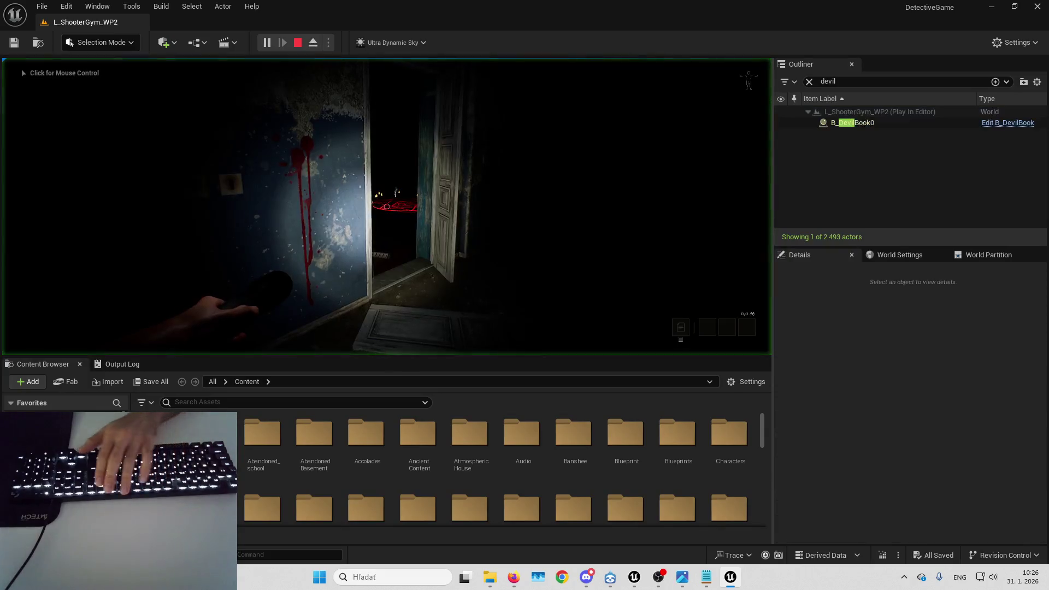
key("F11")
key("Tab")
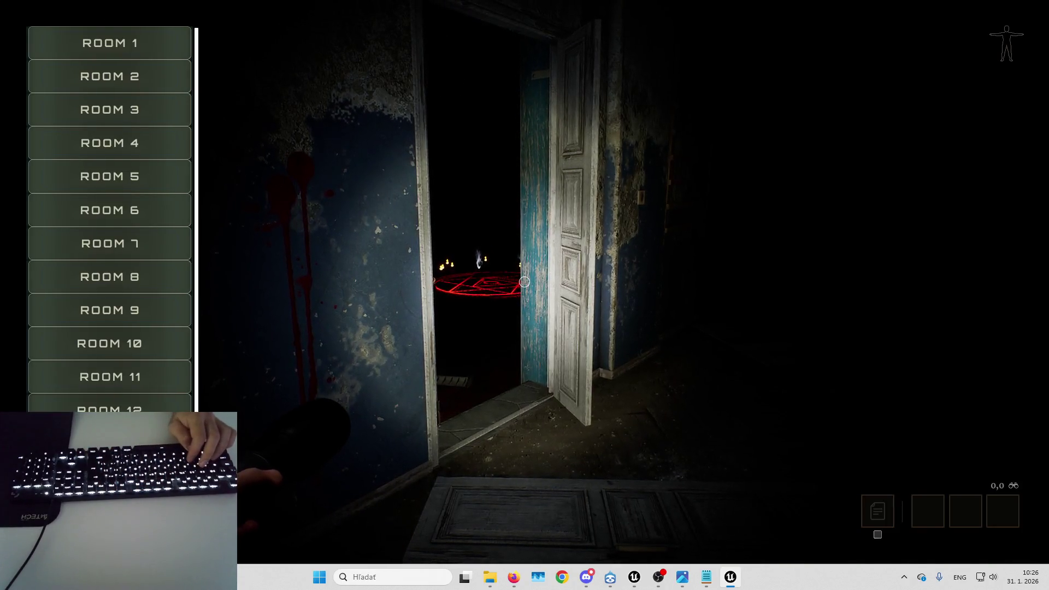
key("1")
key("s")
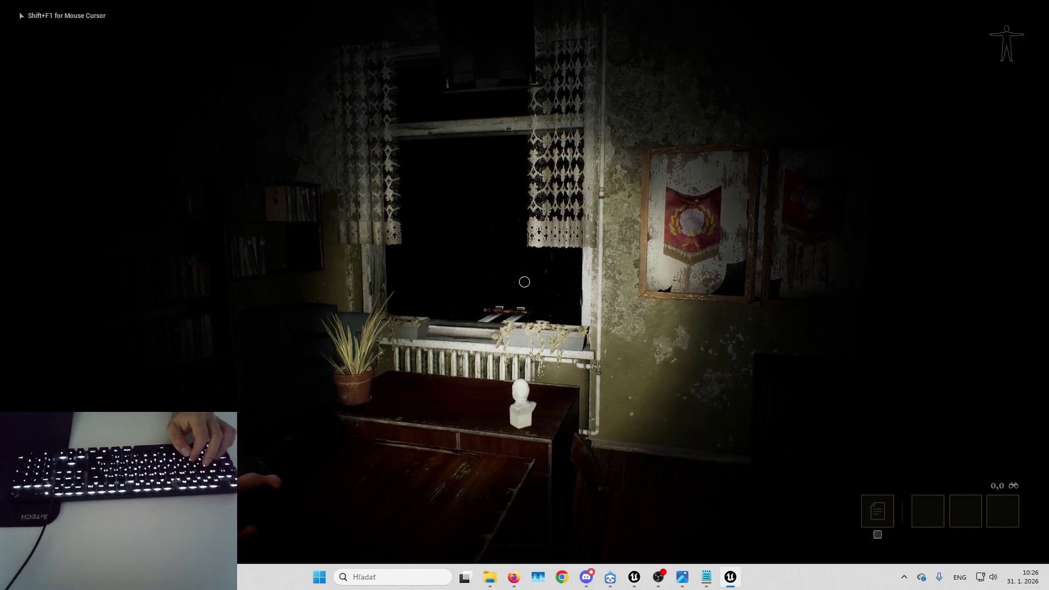
key("w")
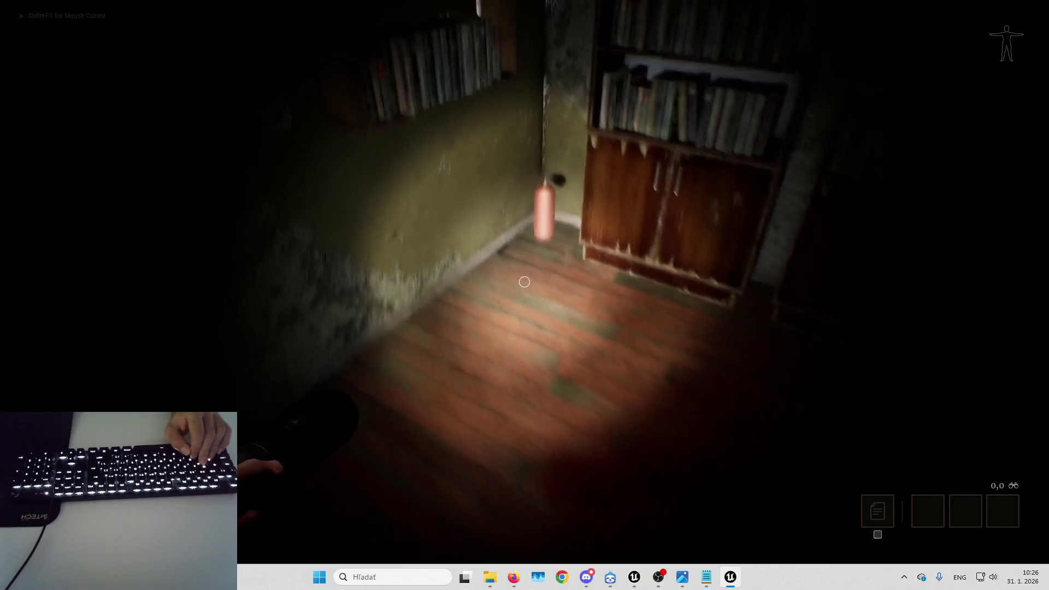
key("e")
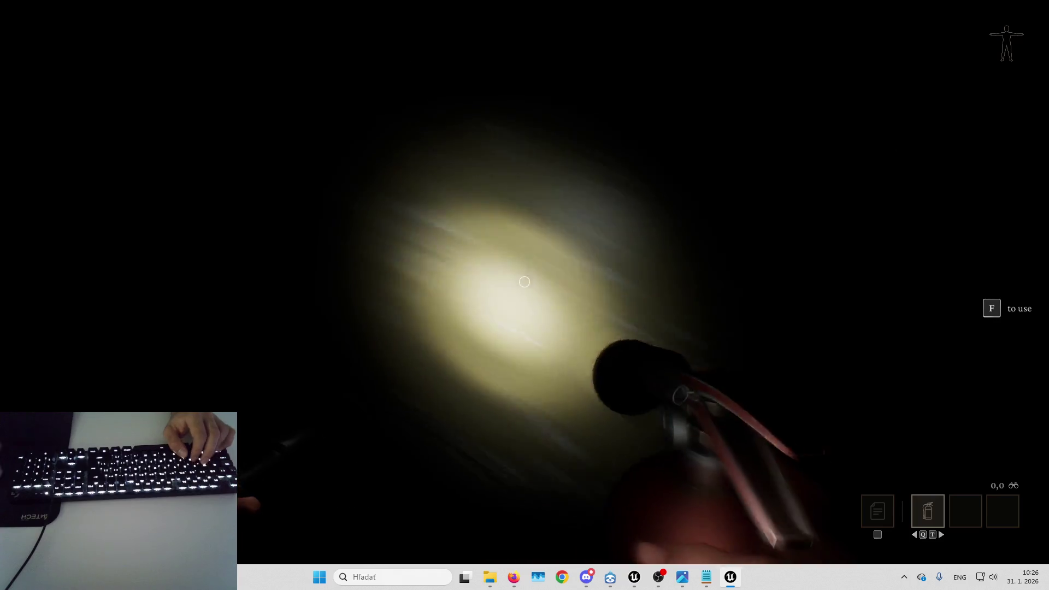
- Walk down the corridor to stand over the burning book, then free the mouse with Shift+F1
key("w")
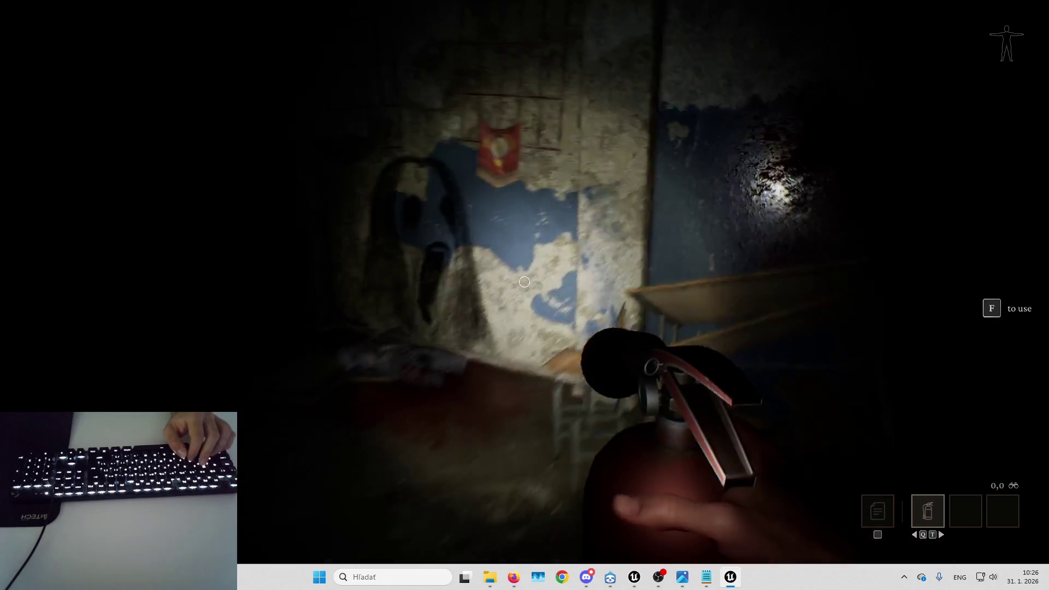
key("w")
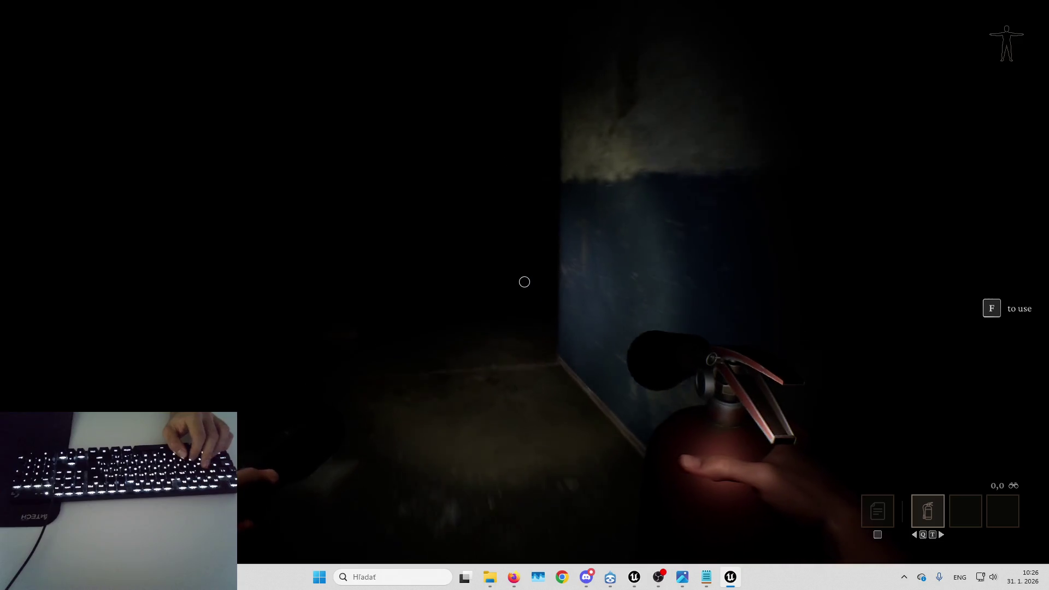
key("w")
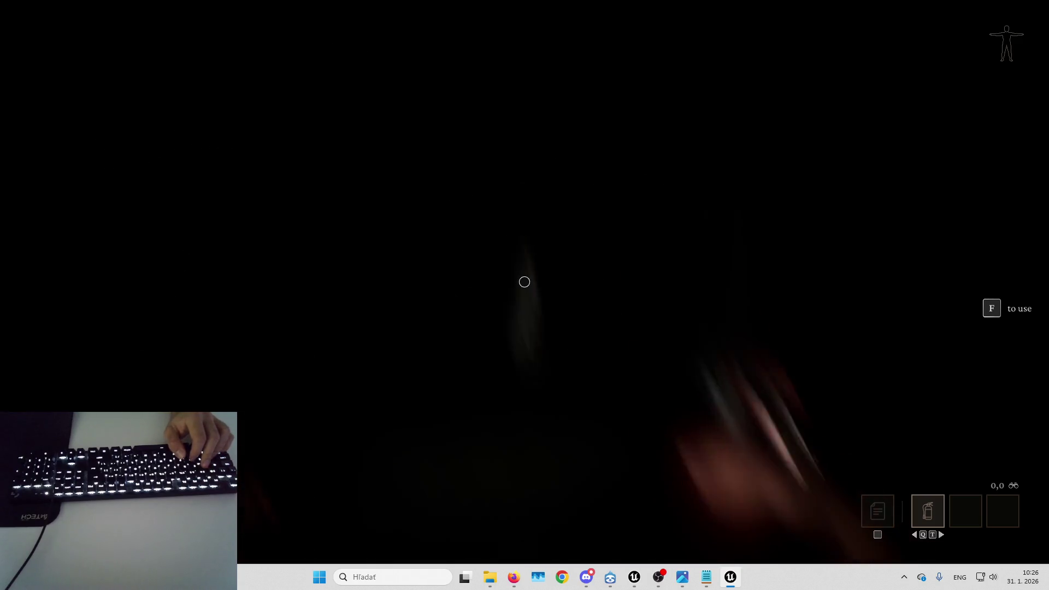
key("w")
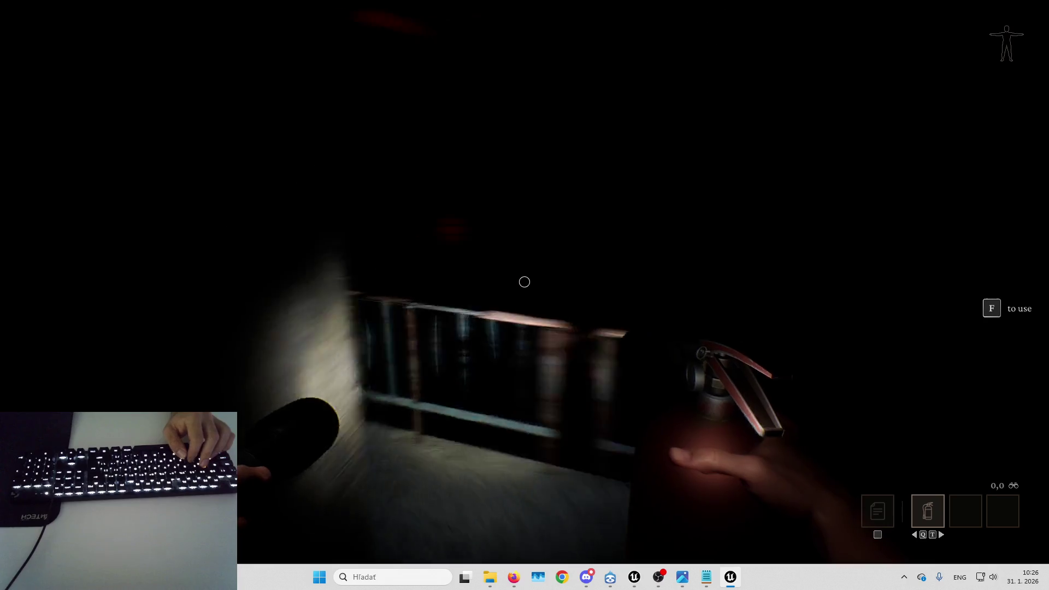
key("w")
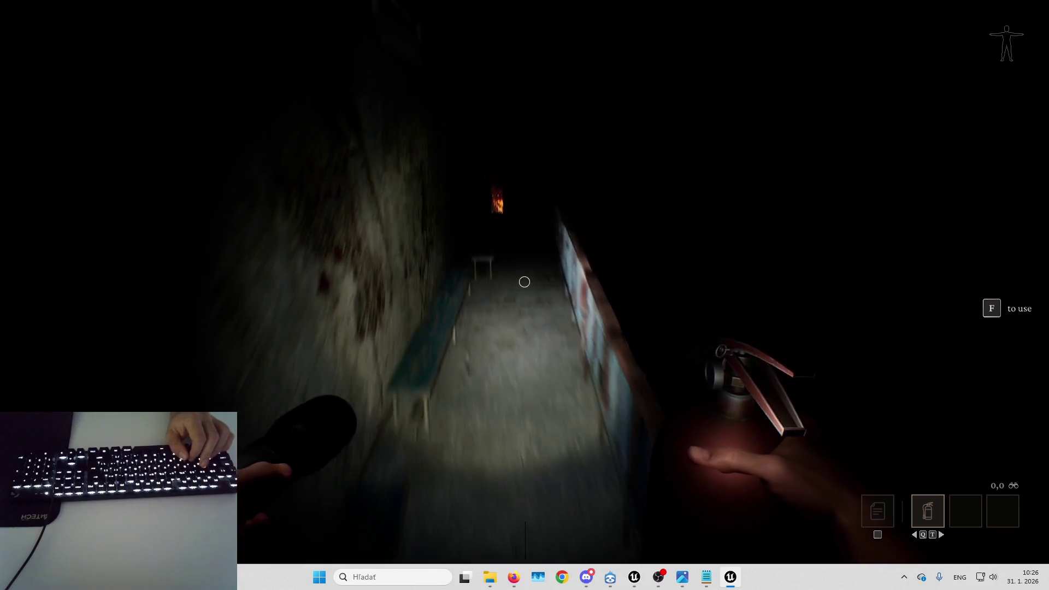
key("w")
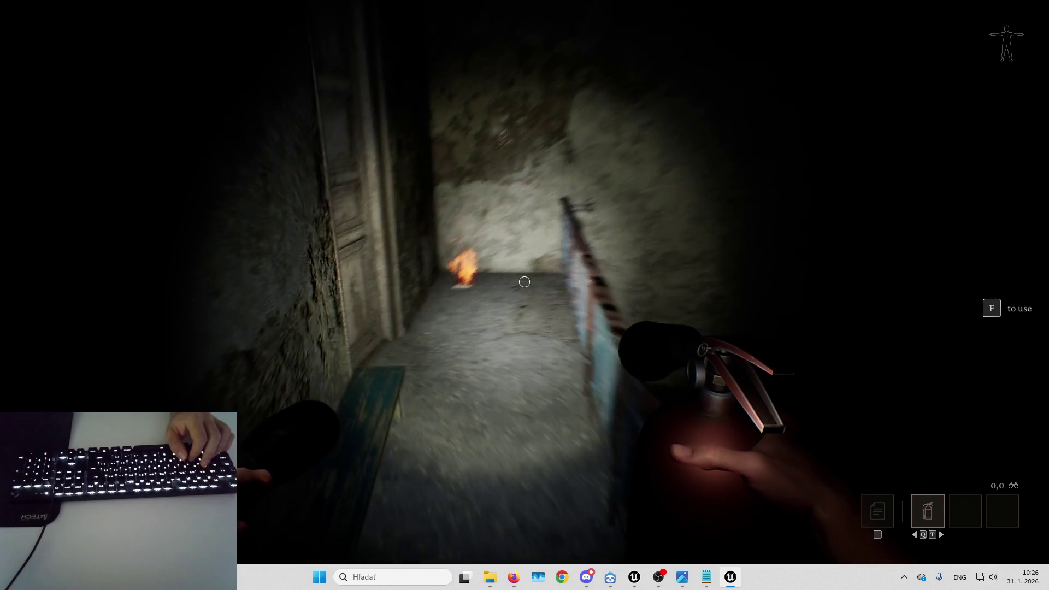
key("w")
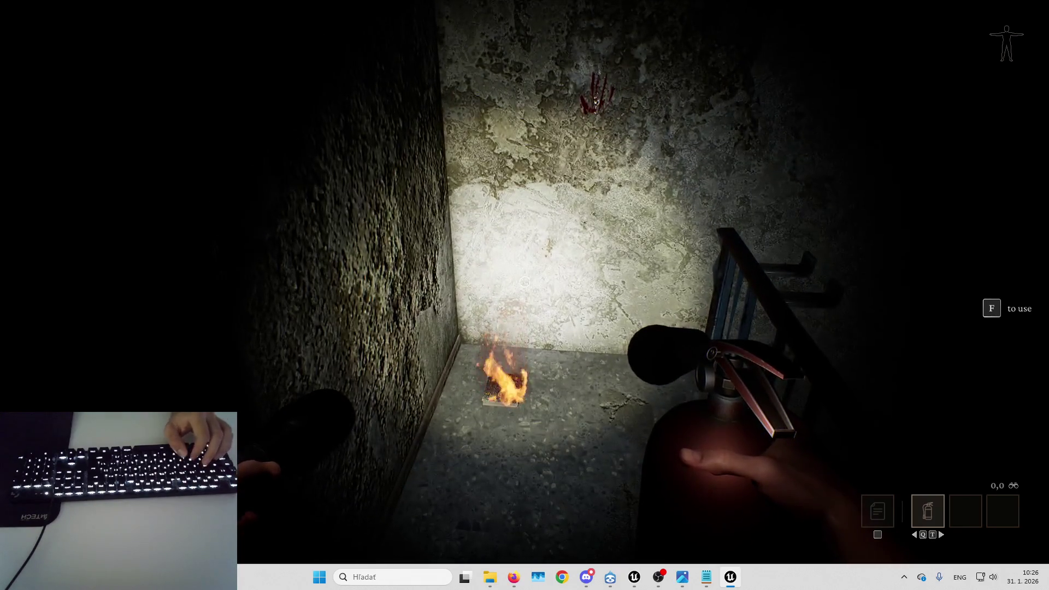
key("w")
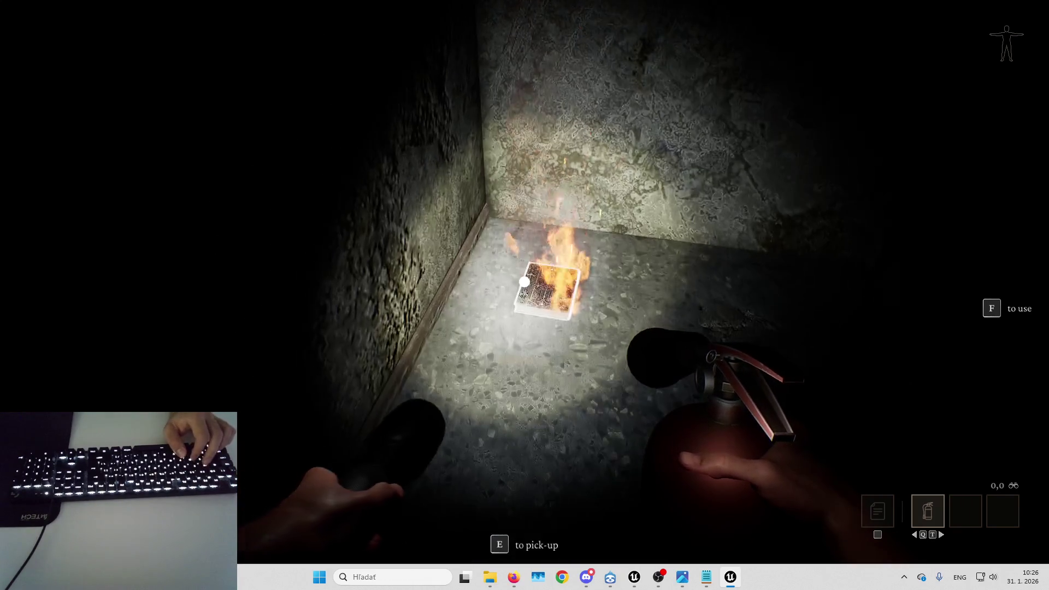
key("s")
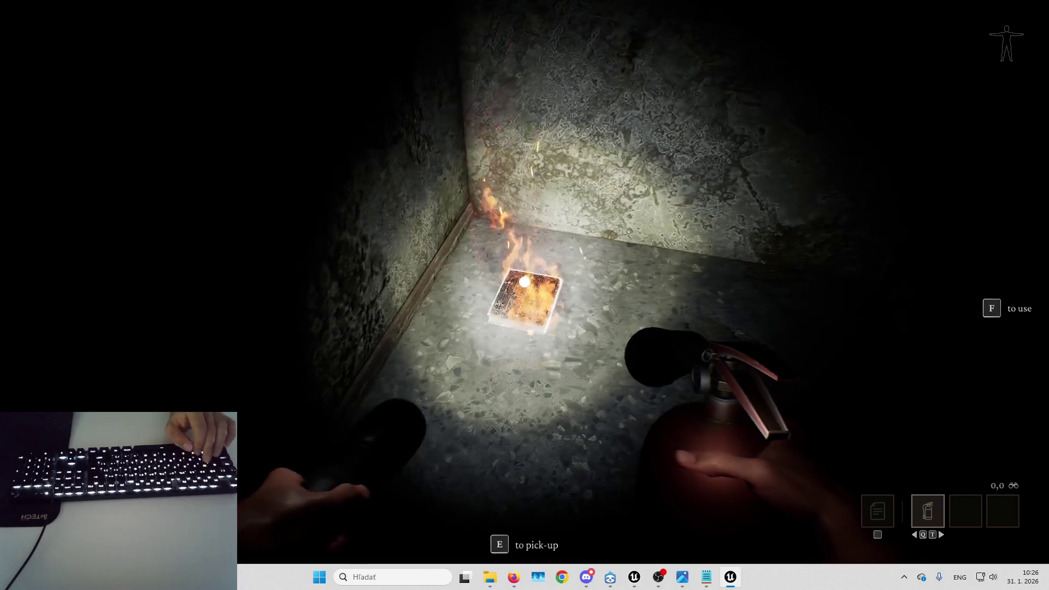
key("w")
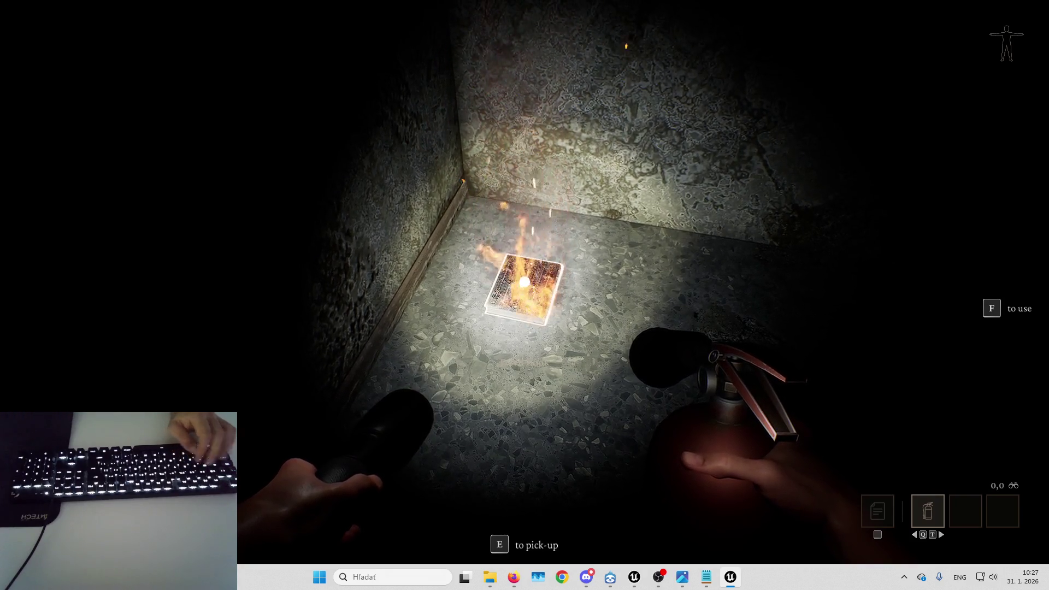
key("shift+F1")
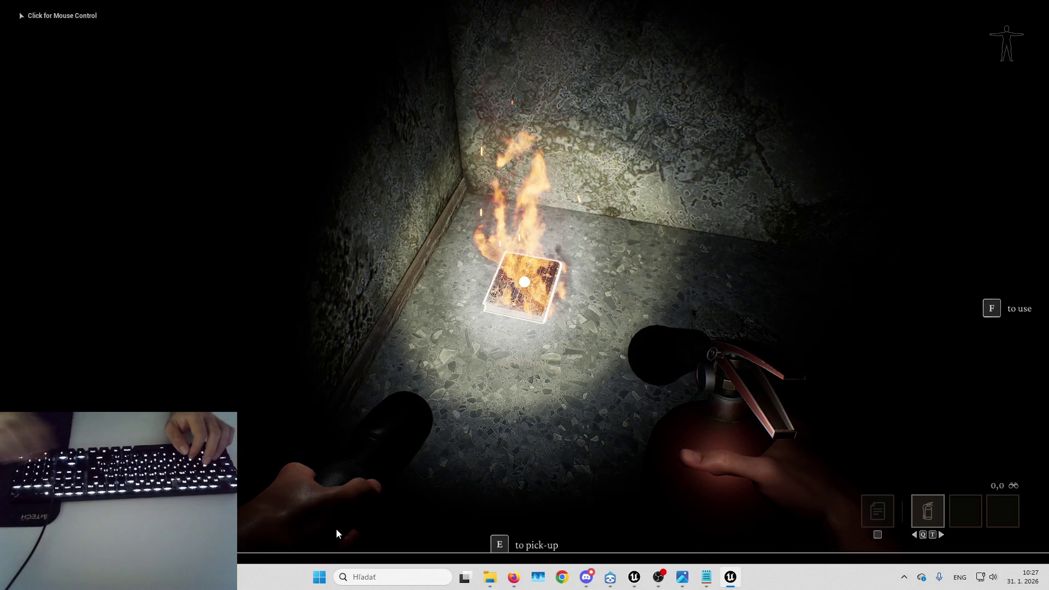
- Save a high-resolution screenshot of the burning book, then step back from it
left_click(336, 528)
key("F9")
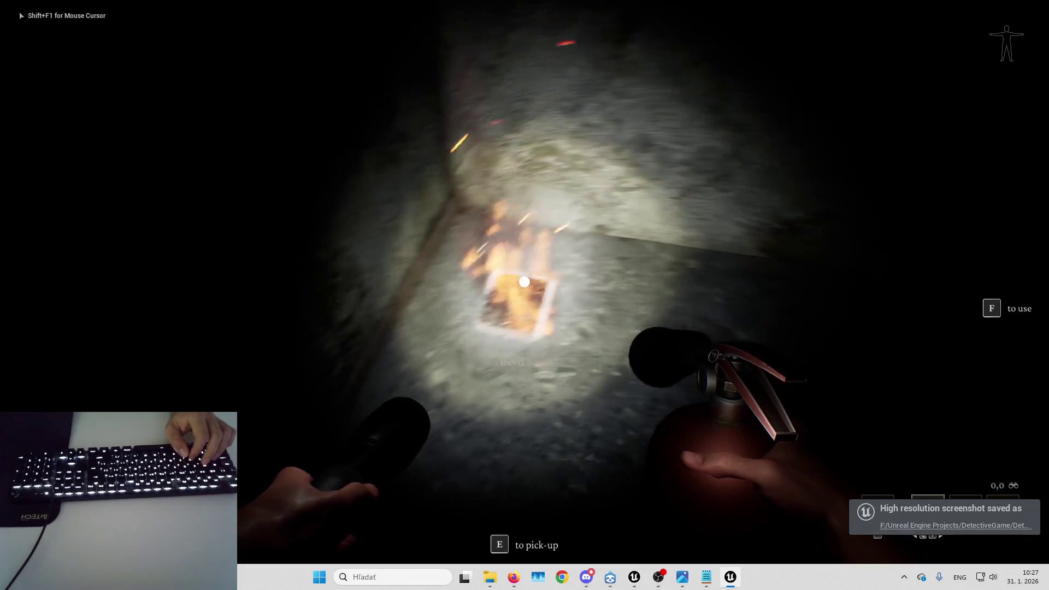
left_click(536, 428)
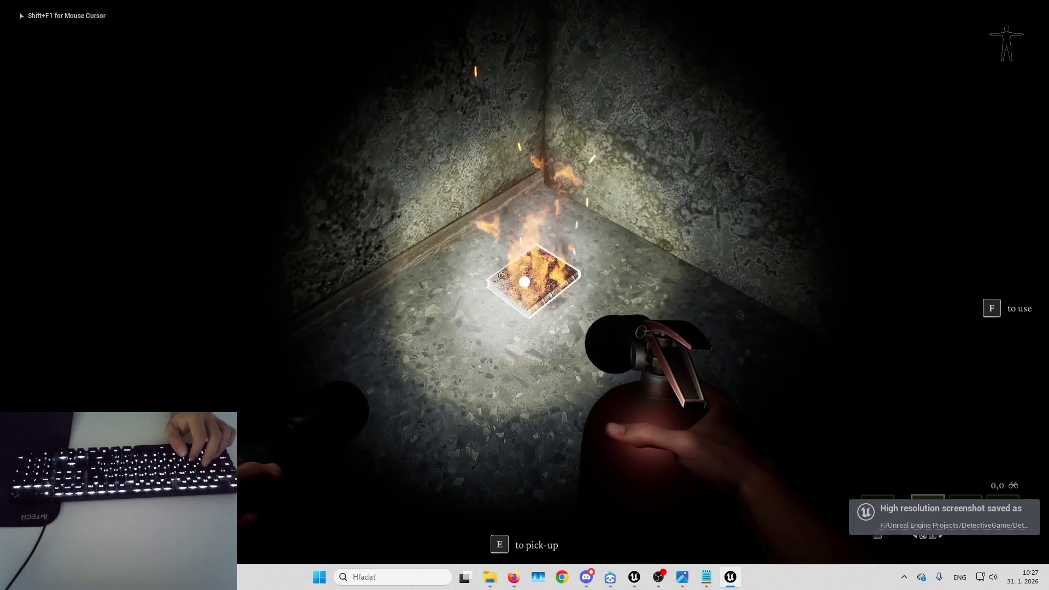
key("s")
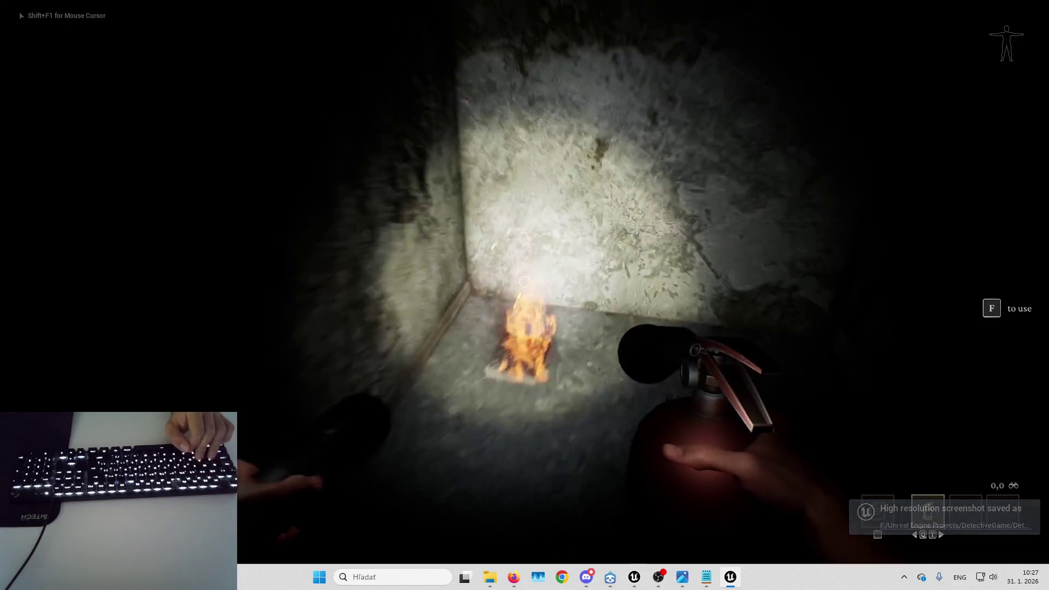
key("s")
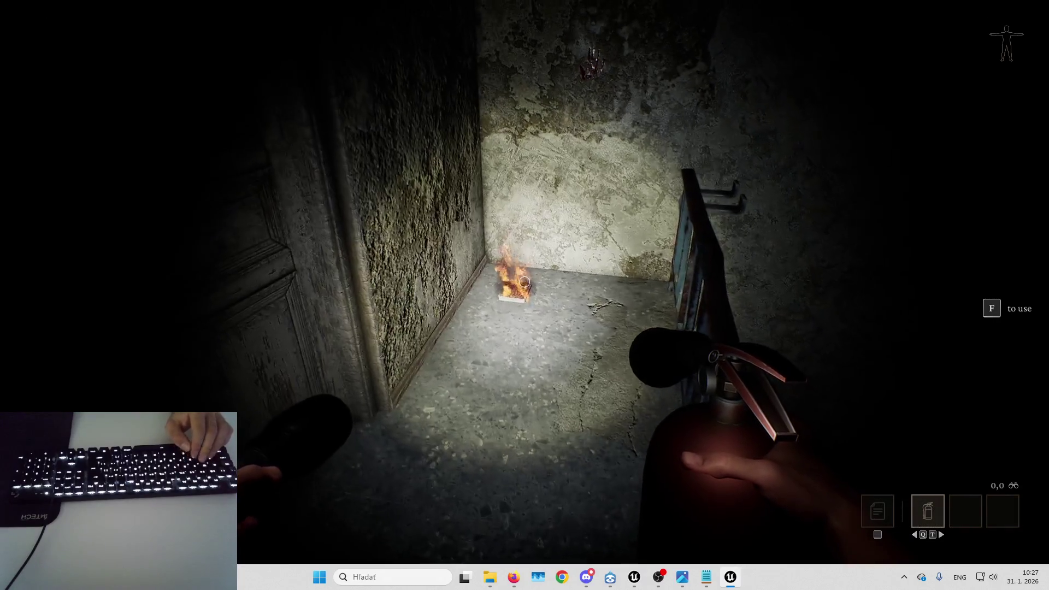
- Walk up to the book, spray the extinguisher and capture a high-resolution screenshot
key("w")
key("w")
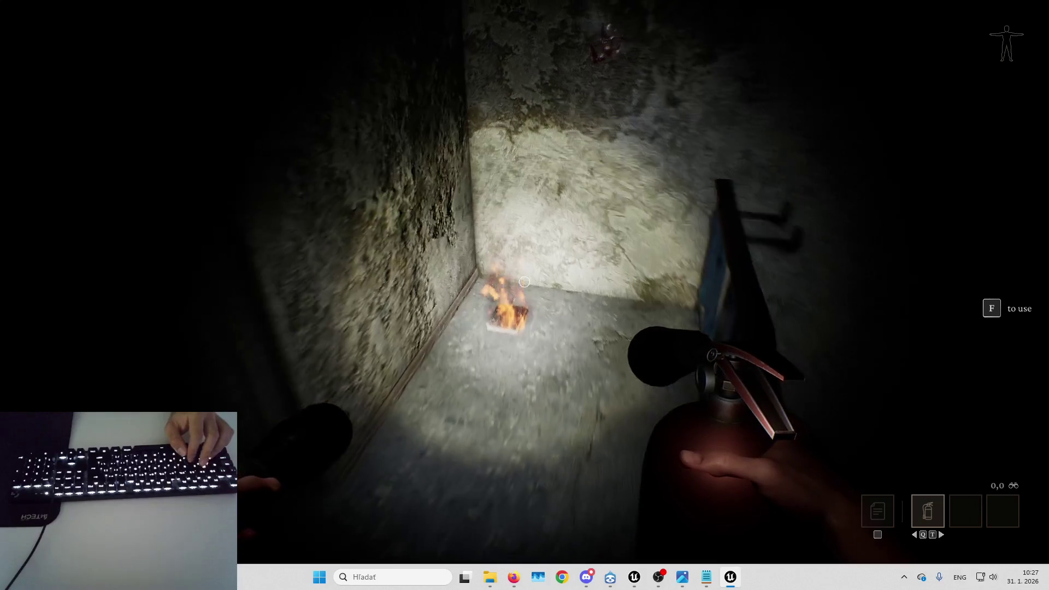
key("w")
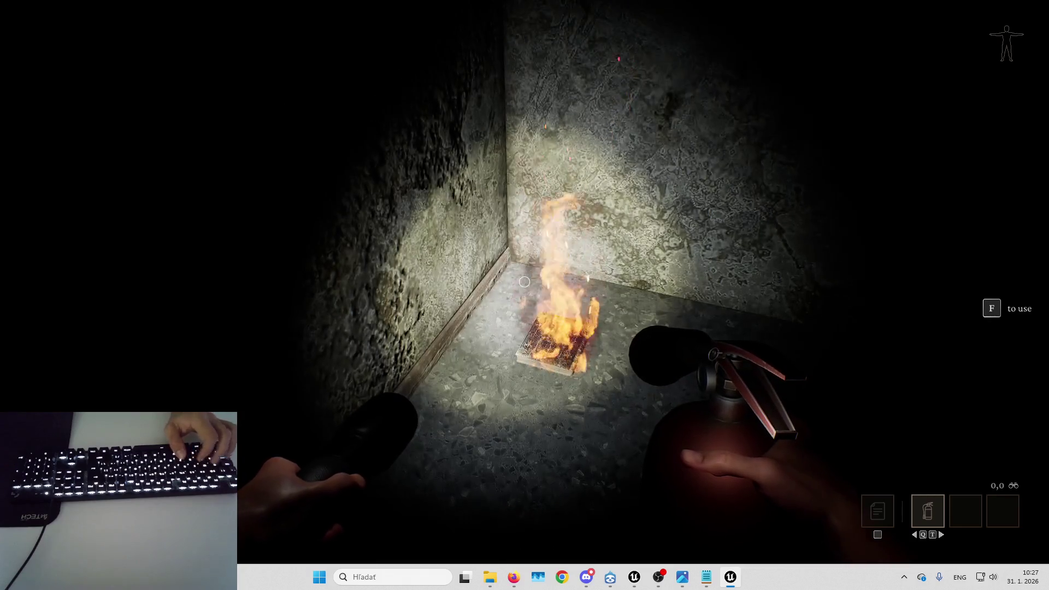
key("f")
key("shift+F1")
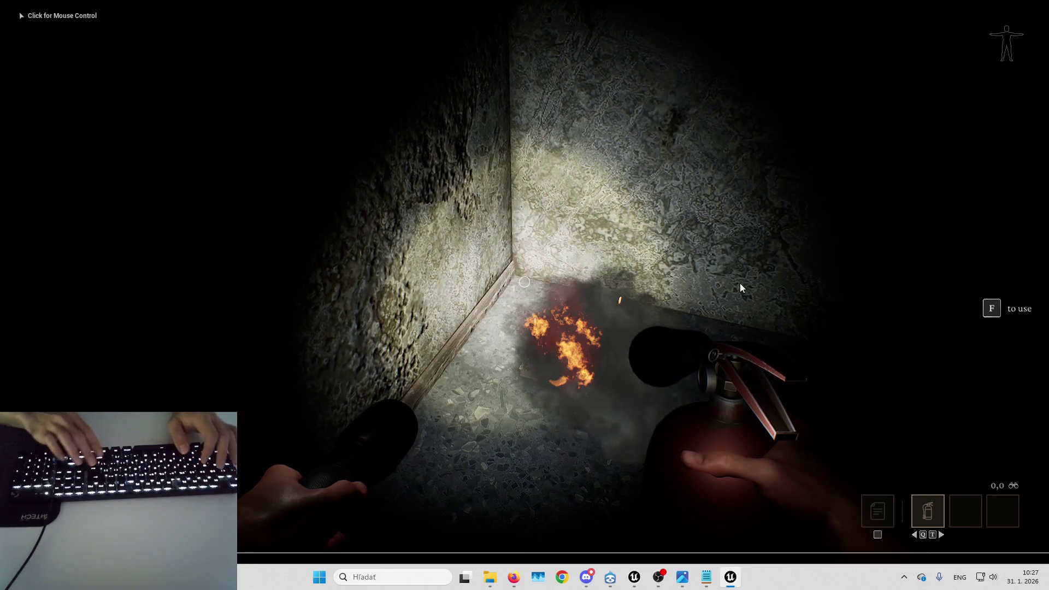
key("F9")
left_click(740, 283)
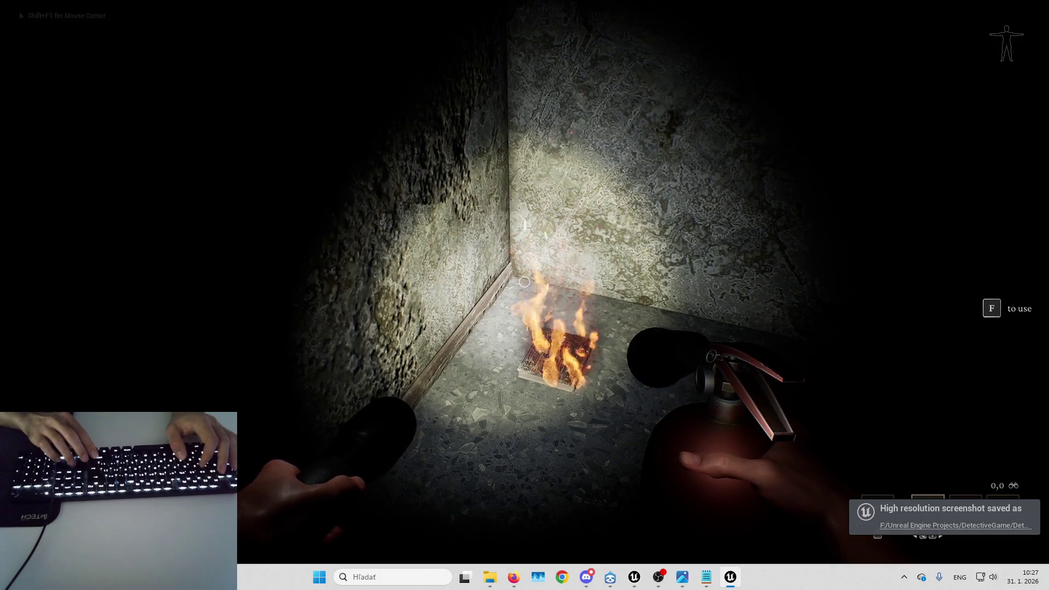
- Spray the fire again, save another high-resolution screenshot and free the mouse for the taskbar
key("f")
key("shift+F1")
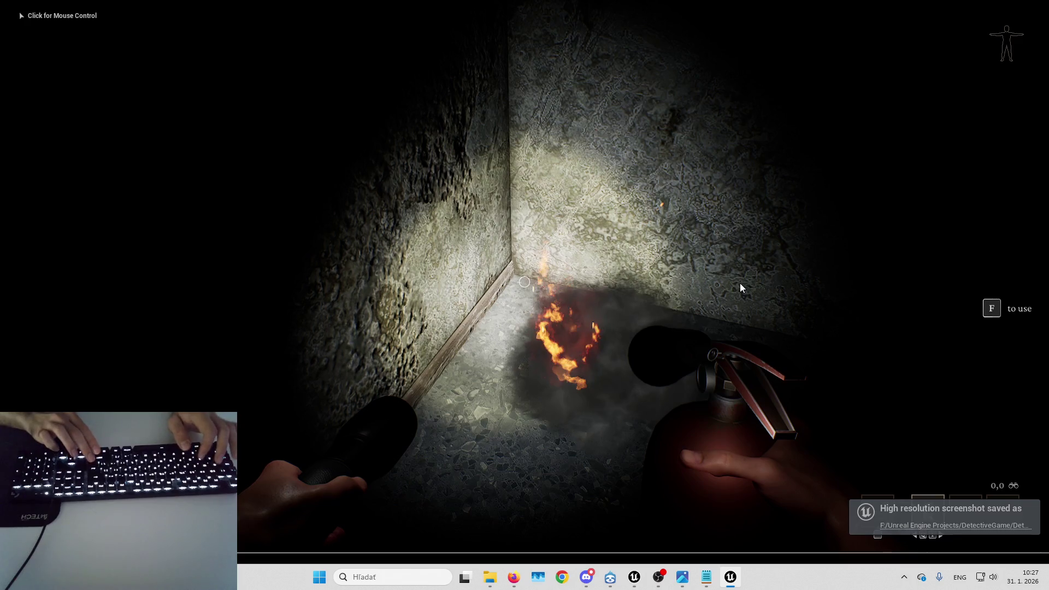
left_click(740, 283)
key("F9")
key("shift+F1")
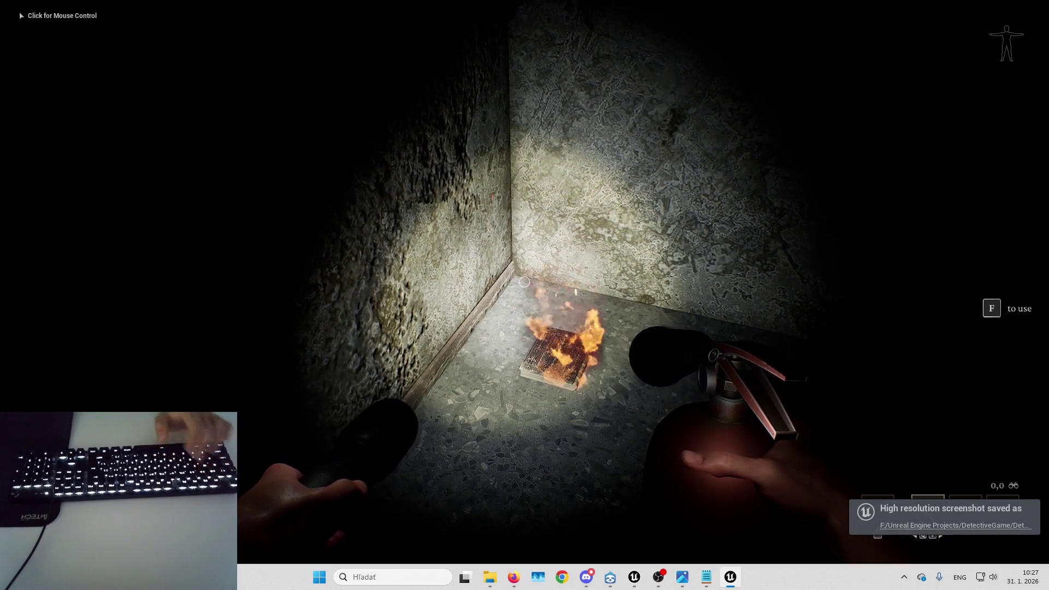
mouse_move(490, 576)
left_click(567, 529)
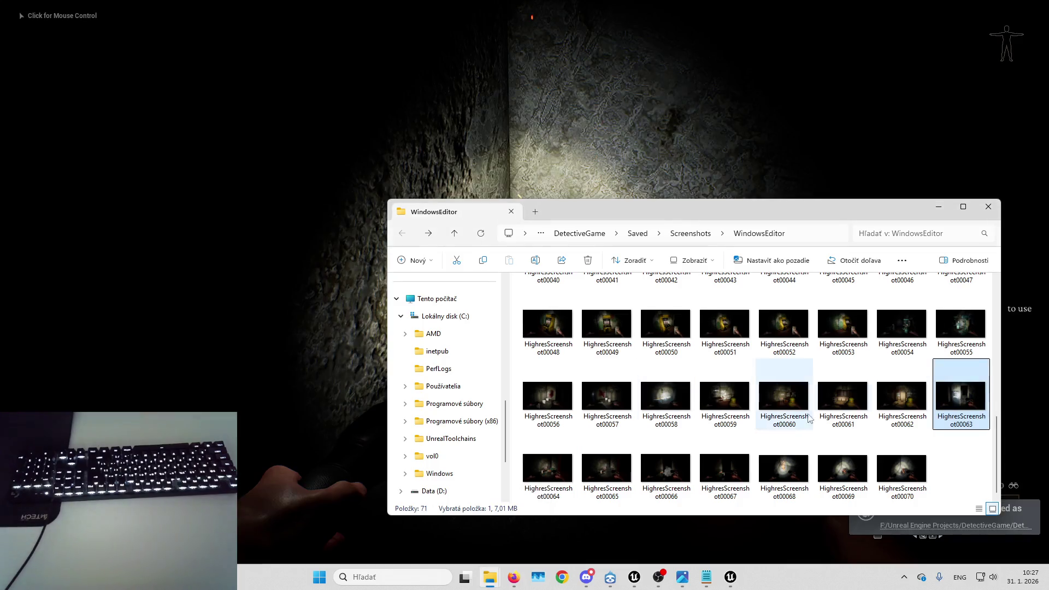
double_click(940, 400)
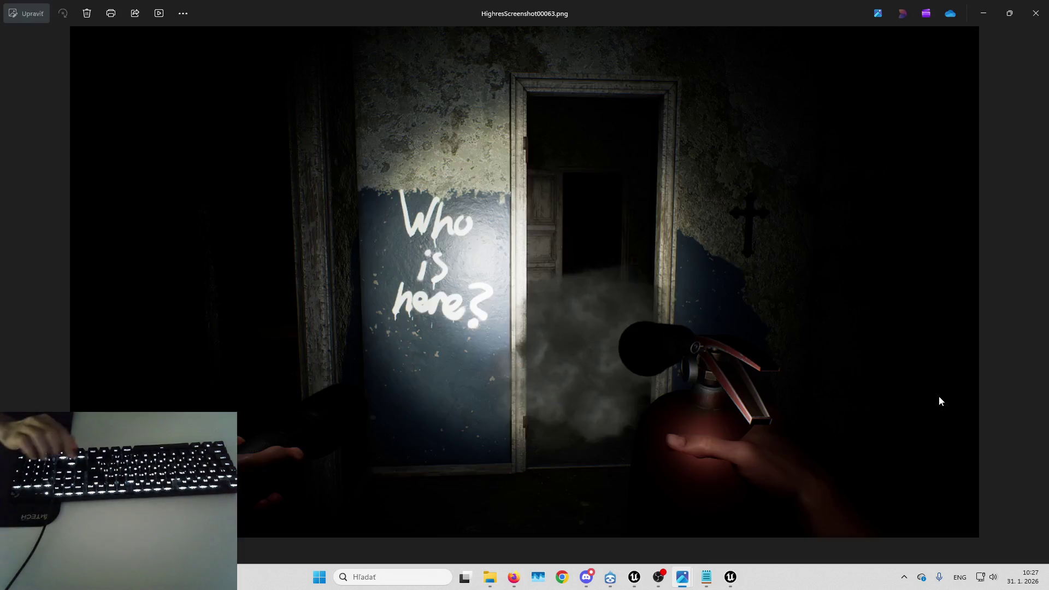
key("Right")
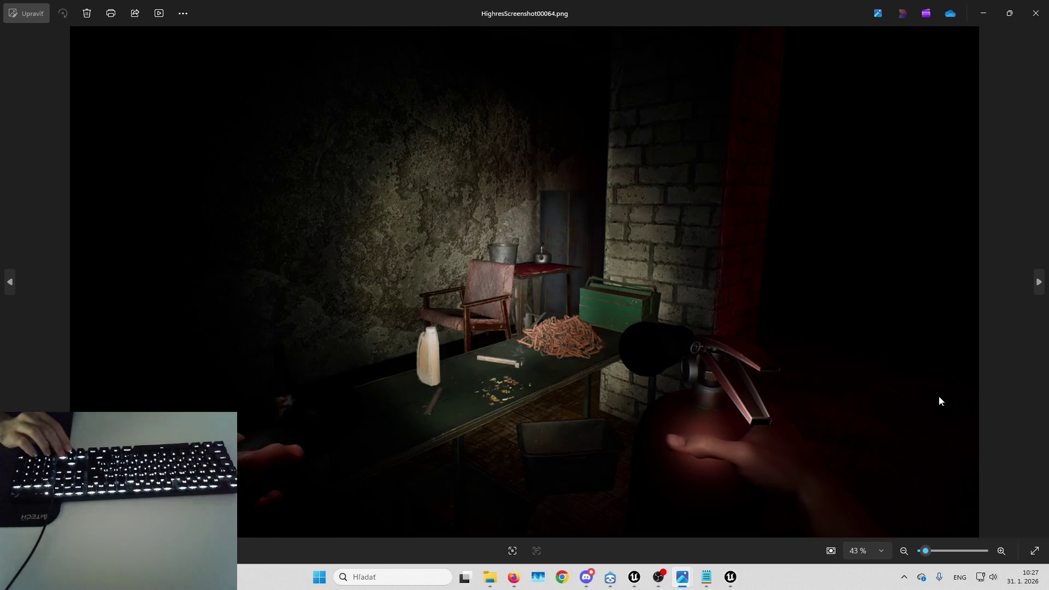
key("Right")
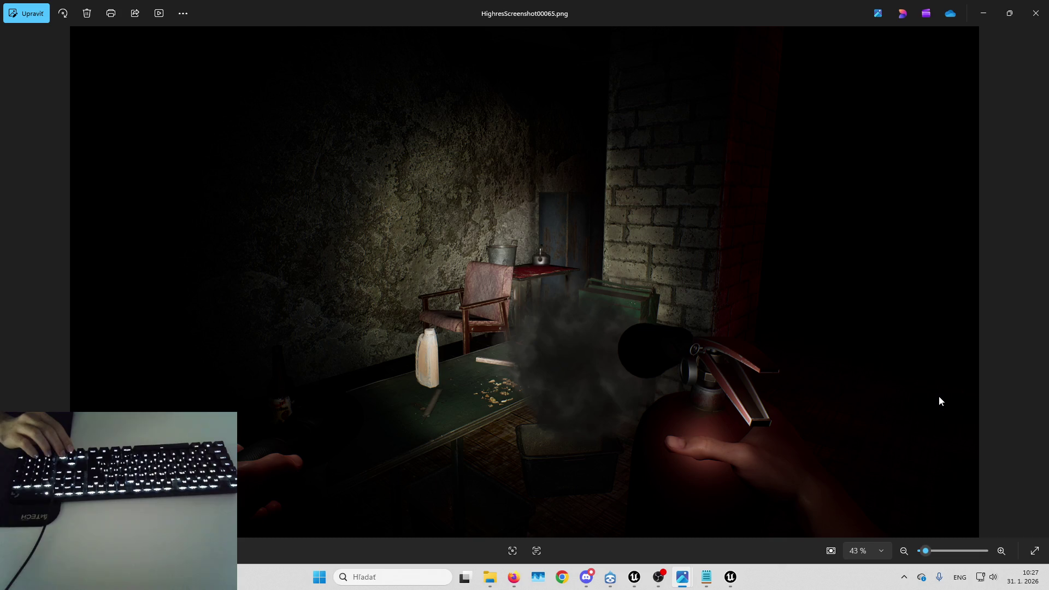
key("Right")
key("Left")
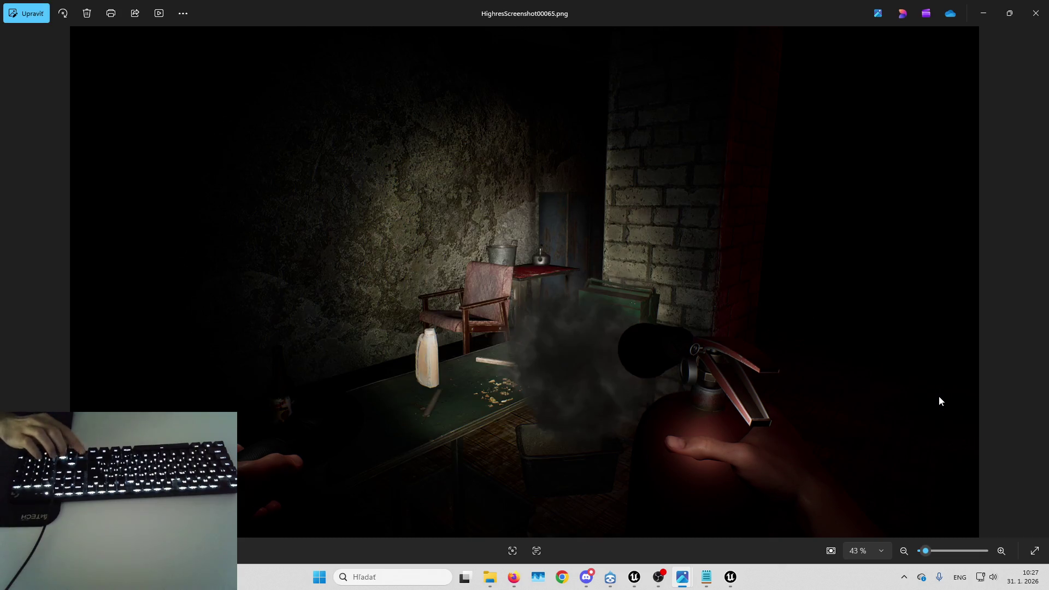
key("Right")
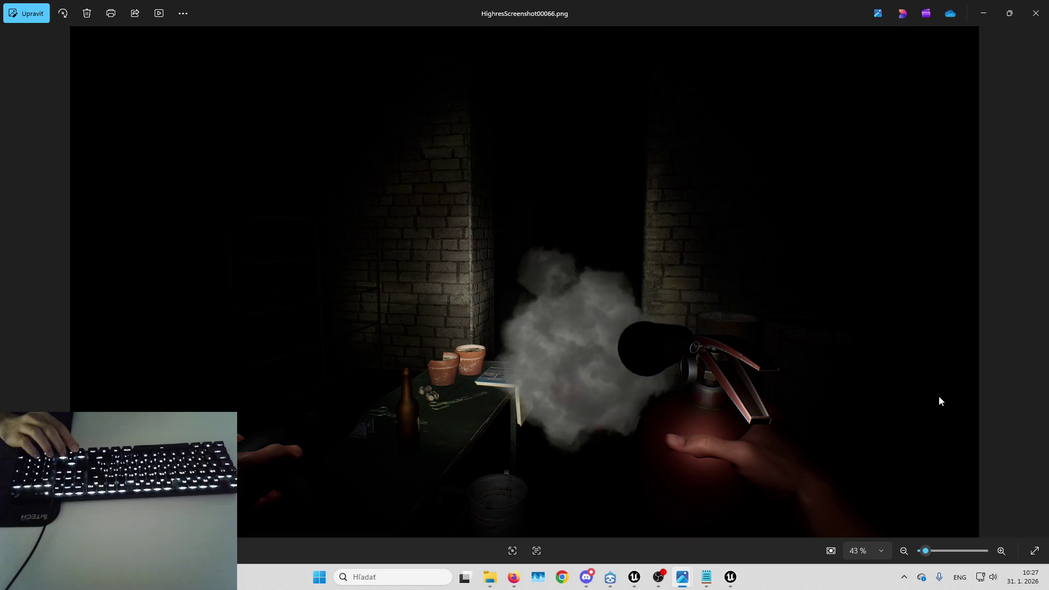
key("Right")
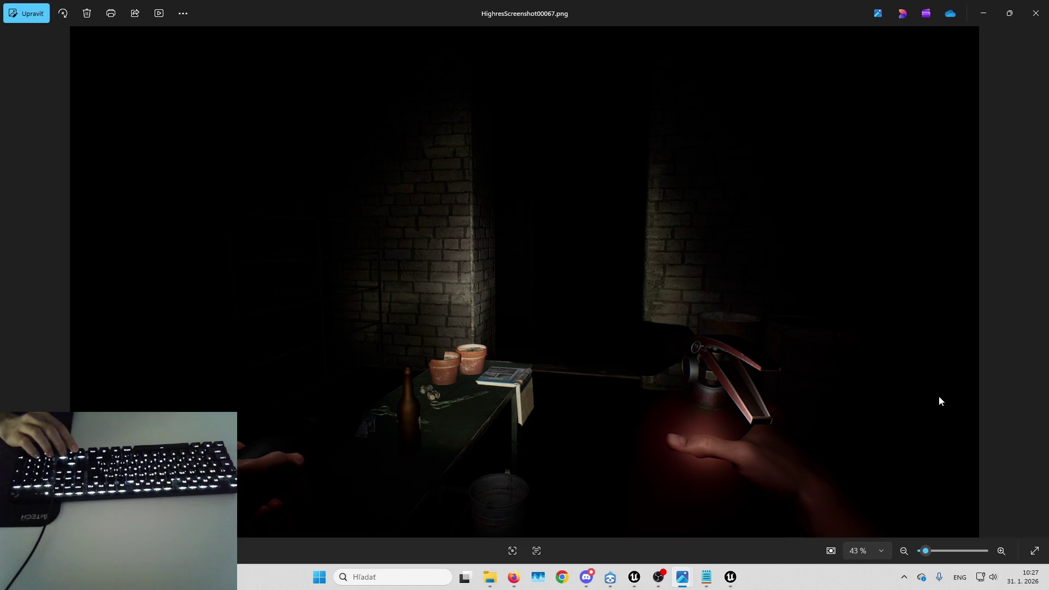
key("Right")
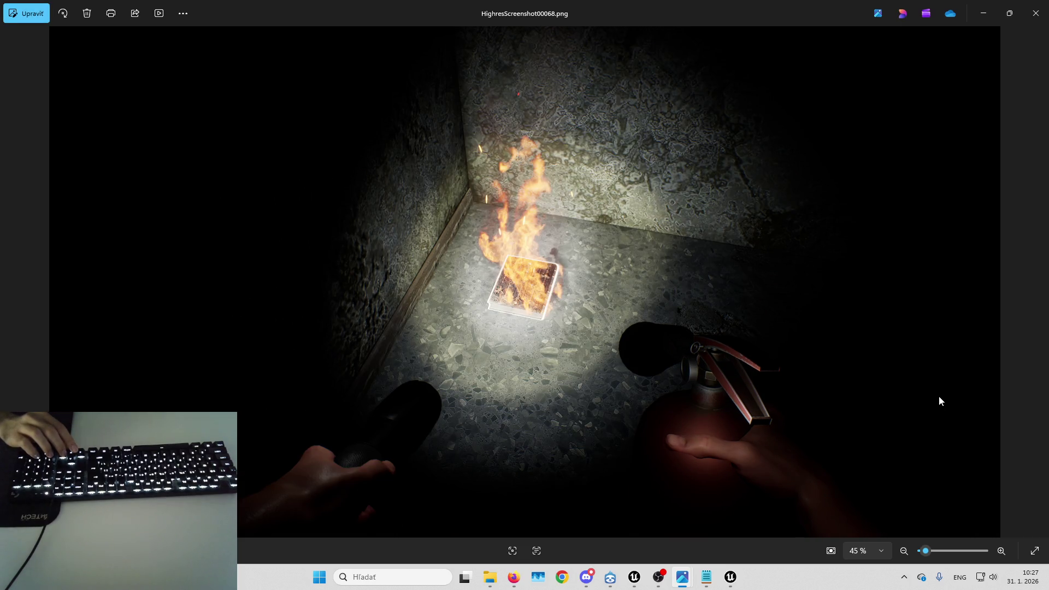
key("Right")
key("Right")
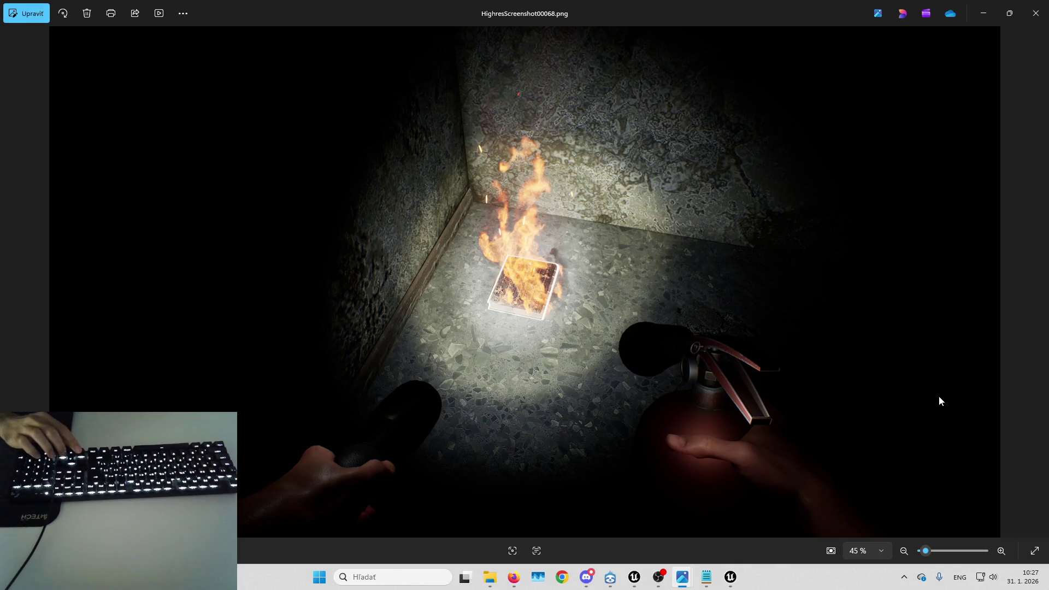
key("Left")
key("Right")
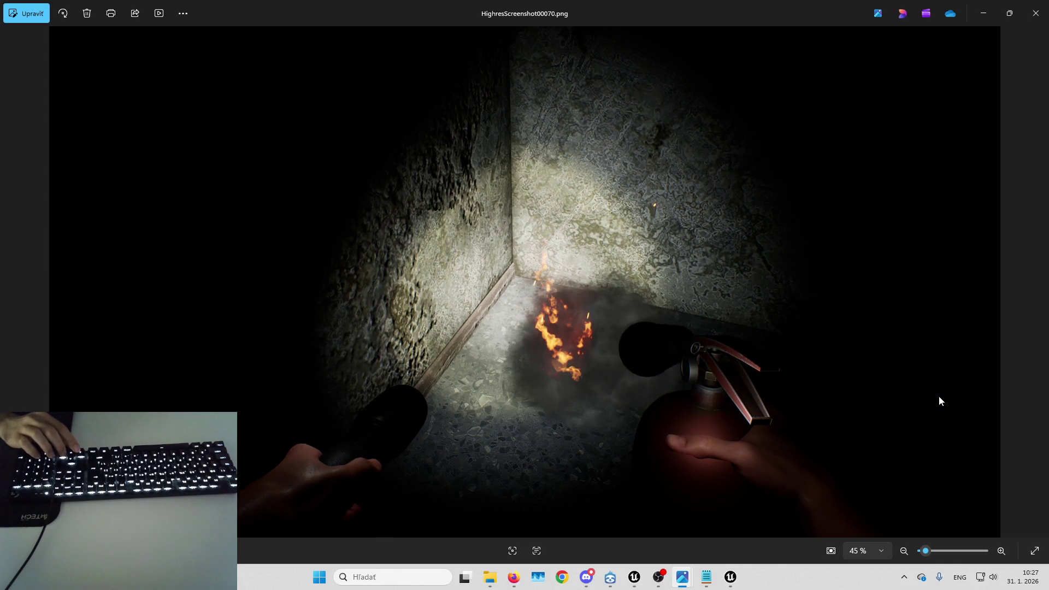
key("Left")
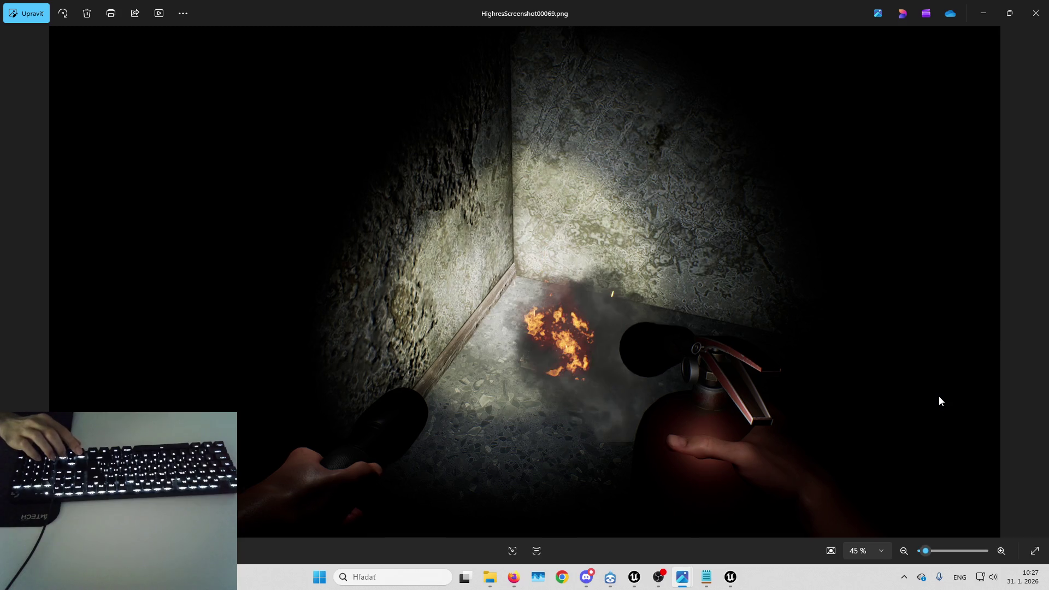
key("Right")
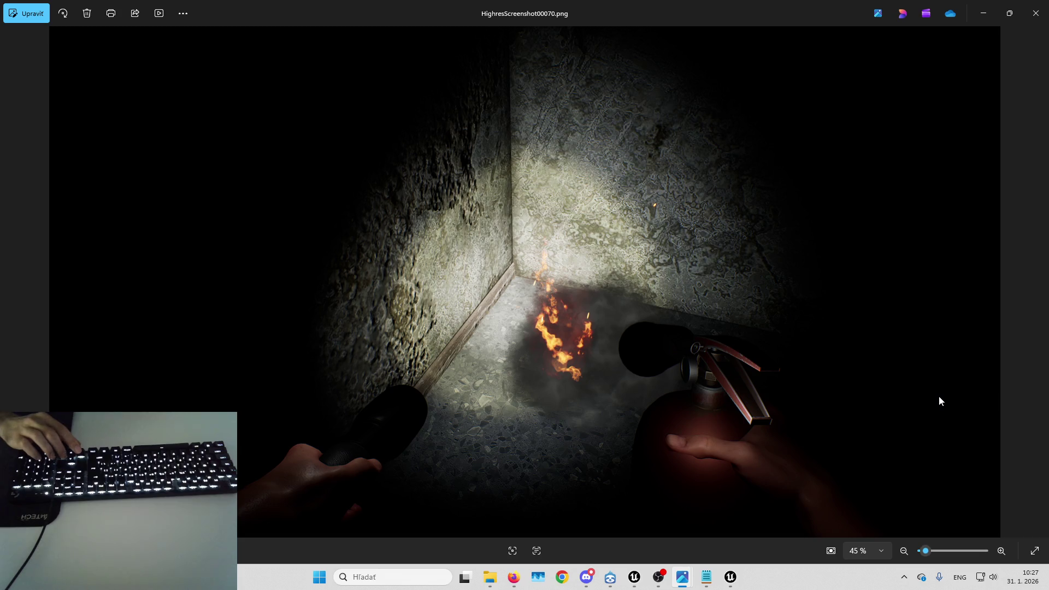
key("Left")
key("Left")
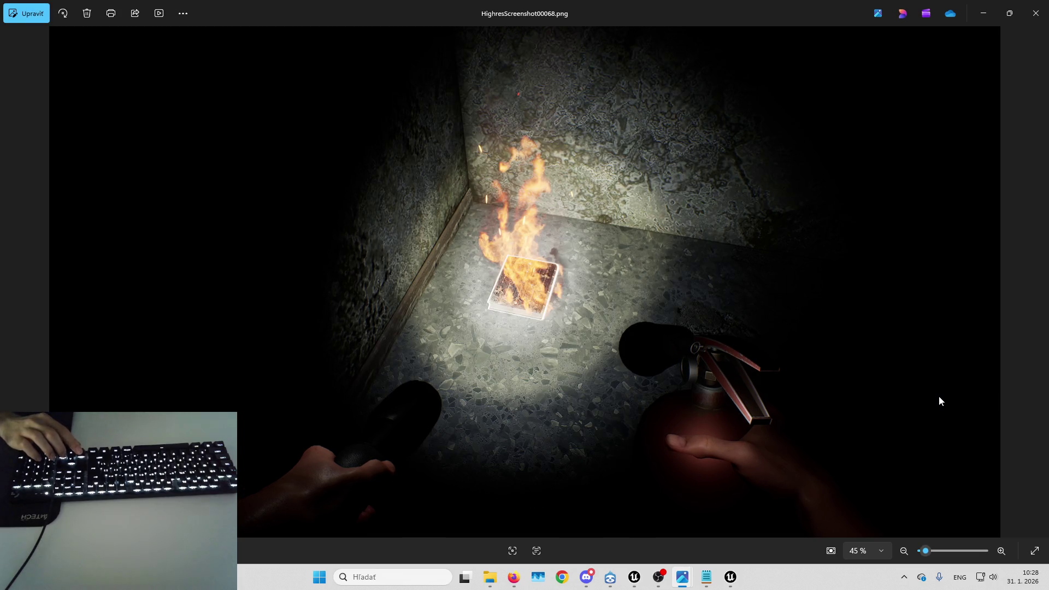
key("Right")
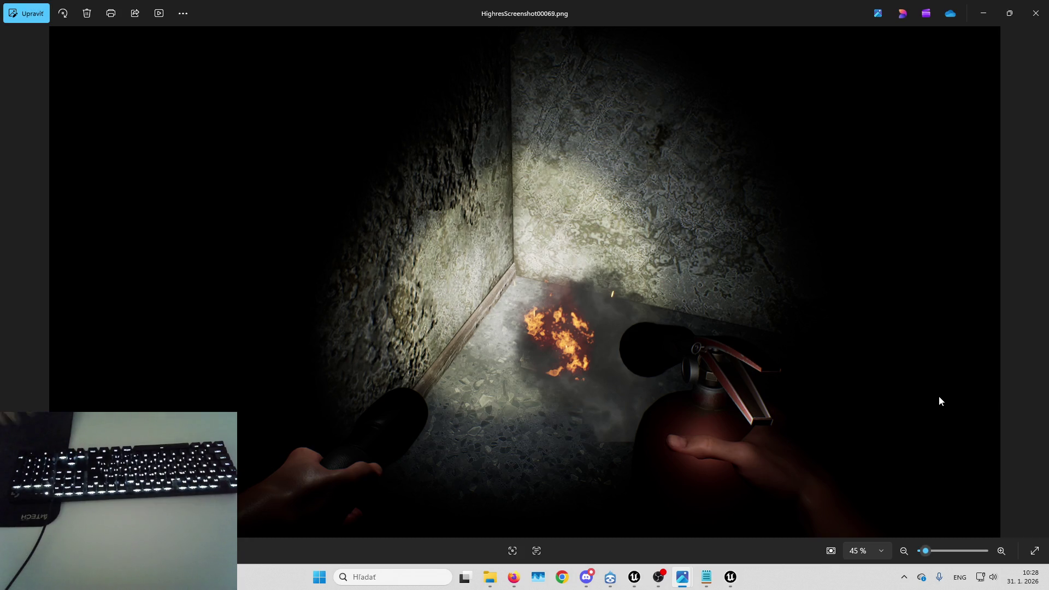
key("Left")
key("Left")
key("Left")
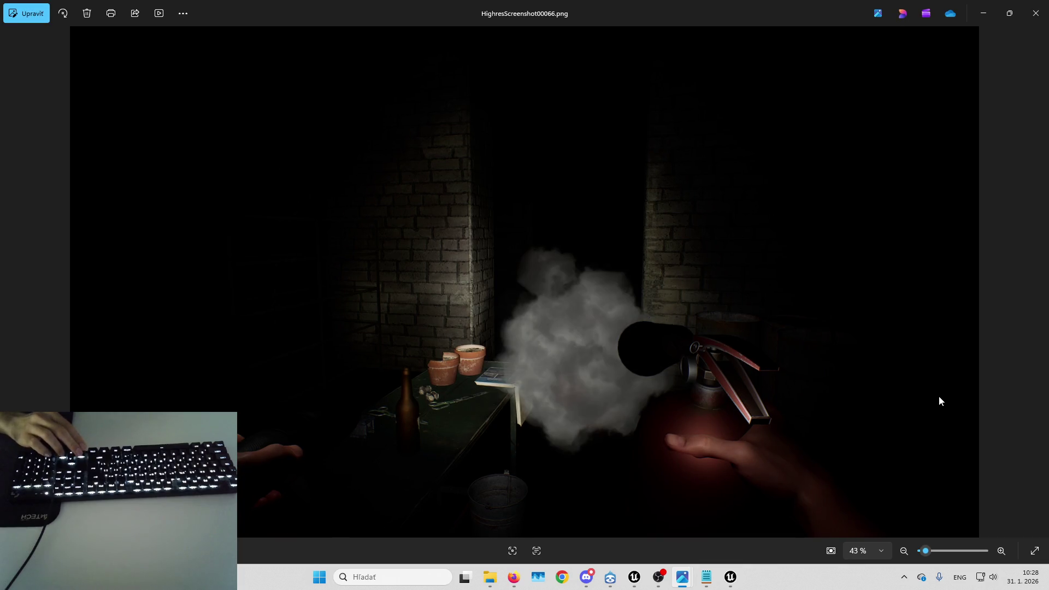
left_click(1035, 13)
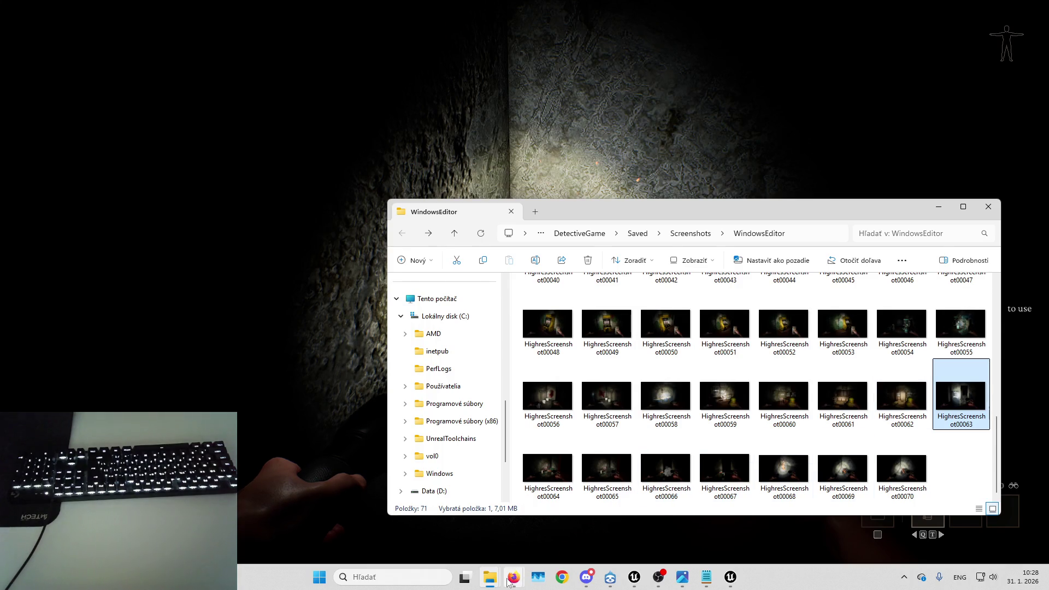
- Upload the 00066 screenshot into the Puzzles folder by dragging it from the screenshots folder
mouse_move(513, 574)
left_click(587, 530)
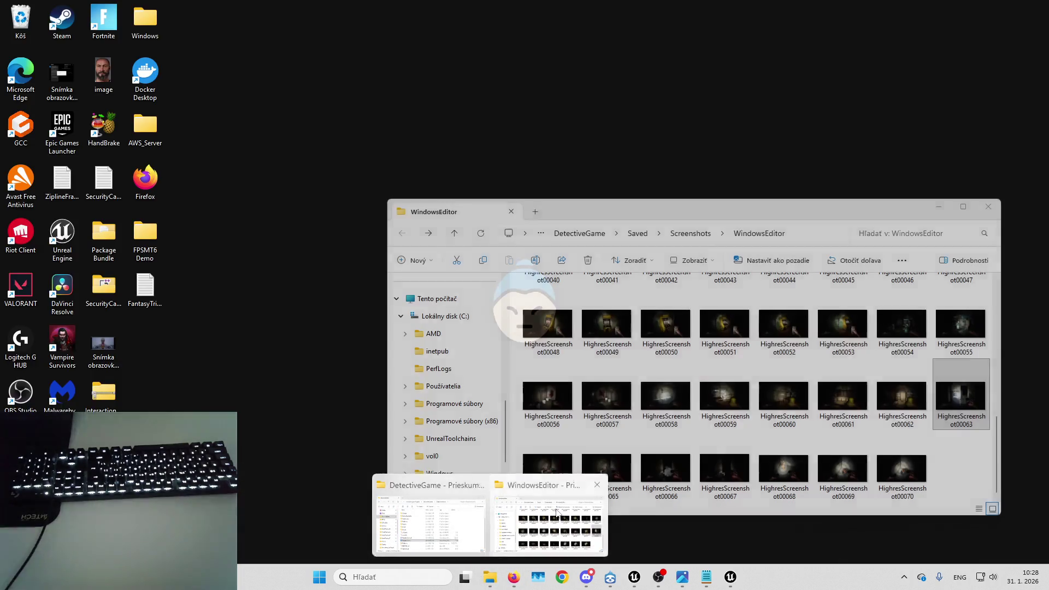
left_click(557, 512)
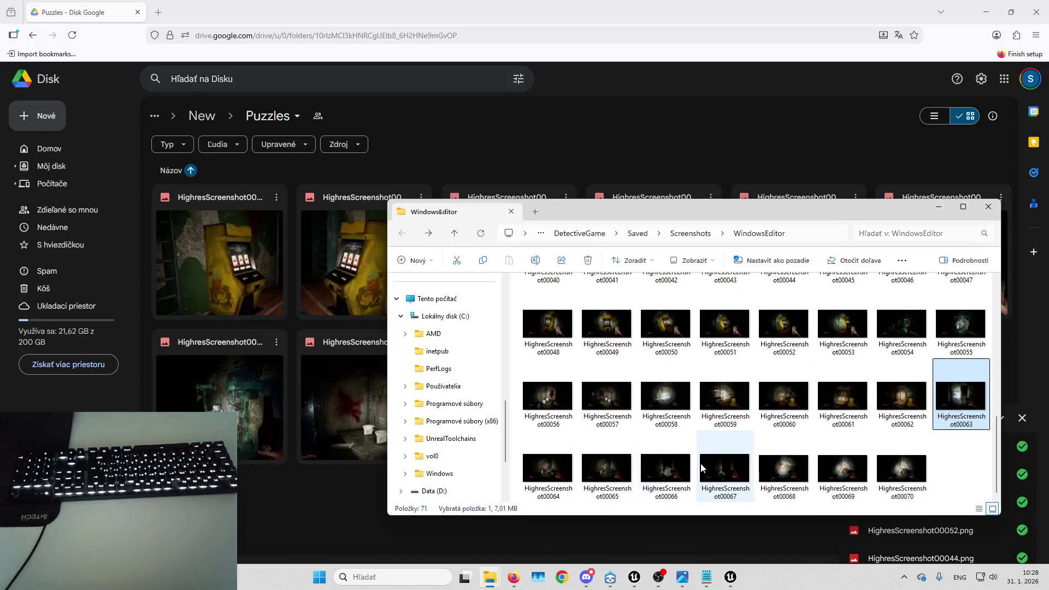
left_click(651, 476)
mouse_move(651, 476)
left_mouse_down()
mouse_move(306, 489)
mouse_move(311, 524)
left_mouse_up()
- Copy a shareable link for the Puzzles folder and close the sharing dialog
left_click(694, 186)
left_click(271, 116)
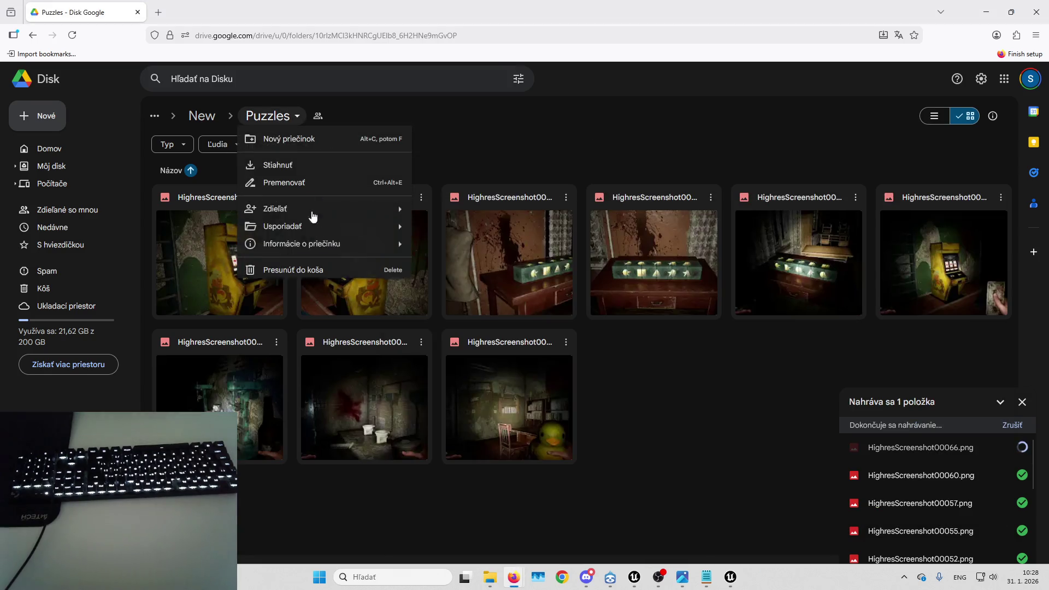
mouse_move(355, 208)
left_click(441, 212)
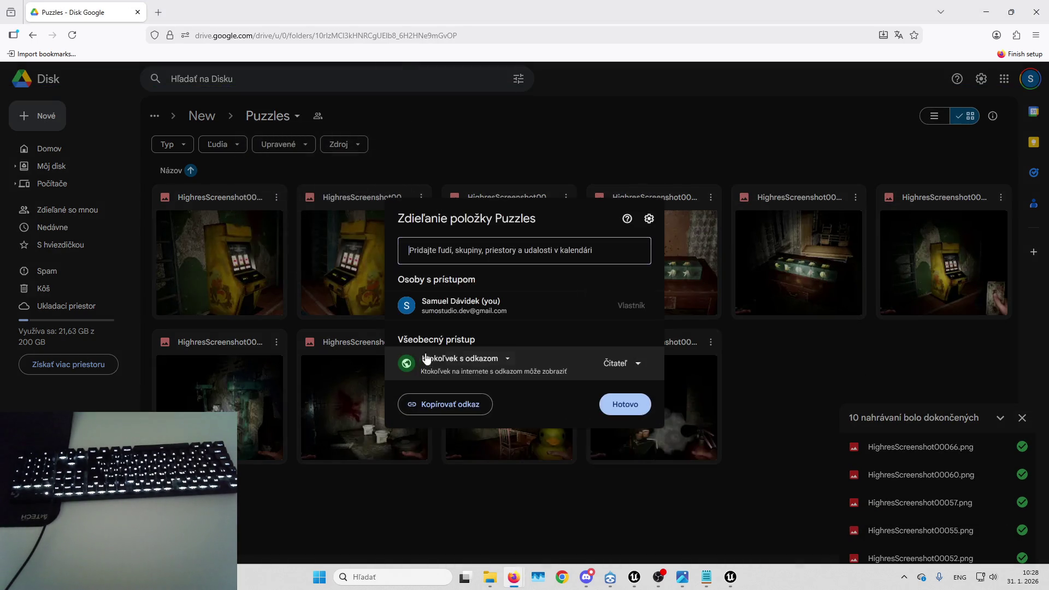
left_click(453, 405)
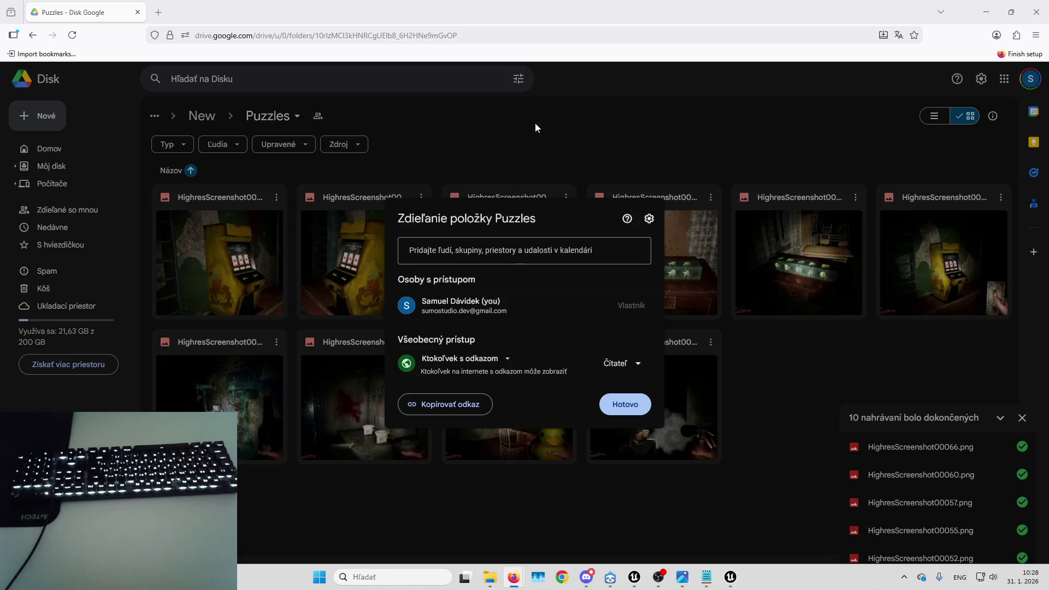
left_click(579, 97)
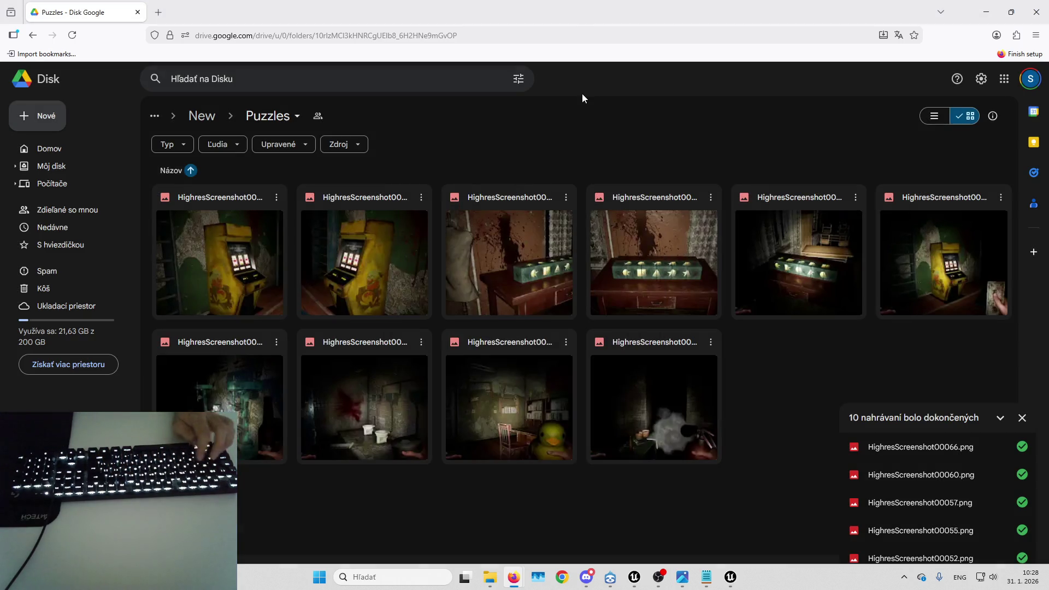
- In Unreal, stop the running game, clear the devil actor filter and minimize the editor
left_click(729, 574)
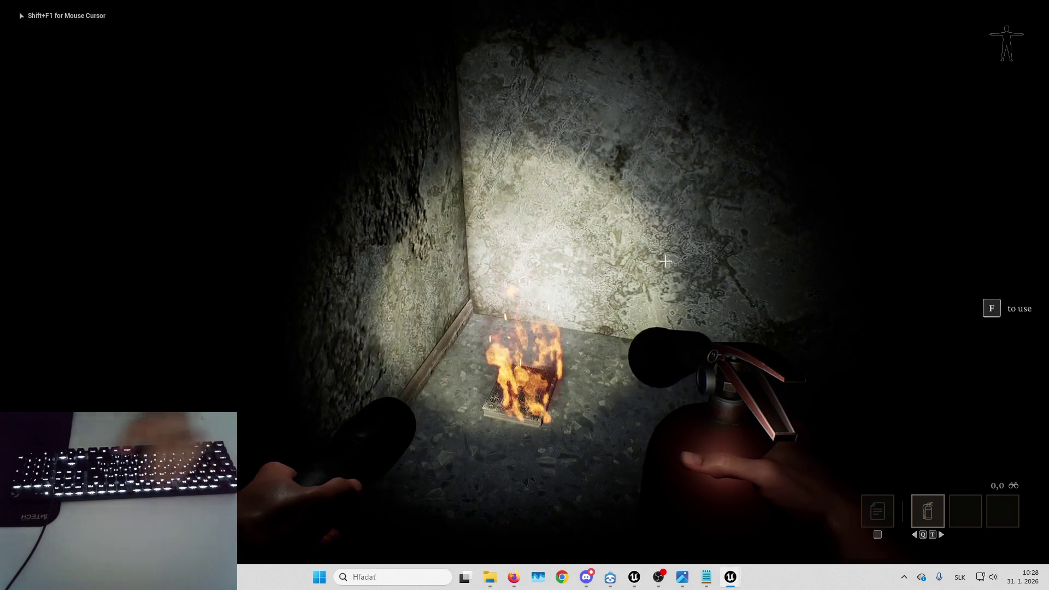
key("Escape")
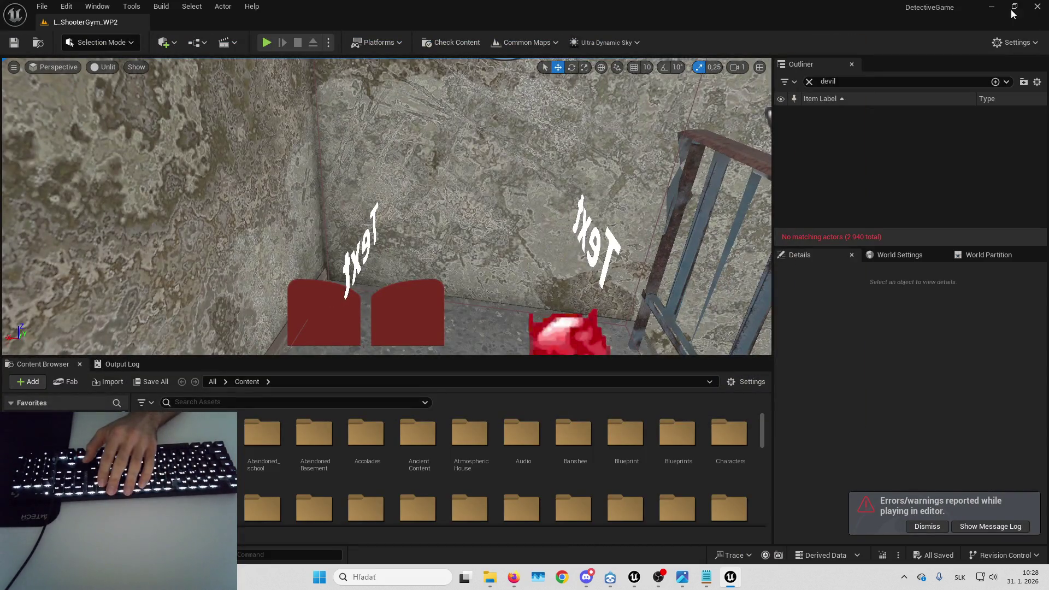
left_click(809, 82)
left_click(990, 7)
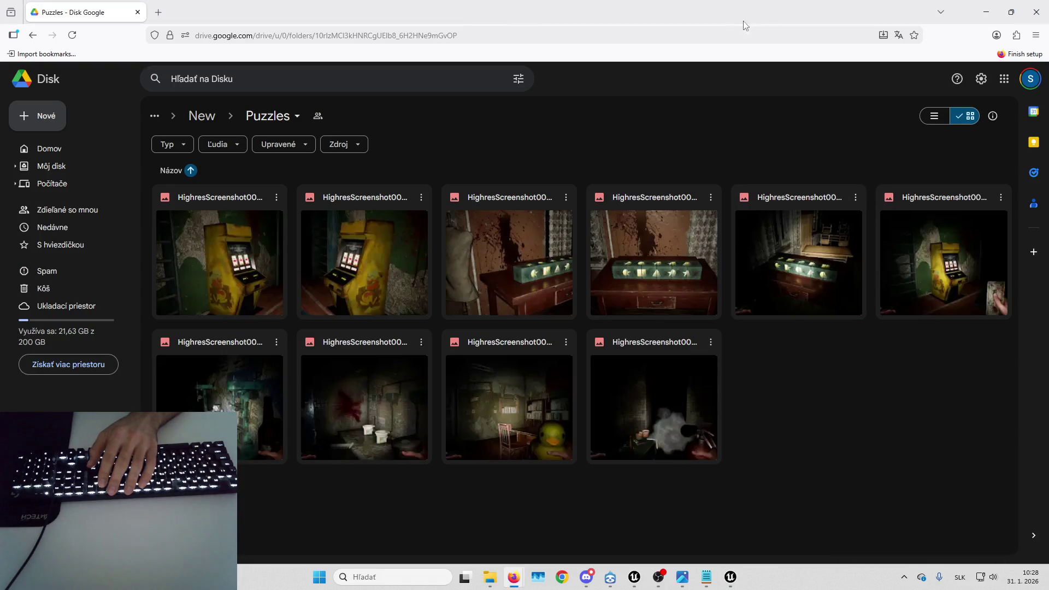
double_click(260, 280)
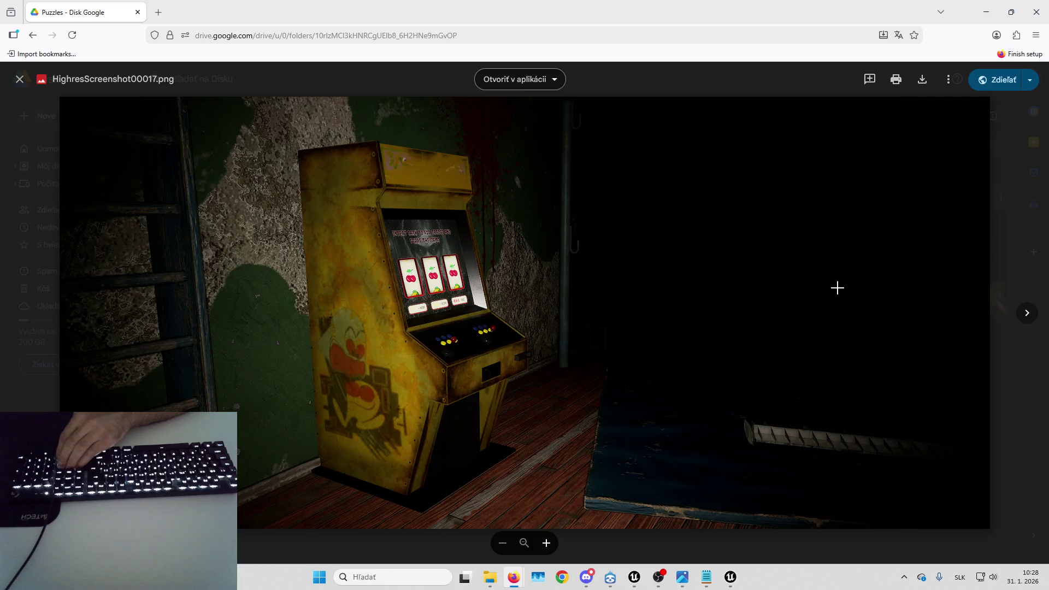
key("Right")
key("Right")
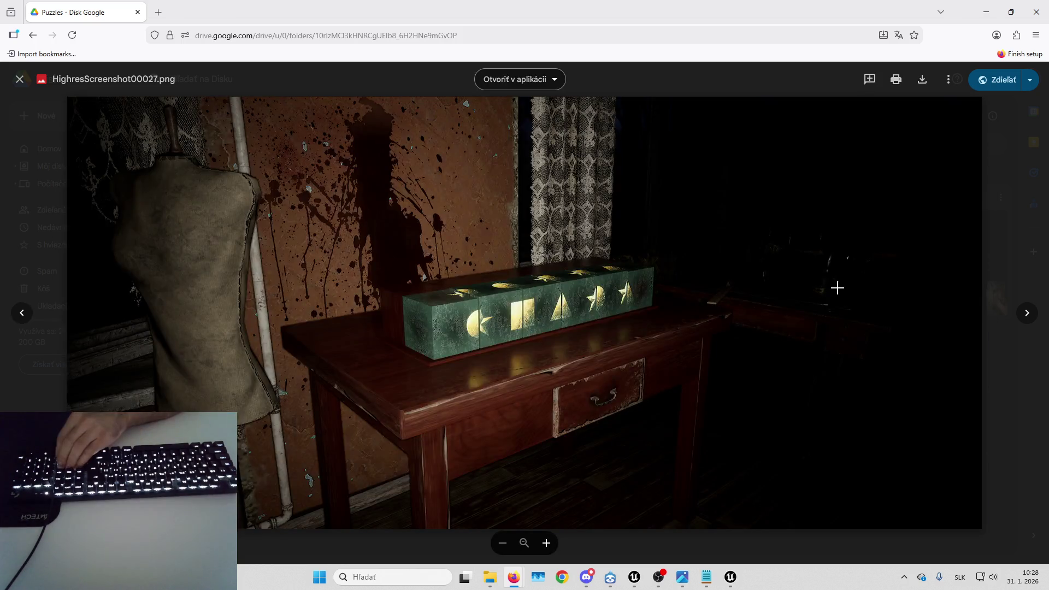
key("Right")
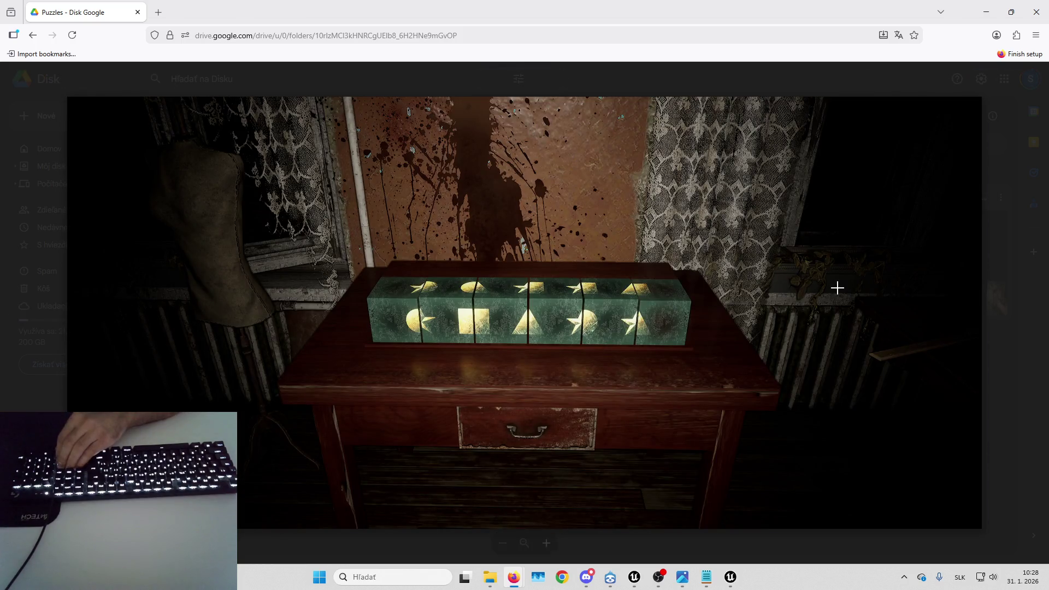
key("Right")
key("Right")
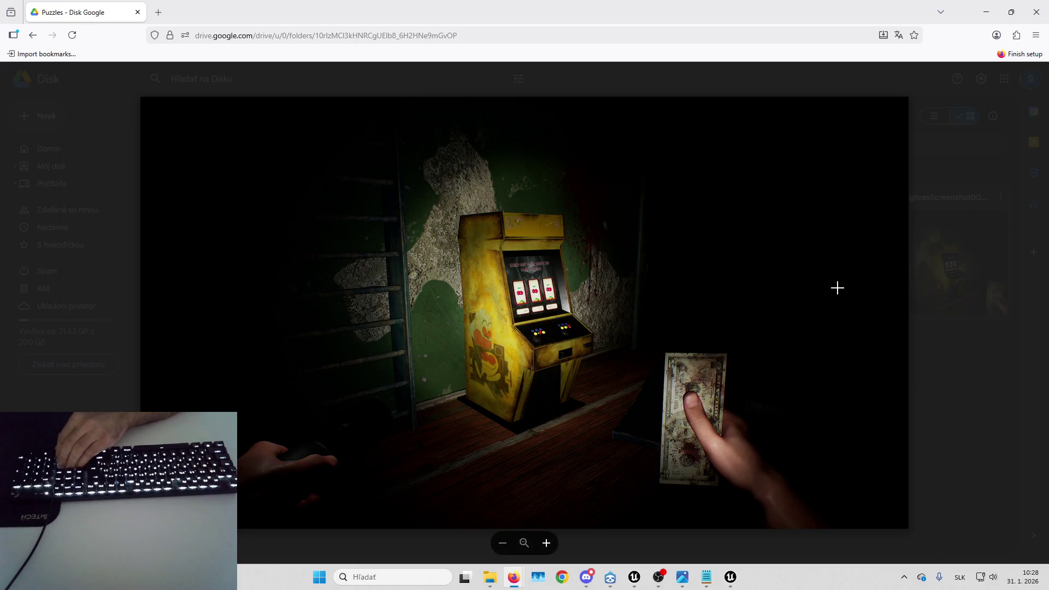
key("Right")
key("Right")
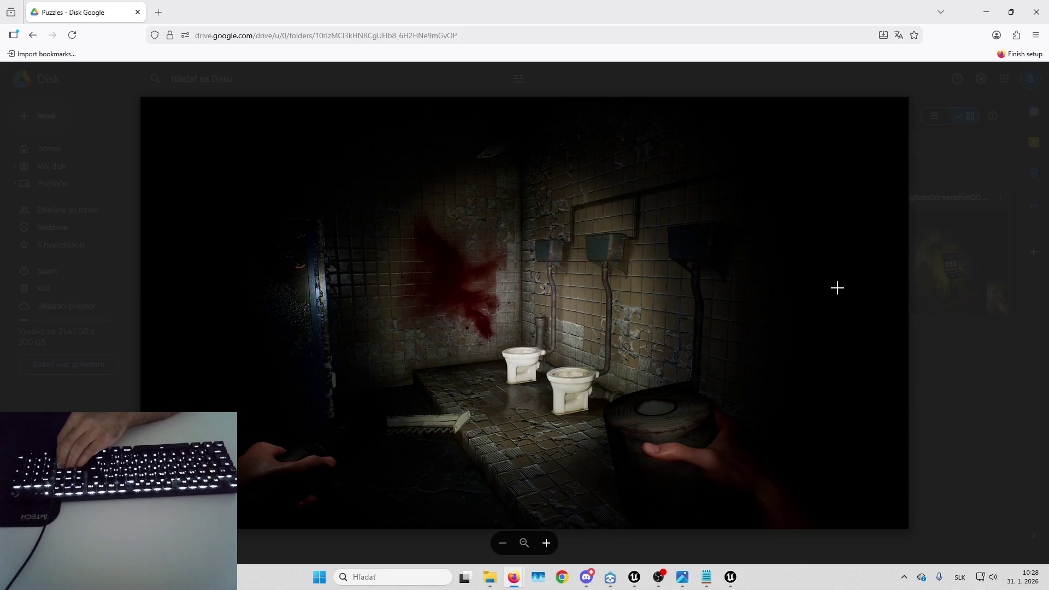
key("Right")
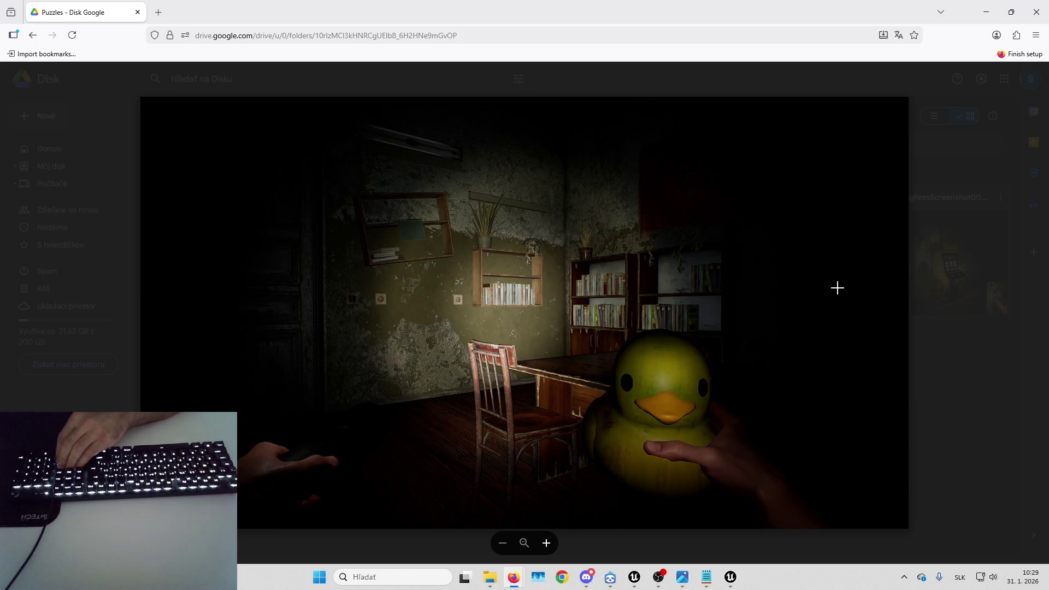
key("Left")
key("Left")
key("Left")
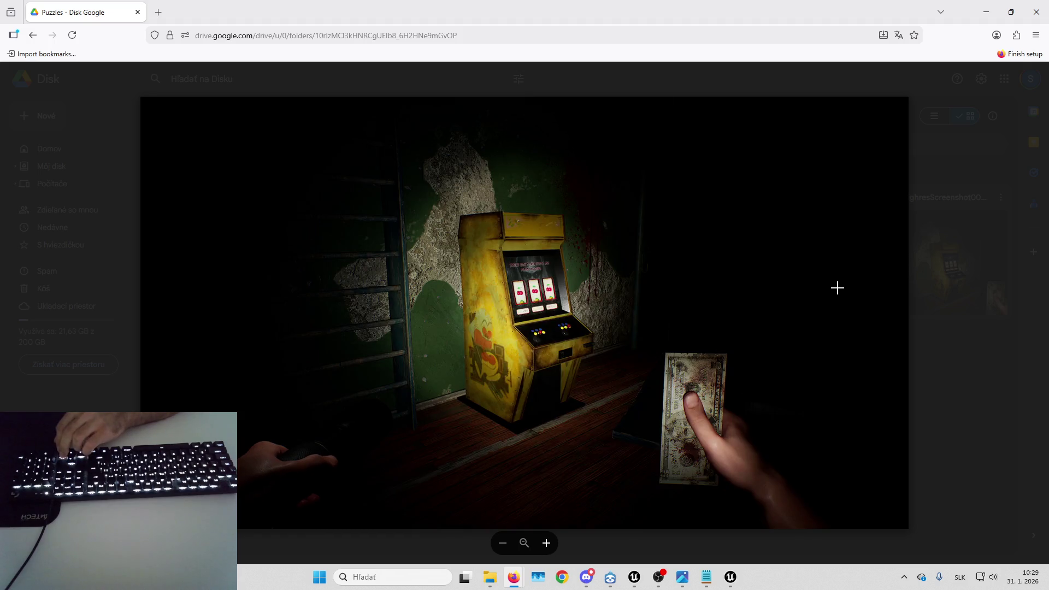
key("Right")
key("Right")
key("Right")
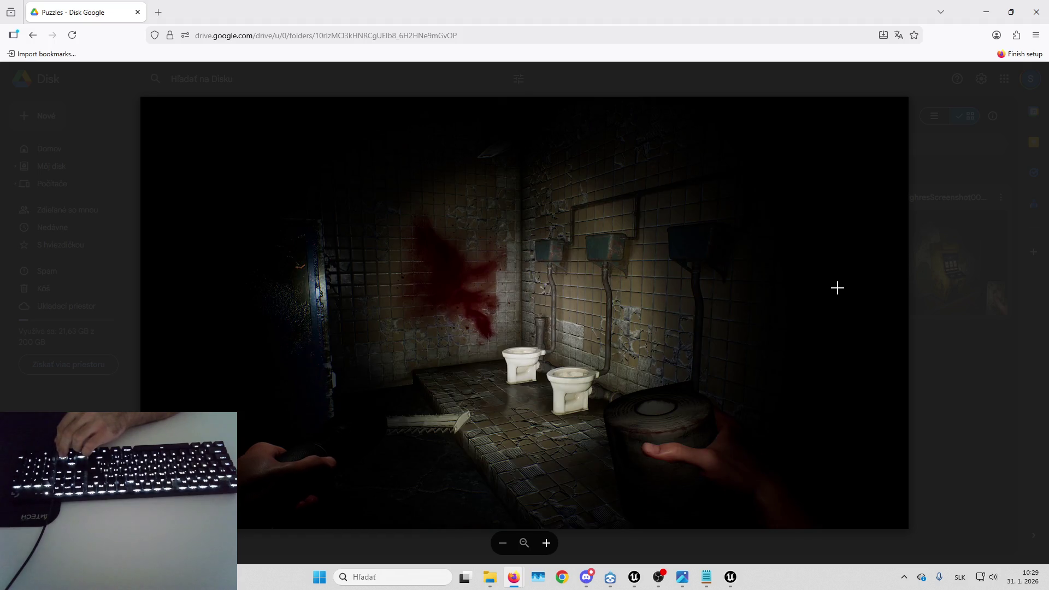
key("Right")
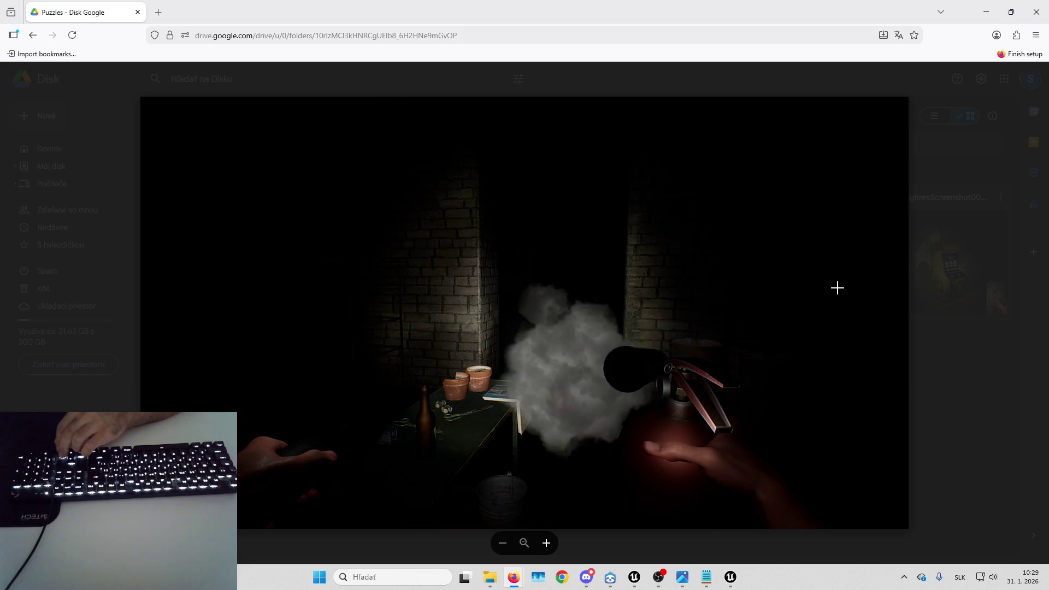
key("Left")
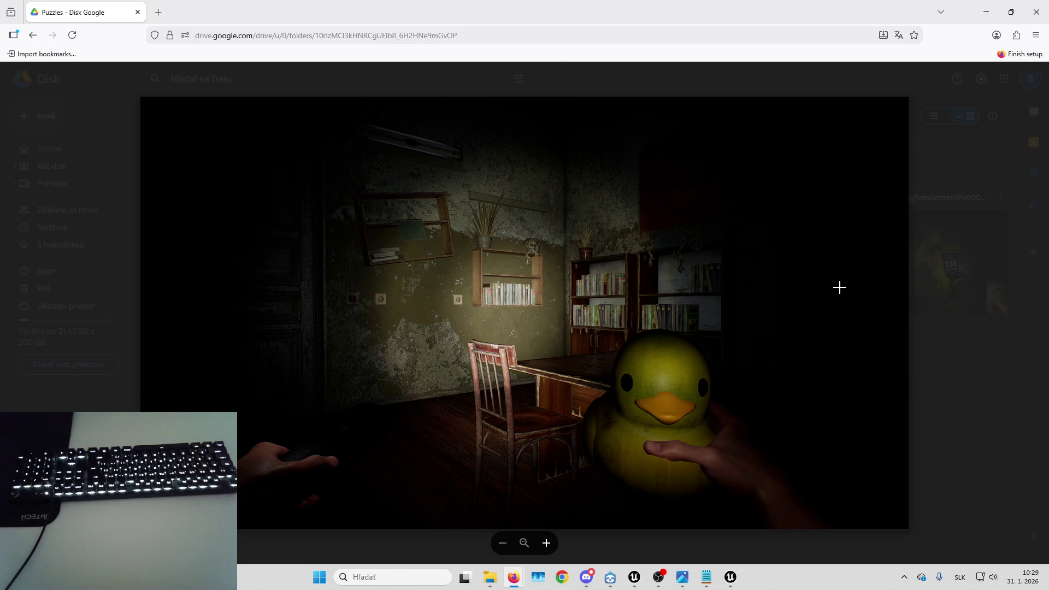
mouse_move(926, 284)
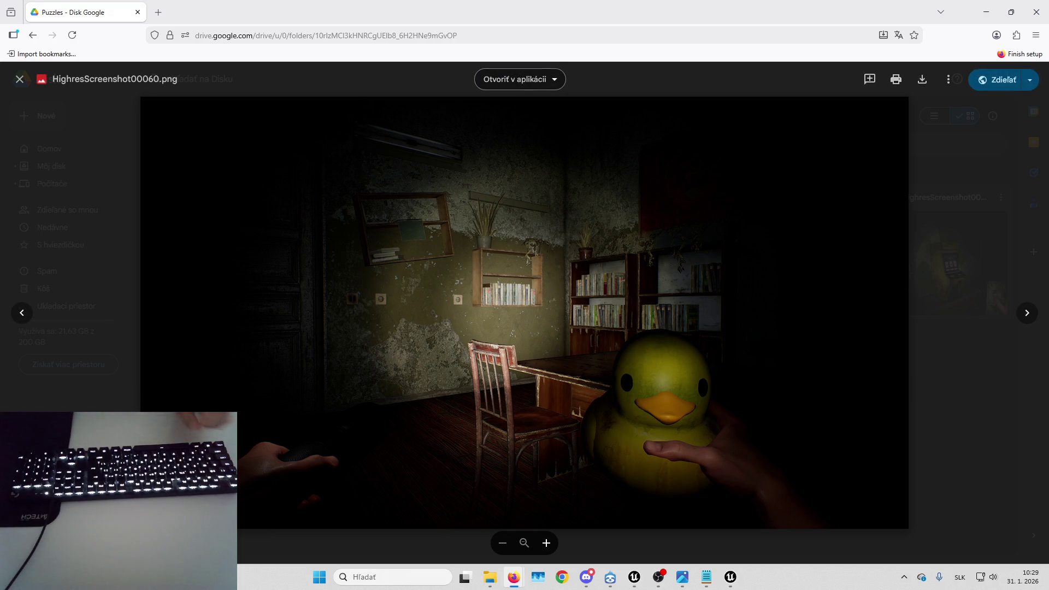
key("Escape")
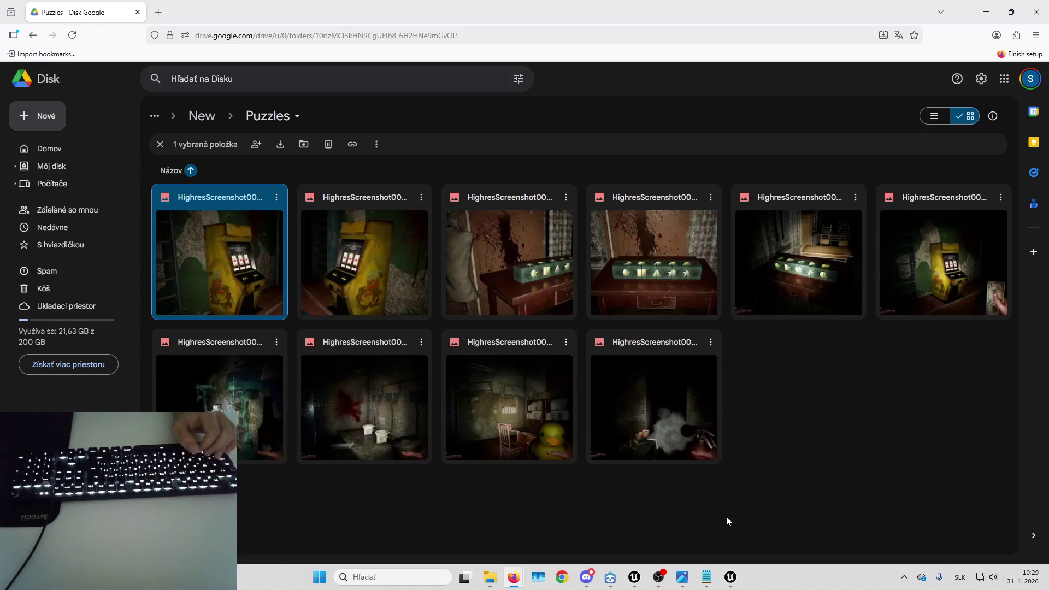
- Switch from the DetectiveGame editor to the SolveOrDie editor using the taskbar Unreal icons
left_click(730, 578)
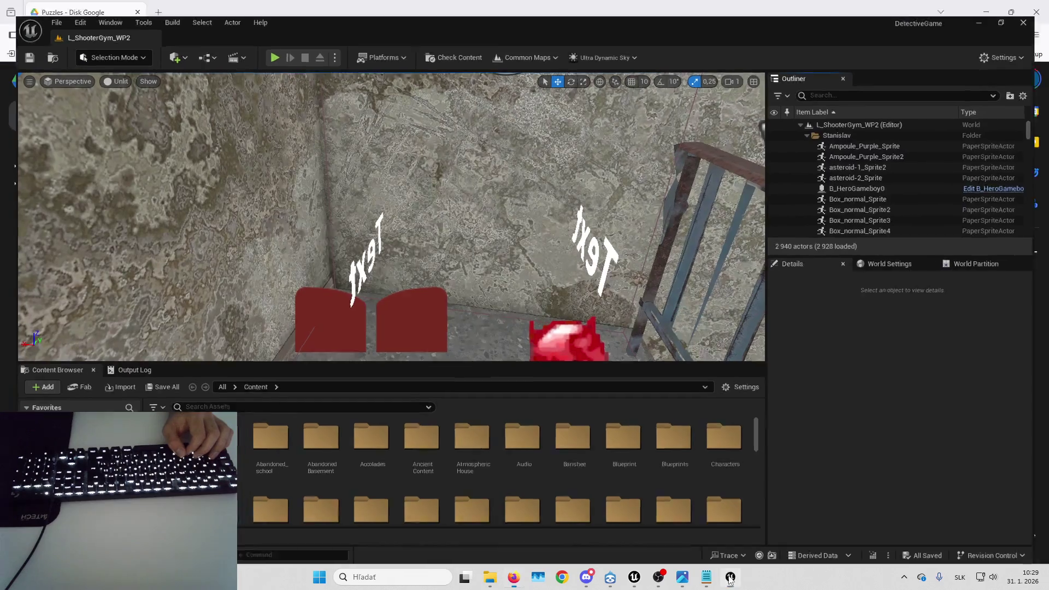
left_click(730, 578)
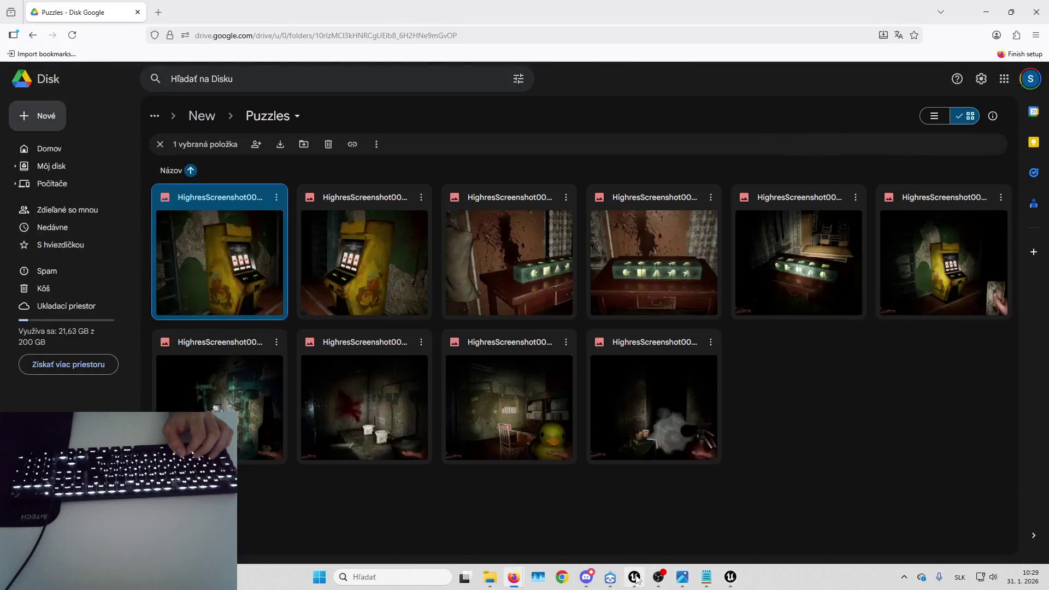
left_click(634, 576)
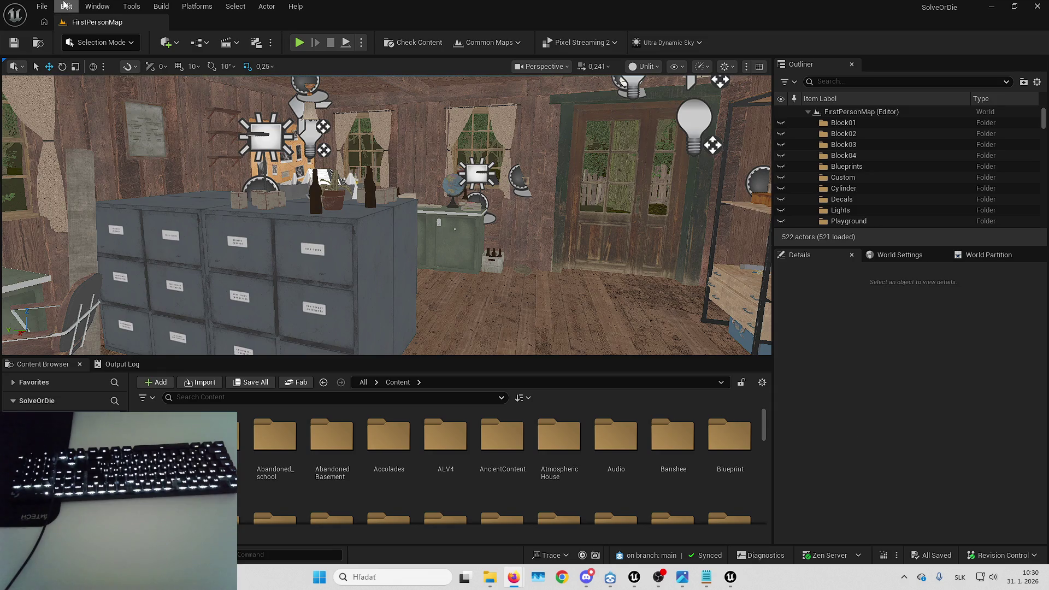
- Load L_Playground from the File menu's Recent Levels list
left_click(42, 6)
mouse_move(99, 83)
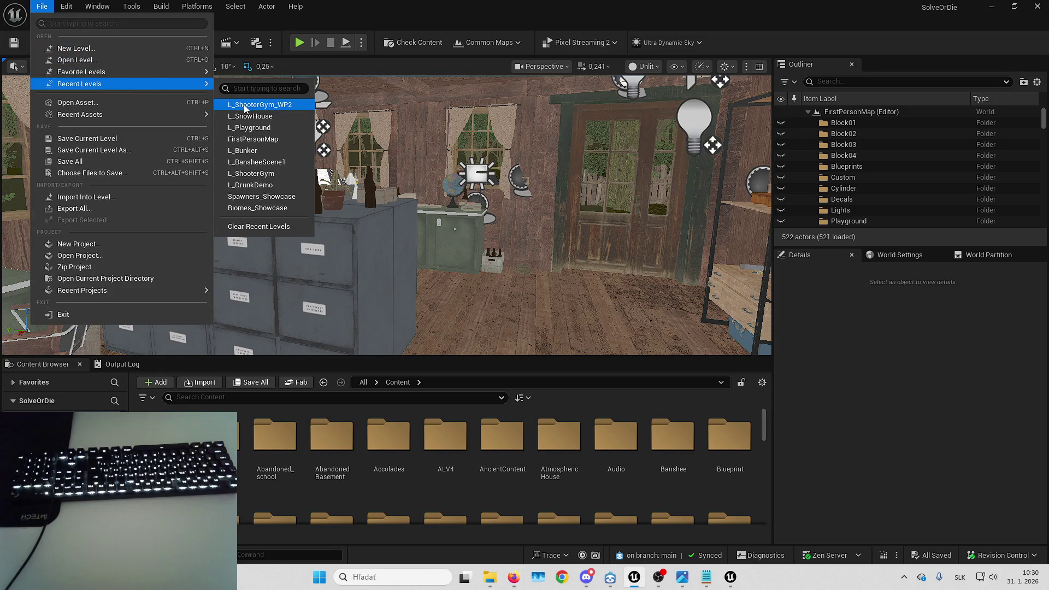
left_click(247, 127)
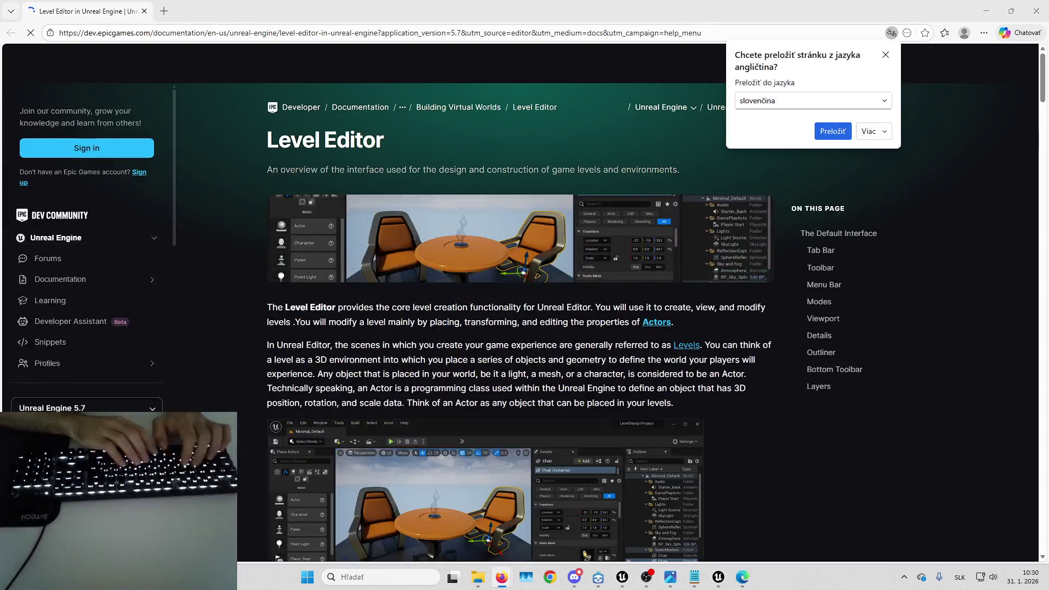
- Back in the editor, move the camera to the burning book and inspect B_DevilBook's Grid3D_Gas_Fire_System
key("alt+Tab")
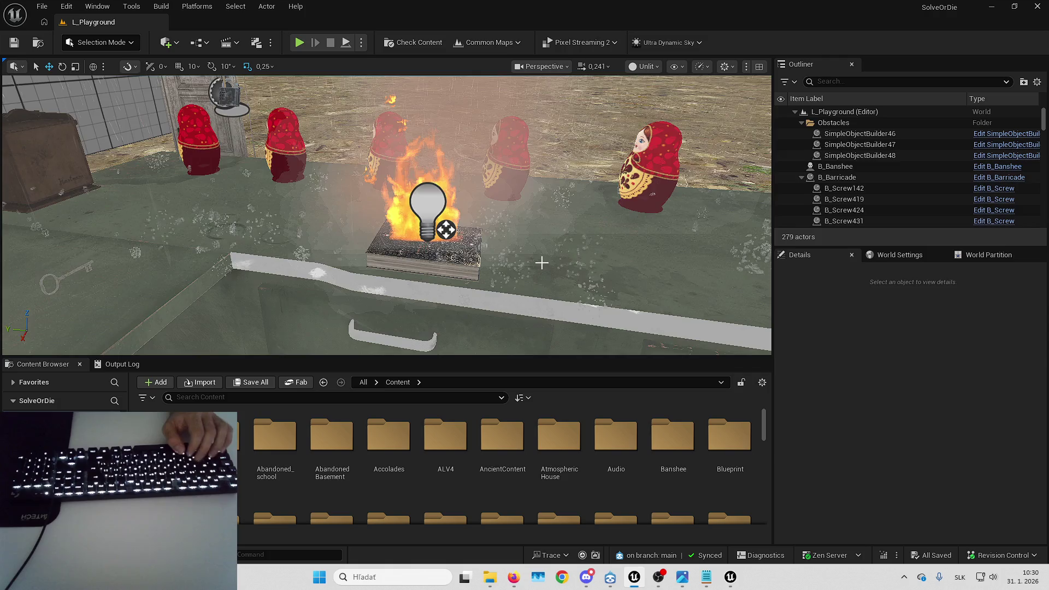
key("Down")
key("Down")
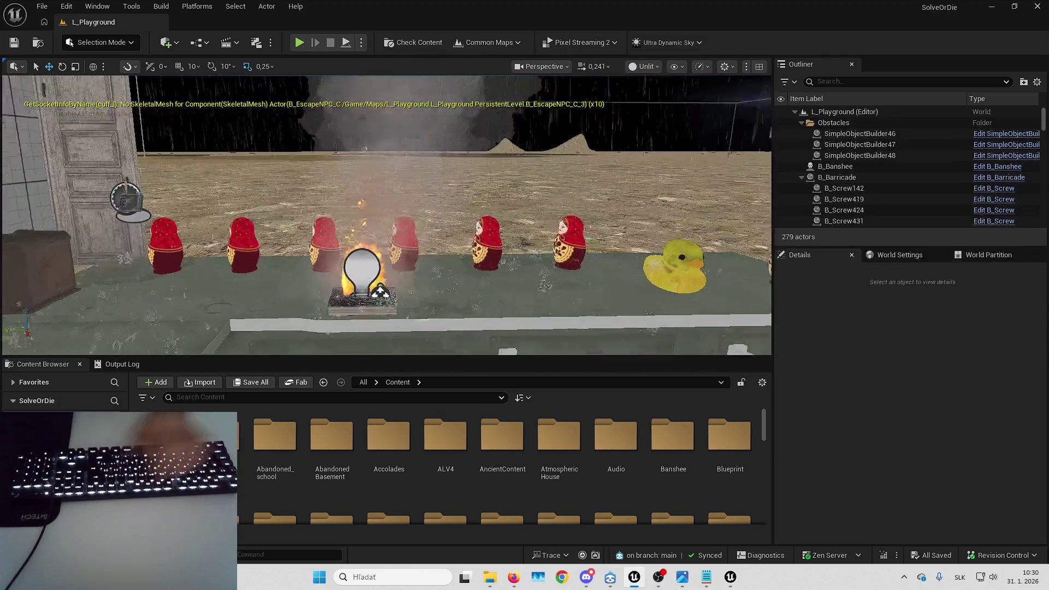
key("Left")
left_click(464, 262)
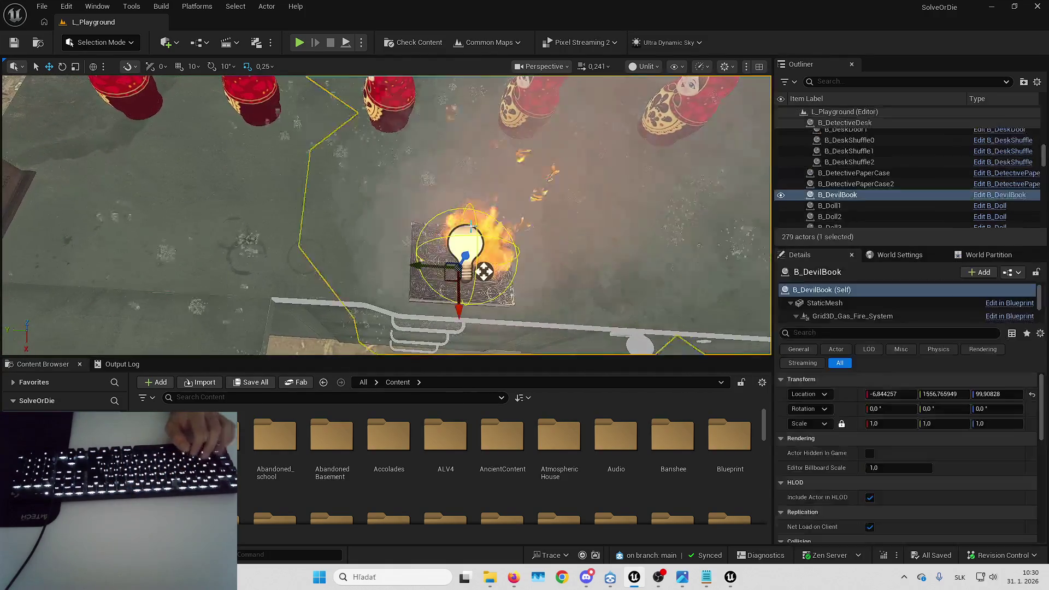
left_click(857, 317)
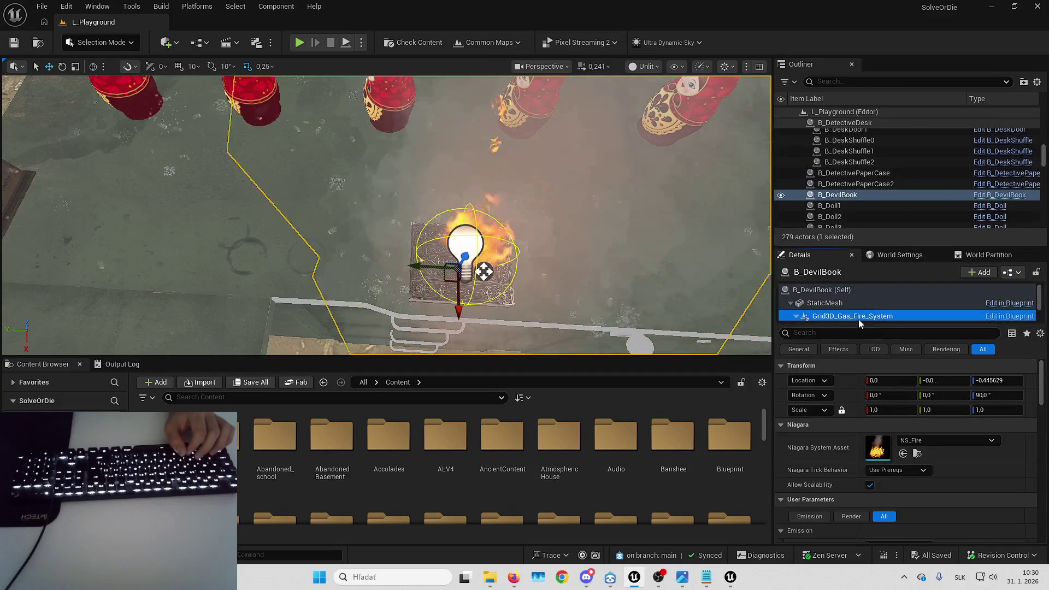
- Duplicate the NS_Fire asset as NS_Fire1 and open the copy in the Niagara editor
double_click(880, 449)
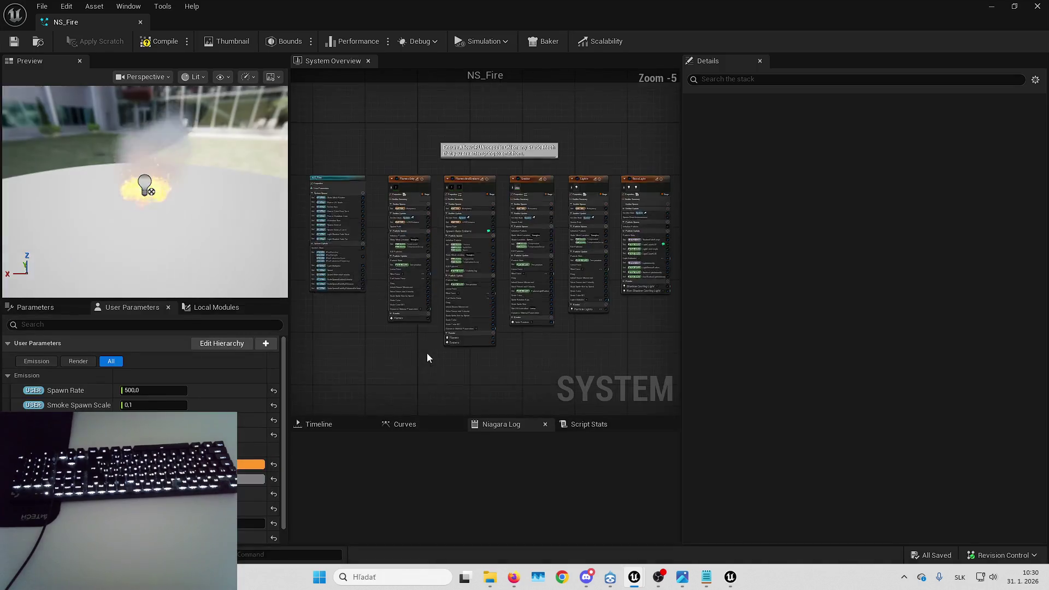
key("alt+Tab")
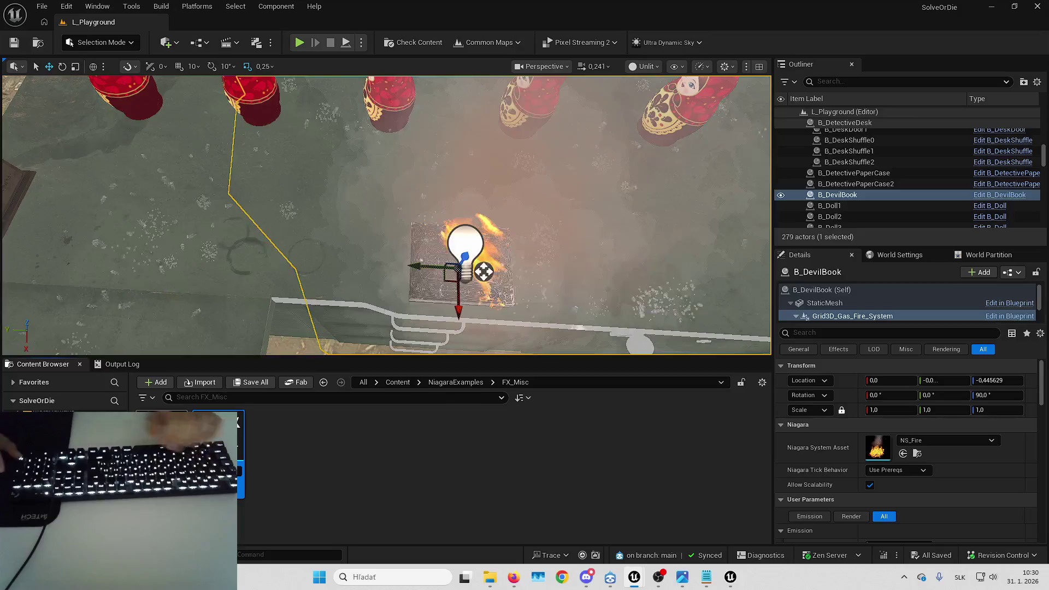
key("ctrl+s")
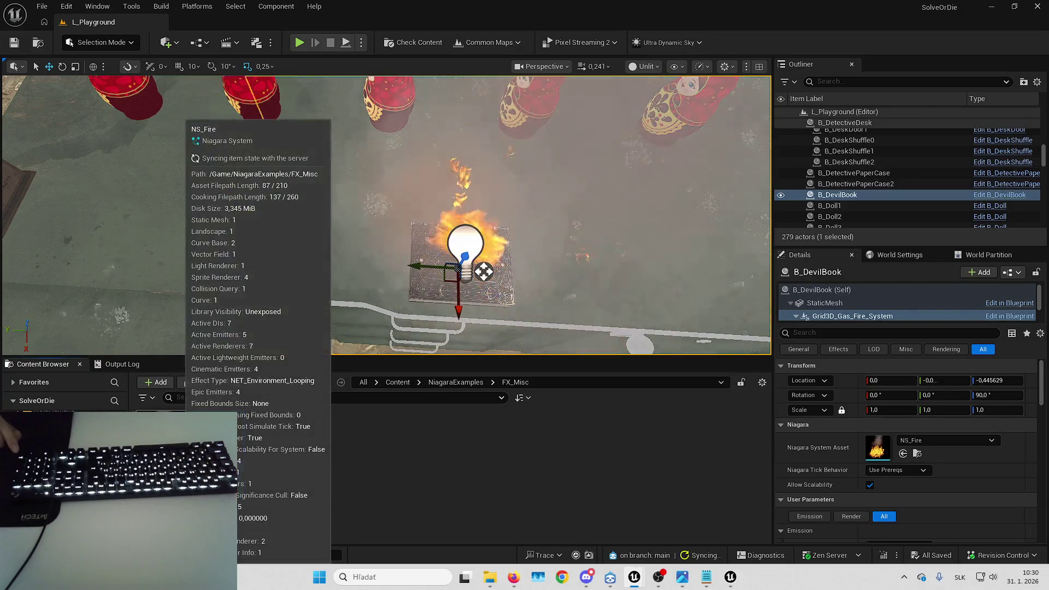
double_click(237, 431)
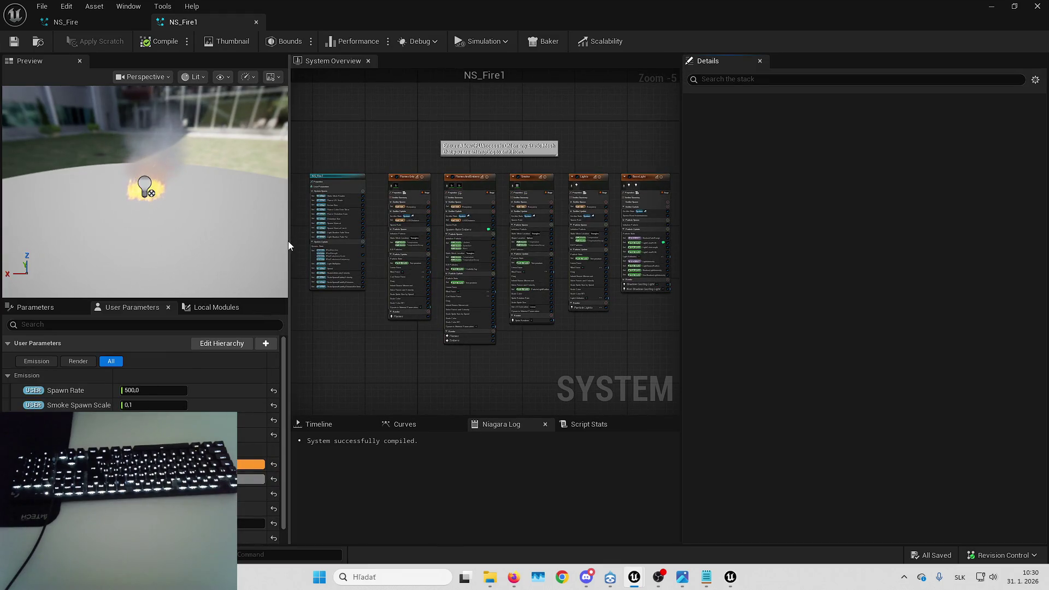
- Widen, zoom and pan the System Overview graph so all five emitter stacks fit
left_click_drag(290, 242, 152, 242)
scroll(451, 257, "up", 5)
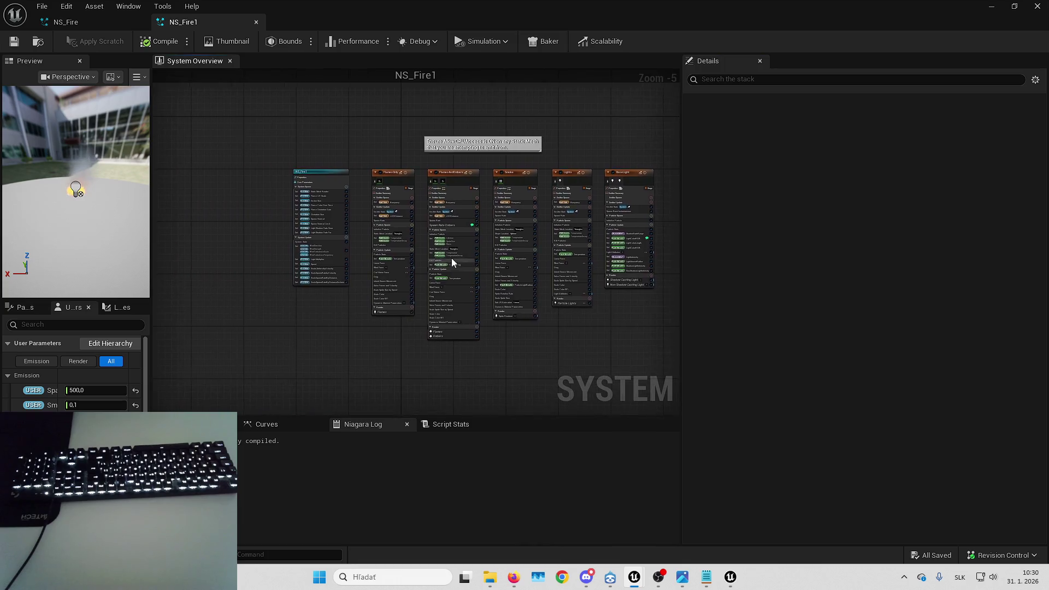
left_click_drag(470, 231, 486, 268)
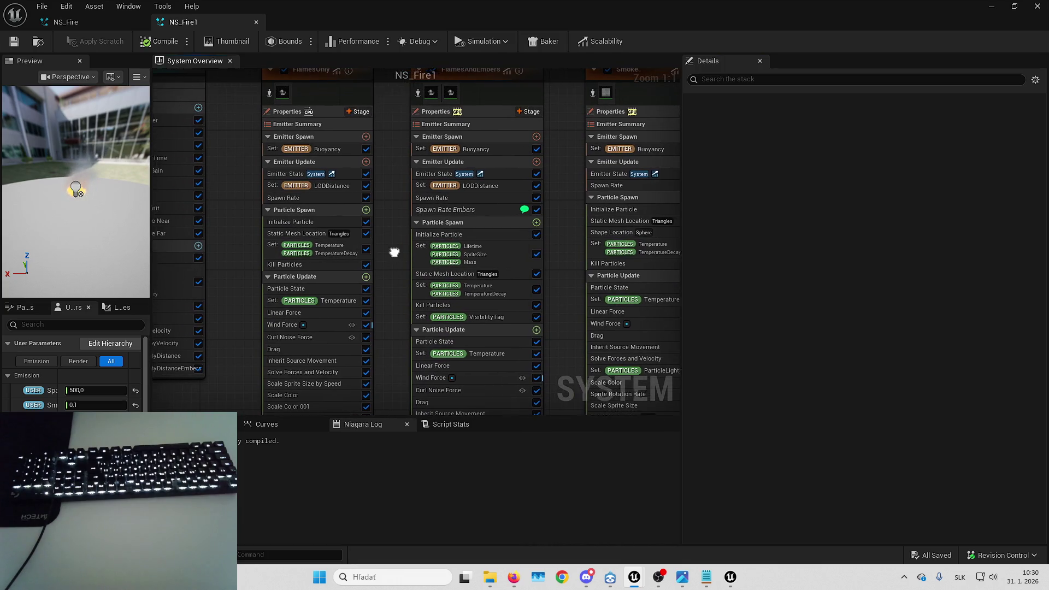
left_click_drag(393, 246, 428, 273)
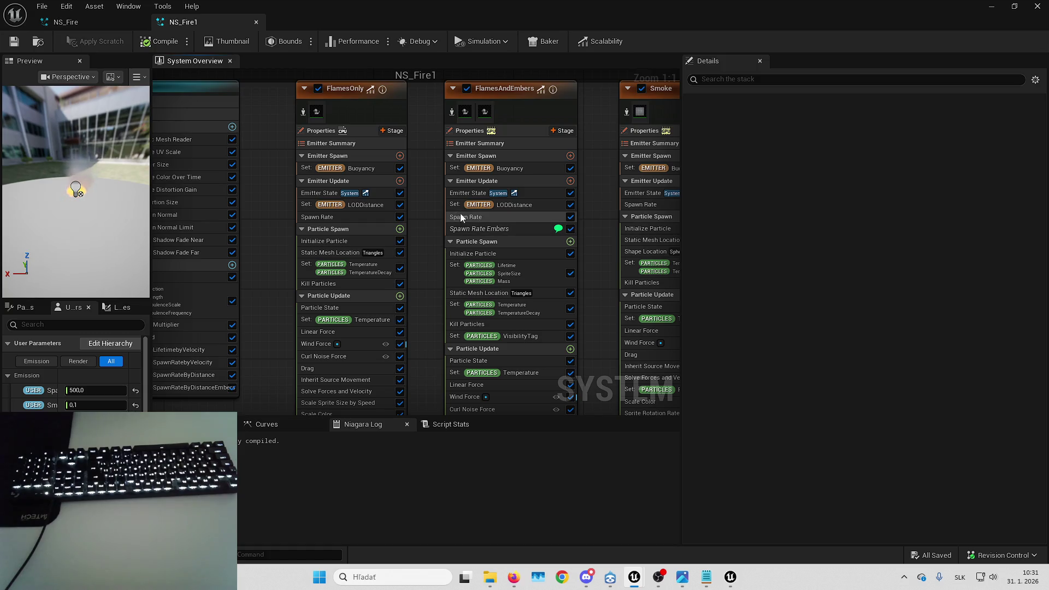
left_click_drag(683, 293, 853, 293)
left_click_drag(754, 226, 786, 266)
scroll(641, 218, "down", 3)
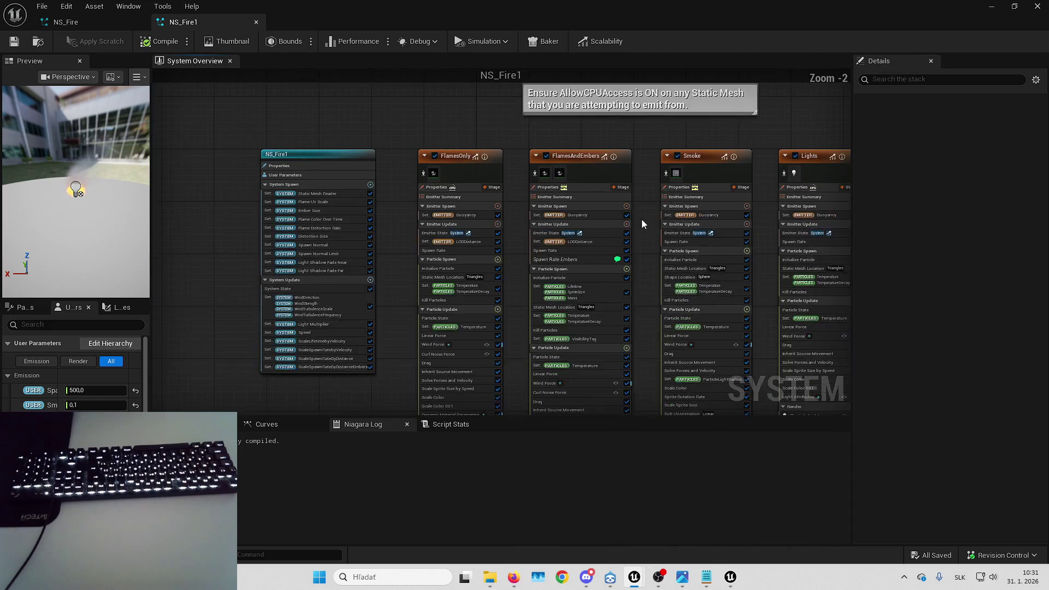
left_click_drag(493, 140, 496, 137)
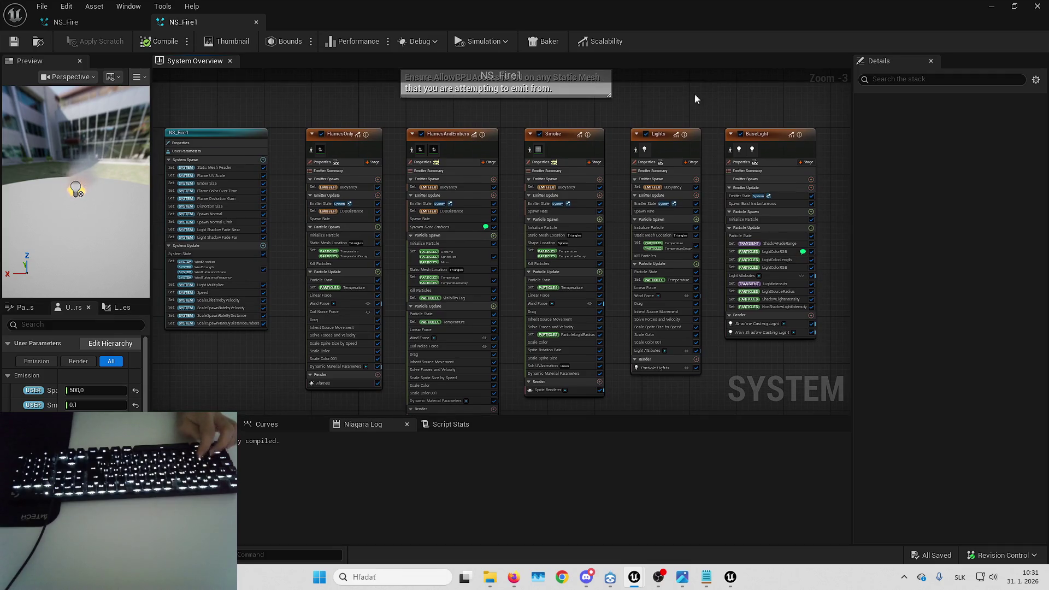
- Snip a screenshot of the system graph region, then recentre the emitter stacks
key("super+shift+s")
left_click_drag(153, 72, 852, 432)
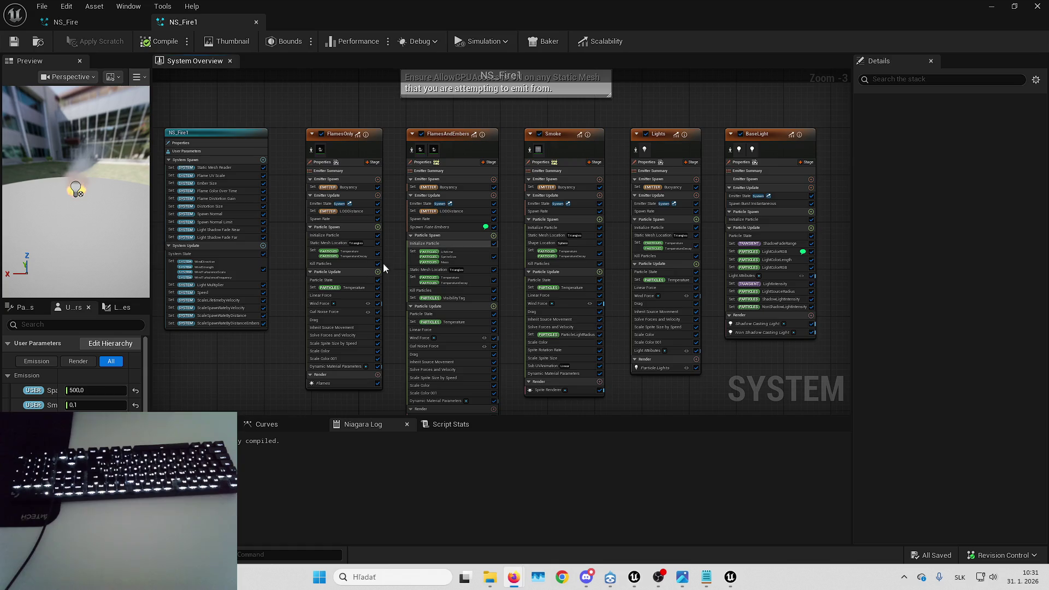
left_click_drag(276, 302, 292, 296)
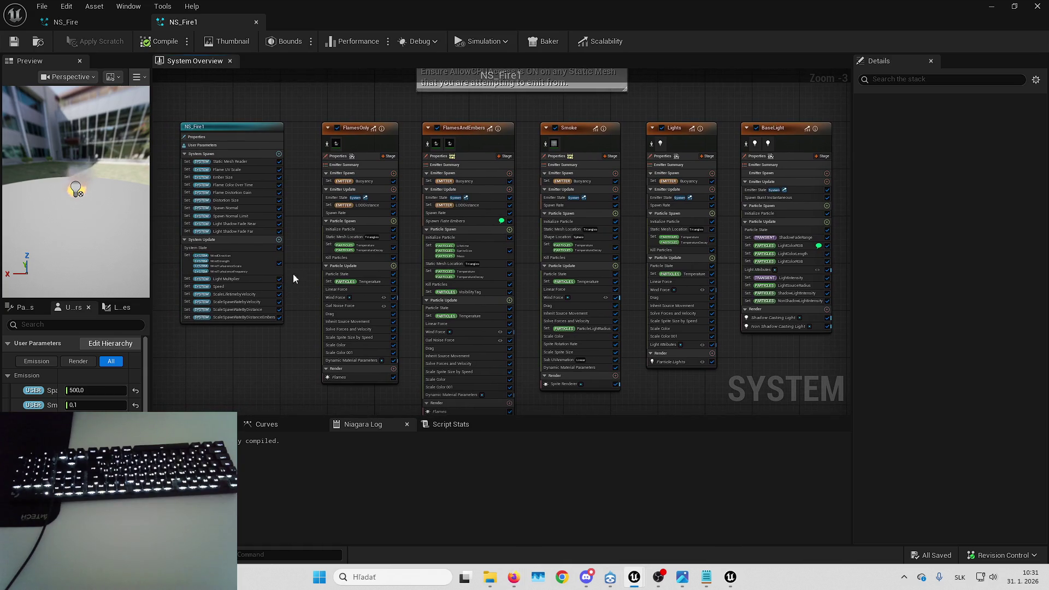
scroll(240, 161, "up", 1)
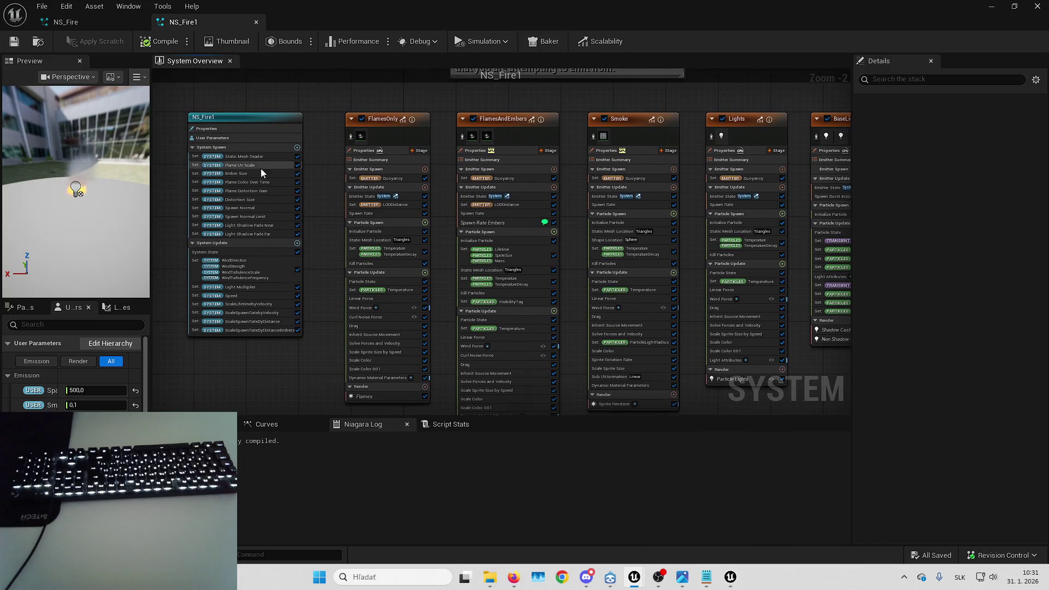
- Confirm NS_Fire1's Ember Size value of 0.1 and bring the NS_Fire1 node into view
left_click(247, 174)
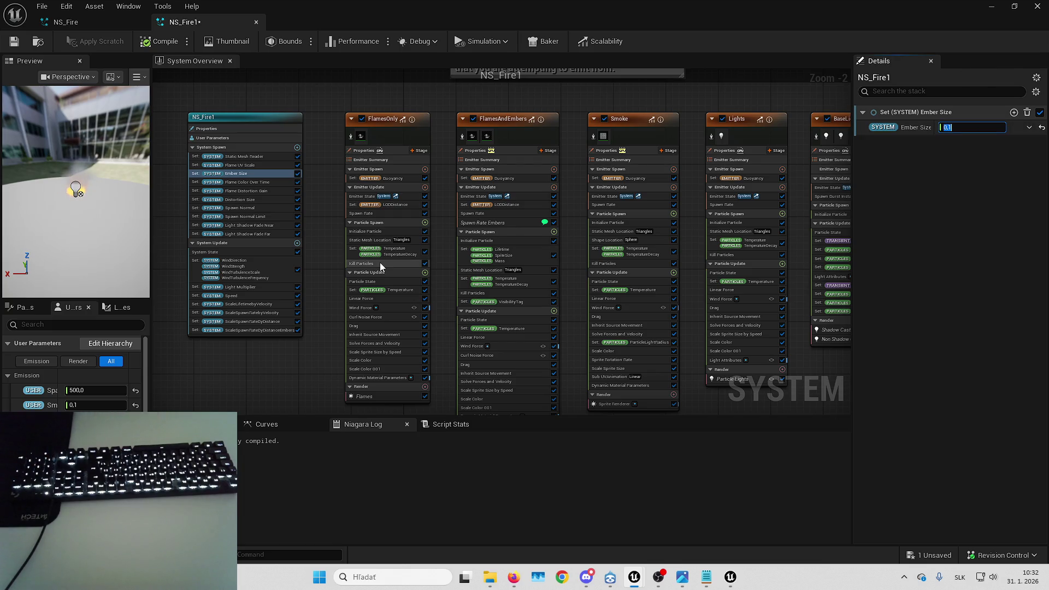
key("Return")
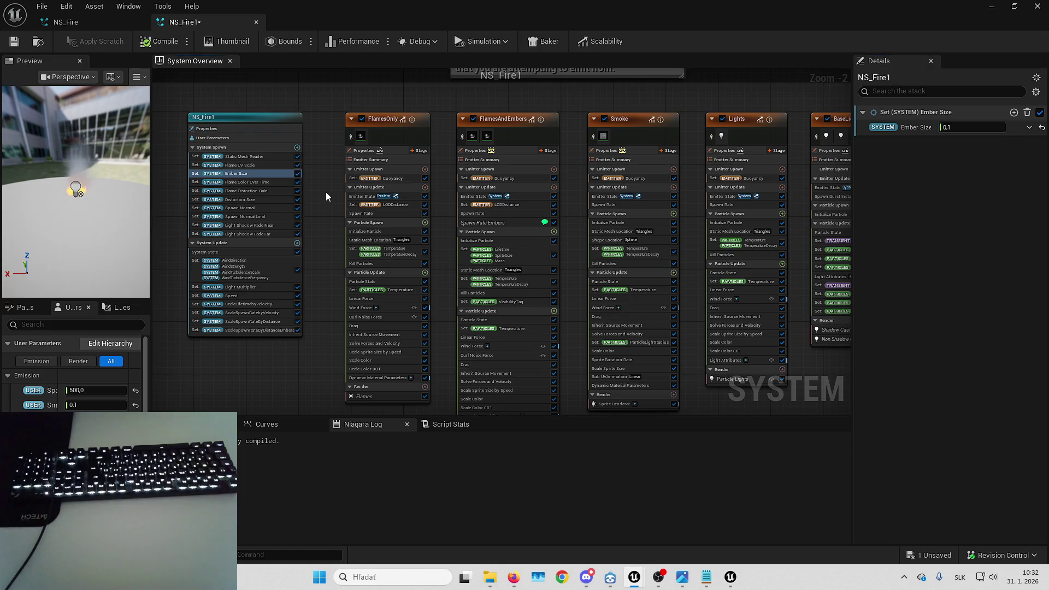
scroll(325, 192, "up", 3)
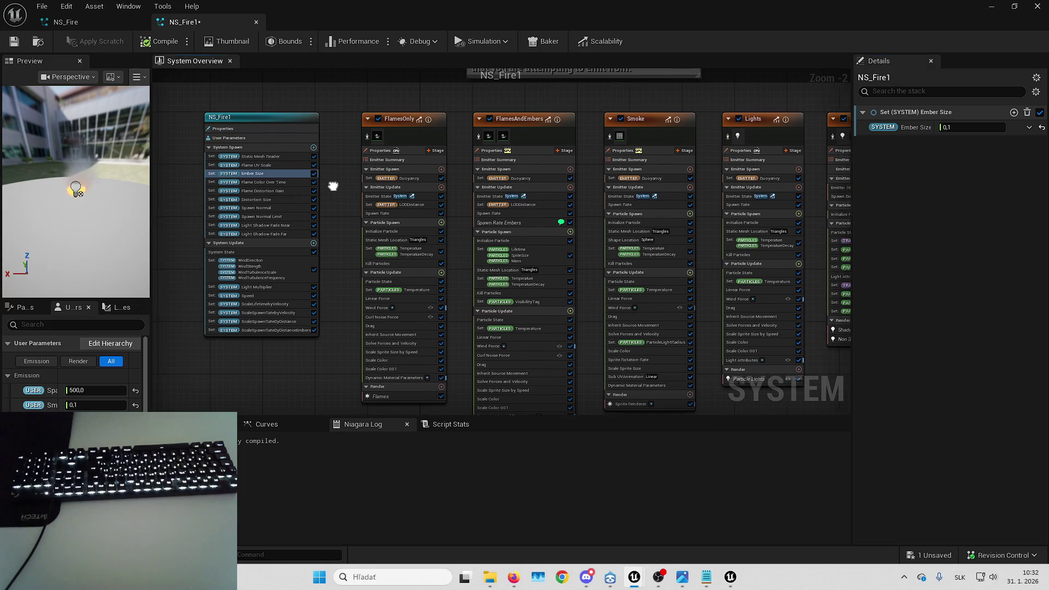
left_click_drag(425, 220, 468, 186)
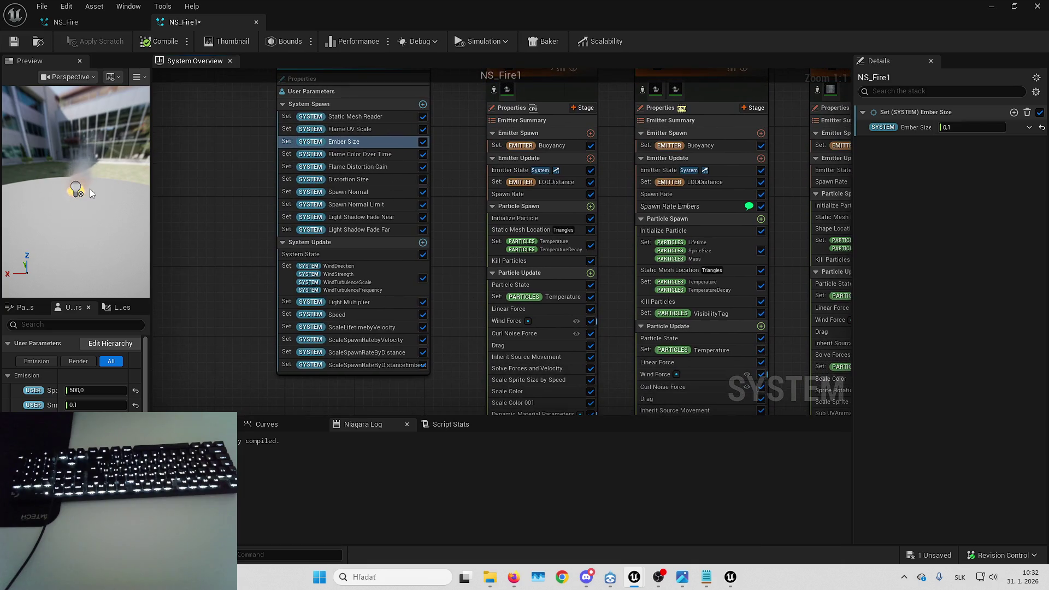
- Enlarge the fire preview and orbit it through angled, top-down and side views
left_click_drag(159, 192, 228, 191)
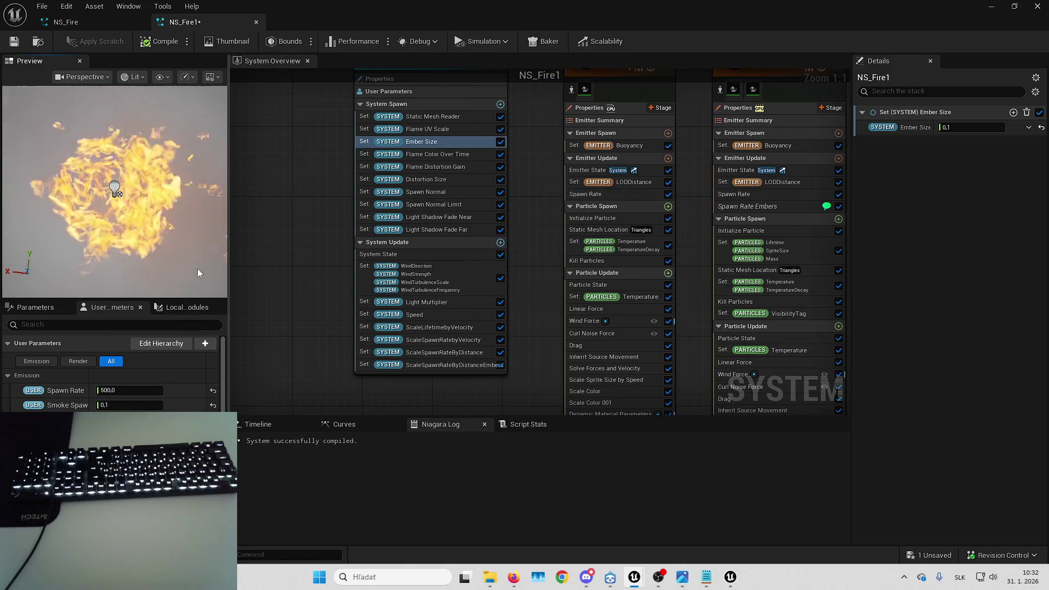
scroll(159, 148, "down", 3)
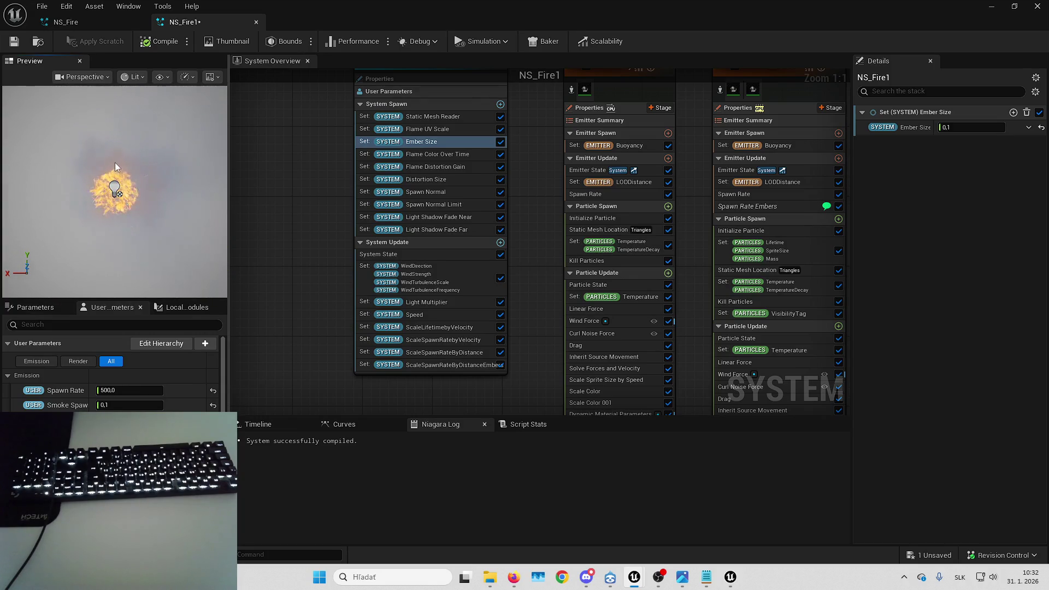
left_click_drag(128, 156, 128, 126)
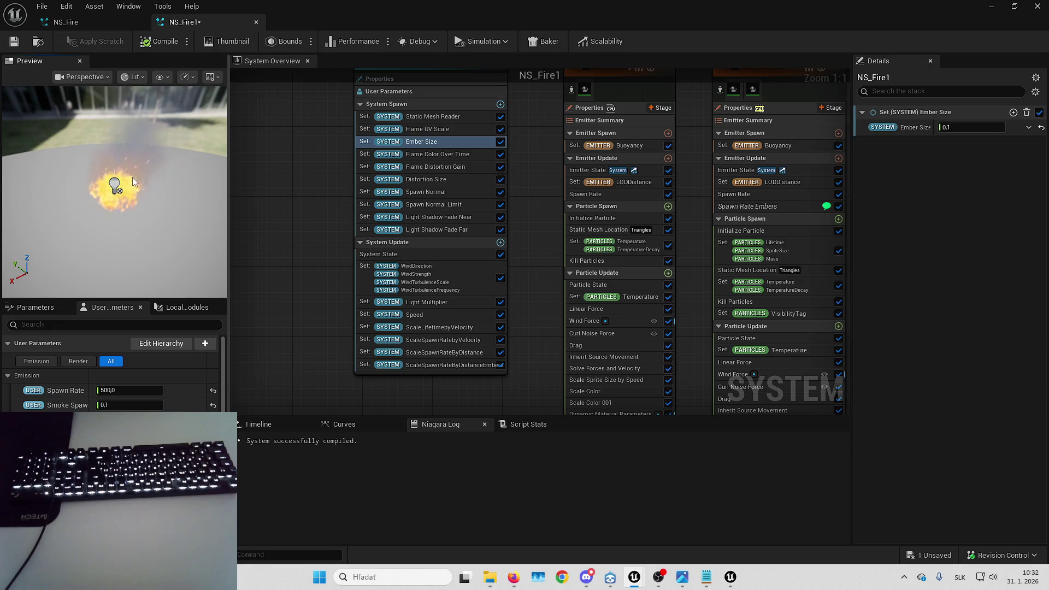
left_click_drag(101, 195, 101, 230)
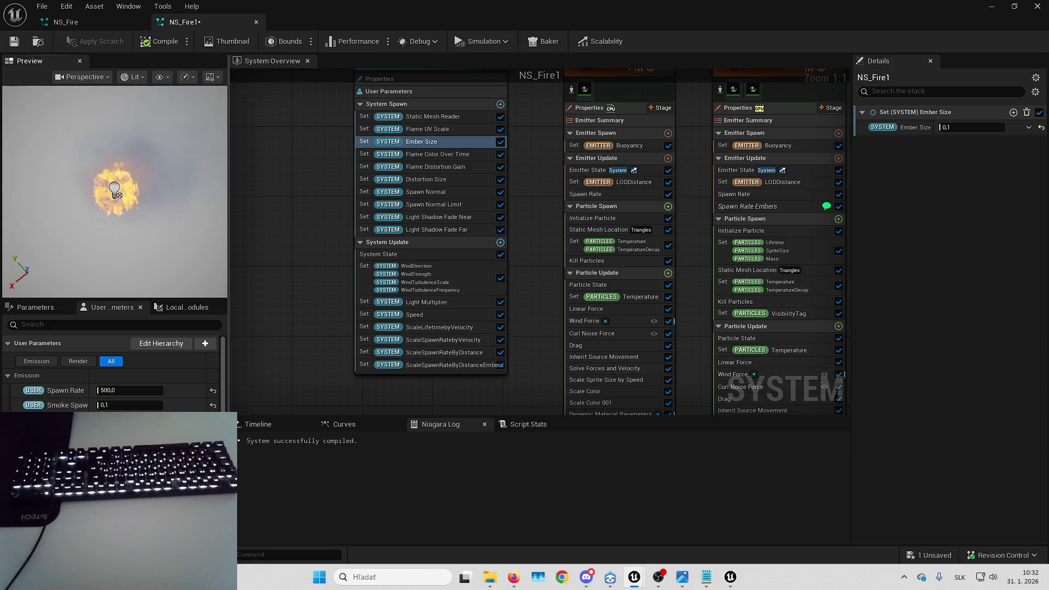
left_click_drag(107, 180, 115, 232)
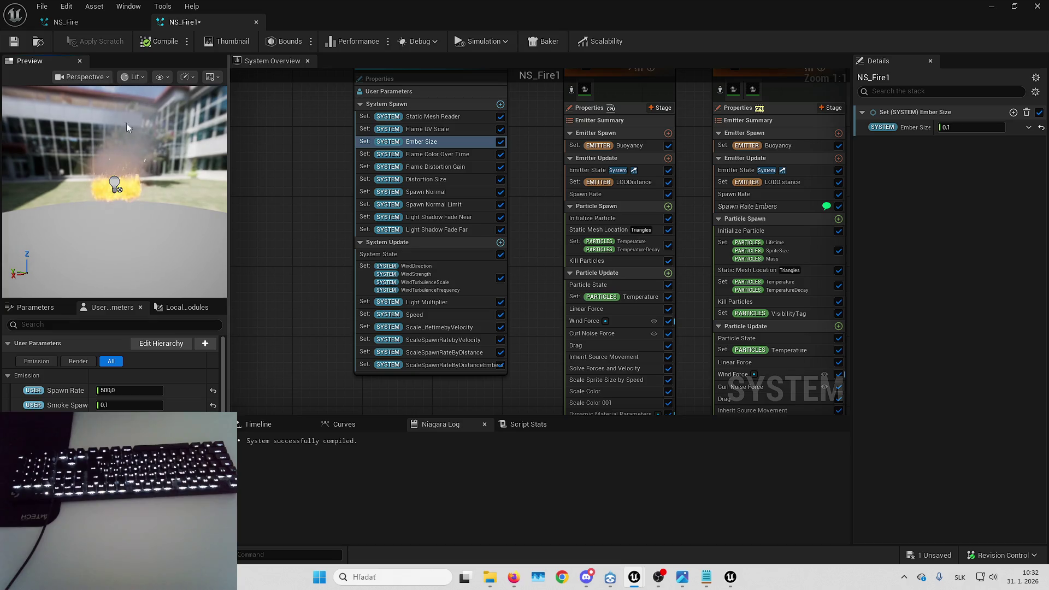
left_click_drag(126, 127, 134, 180)
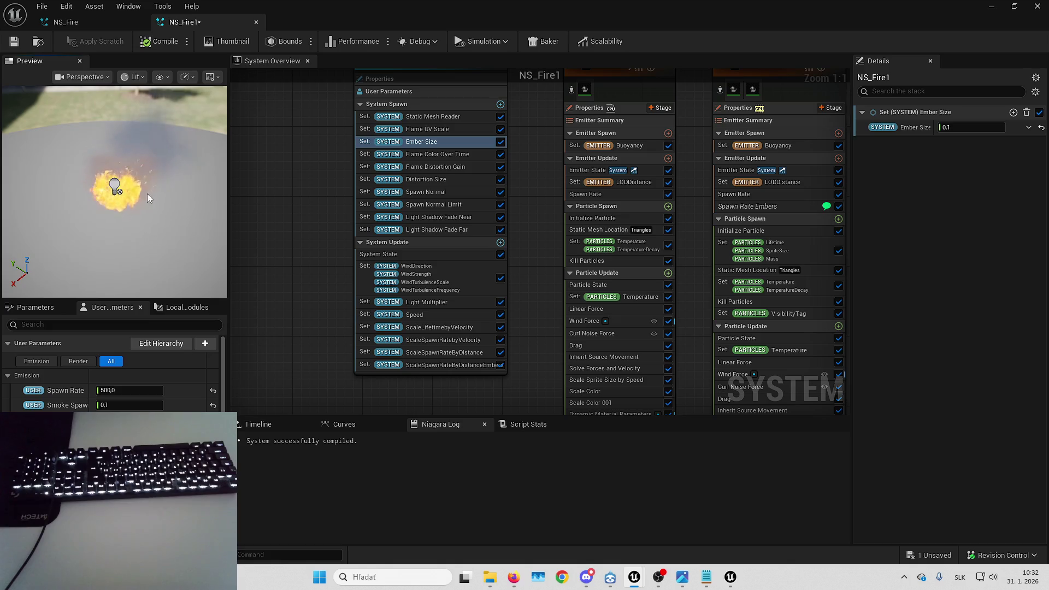
left_click_drag(169, 193, 170, 213)
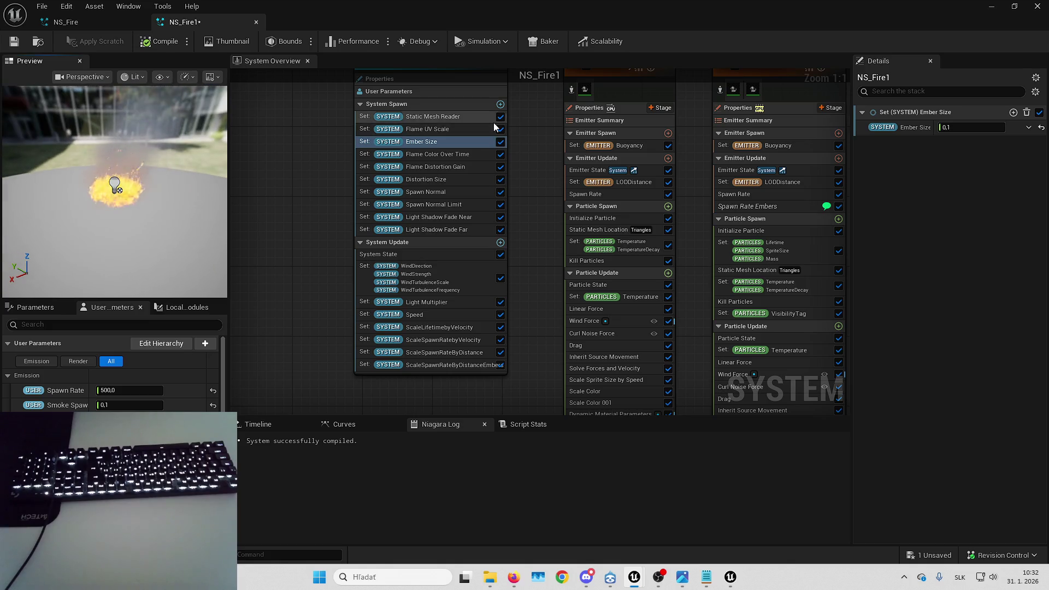
left_click_drag(544, 178, 490, 186)
left_click(540, 175)
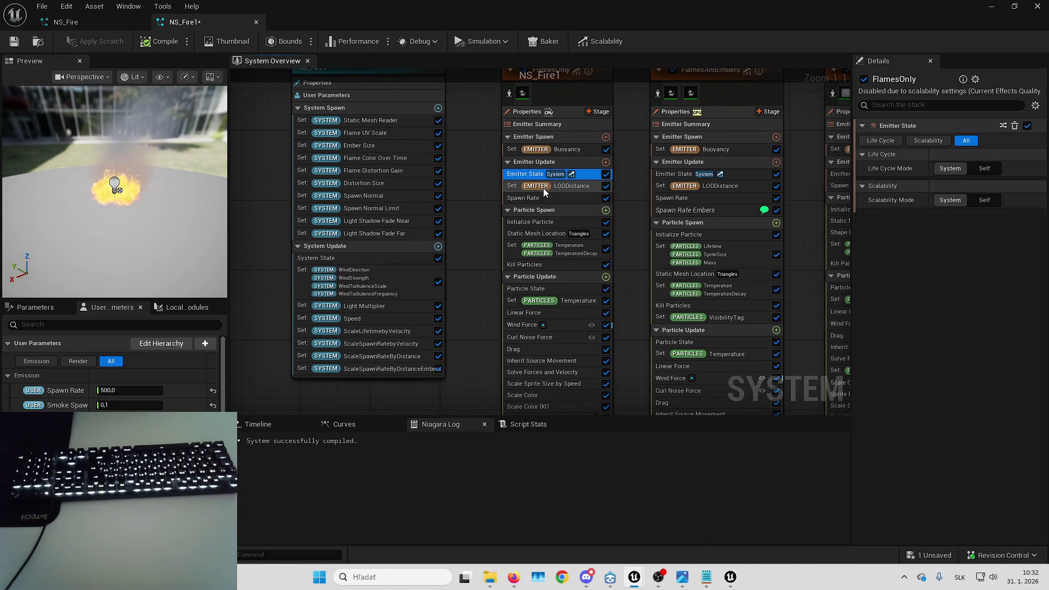
left_click(560, 188)
left_click(558, 198)
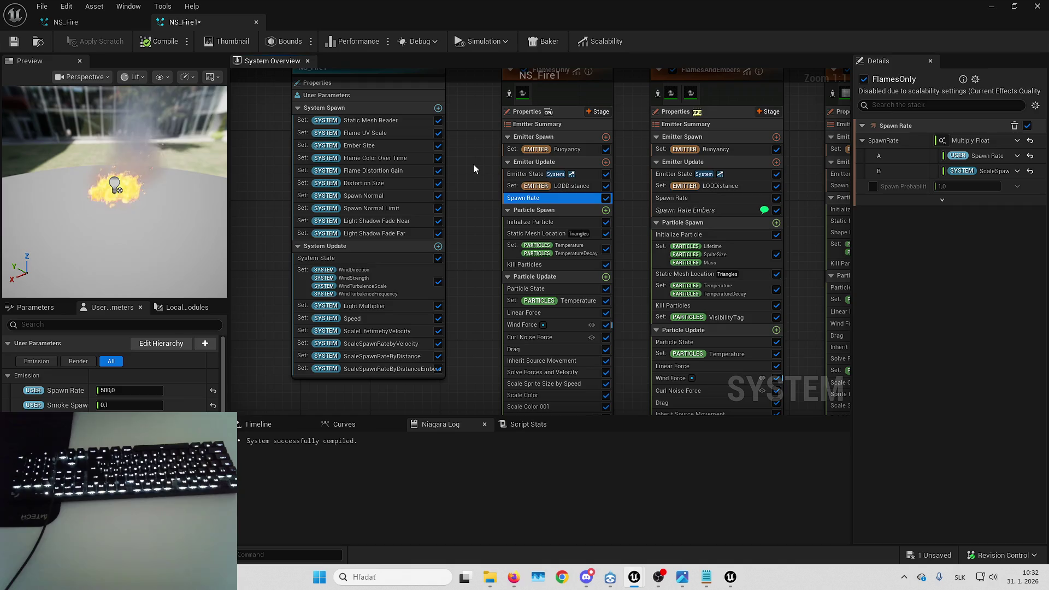
left_click_drag(473, 164, 474, 194)
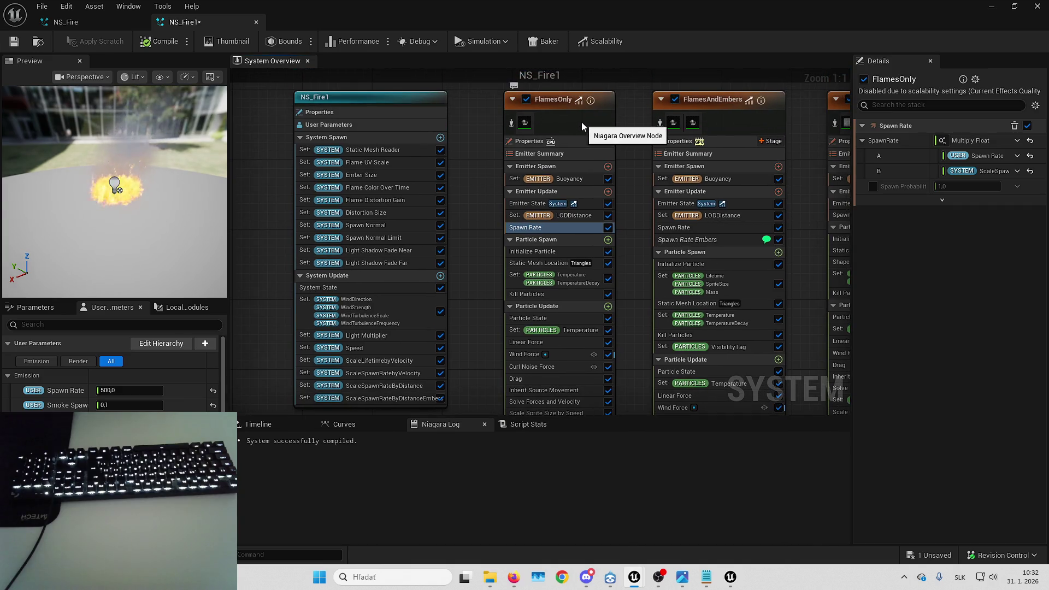
left_click(581, 123)
scroll(890, 338, "down", 10)
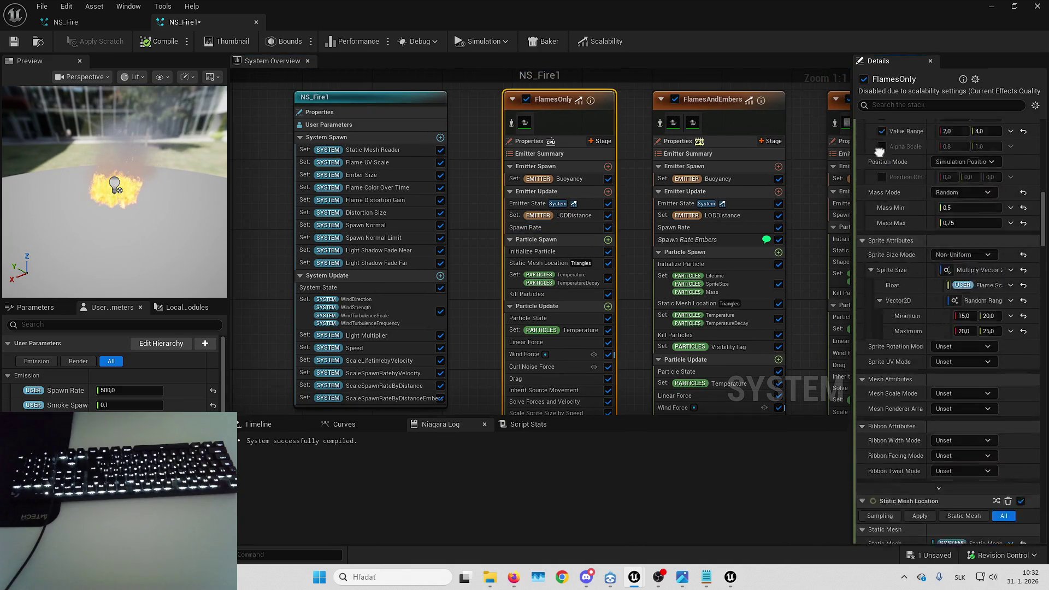
scroll(915, 313, "down", 15)
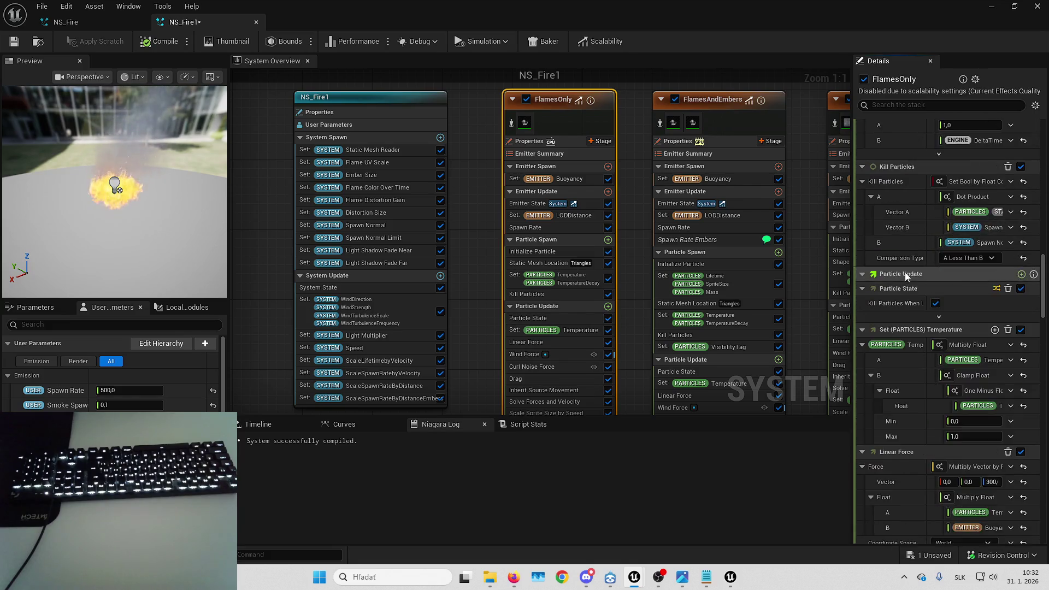
scroll(906, 268, "down", 15)
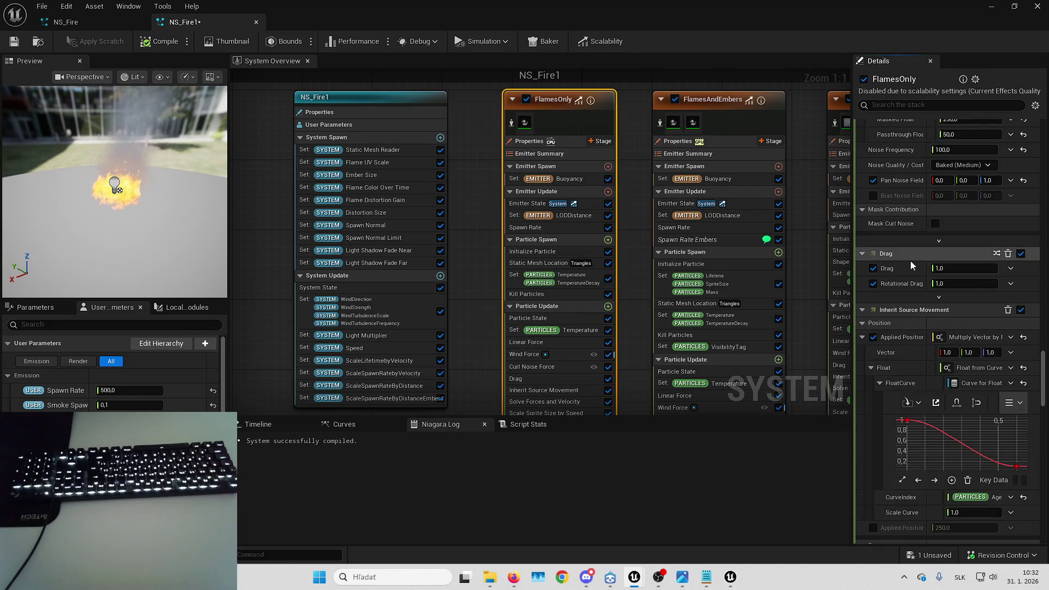
scroll(910, 260, "down", 10)
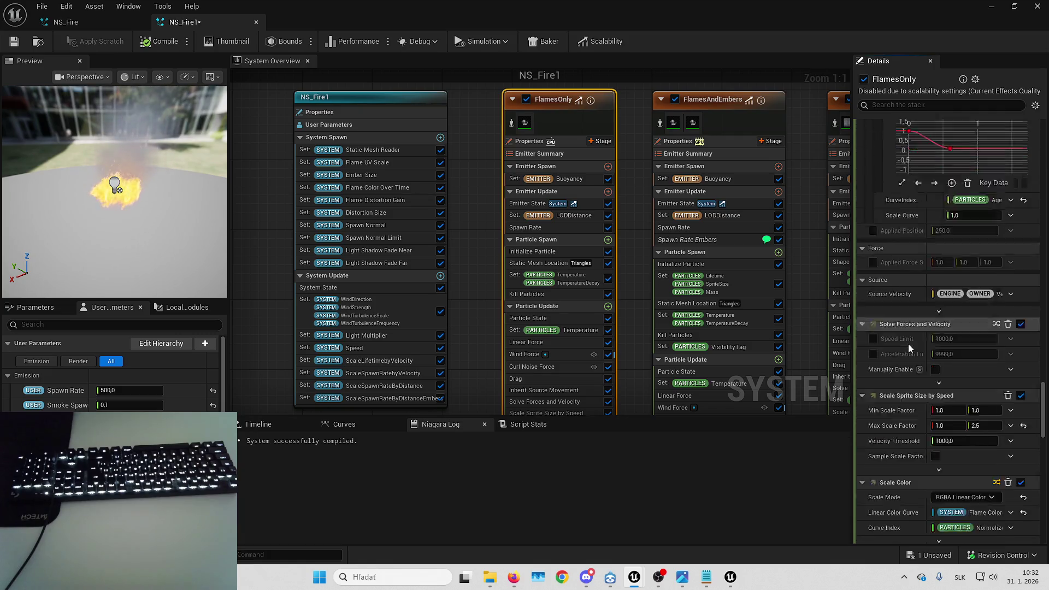
scroll(907, 343, "down", 12)
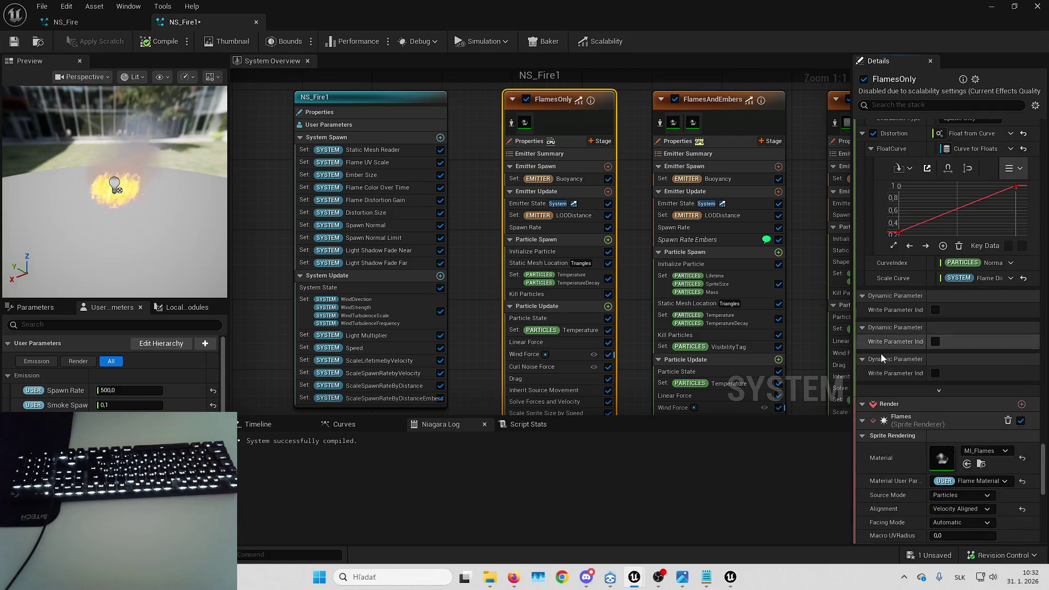
scroll(880, 355, "down", 8)
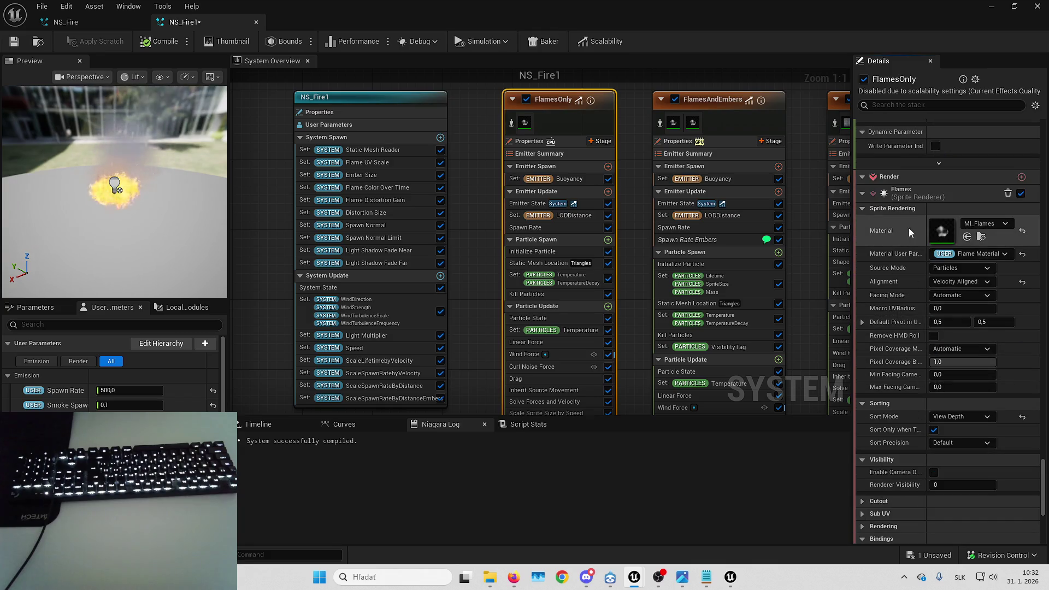
scroll(907, 252, "down", 5)
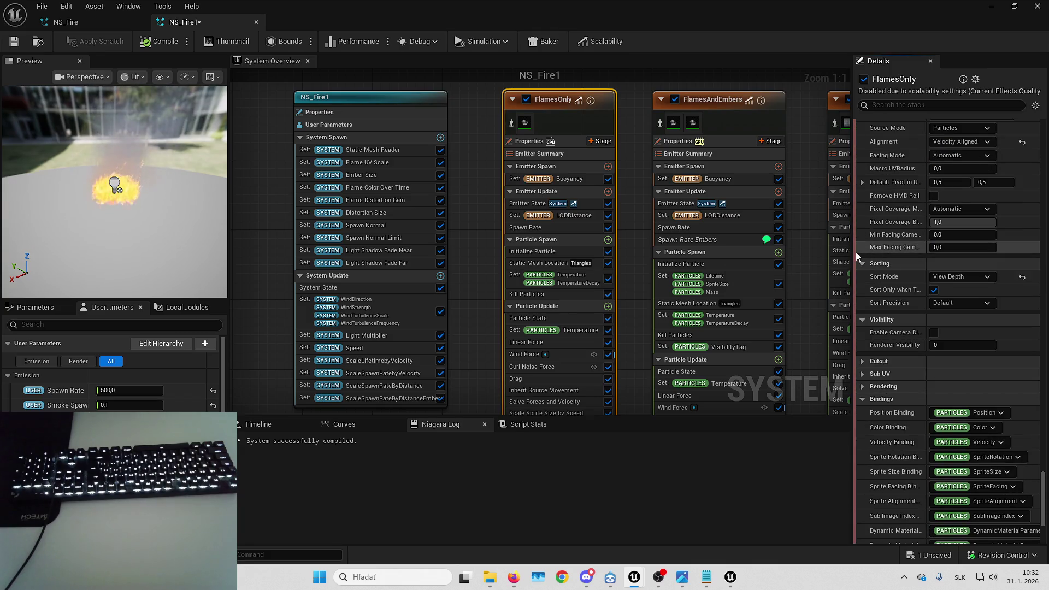
left_click_drag(853, 251, 780, 242)
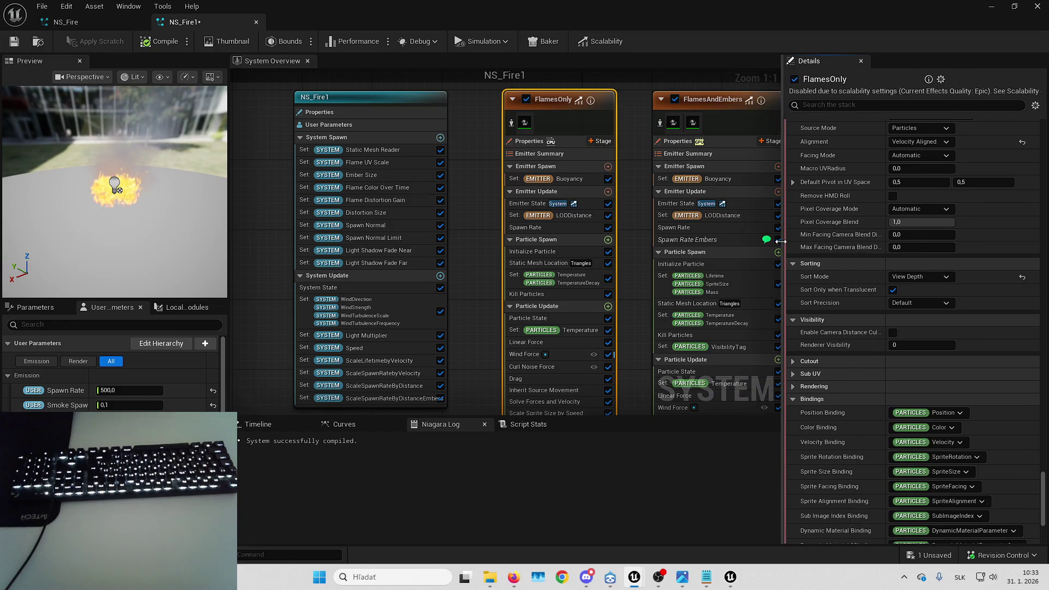
scroll(833, 299, "down", 3)
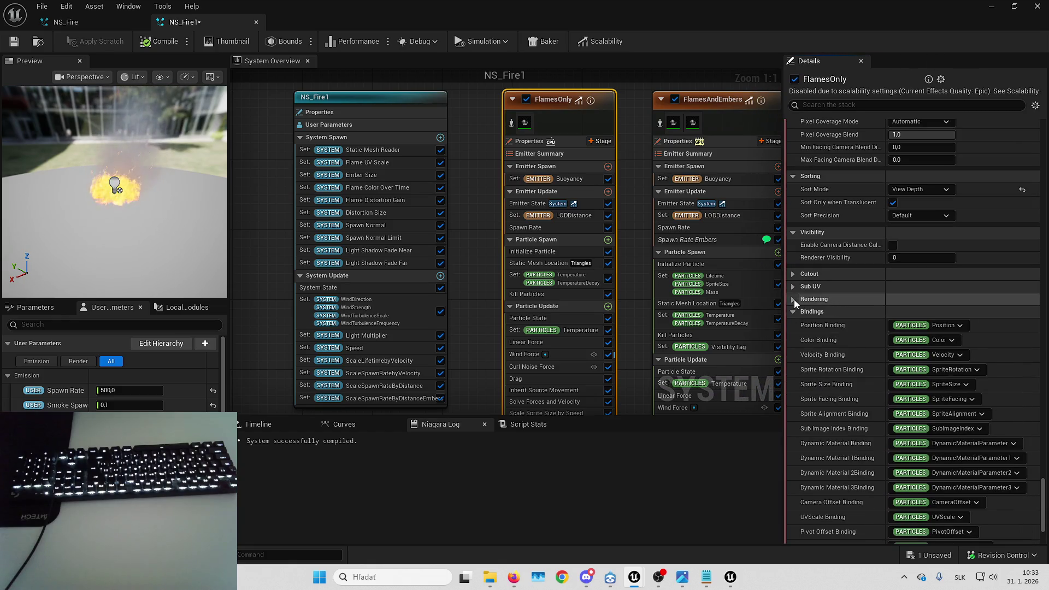
left_click(795, 275)
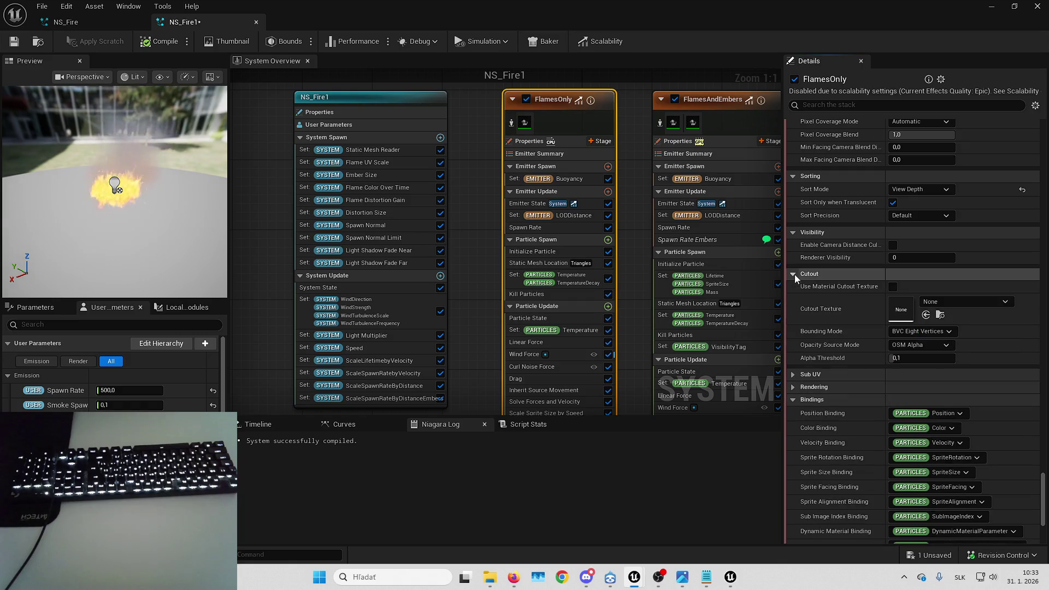
left_click(794, 274)
scroll(870, 265, "down", 3)
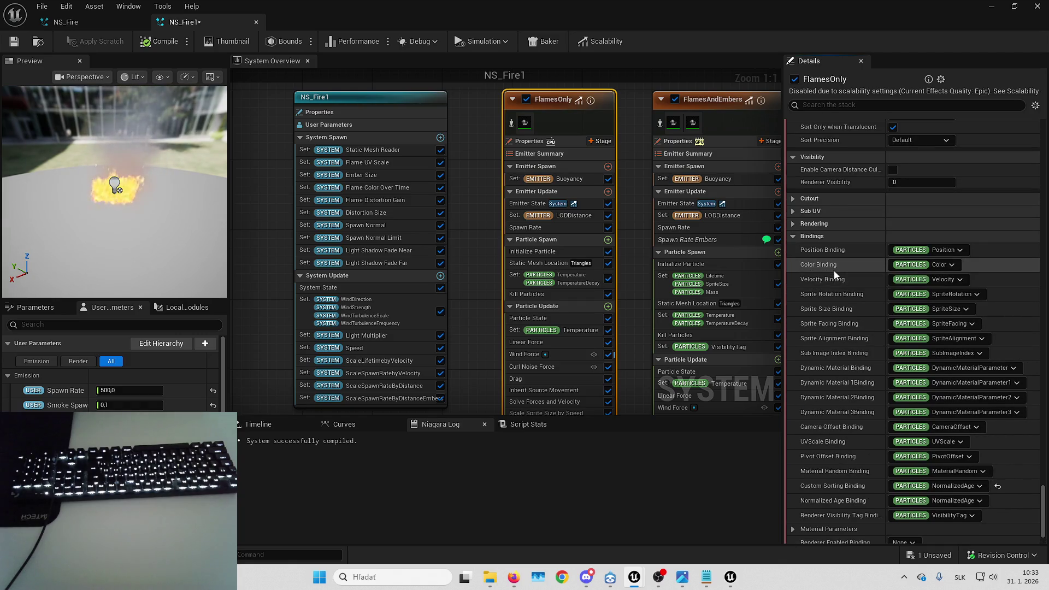
scroll(834, 271, "up", 15)
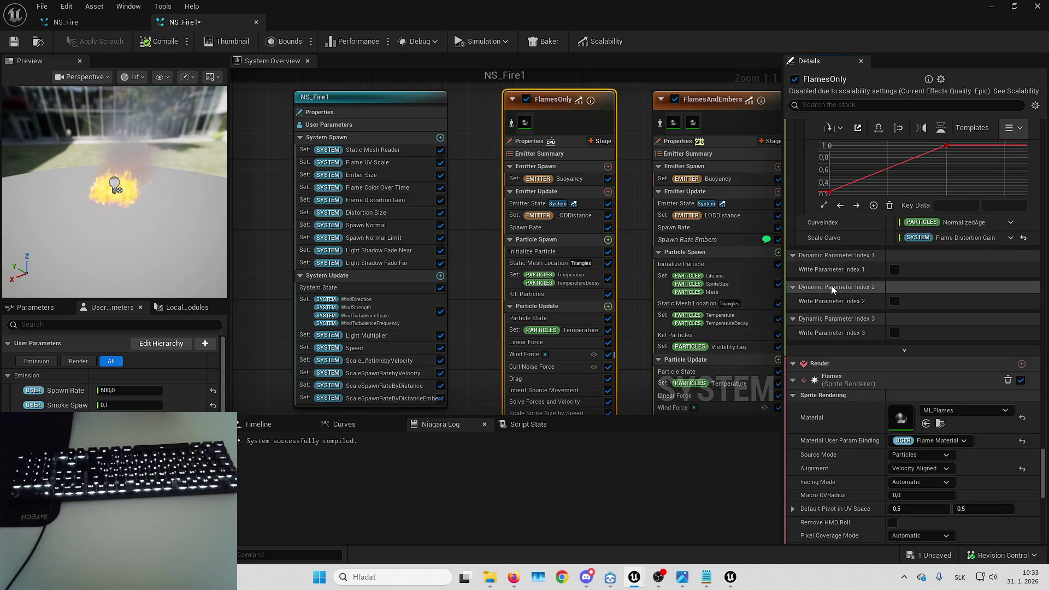
scroll(831, 285, "up", 8)
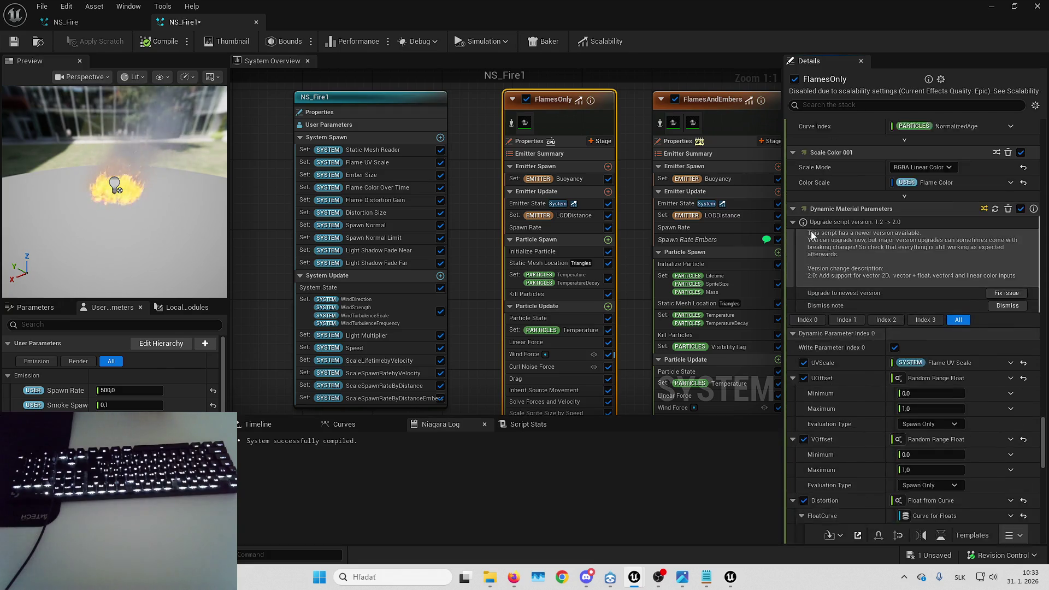
scroll(822, 234, "up", 10)
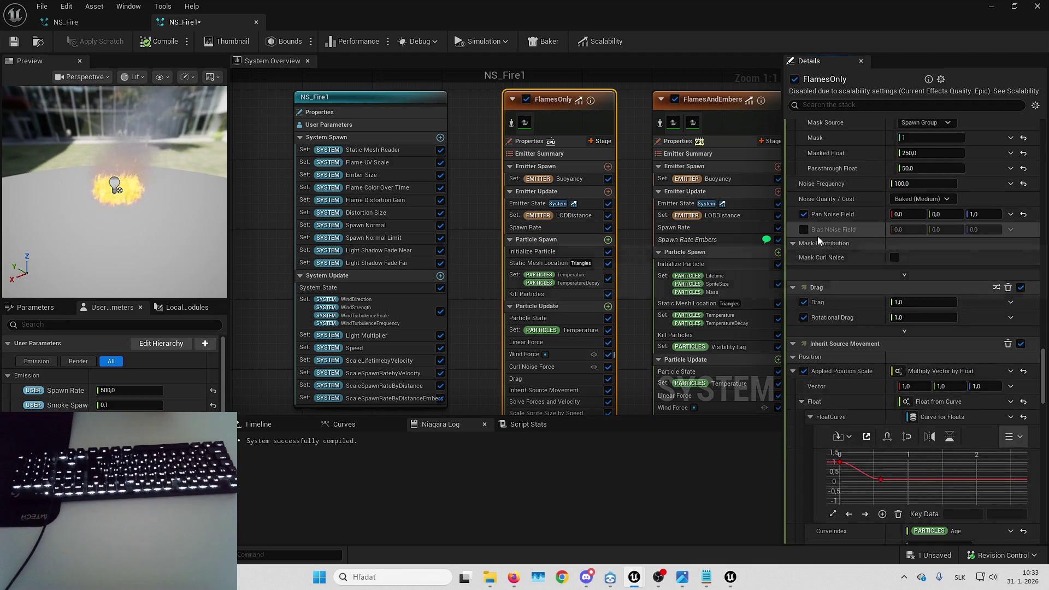
scroll(817, 236, "up", 10)
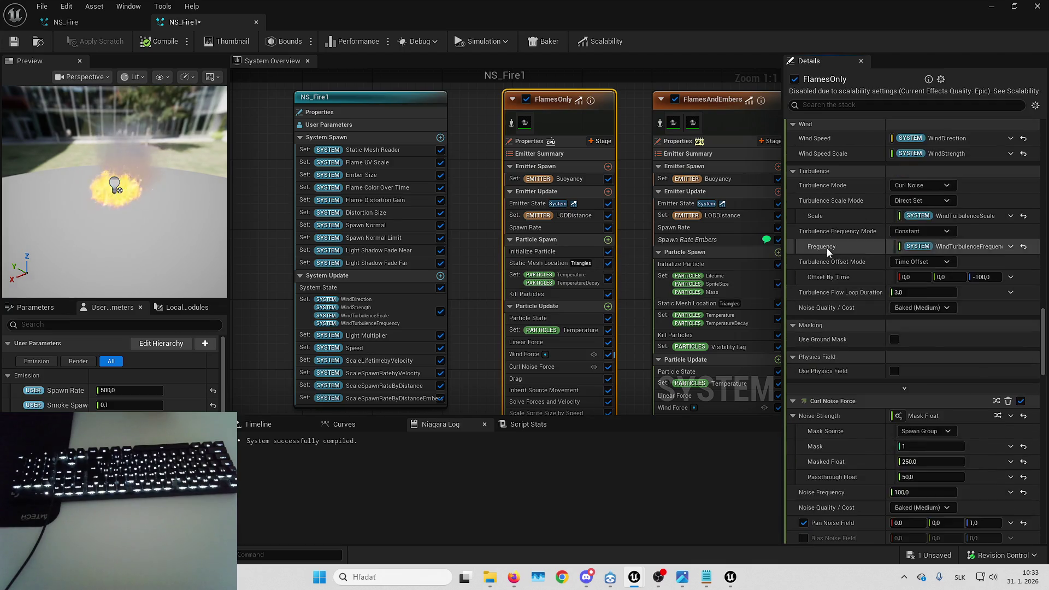
scroll(826, 247, "up", 10)
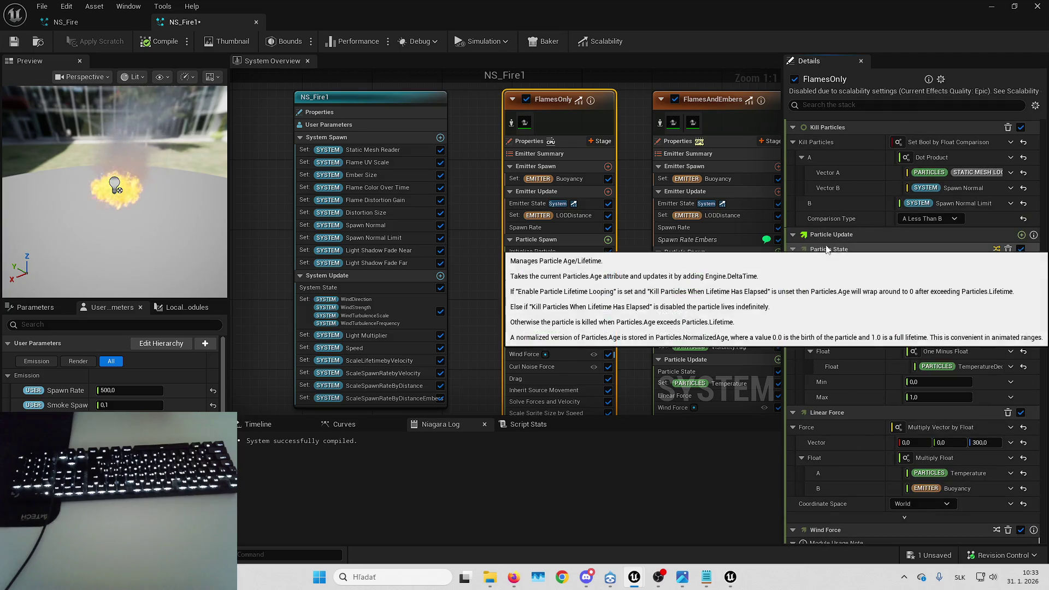
scroll(826, 249, "up", 10)
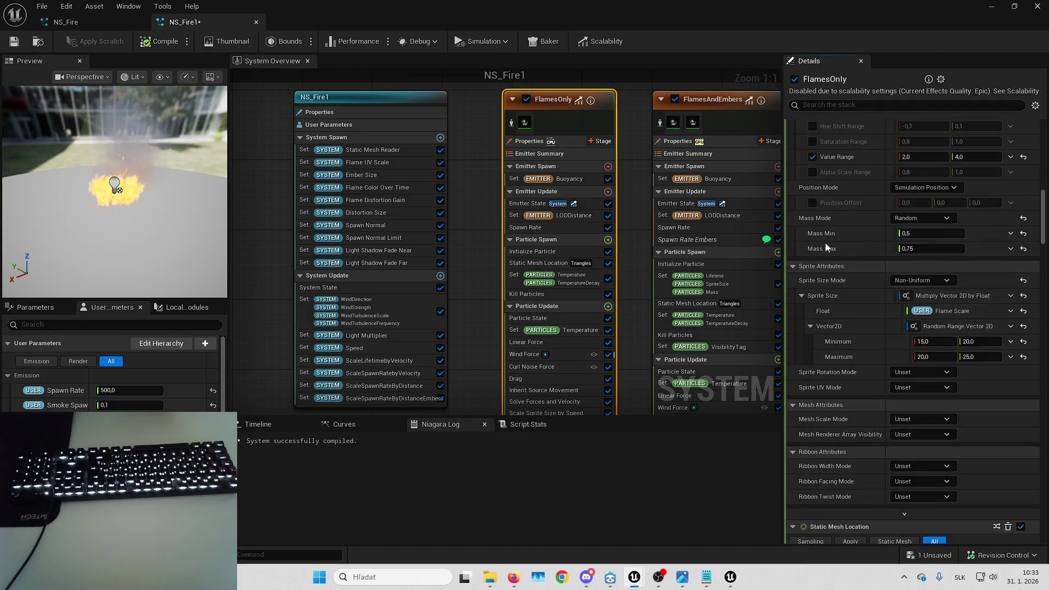
scroll(825, 242, "up", 10)
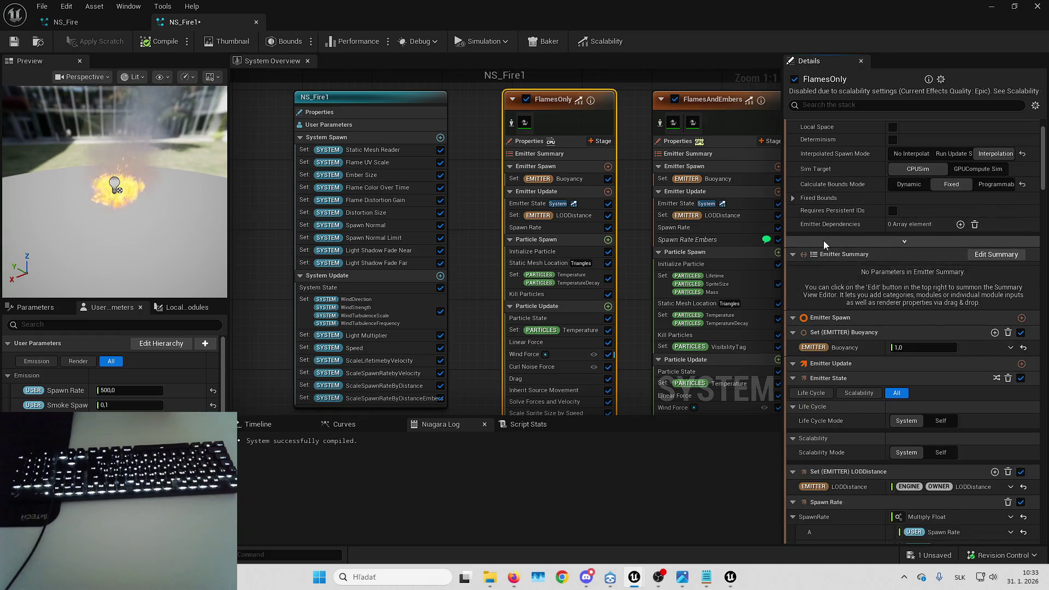
scroll(822, 240, "up", 2)
left_click_drag(633, 235, 592, 216)
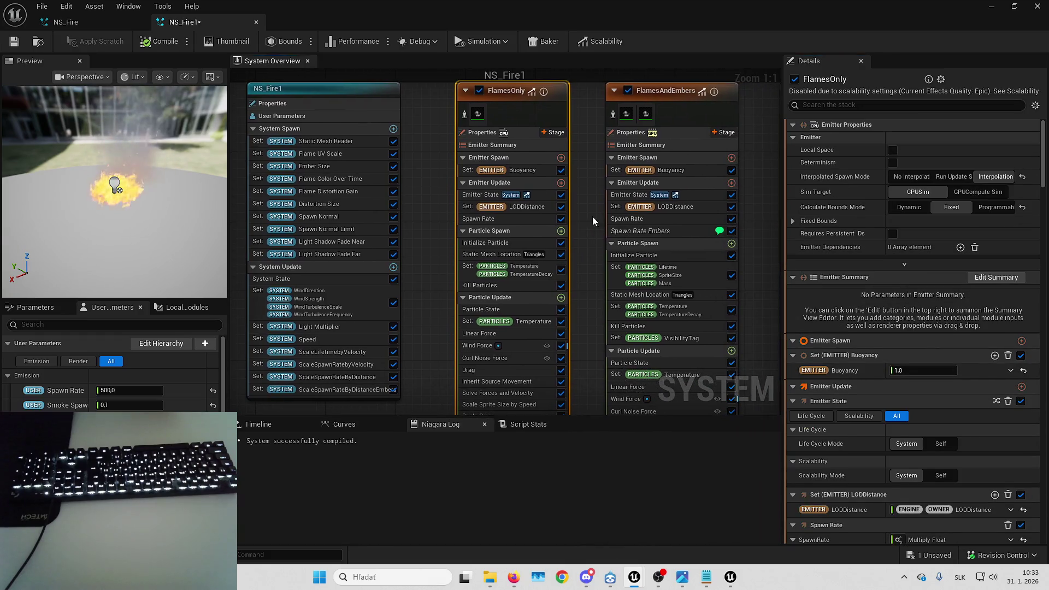
- Review the FlamesAndEmbers emitter's full settings stack
left_click(696, 107)
scroll(827, 232, "down", 5)
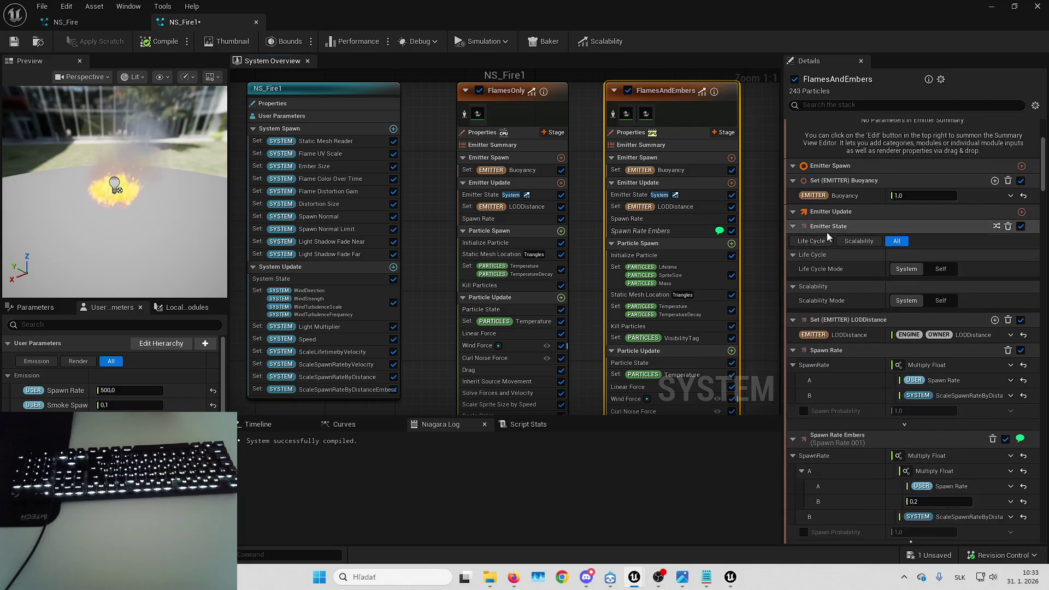
scroll(825, 234, "down", 15)
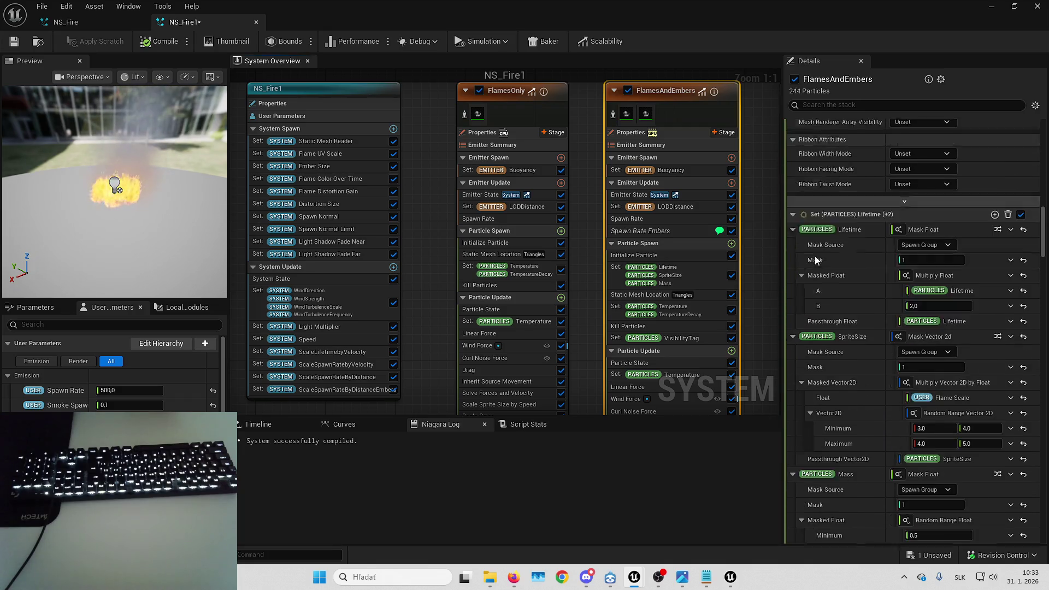
scroll(814, 257, "down", 15)
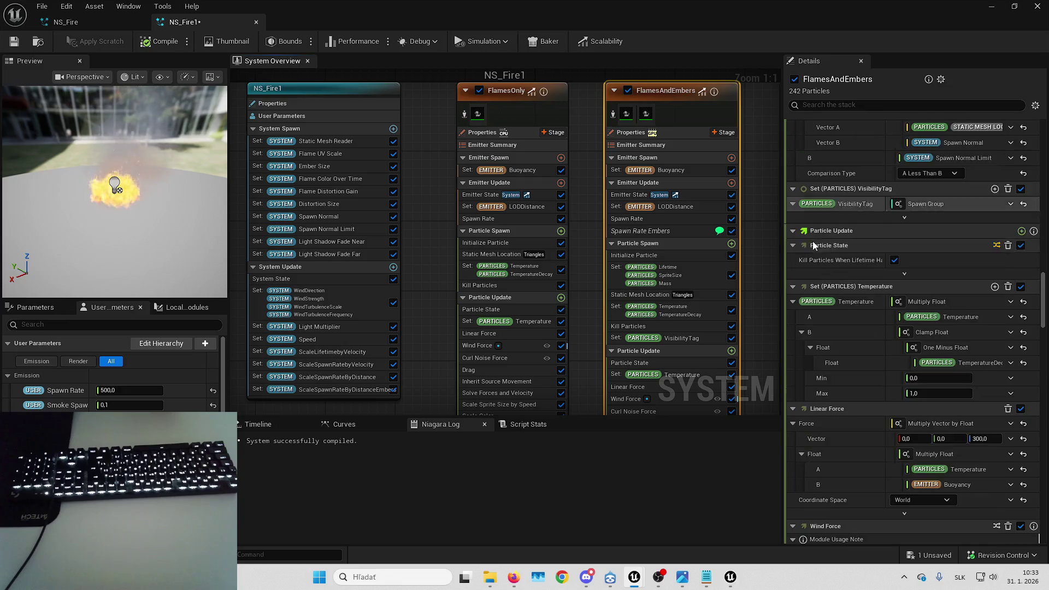
scroll(812, 240, "down", 15)
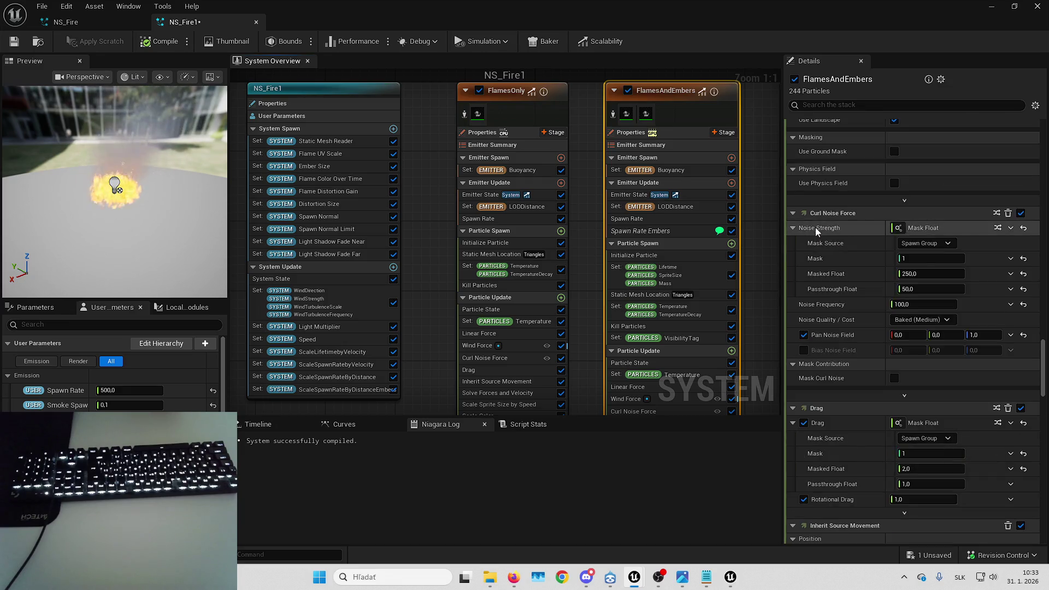
scroll(814, 227, "down", 15)
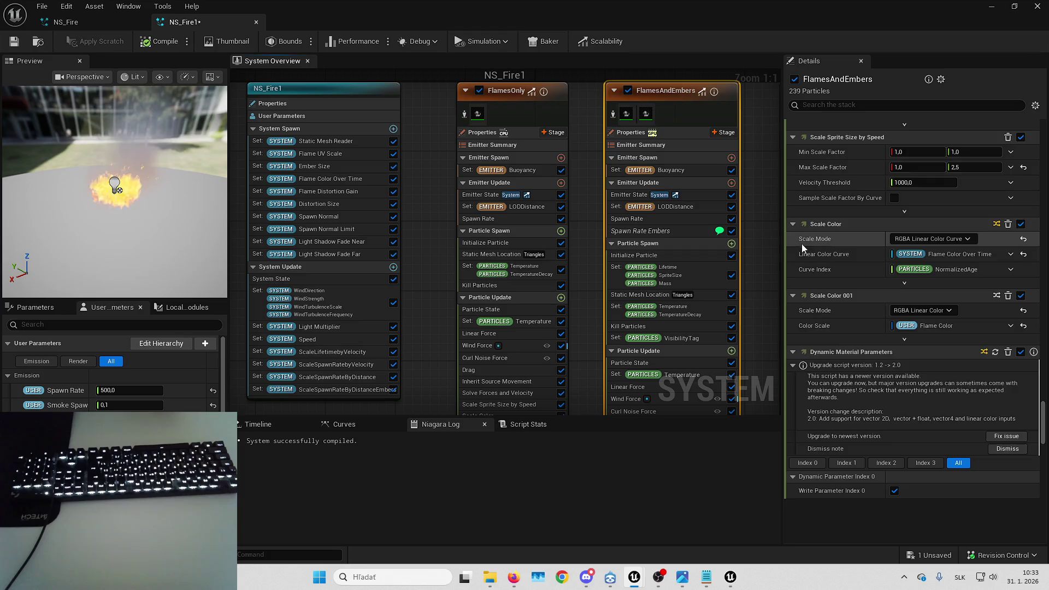
scroll(801, 243, "down", 15)
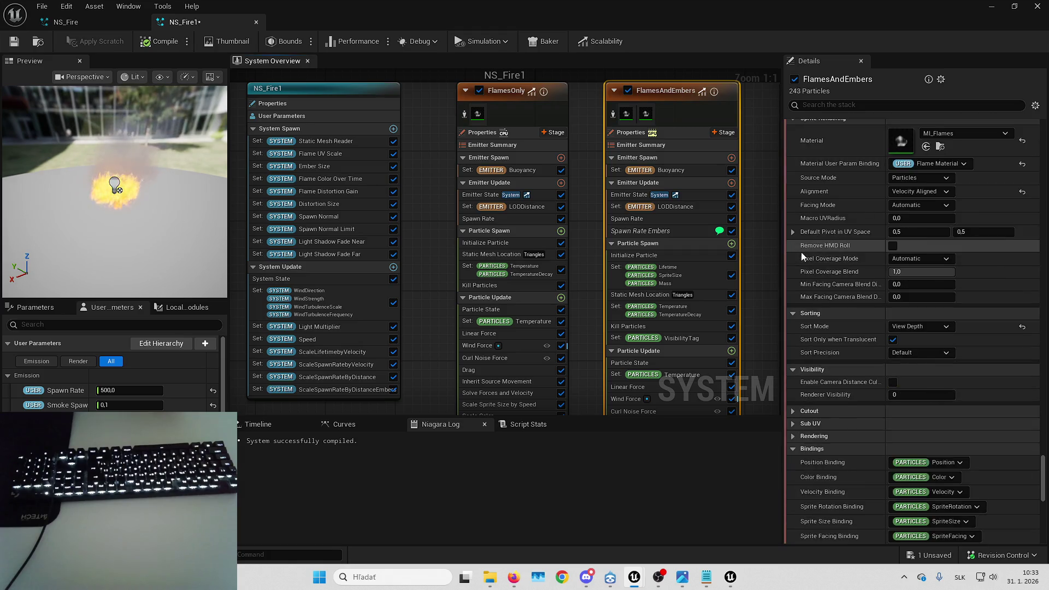
scroll(801, 246, "down", 15)
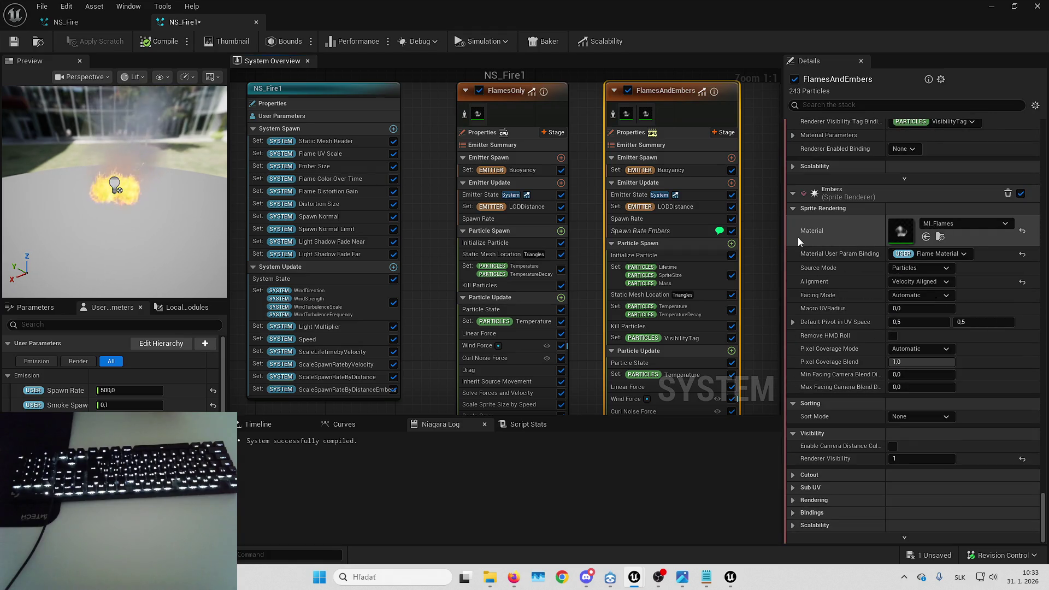
- Check the NS_Fire1 system's Static Mesh Reader Default Mesh, leaving it on SM_Disk
left_click(316, 92)
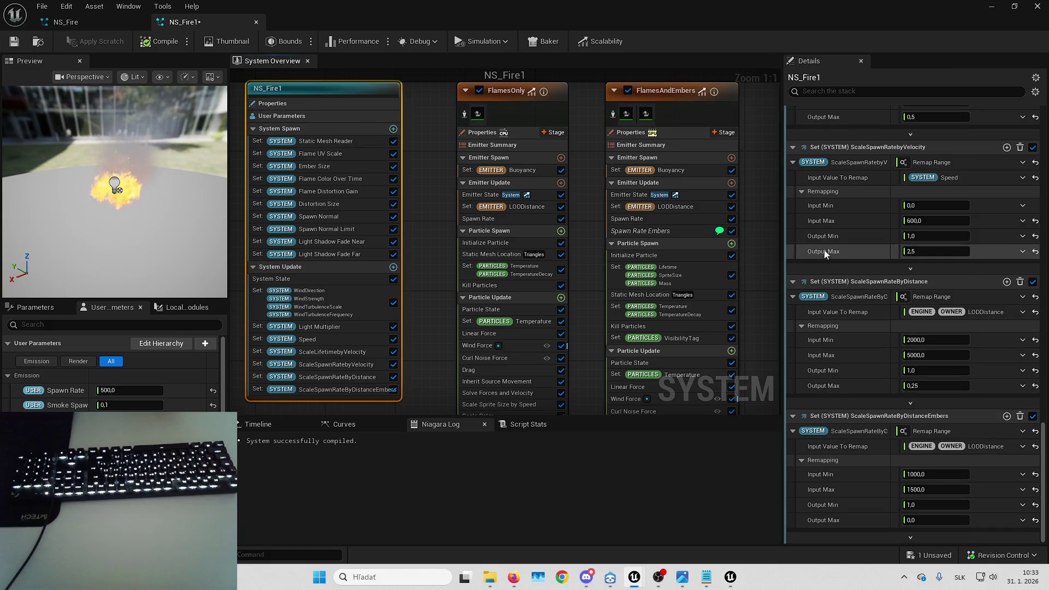
scroll(827, 218, "up", 10)
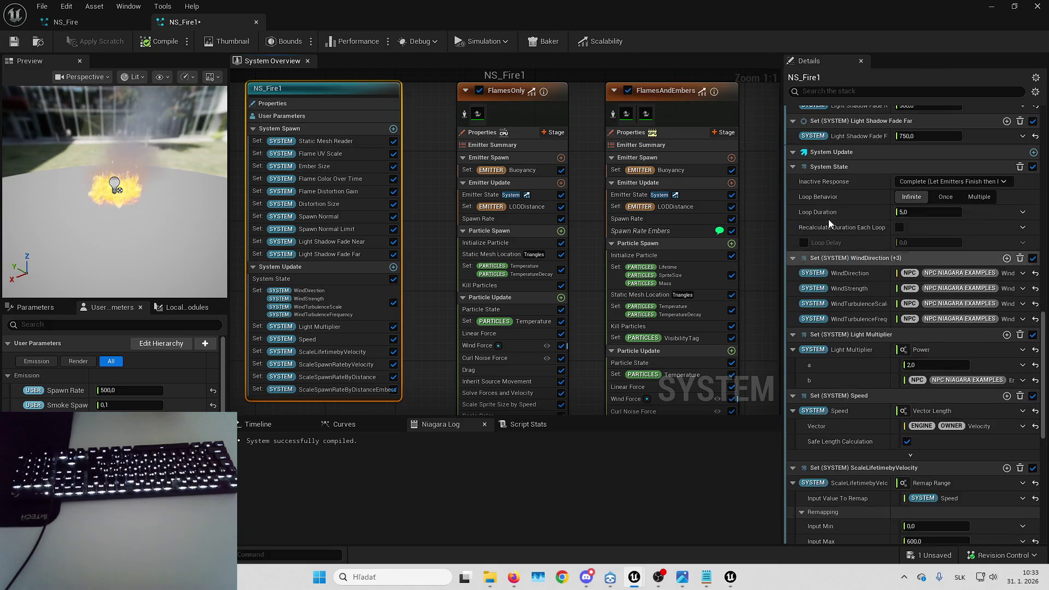
scroll(828, 219, "up", 10)
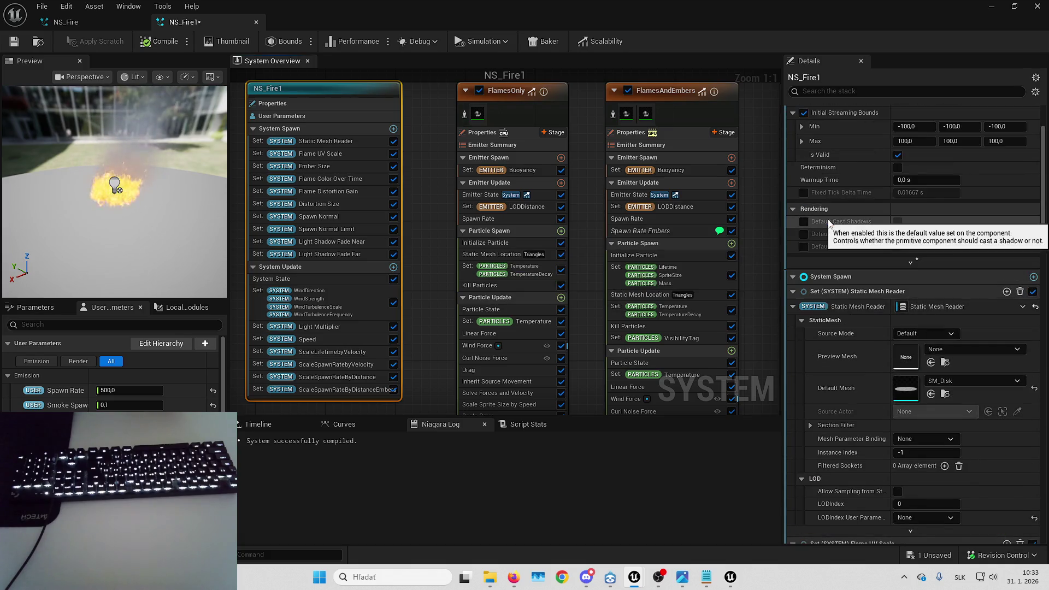
scroll(836, 240, "down", 2)
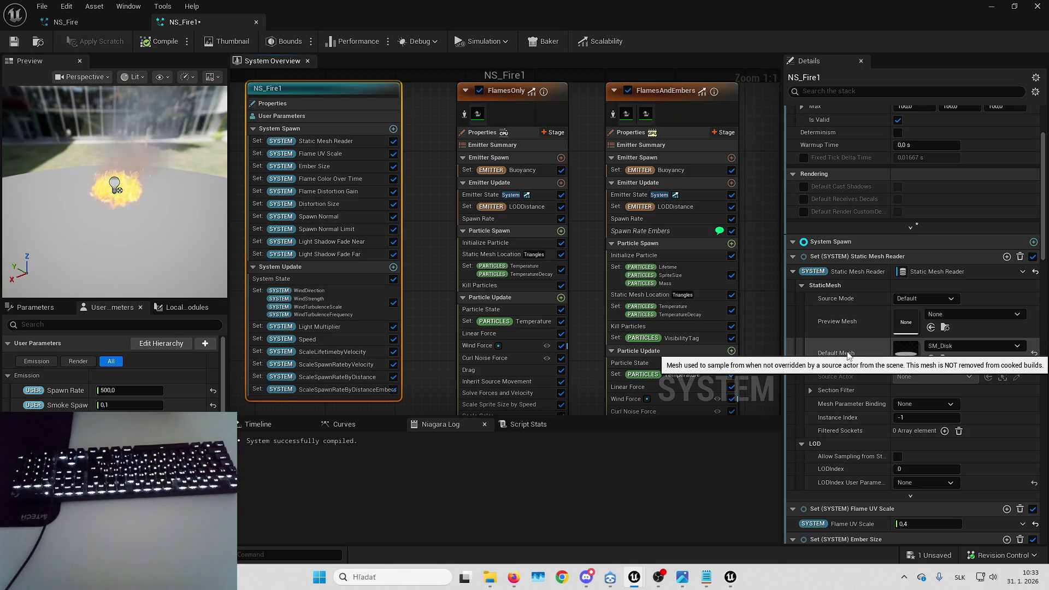
left_click(952, 348)
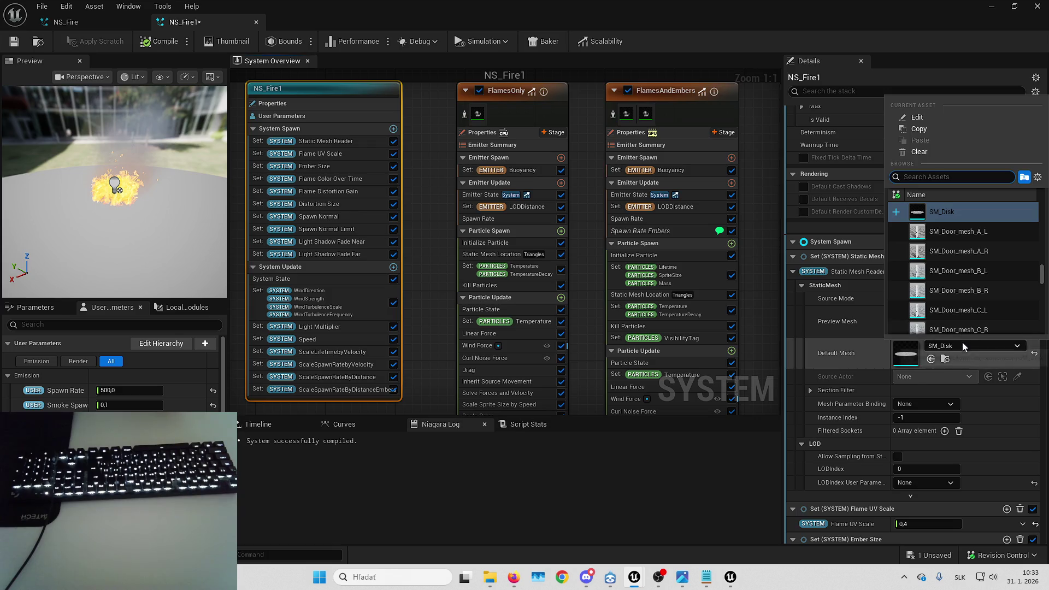
left_click(961, 343)
- In B_DevilBook's Viewport, review Grid3D_Gas_Fire_System's Details: NS_Fire asset, Spawn Rate 100
key("alt+Tab")
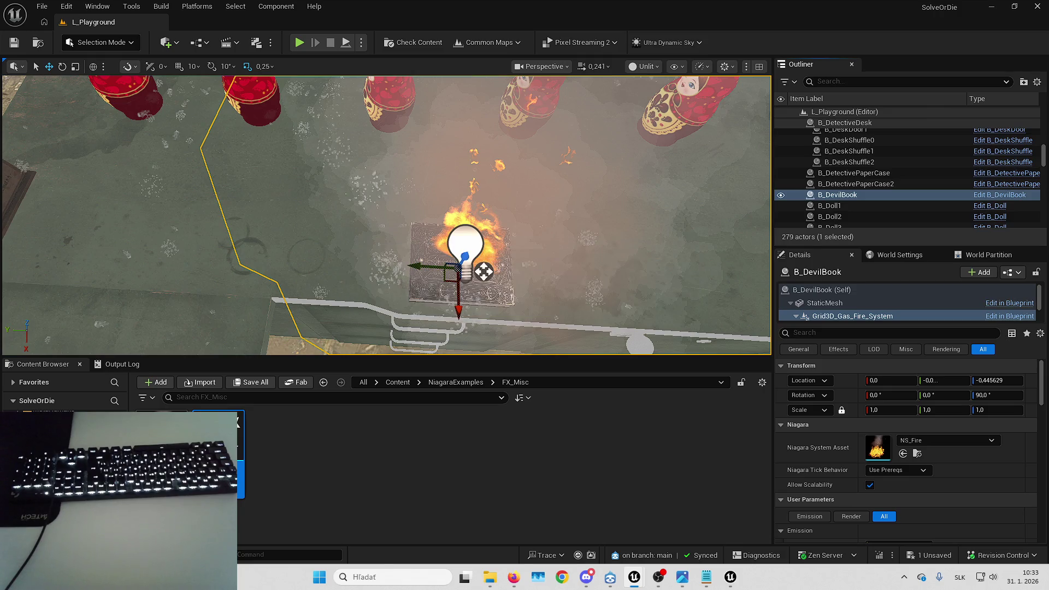
key("alt+Tab")
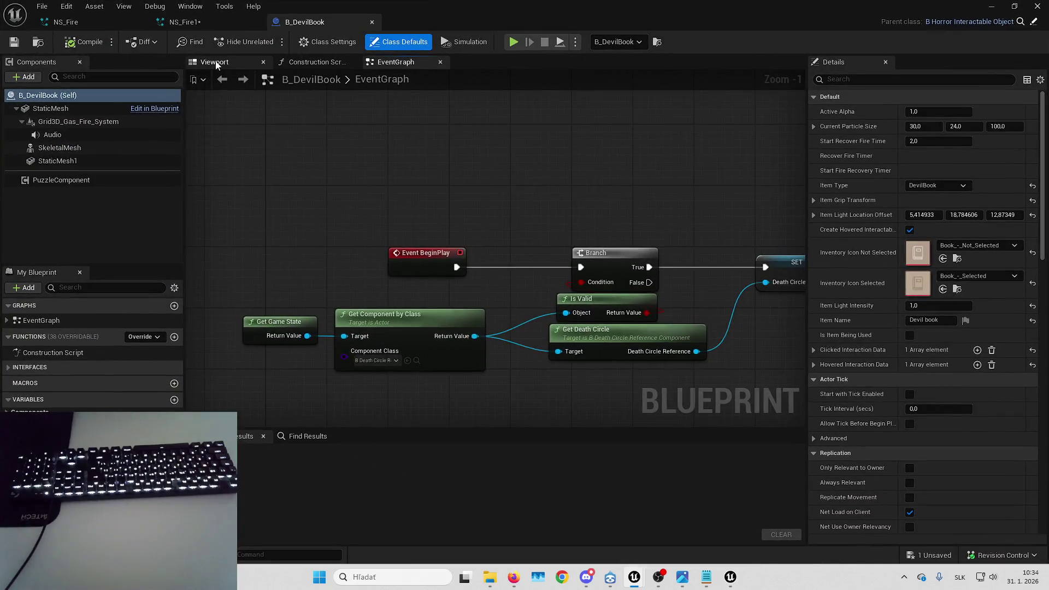
left_click(214, 61)
left_click(91, 122)
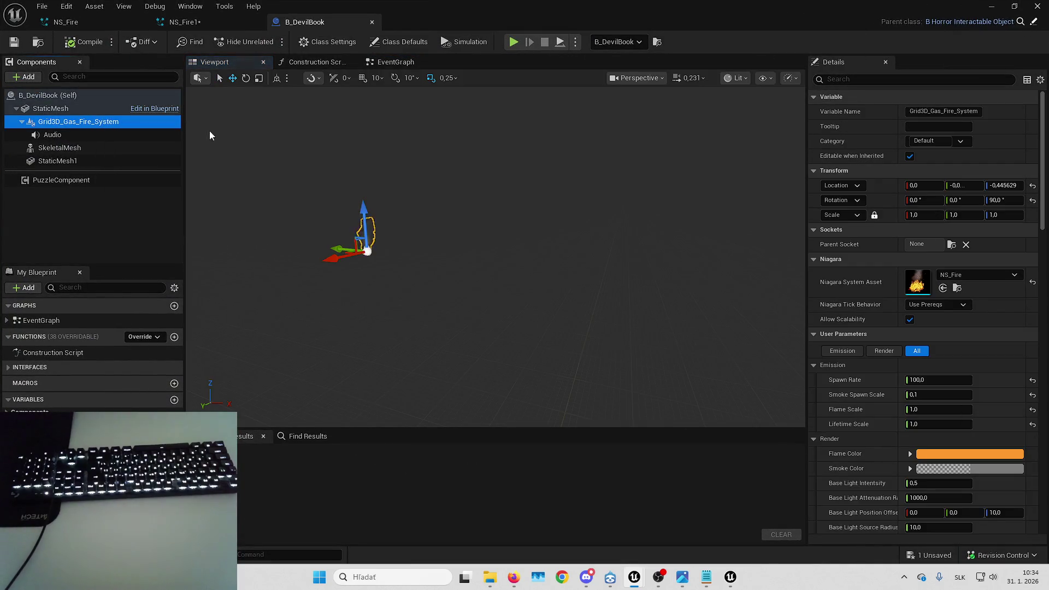
scroll(881, 238, "down", 5)
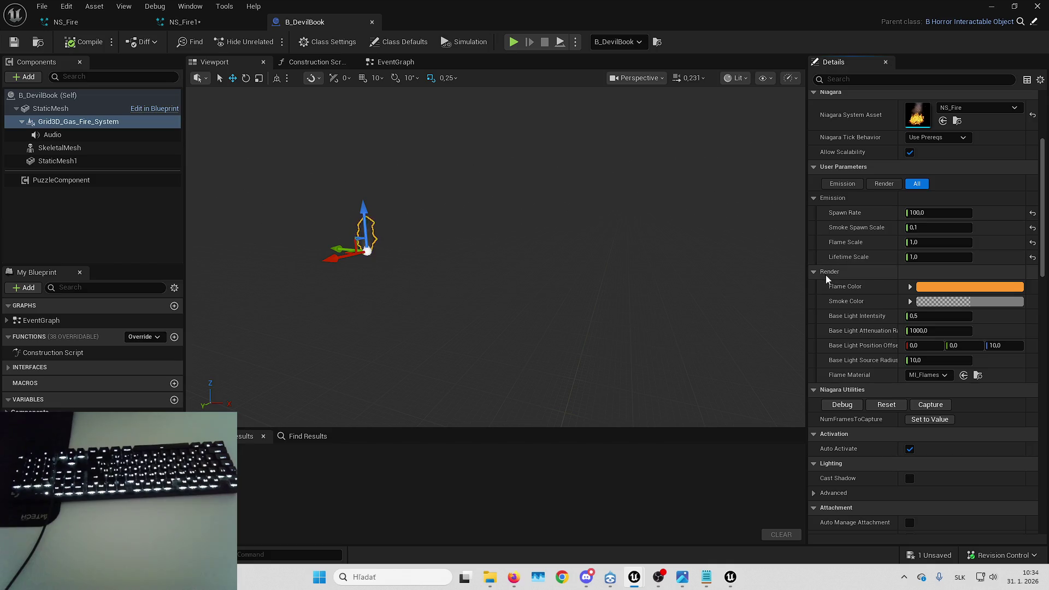
scroll(827, 279, "down", 15)
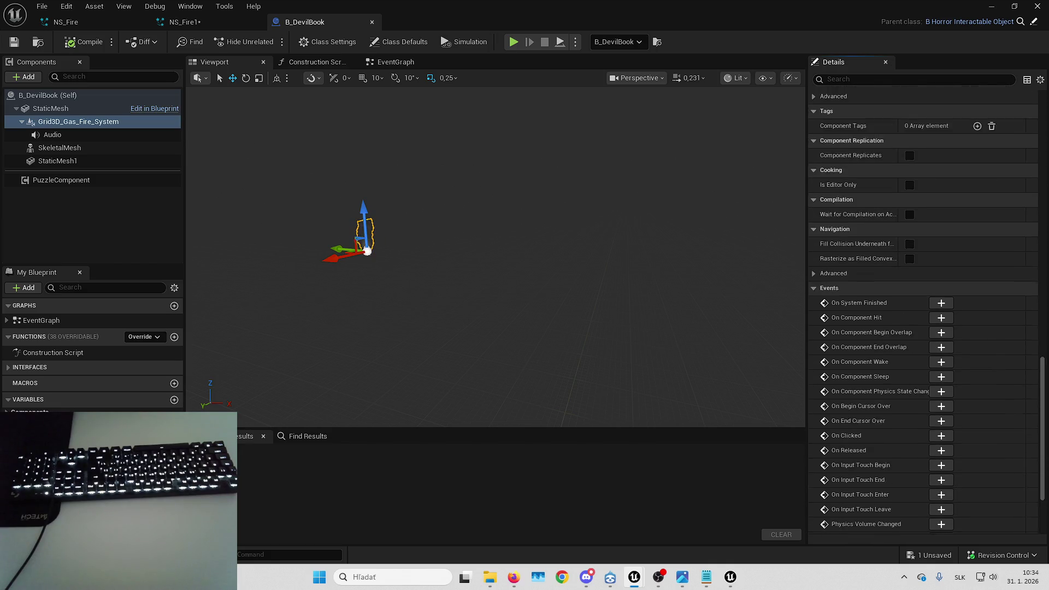
scroll(923, 311, "up", 15)
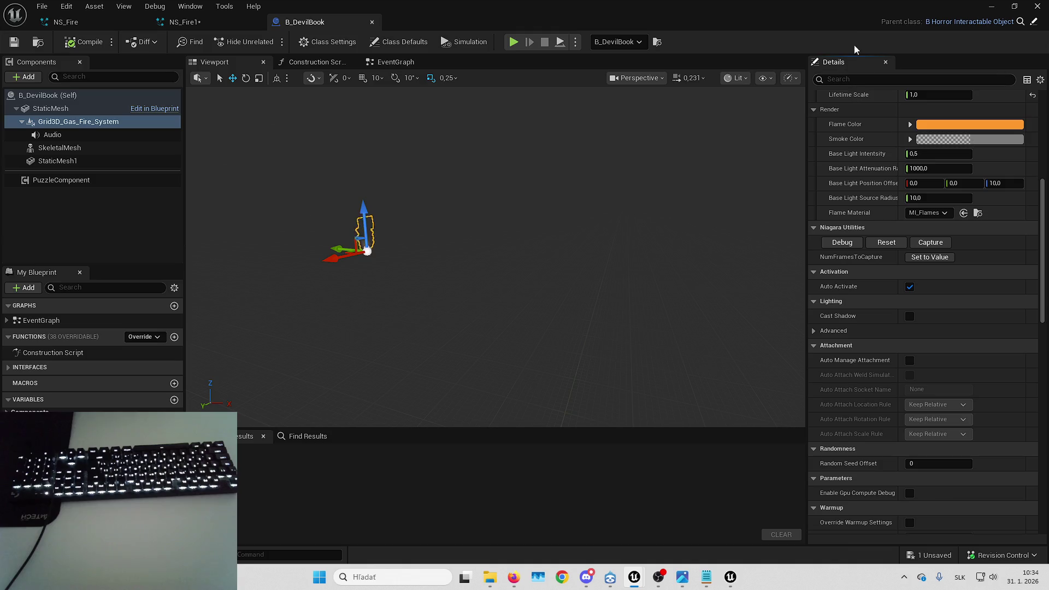
scroll(847, 291, "up", 10)
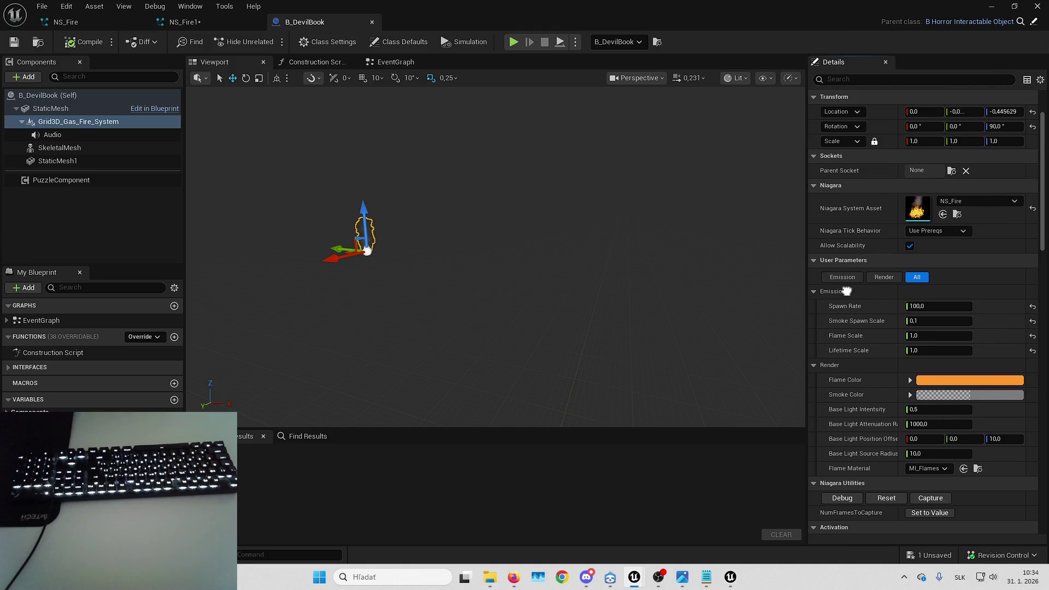
scroll(847, 291, "up", 1)
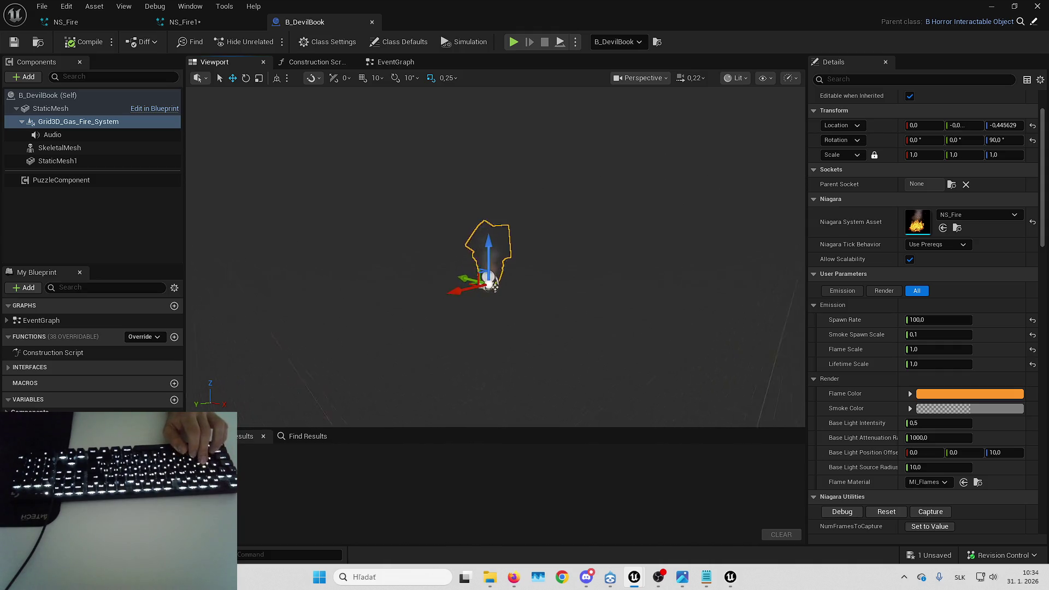
- Frame the burning book and raise the fire component above it
scroll(495, 256, "up", 10)
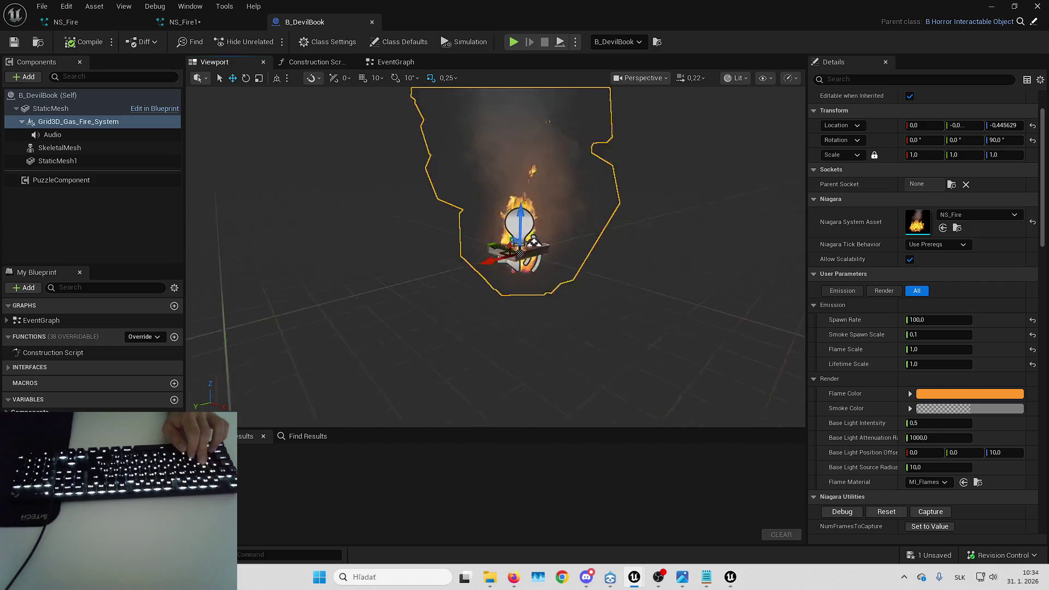
key("f")
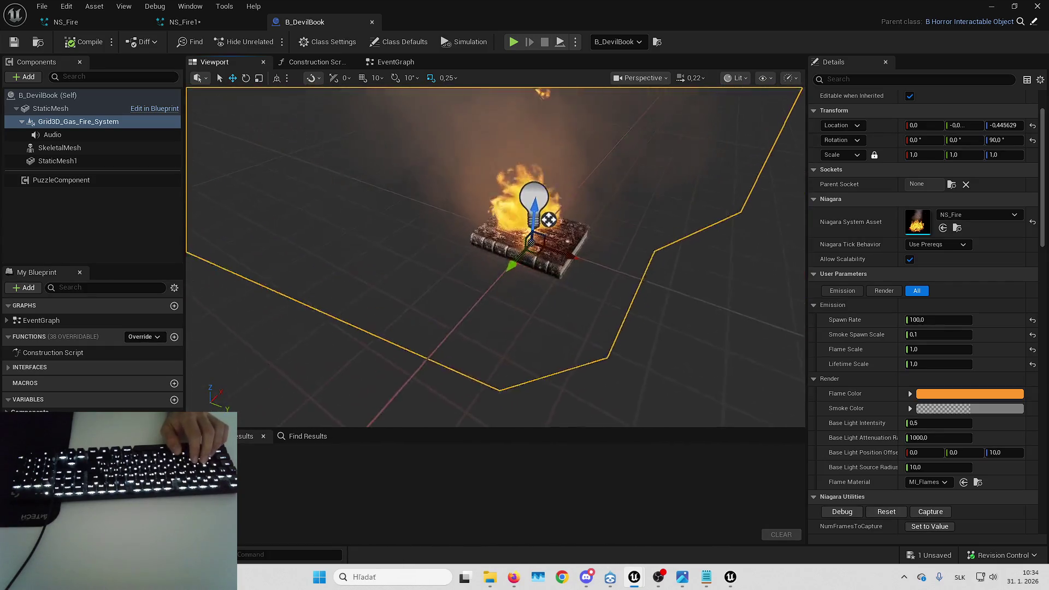
scroll(459, 237, "up", 5)
scroll(459, 237, "down", 5)
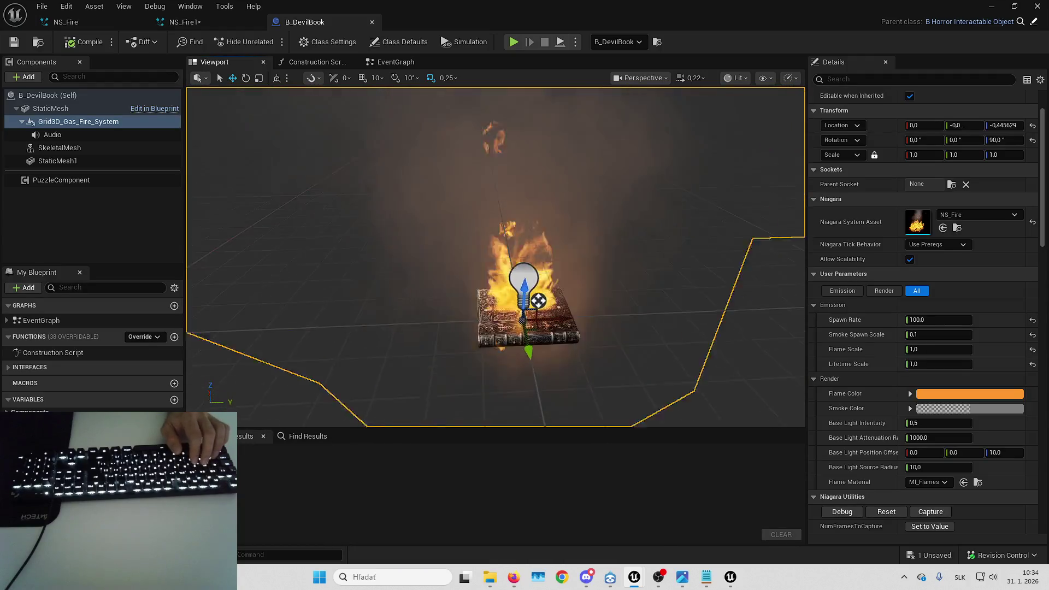
left_click_drag(528, 289, 530, 244)
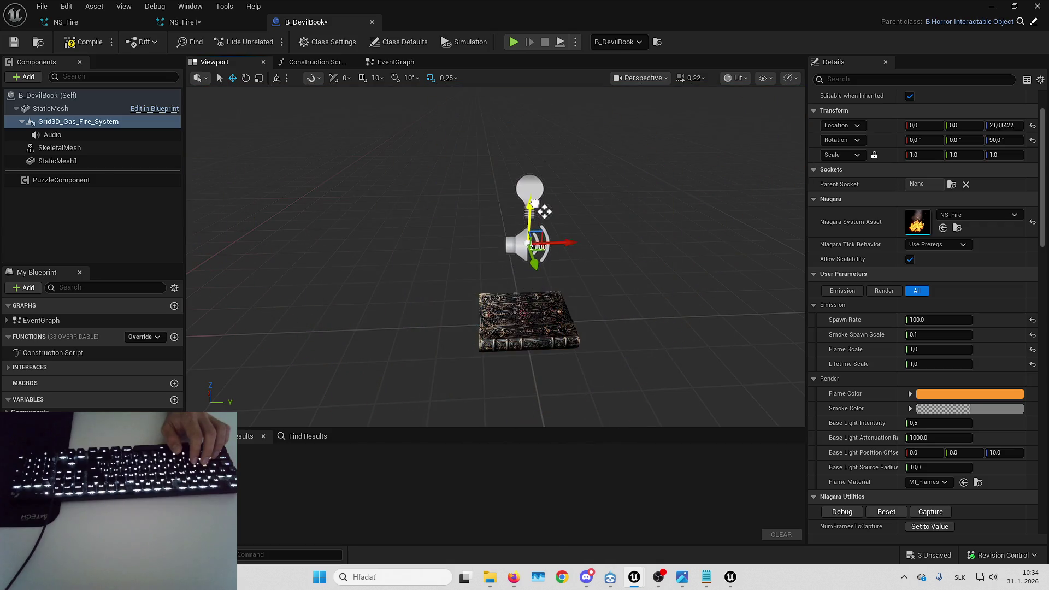
scroll(534, 220, "up", 2)
scroll(534, 221, "down", 3)
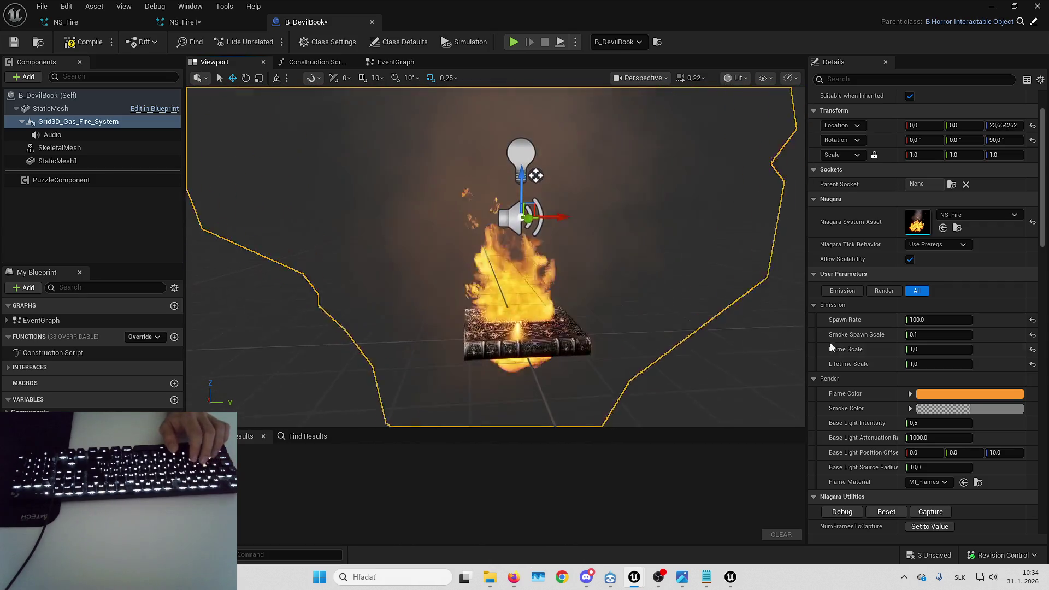
scroll(923, 328, "down", 3)
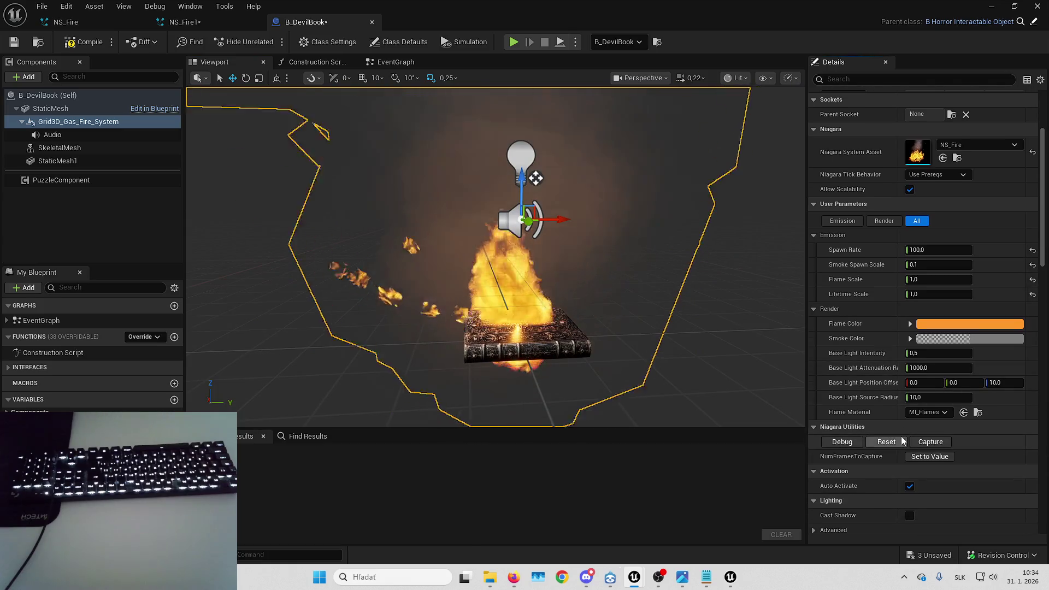
- Restart the fire, undo the last component change, and select the book's StaticMesh
left_click(842, 441)
left_click(787, 126)
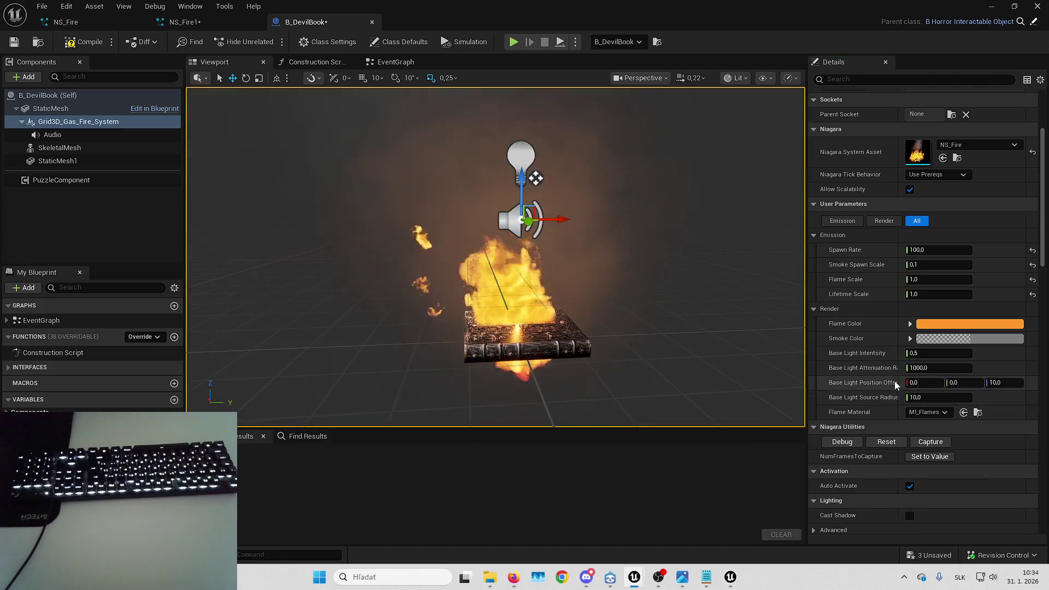
left_click(885, 442)
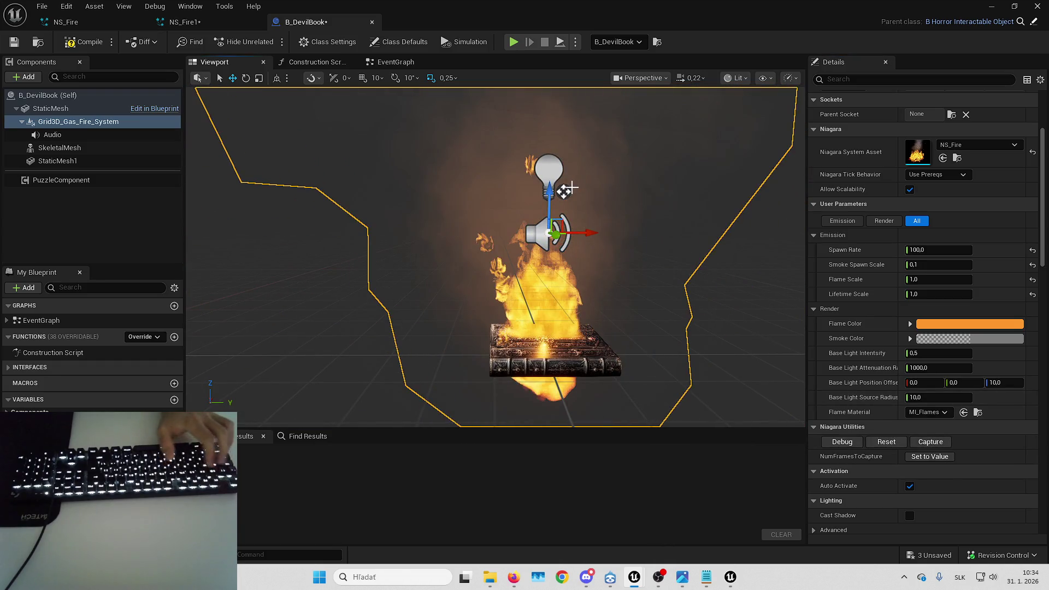
key("ctrl+z")
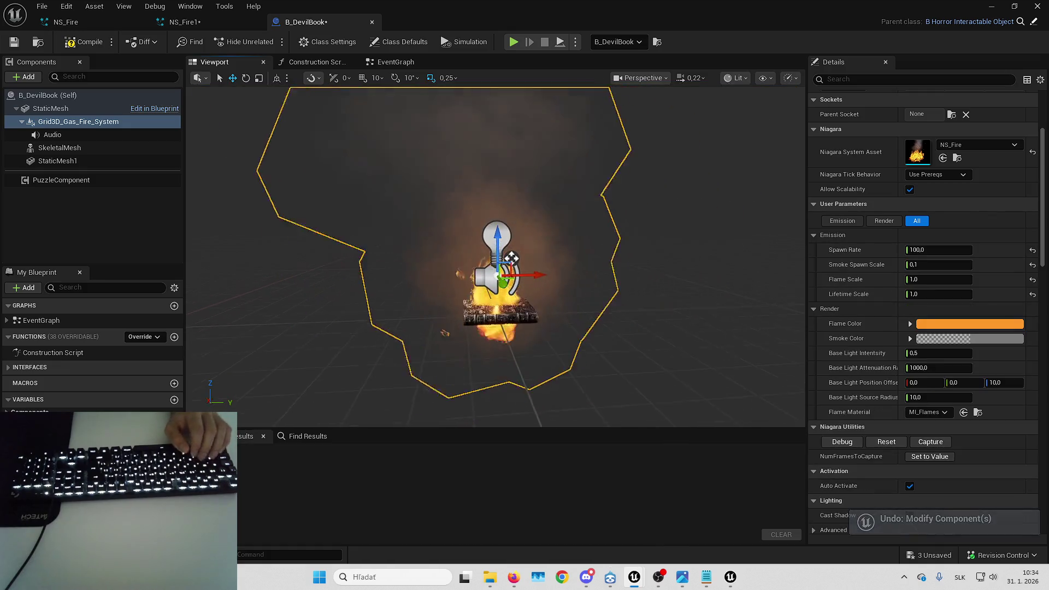
left_click(55, 110)
left_click_drag(492, 246, 636, 197)
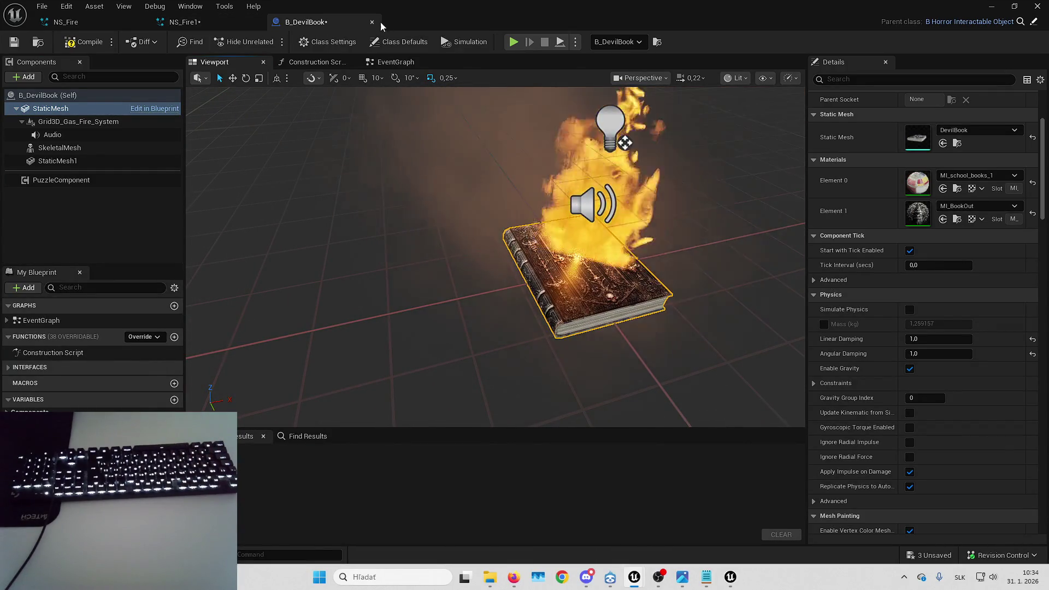
left_click(219, 21)
- Inspect the Flames renderer, then select the NS_Fire1 system to show its properties
scroll(424, 197, "down", 4)
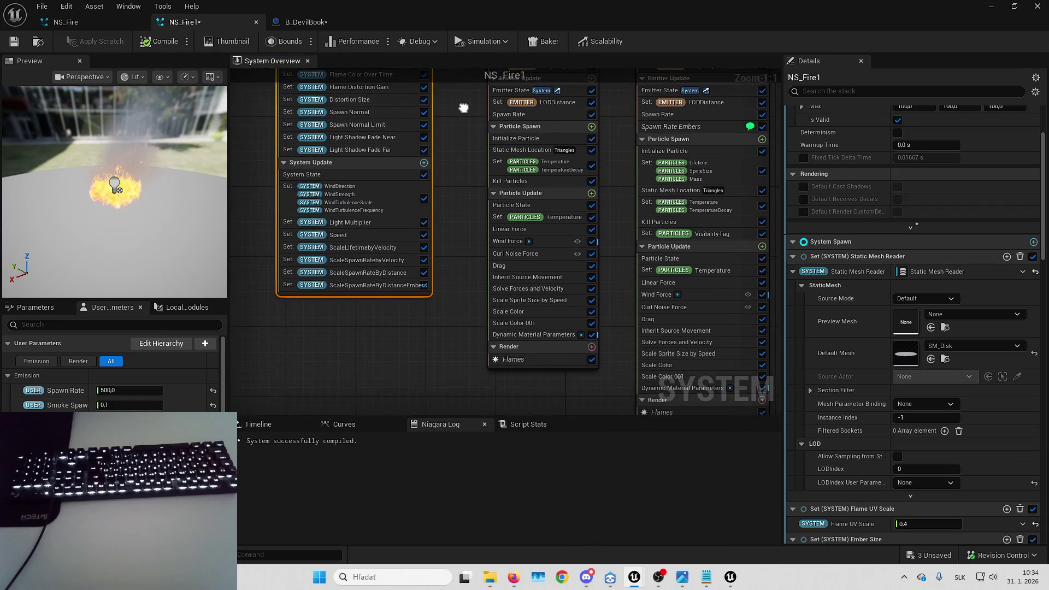
left_click(484, 362)
scroll(919, 252, "up", 5)
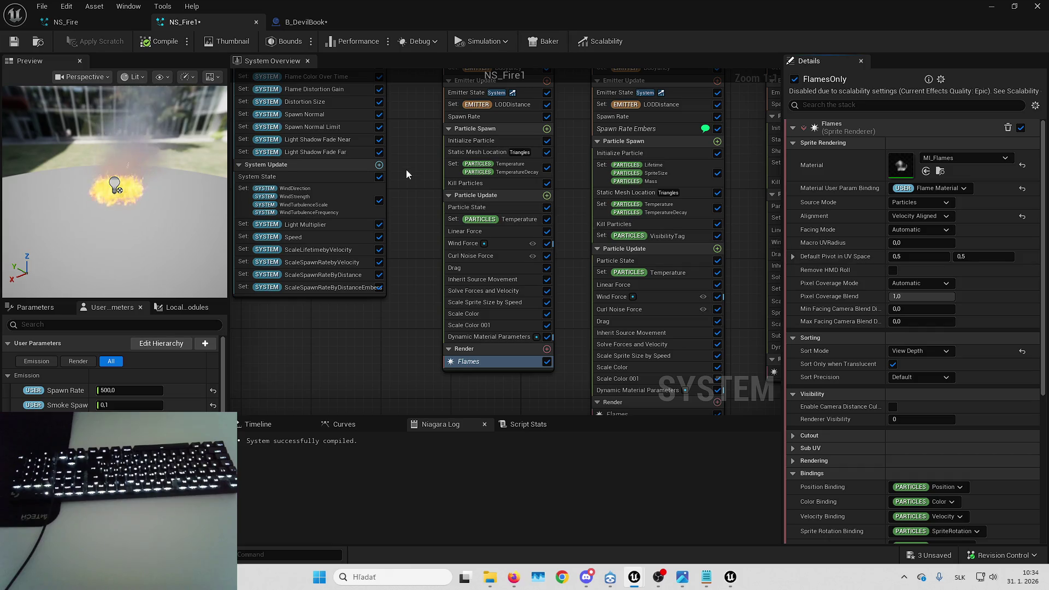
scroll(404, 219, "up", 6)
left_click(370, 149)
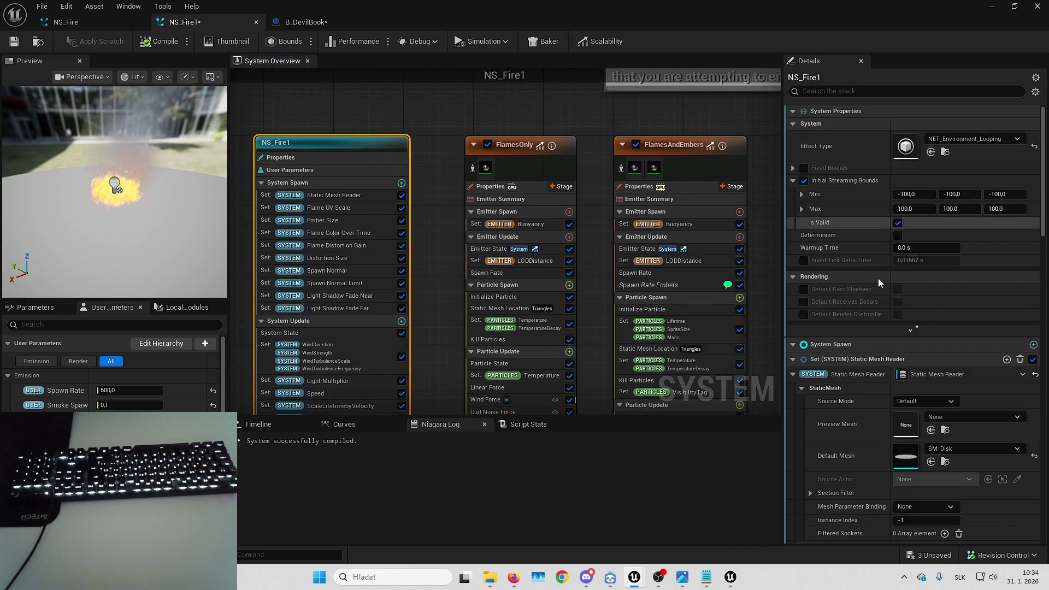
- Set the Static Mesh Reader's default mesh to DevilBook, after briefly trying SM_Cube
left_click(938, 450)
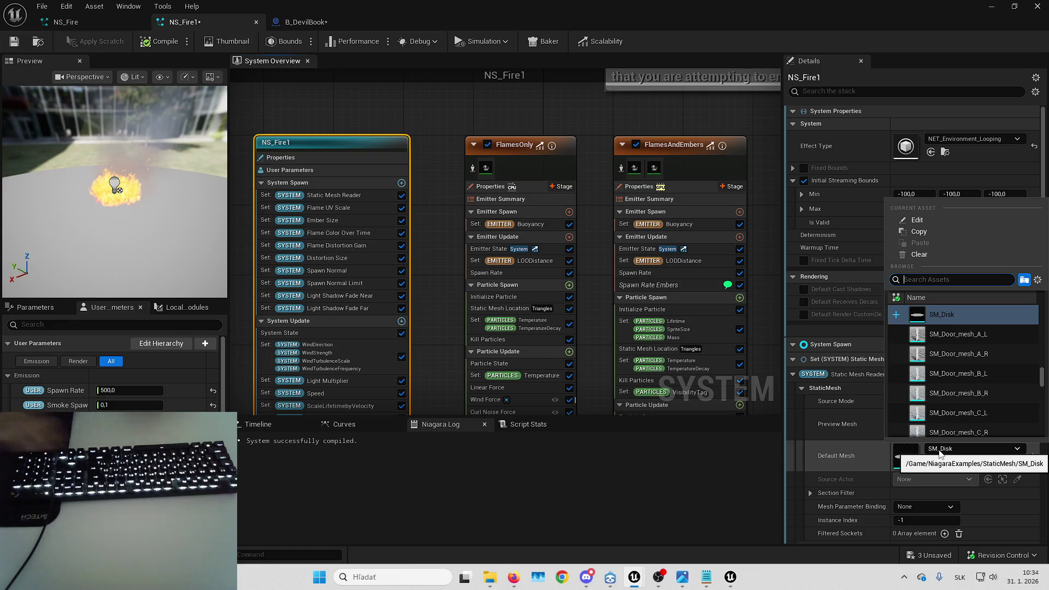
type("cube")
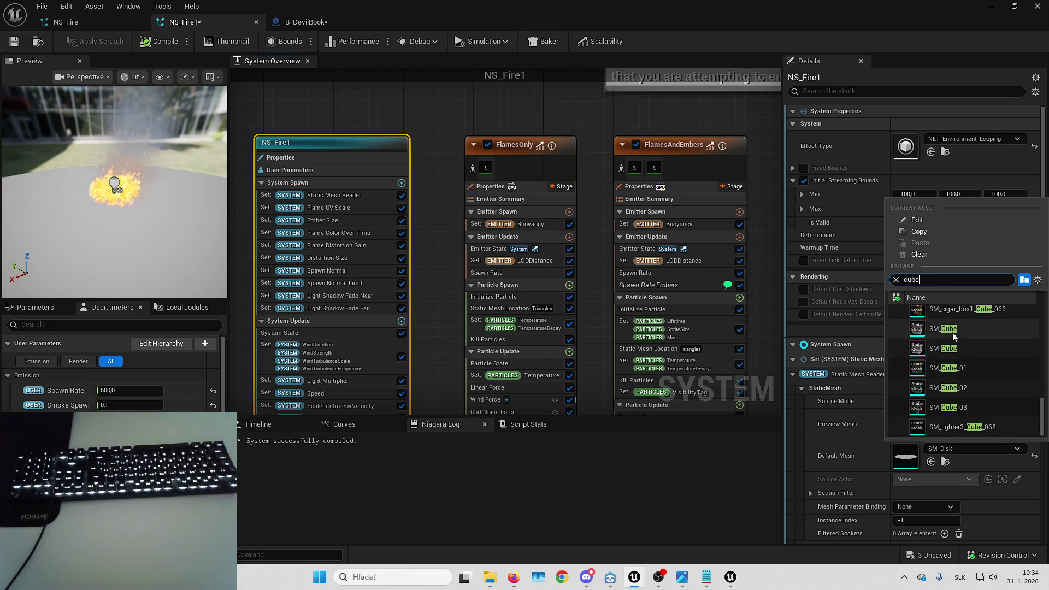
left_click(952, 332)
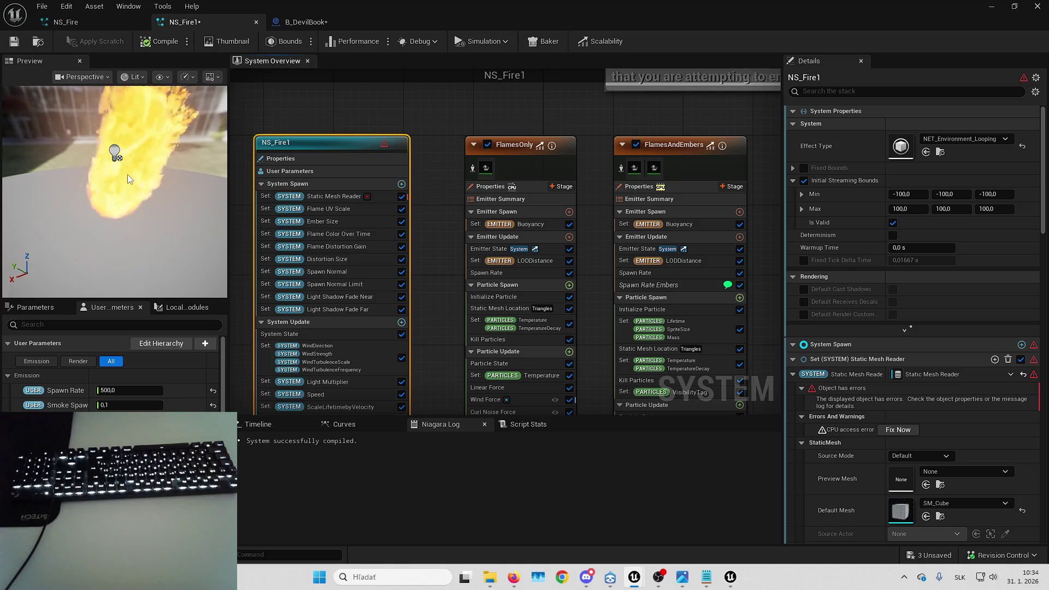
mouse_move(146, 174)
left_mouse_down()
mouse_move(196, 167)
mouse_move(205, 185)
left_mouse_up()
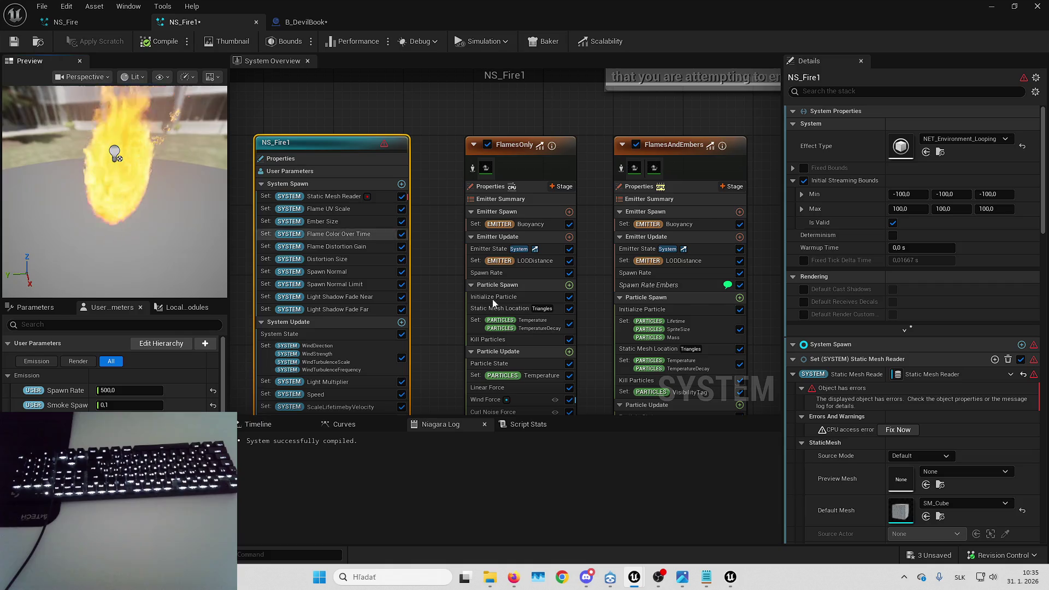
left_click(962, 504)
type("devil book")
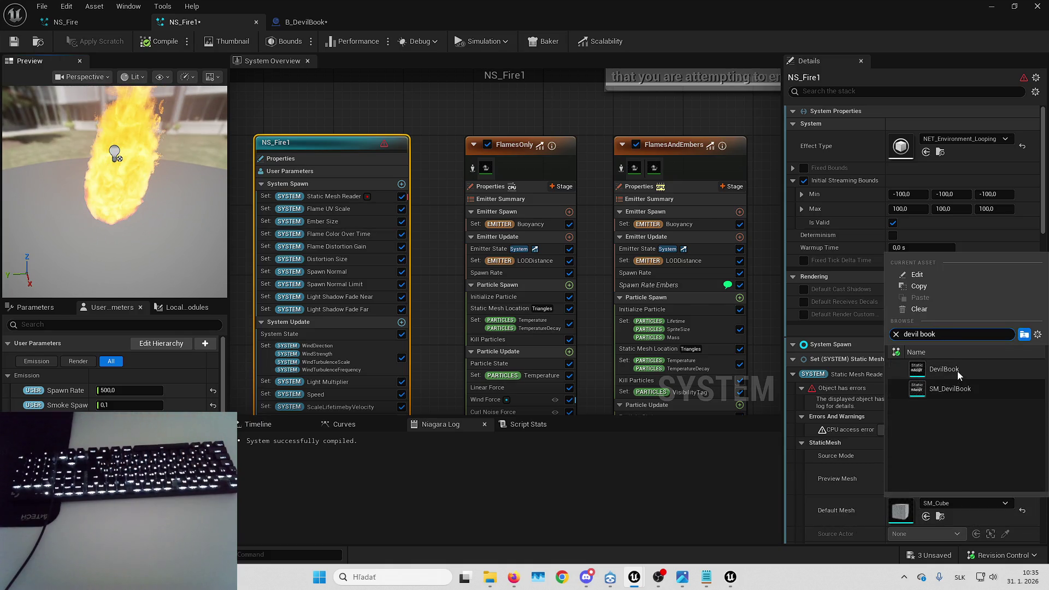
left_click(956, 371)
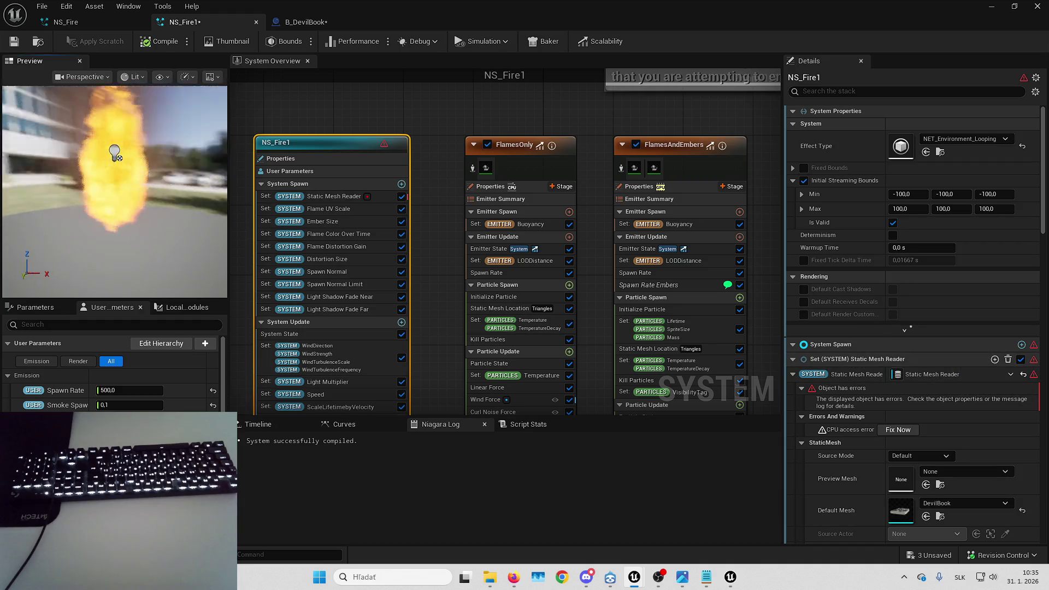
mouse_move(145, 217)
left_mouse_down()
mouse_move(136, 213)
mouse_move(146, 217)
left_mouse_up()
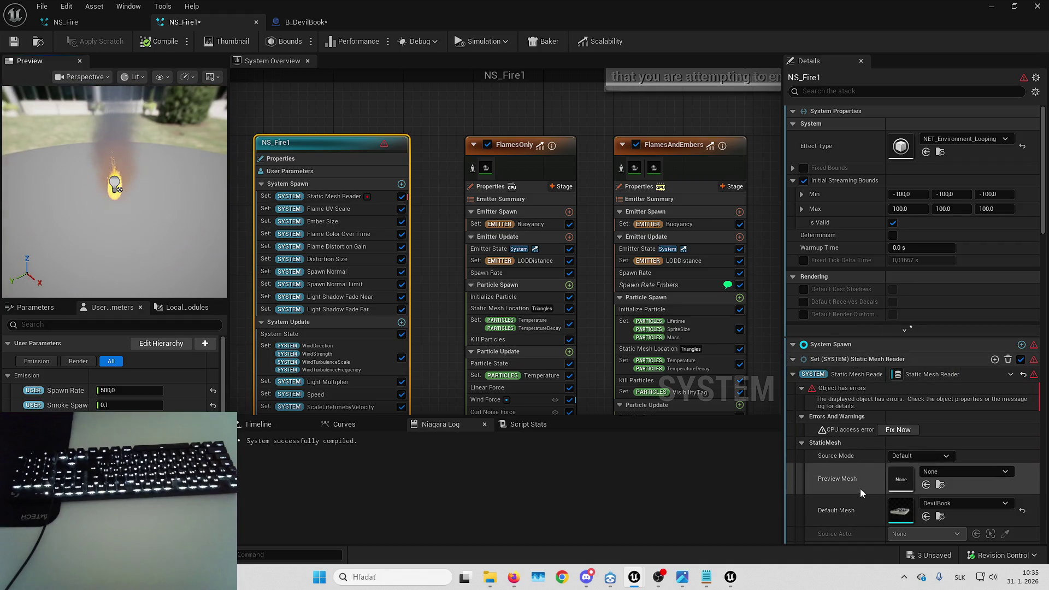
scroll(868, 470, "down", 3)
- Set the Static Mesh Reader's preview mesh to SM_DevilBook
left_click(952, 375)
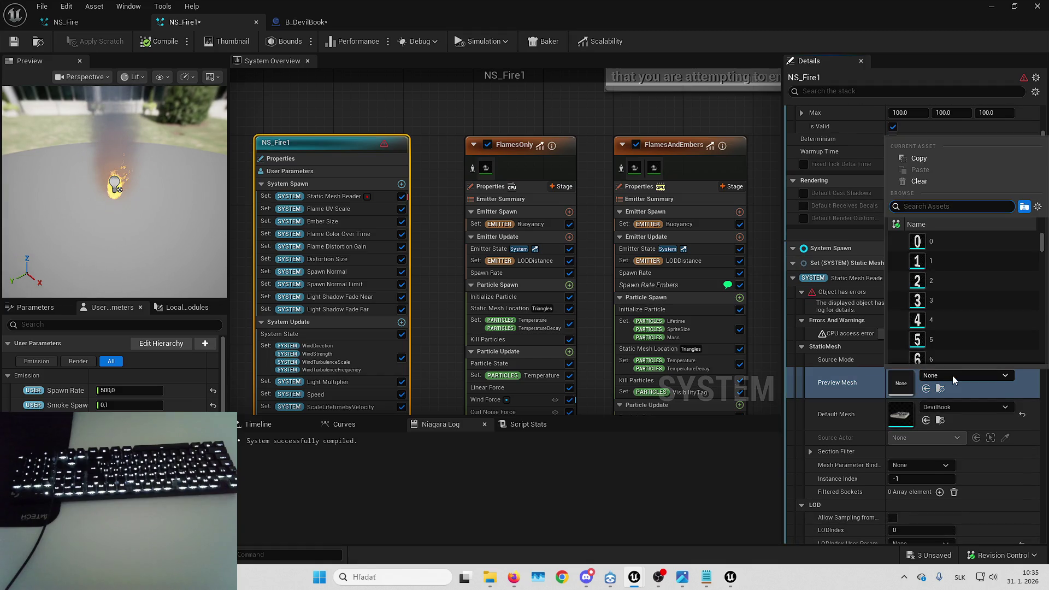
type("devil")
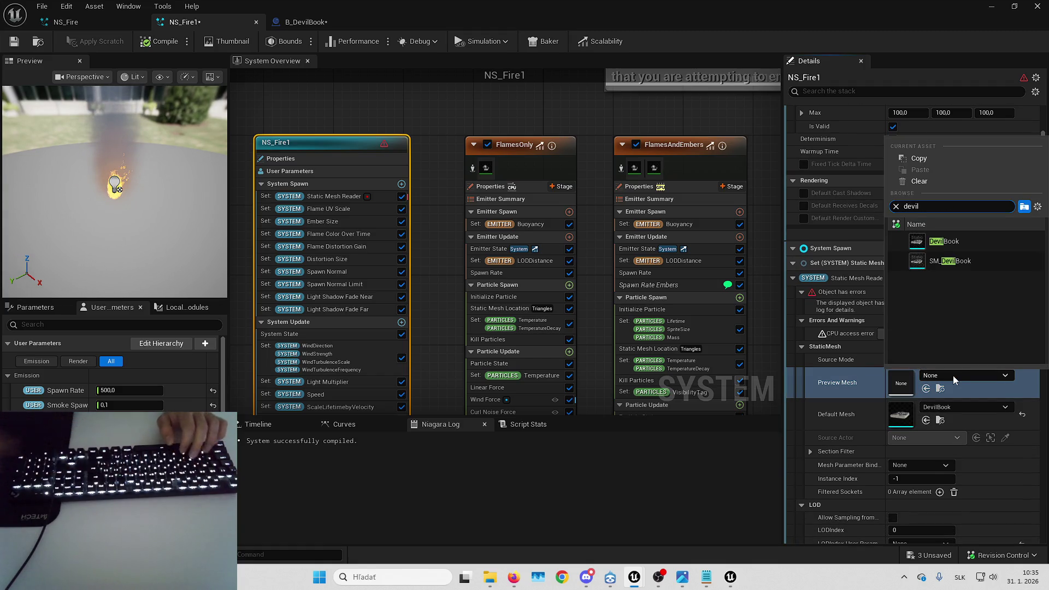
left_click(953, 261)
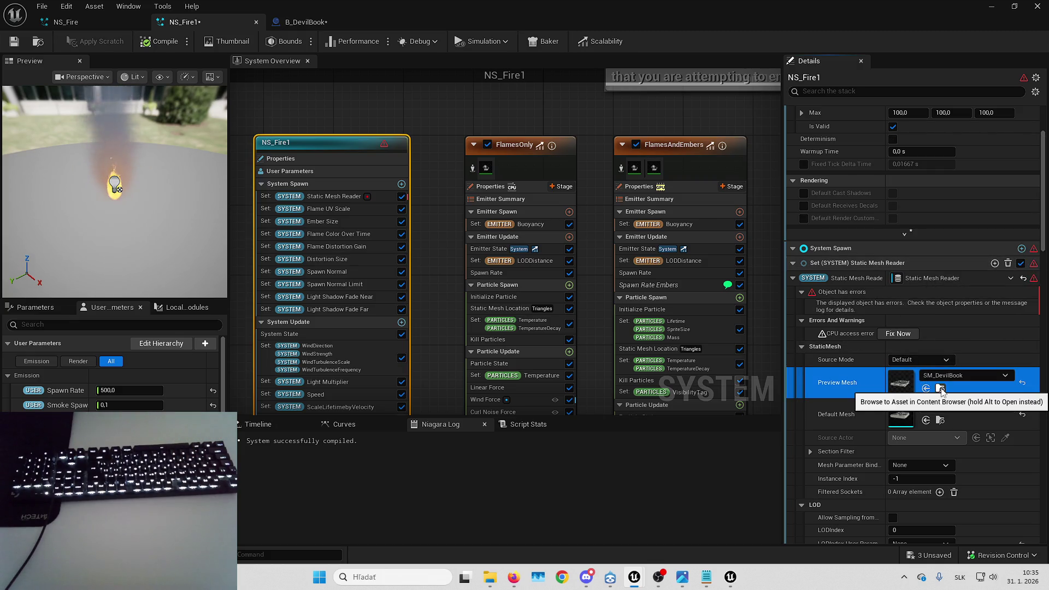
left_click(305, 22)
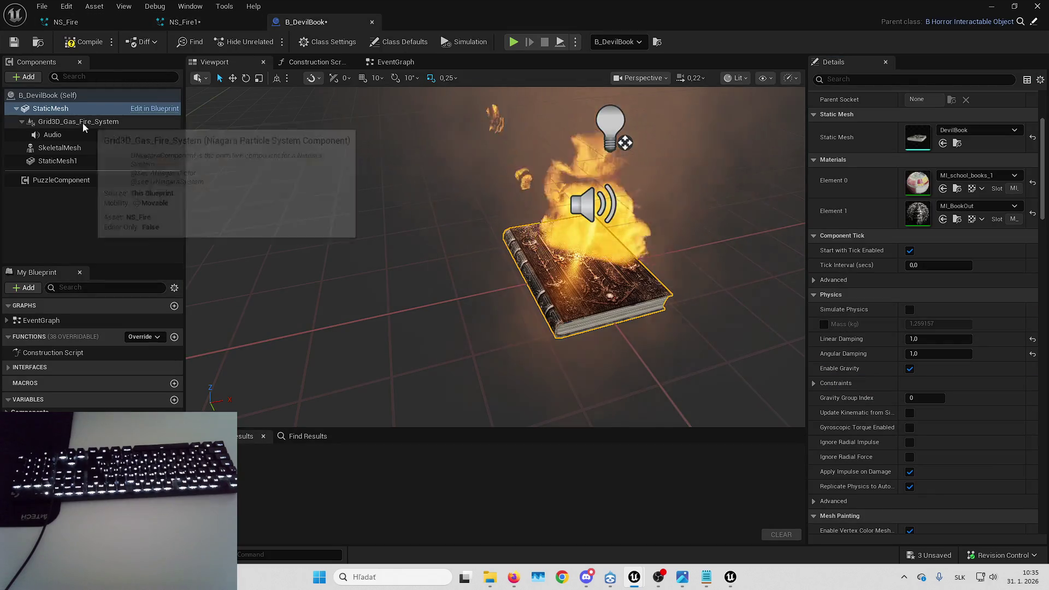
- Change NS_Fire1's preview mesh to DevilBook and recompile the B_DevilBook blueprint
left_click(202, 26)
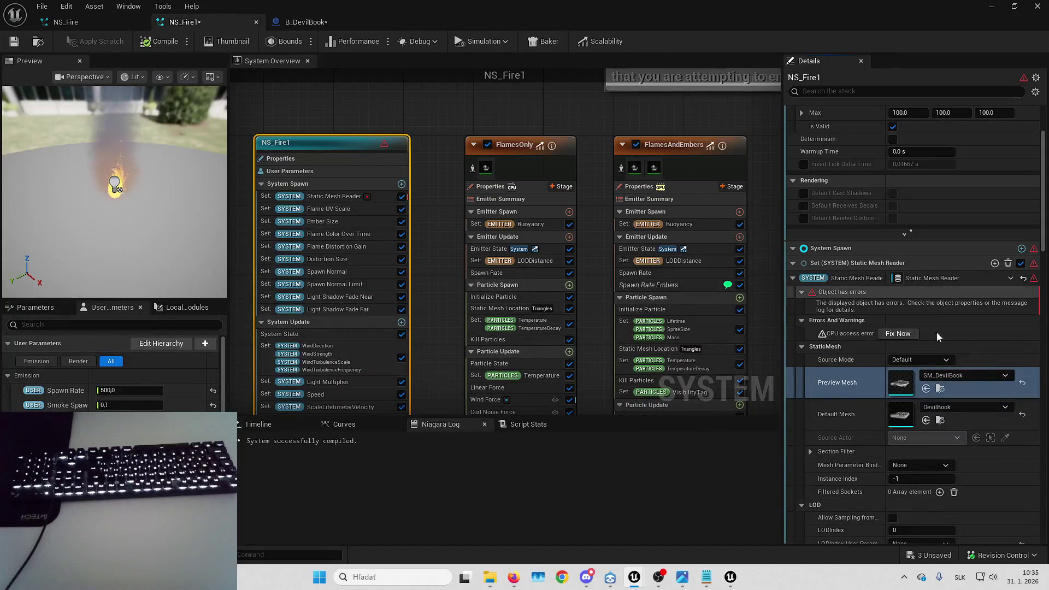
left_click(926, 389)
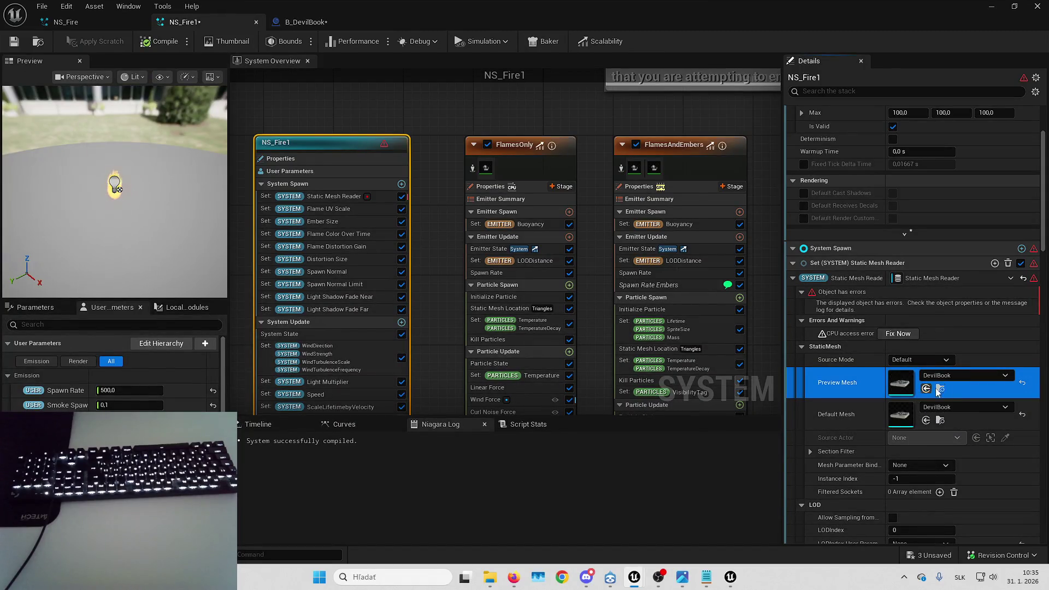
left_click(306, 21)
left_click_drag(519, 210, 508, 181)
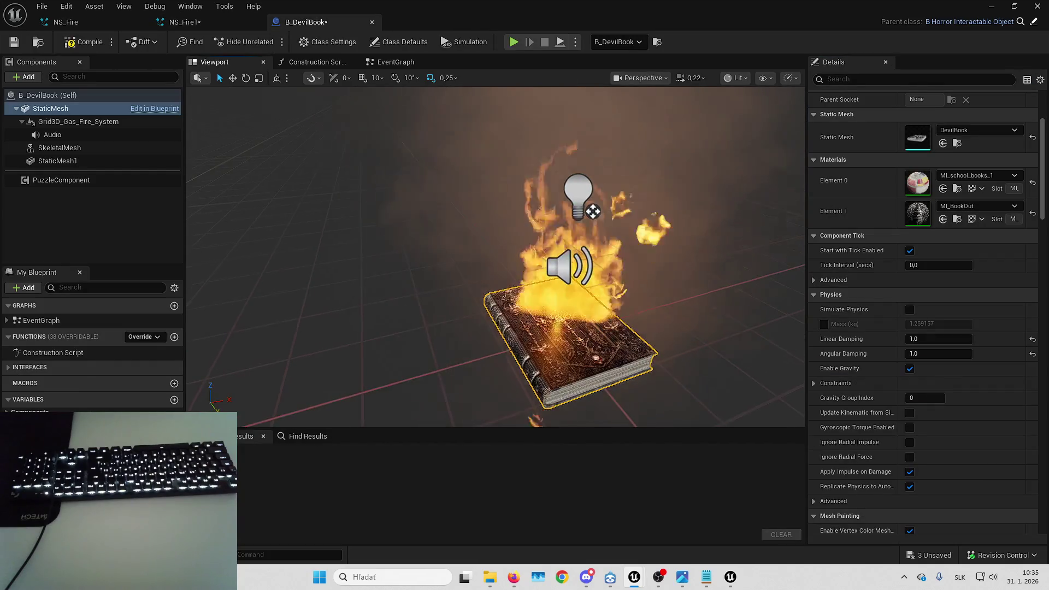
left_click(78, 121)
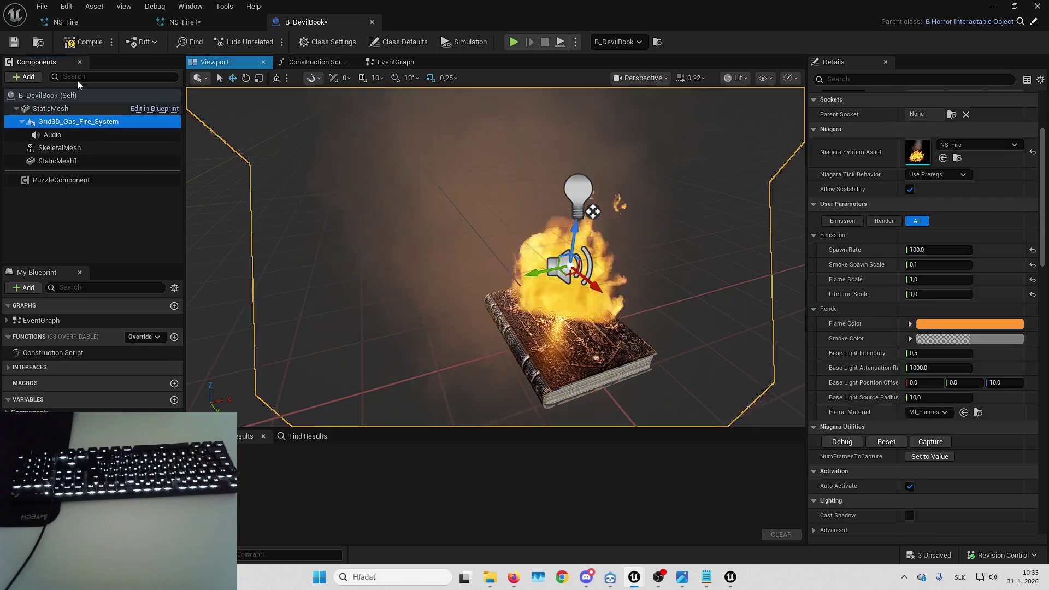
left_click(80, 42)
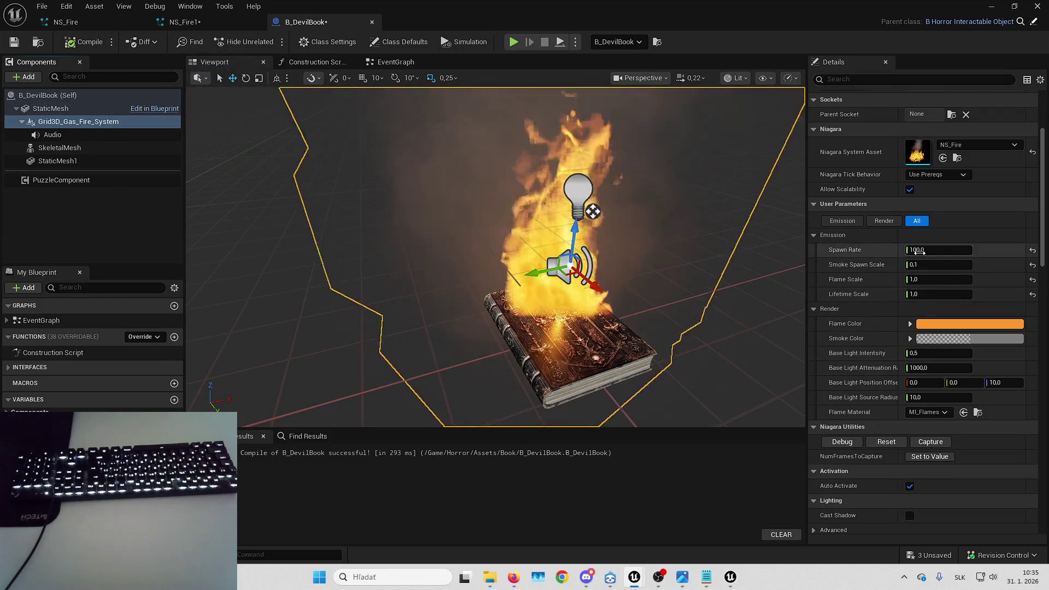
- Open the MI_Flames material instance from the Content Browser
scroll(872, 178, "up", 2)
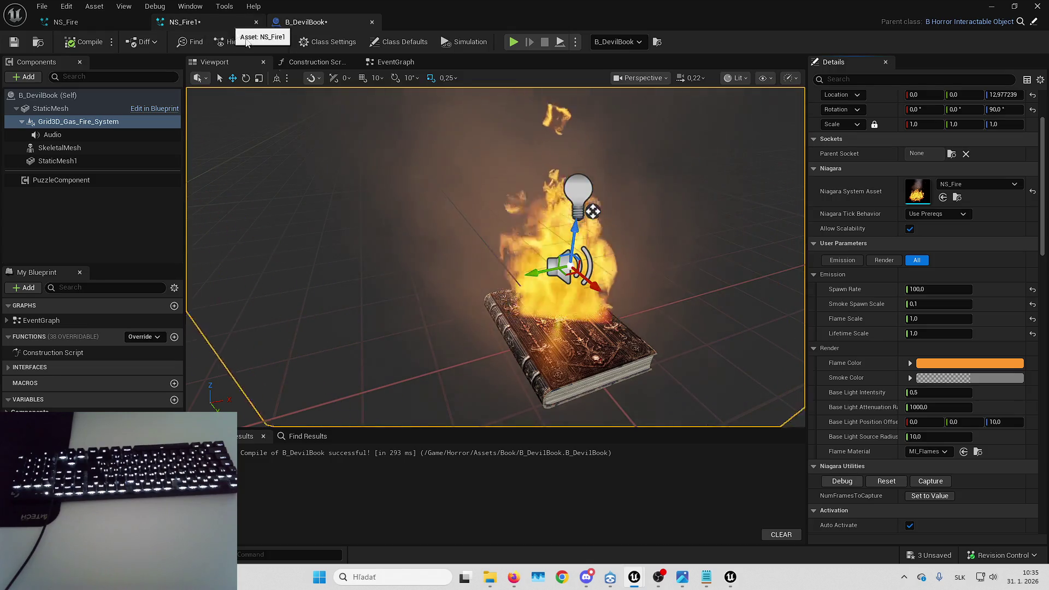
left_click(964, 451)
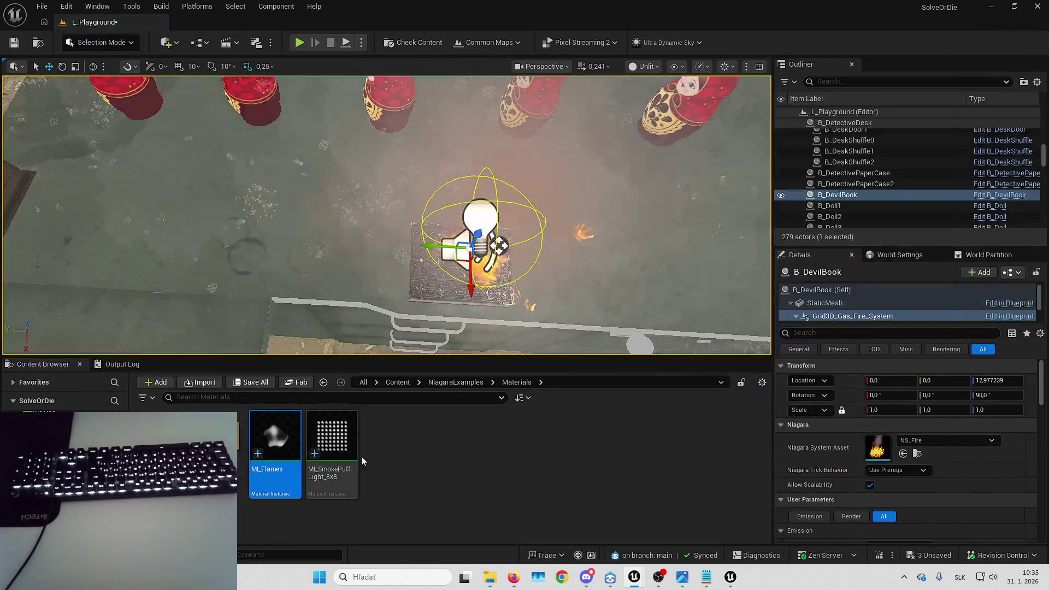
double_click(294, 440)
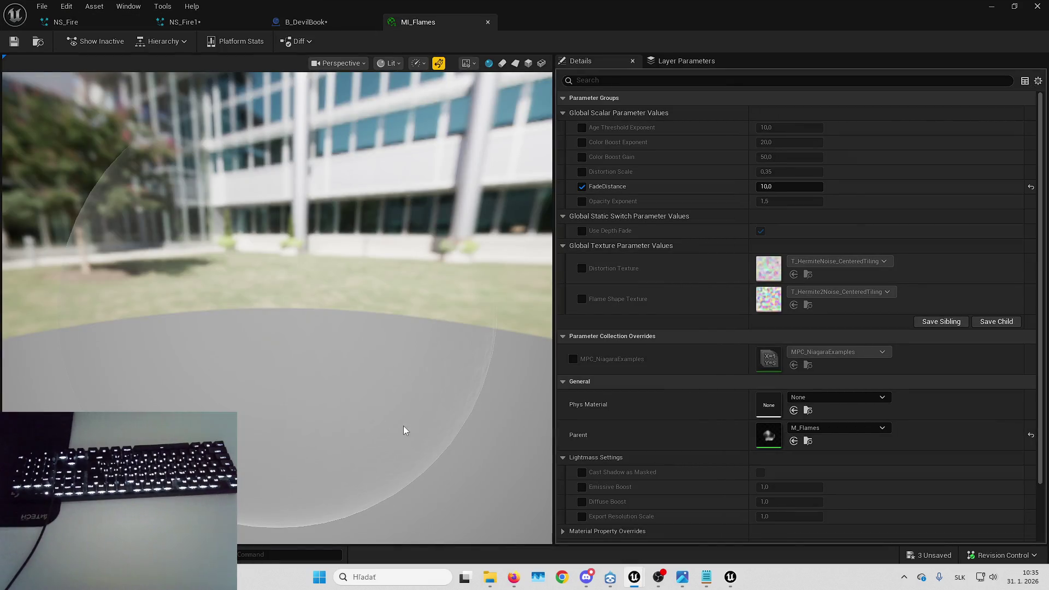
left_click(306, 22)
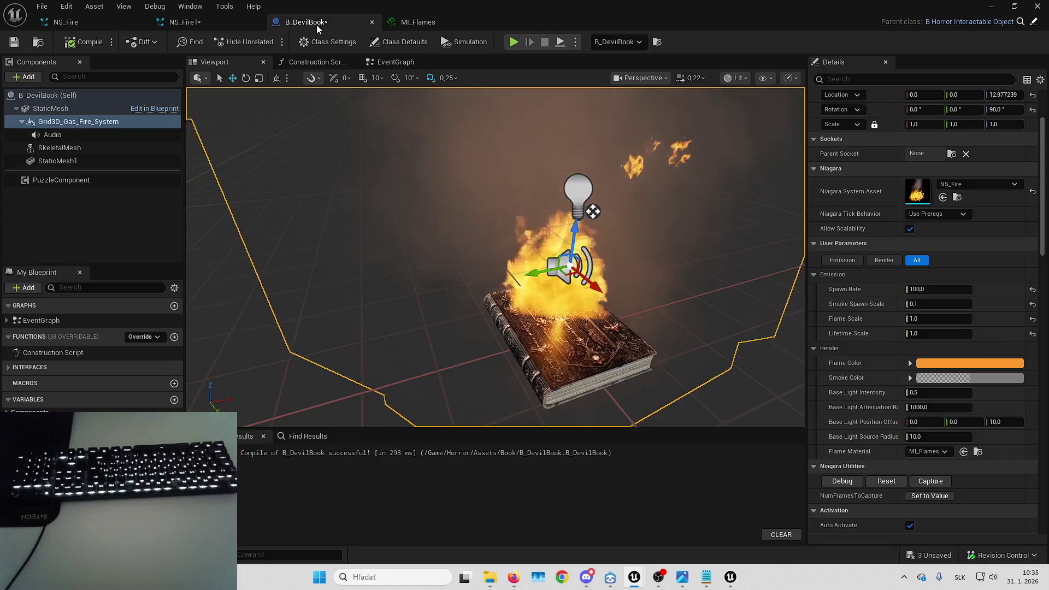
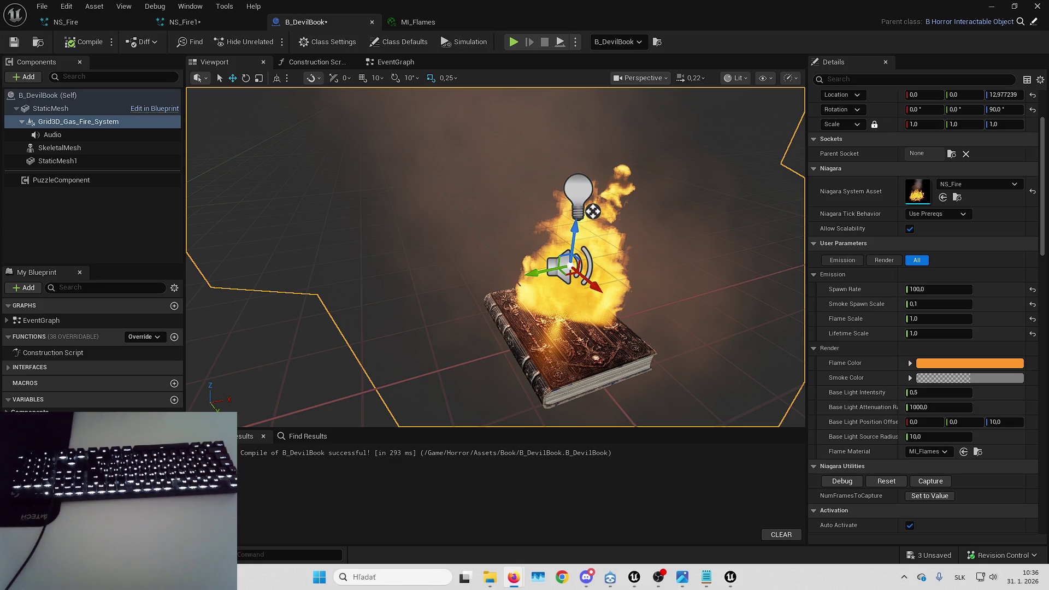
- Show NS_Fire1's system properties, including its initial streaming bounds of -100 to 100
left_click(202, 24)
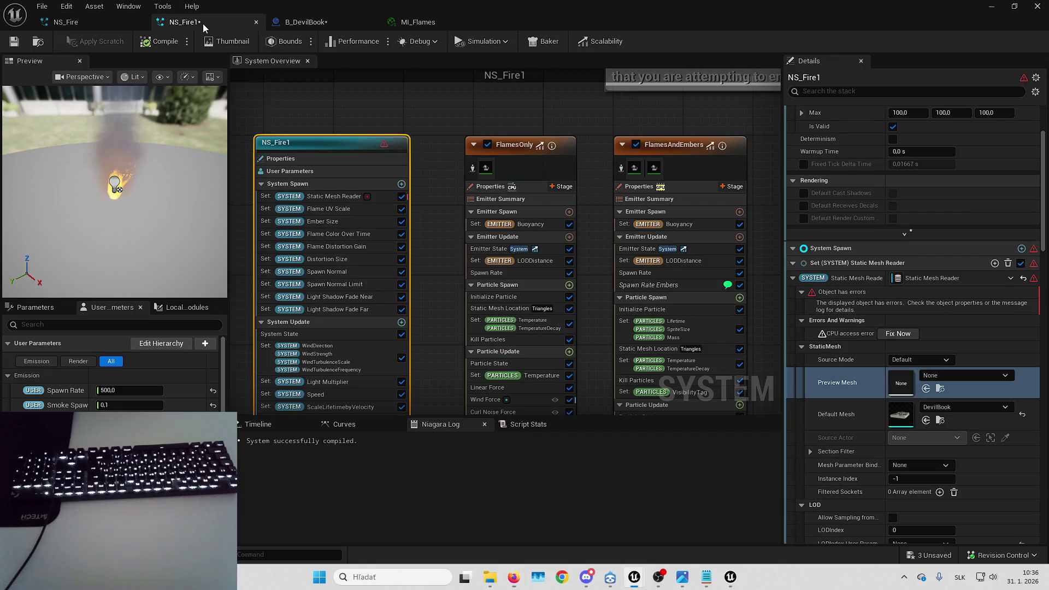
left_click(334, 135)
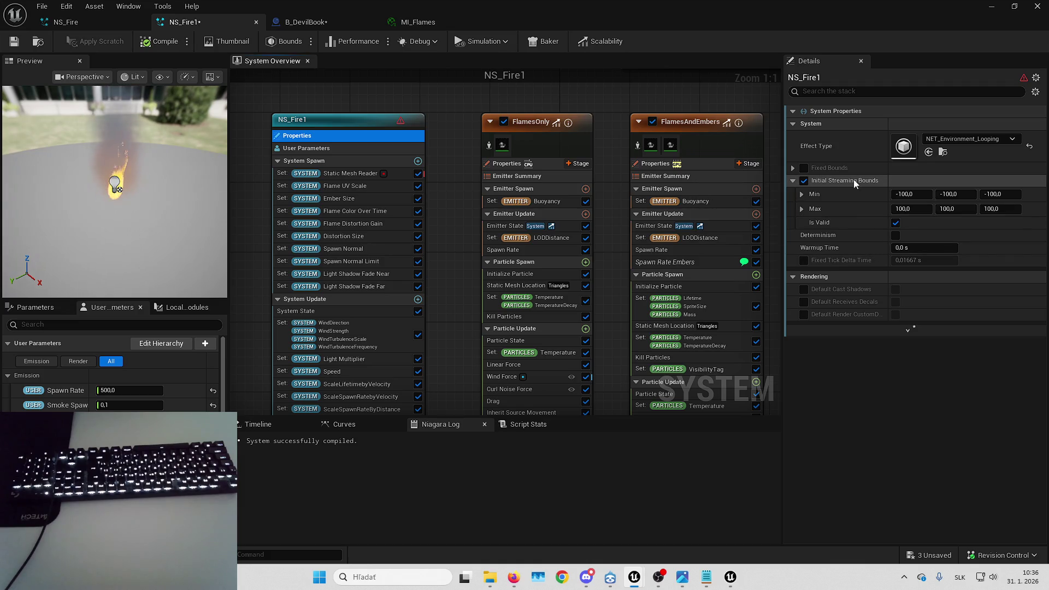
mouse_move(854, 181)
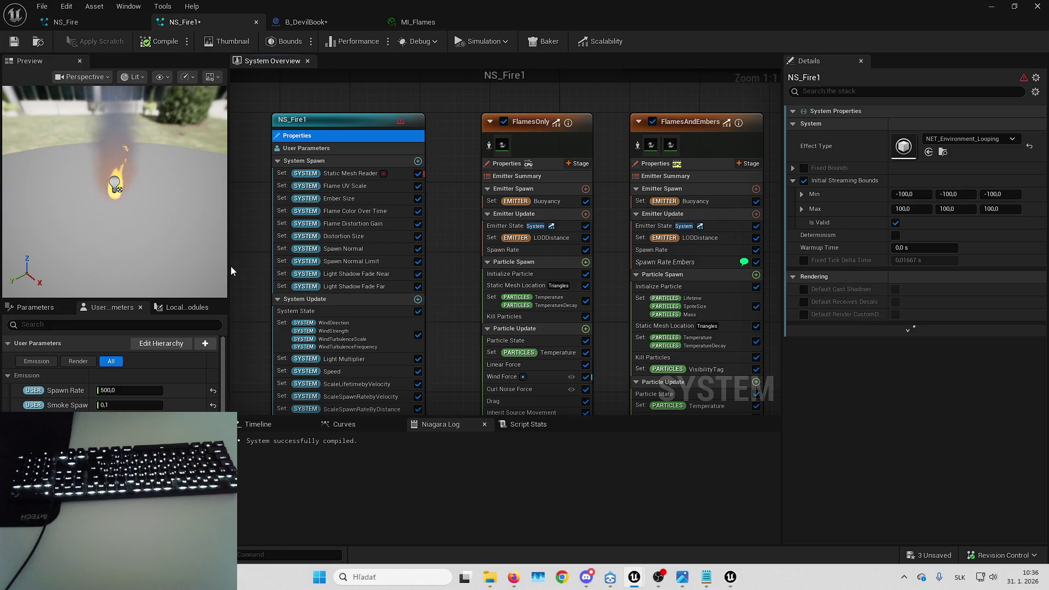
- Widen the preview panel, try a streaming bounds Max of 500, then reset it to 100
left_click_drag(228, 266, 279, 267)
type("0")
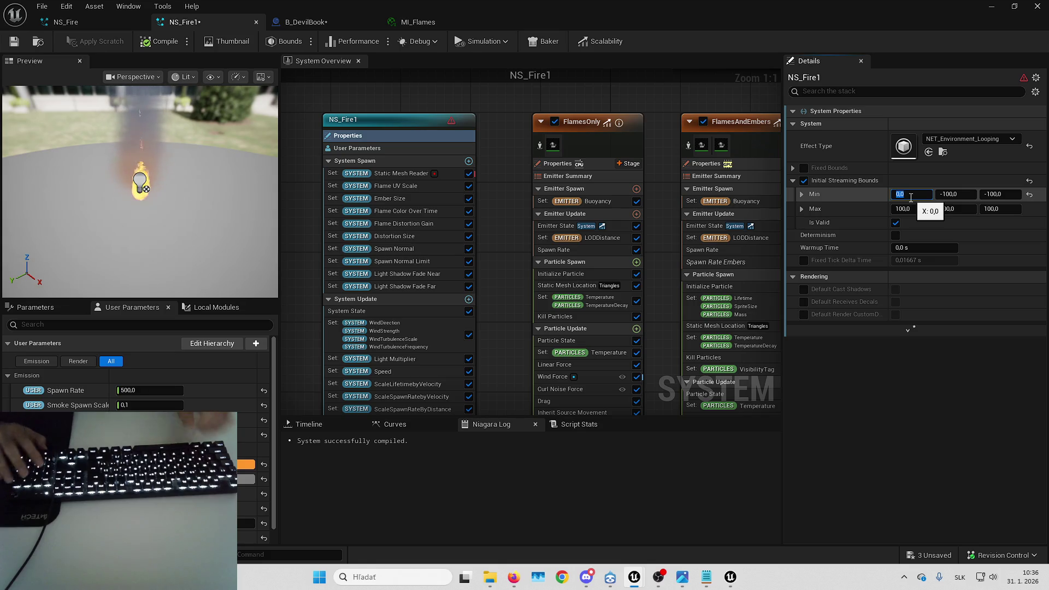
type("-100")
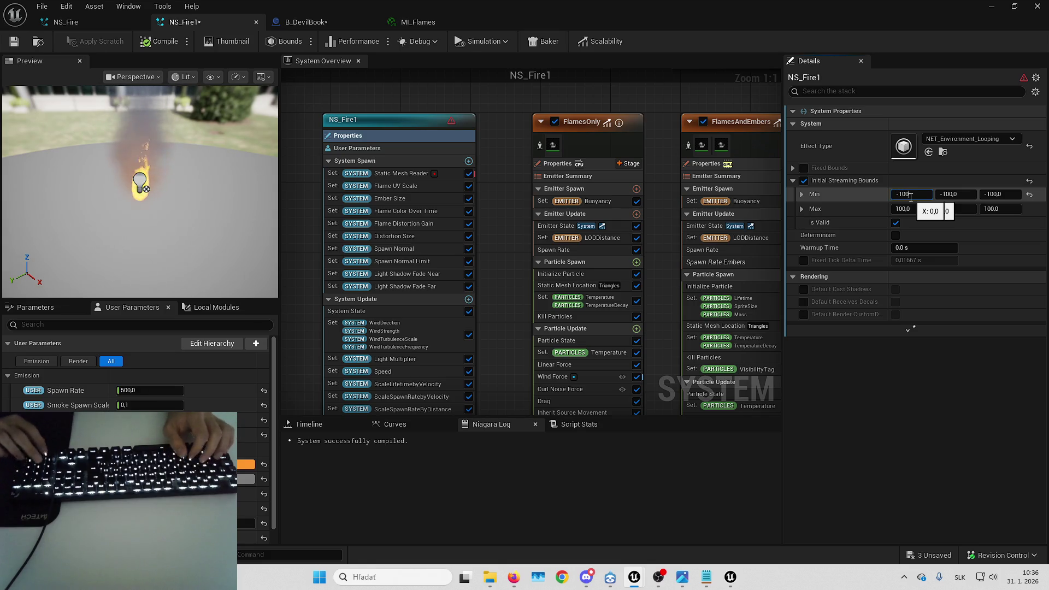
key("Return")
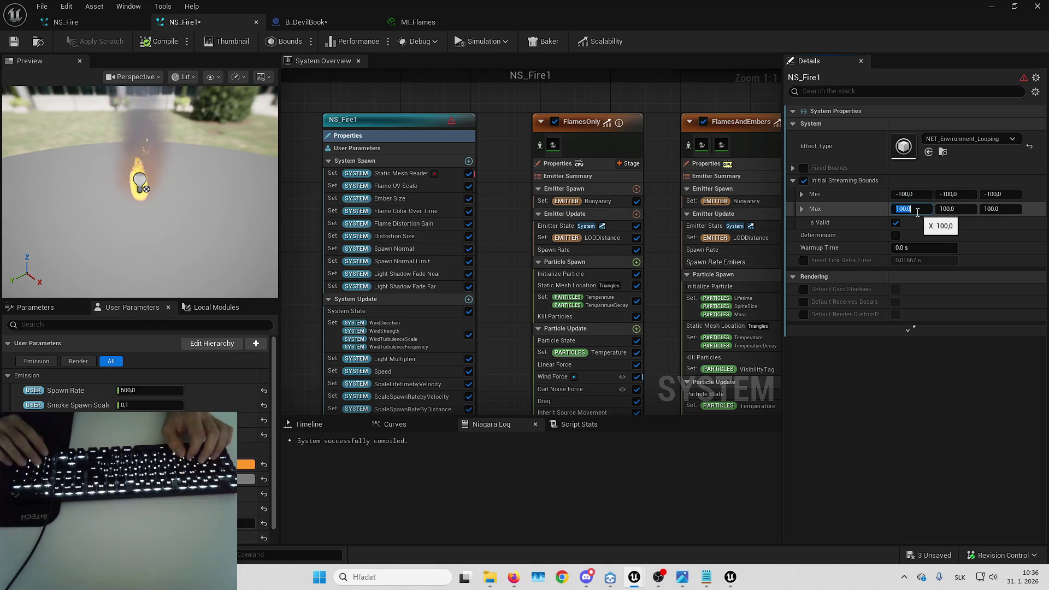
type("500")
key("Return")
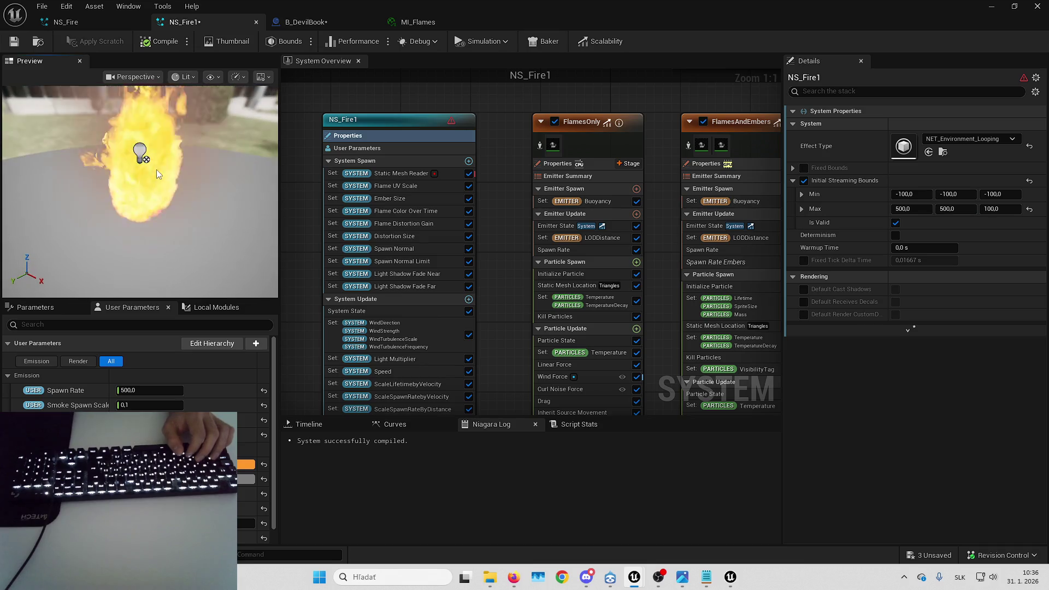
left_click(1030, 210)
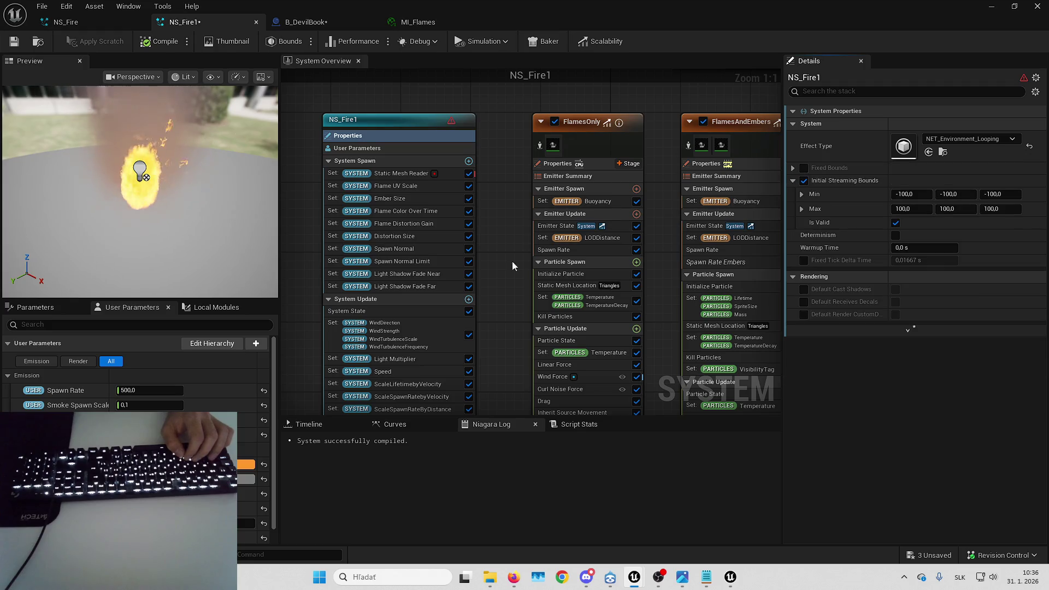
- Enable NS_Fire1's Fixed Bounds, trying Max values of 500 but keeping the -100 to 100 box
left_click_drag(507, 270, 516, 247)
left_click(793, 168)
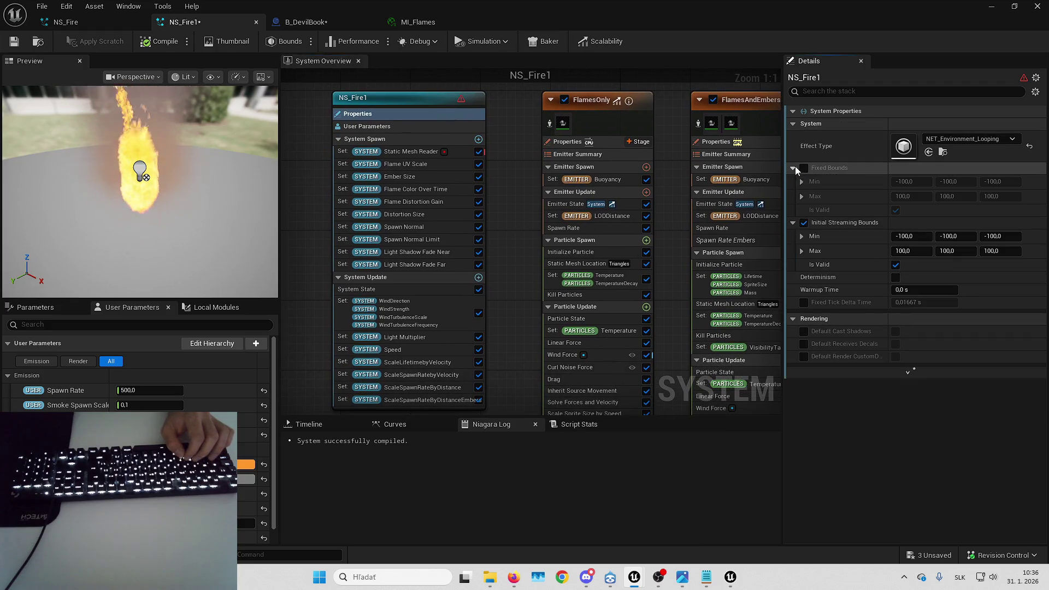
left_click(803, 168)
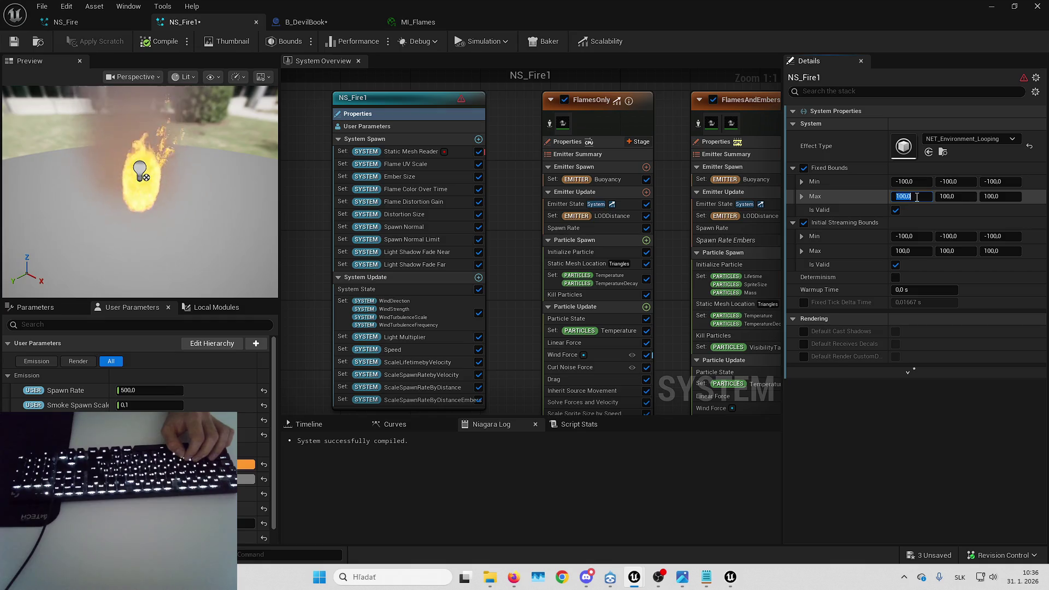
left_click(911, 197)
type("500")
key("Tab")
type("500")
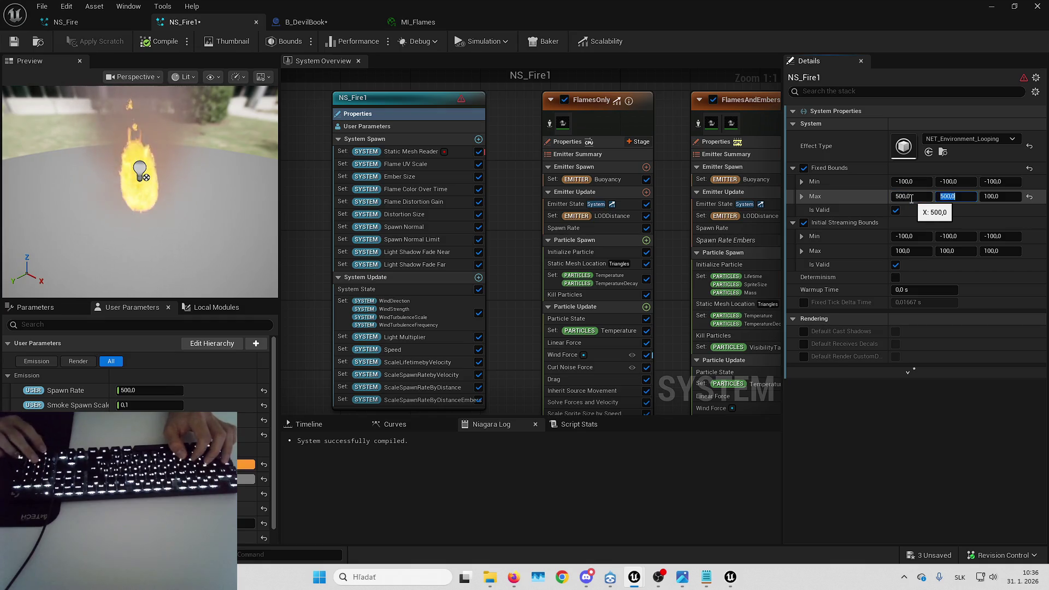
key("Return")
left_click(911, 197)
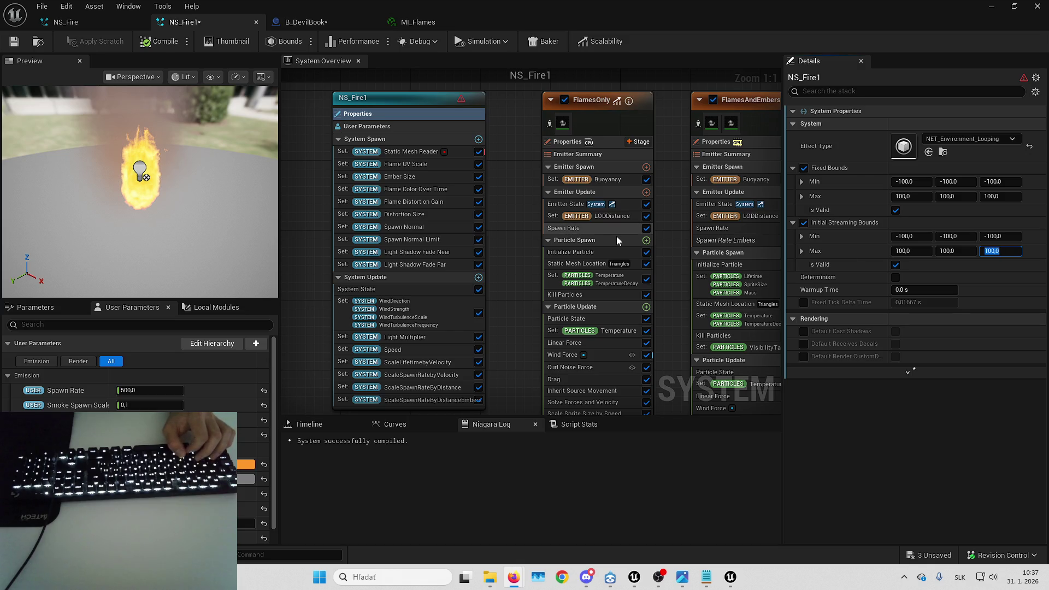
mouse_move(536, 232)
left_mouse_down()
mouse_move(464, 201)
mouse_move(454, 208)
mouse_move(446, 228)
mouse_move(454, 253)
mouse_move(468, 243)
mouse_move(464, 279)
left_mouse_up()
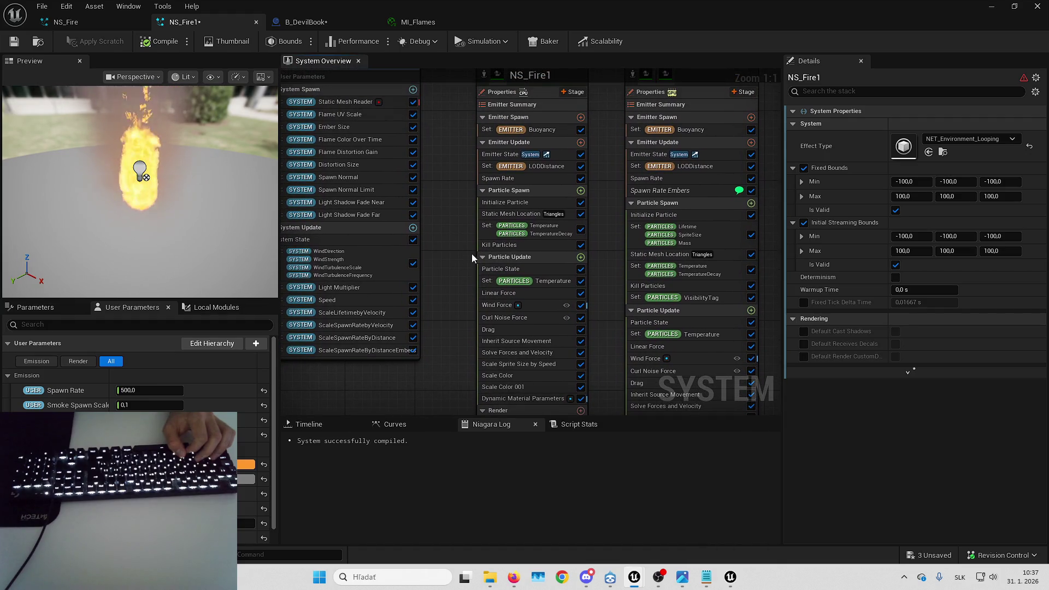
- Offset FlamesOnly's sampled mesh positions by 0, 0, -100, recompile, and view B_DevilBook
left_click(523, 215)
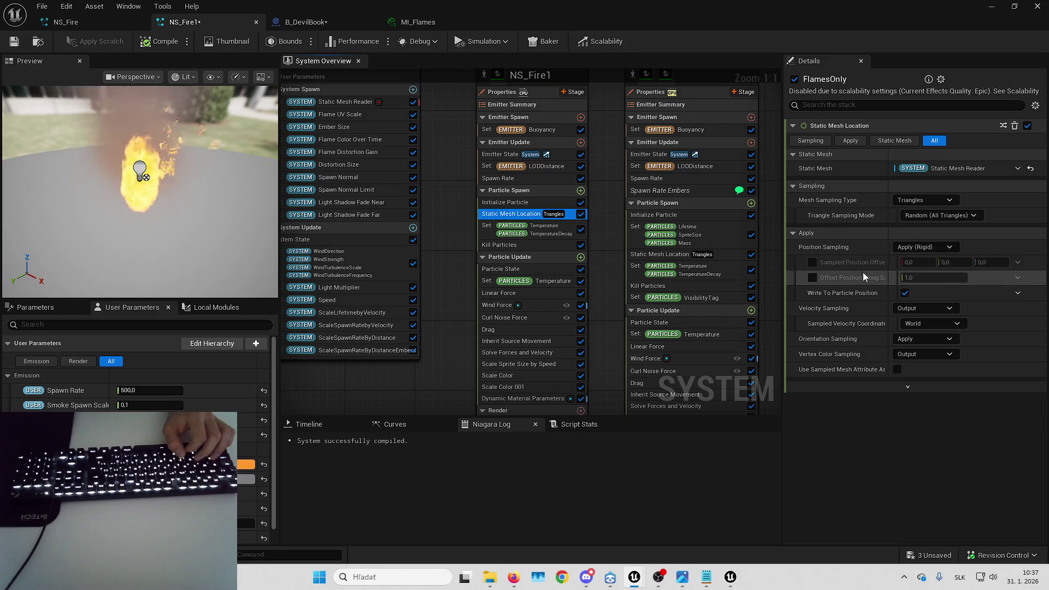
left_click_drag(888, 263, 894, 260)
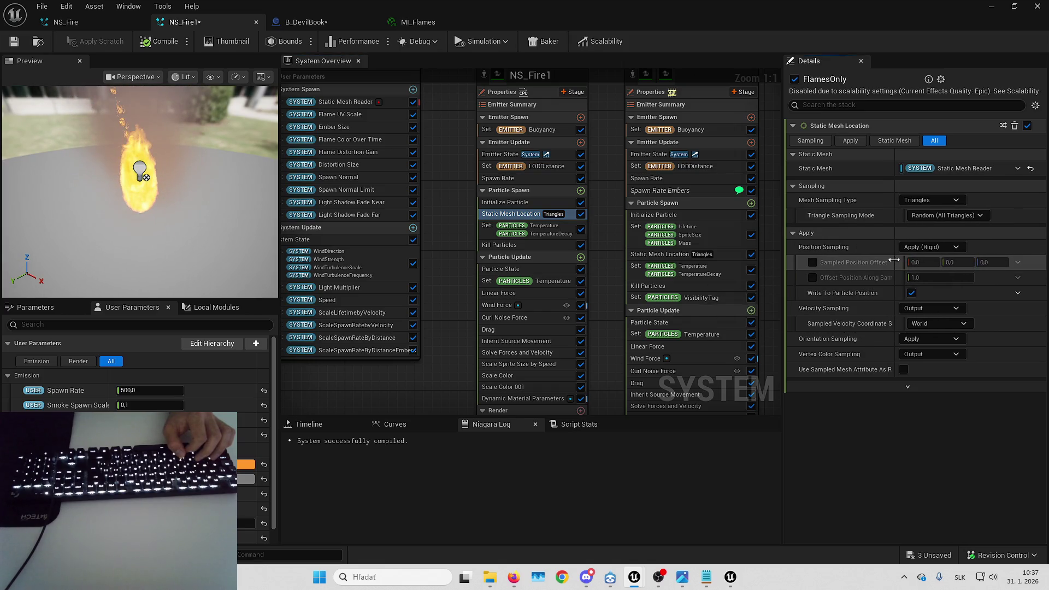
left_click(812, 263)
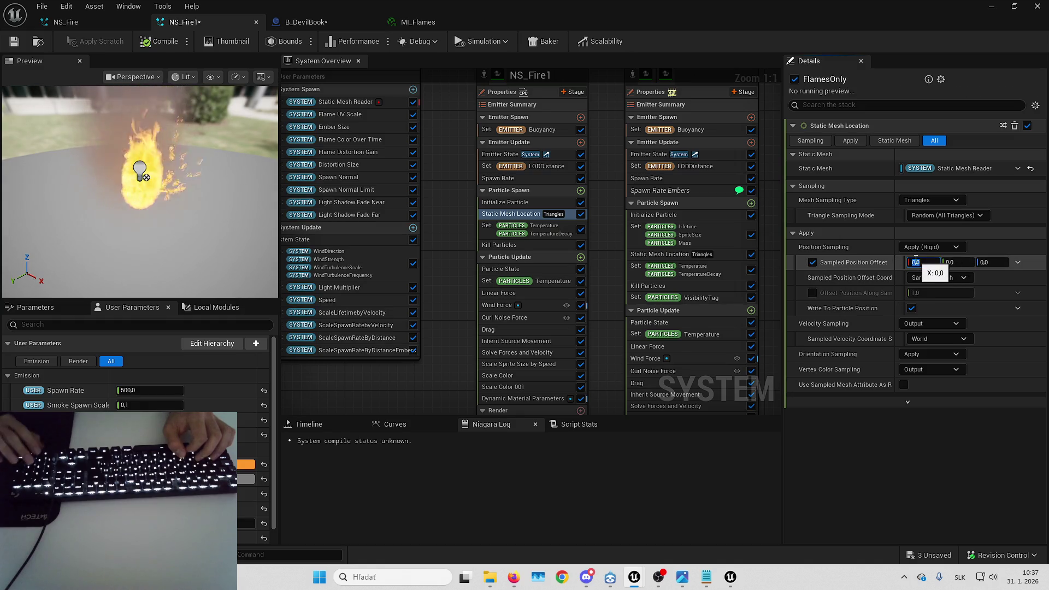
left_click(923, 261)
type("50")
key("Return")
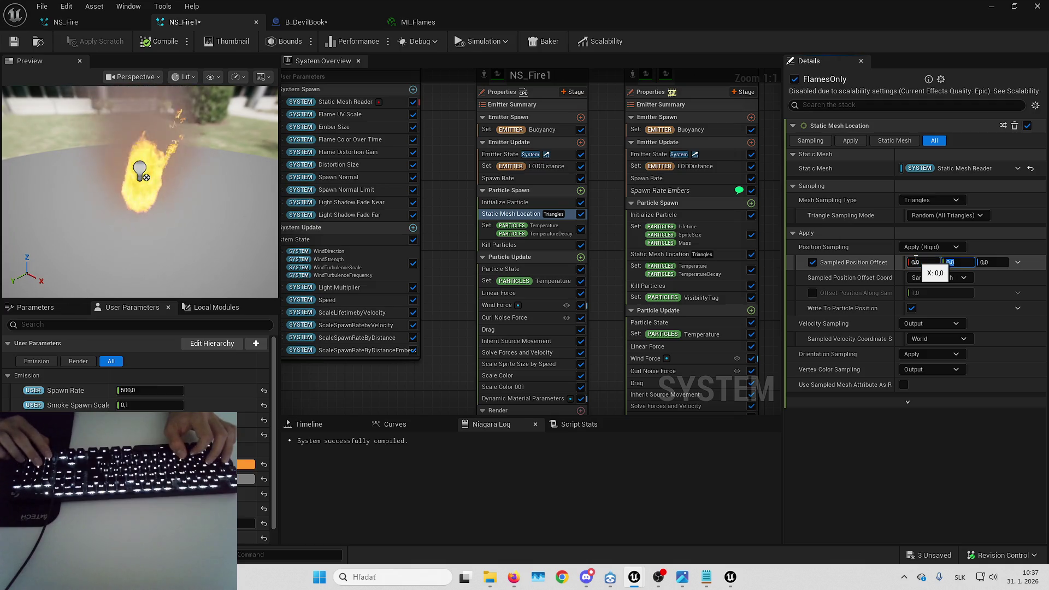
type("-100")
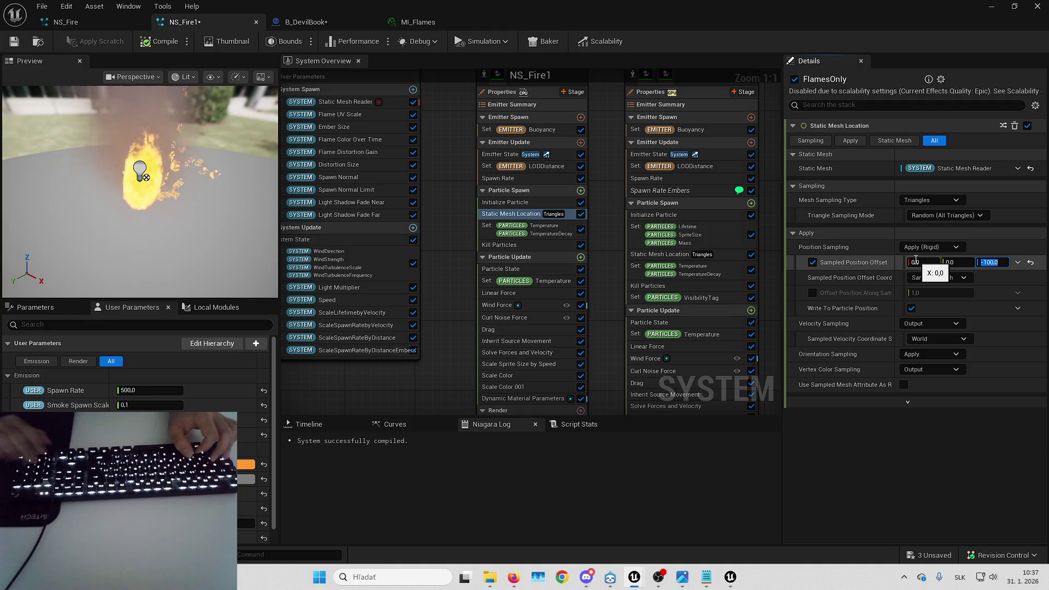
left_click(158, 41)
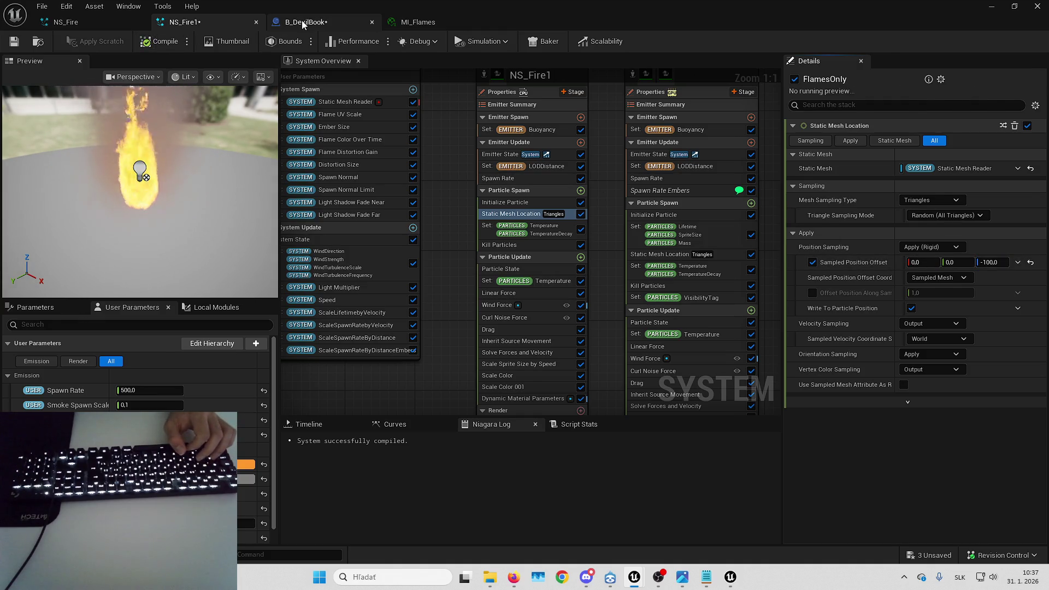
left_click(304, 22)
- Frame the burning book, then change the Z position offset in NS_Fire1 and recheck
key("f")
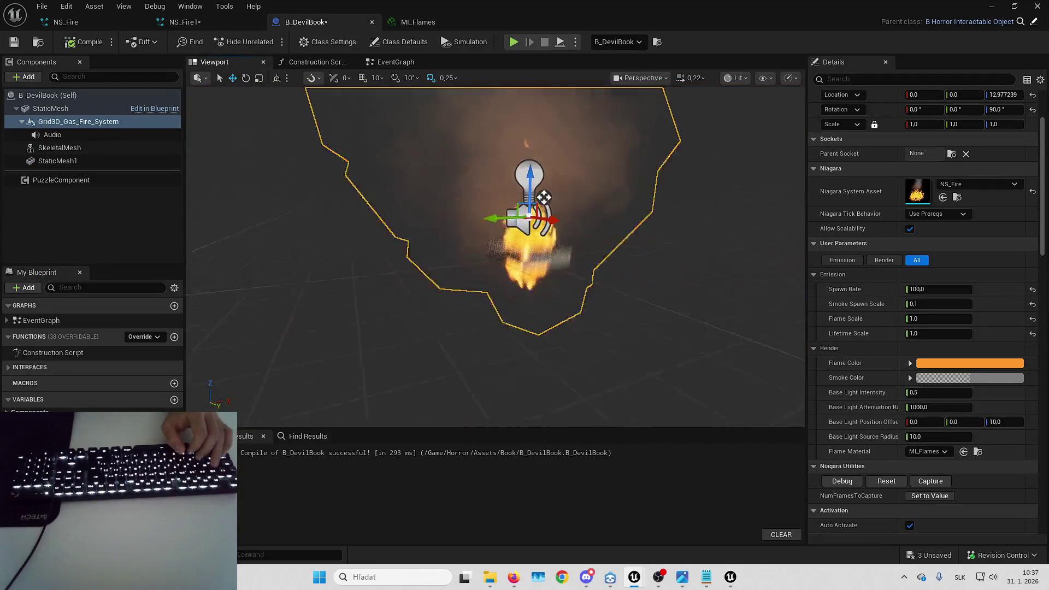
left_click(205, 24)
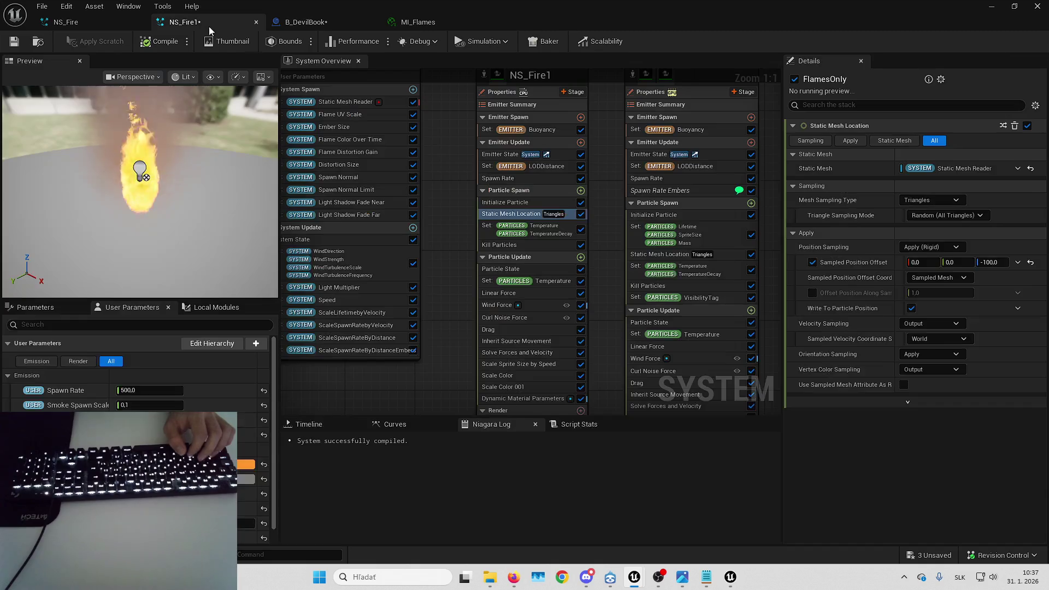
left_click(991, 262)
type("30")
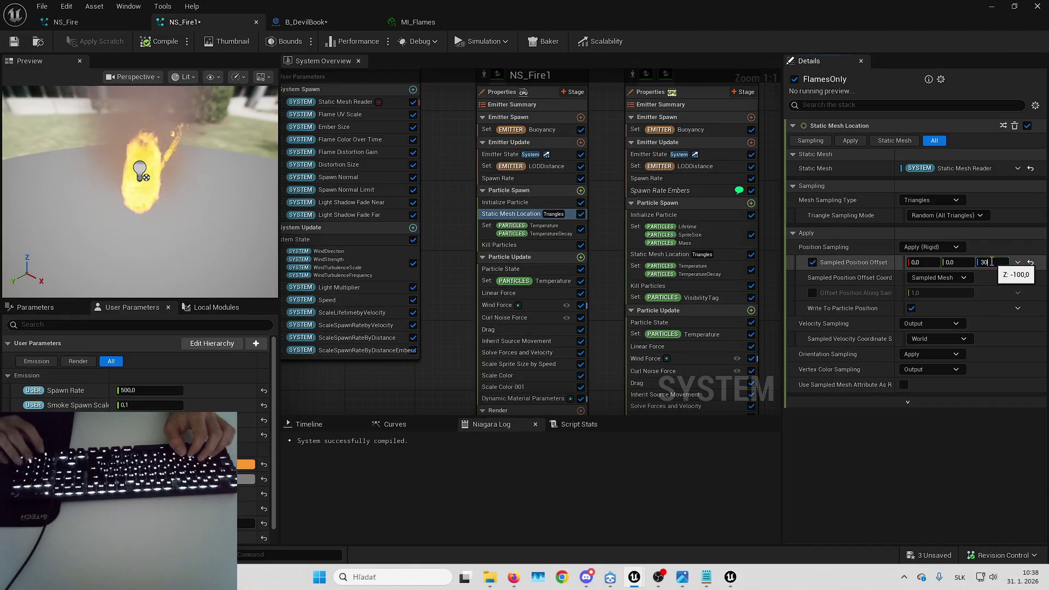
type("0,0")
key("Return")
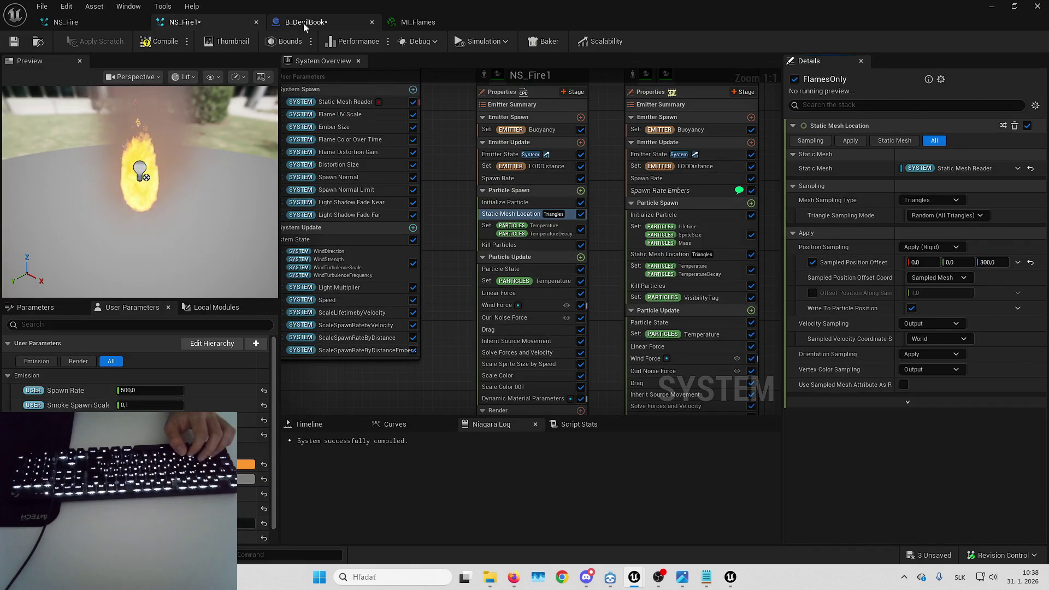
left_click(303, 23)
- Reset the sampled position offset to zero, try Local space, then disable the offset
left_click(240, 23)
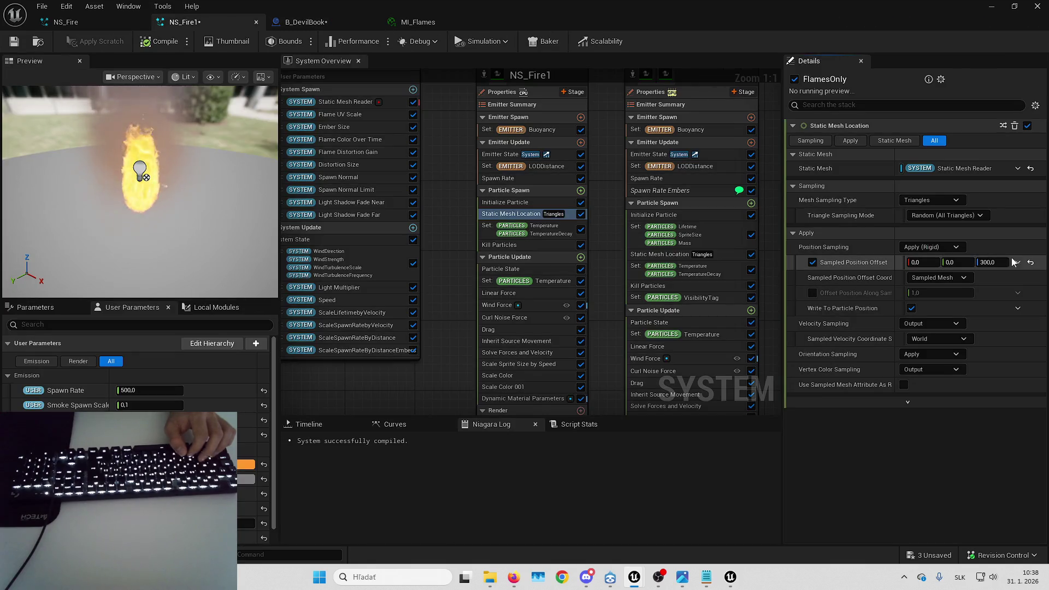
left_click(1030, 262)
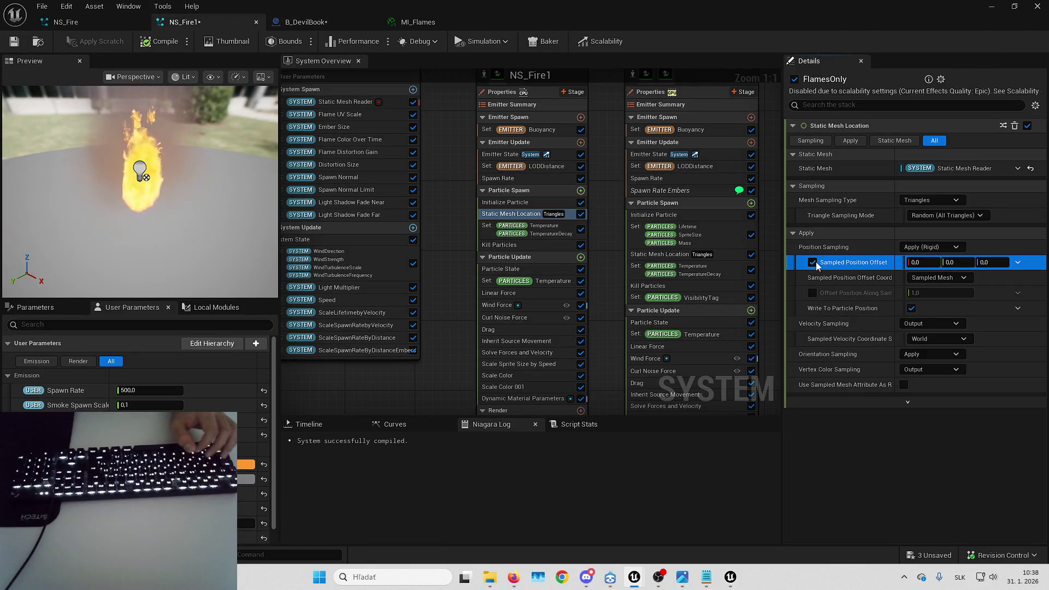
left_click(813, 262)
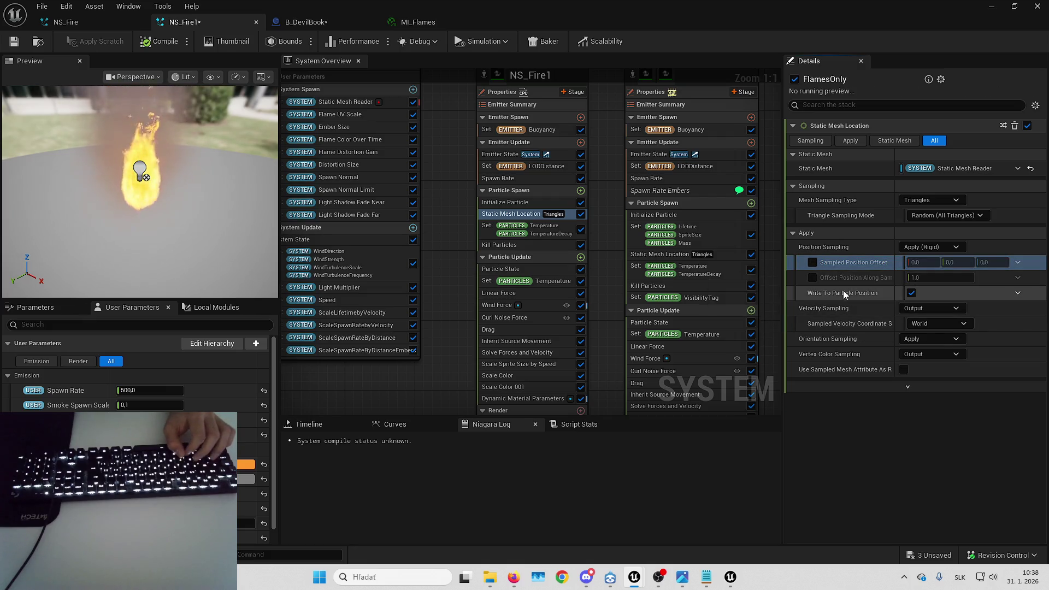
left_click(813, 262)
left_click(961, 277)
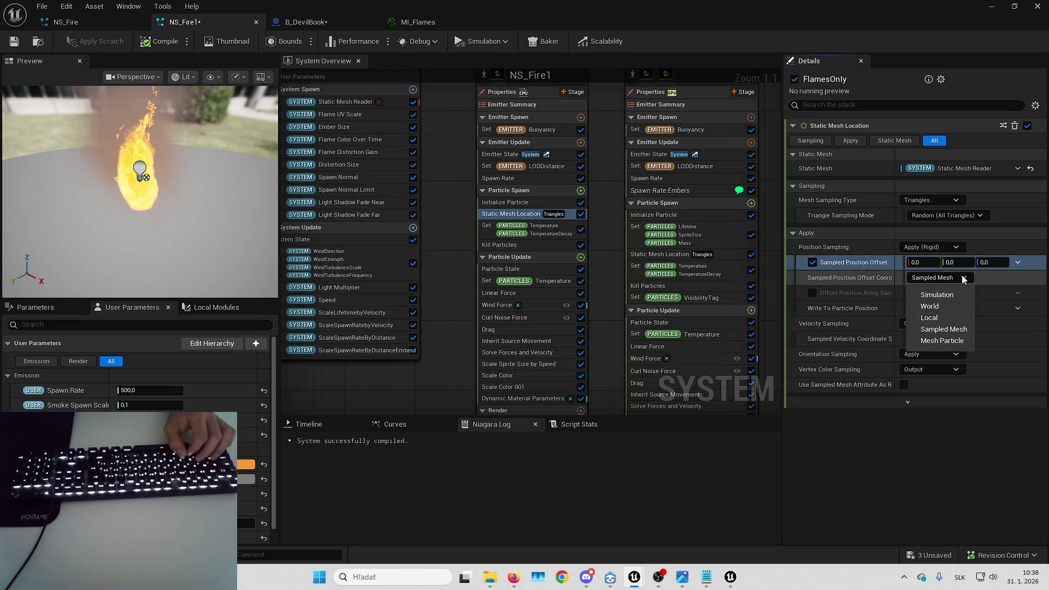
left_click(928, 317)
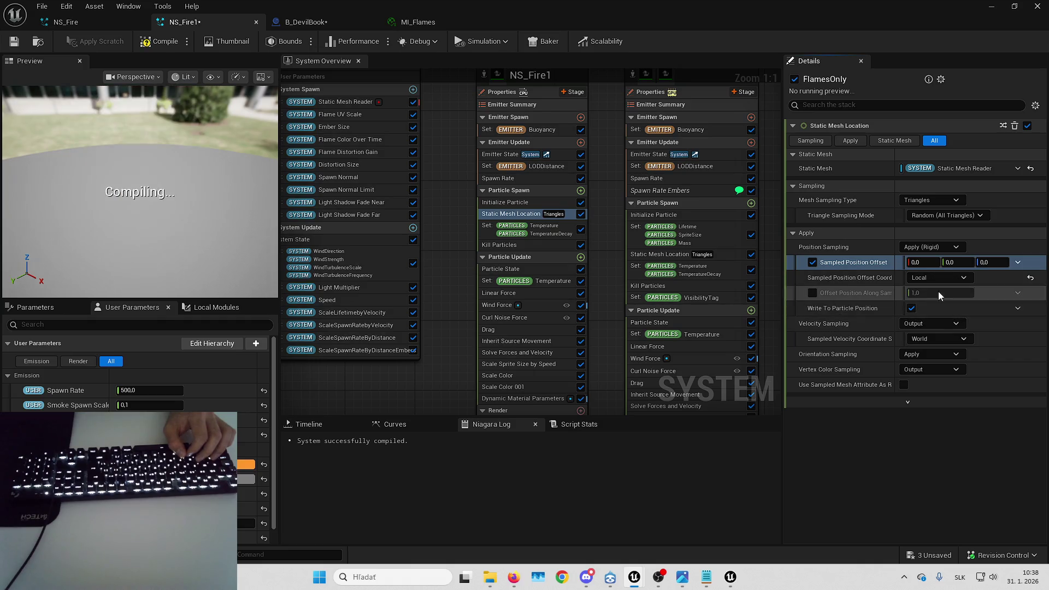
left_click(286, 24)
left_click(207, 25)
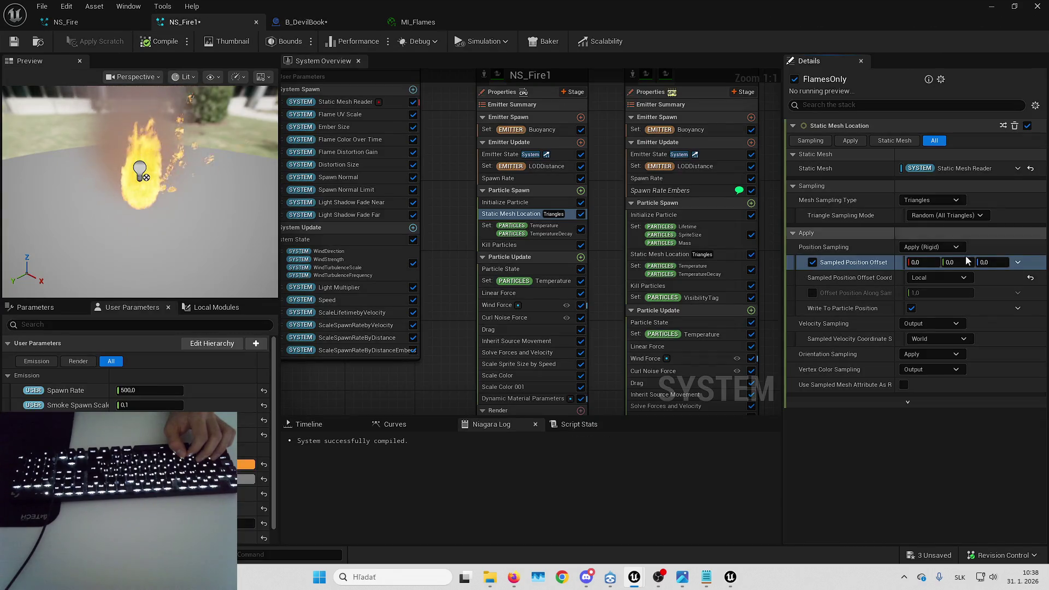
left_click(812, 262)
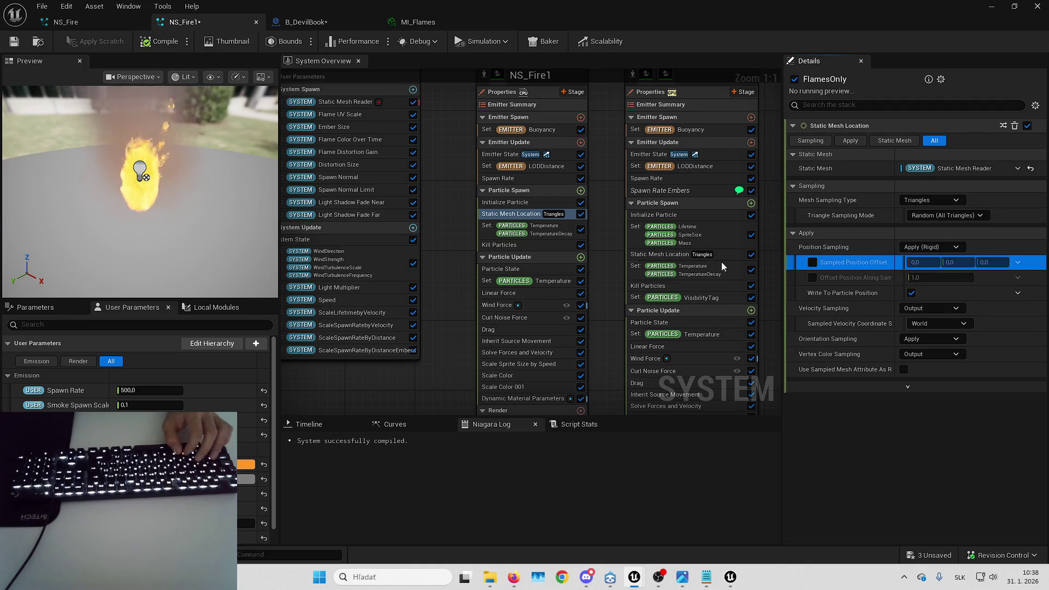
- Set the Initialize Particle position offset X to 150 for the flames
left_click(530, 201)
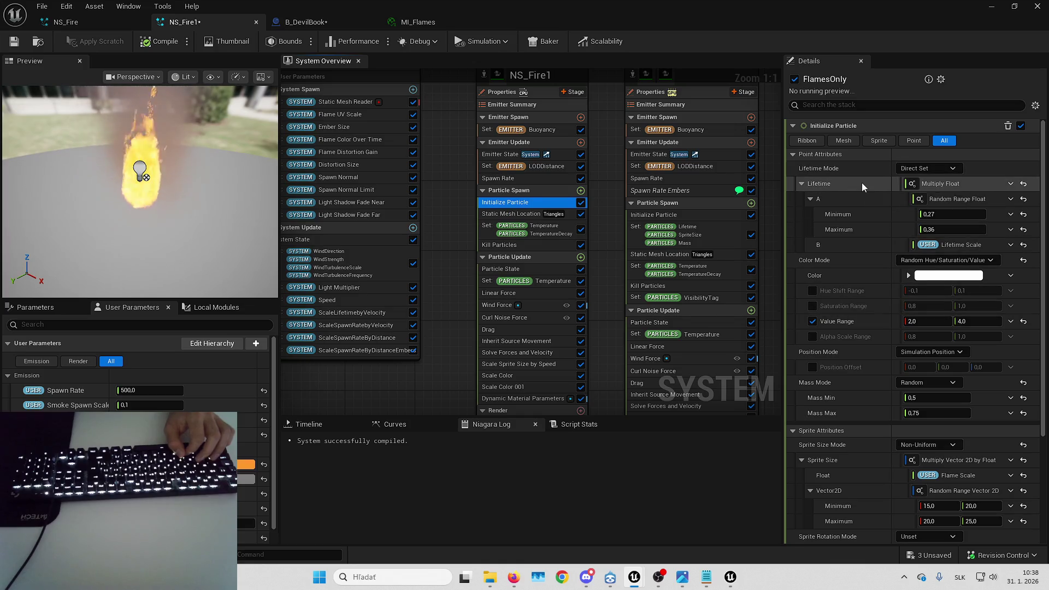
scroll(861, 199, "down", 2)
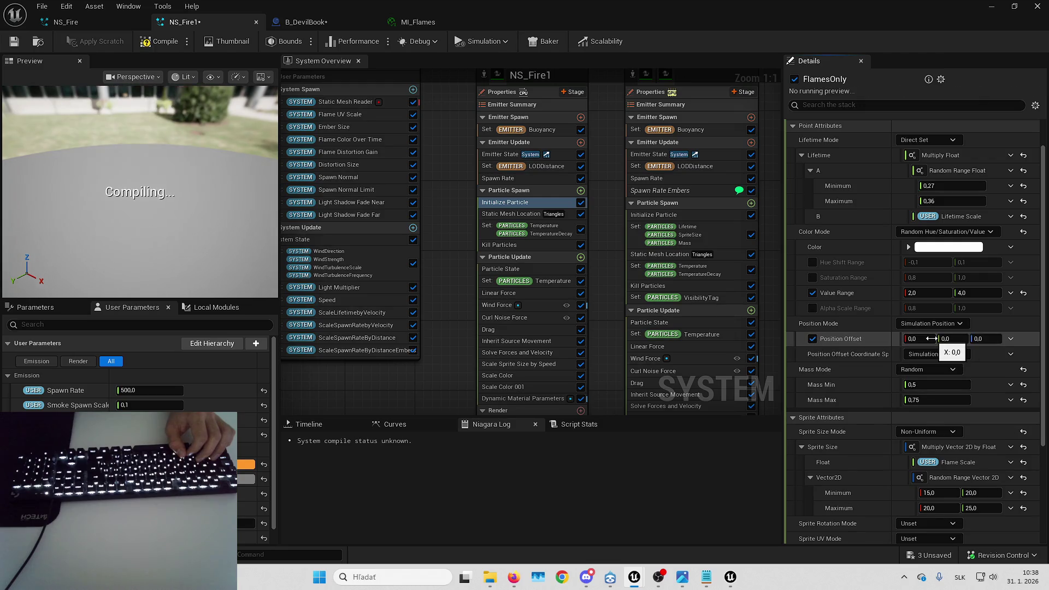
left_click(931, 339)
type("50")
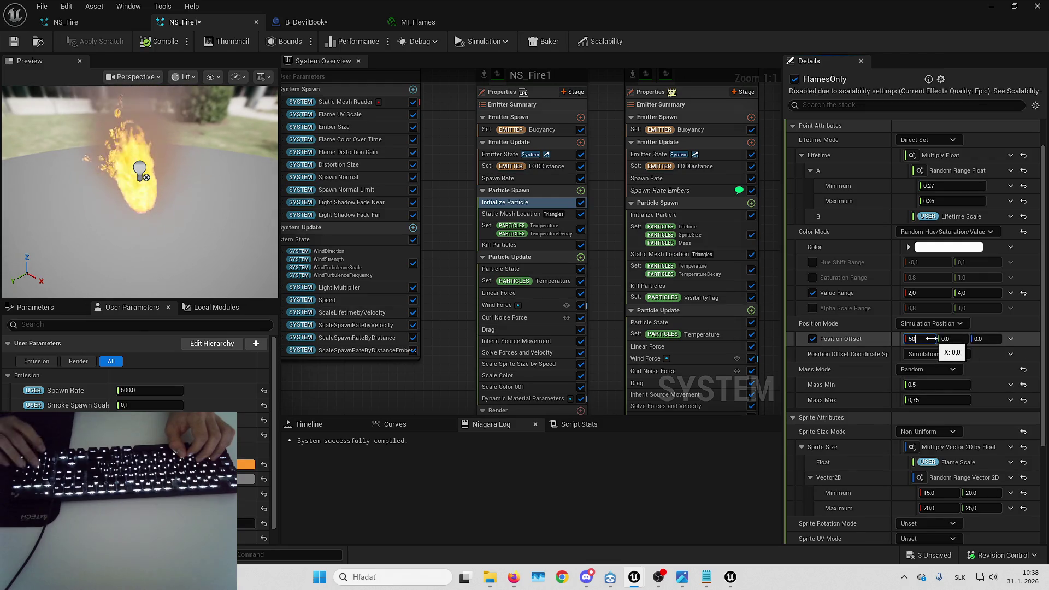
mouse_move(905, 323)
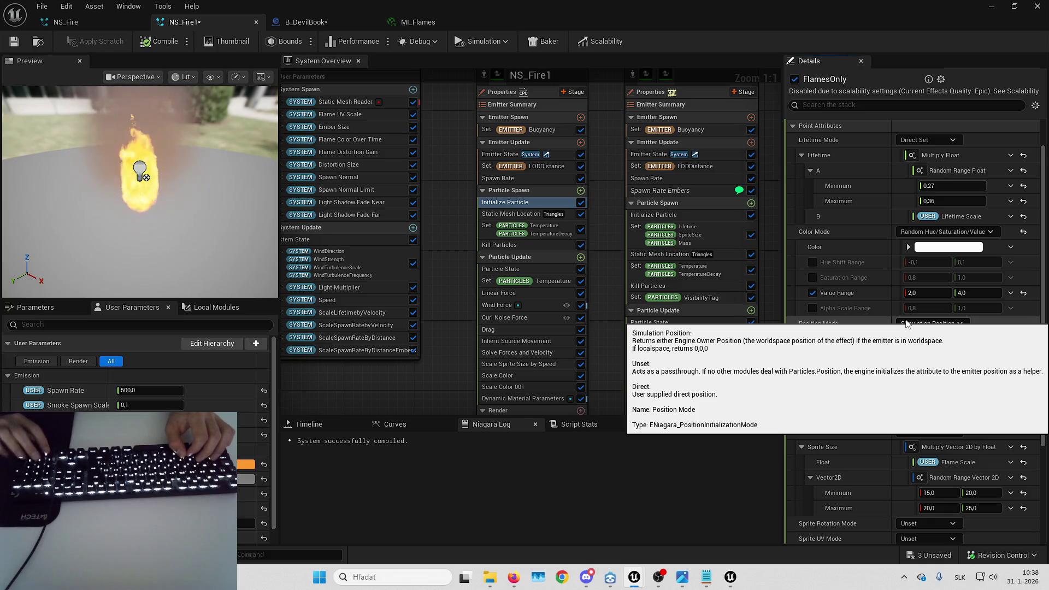
type("150")
key("Return")
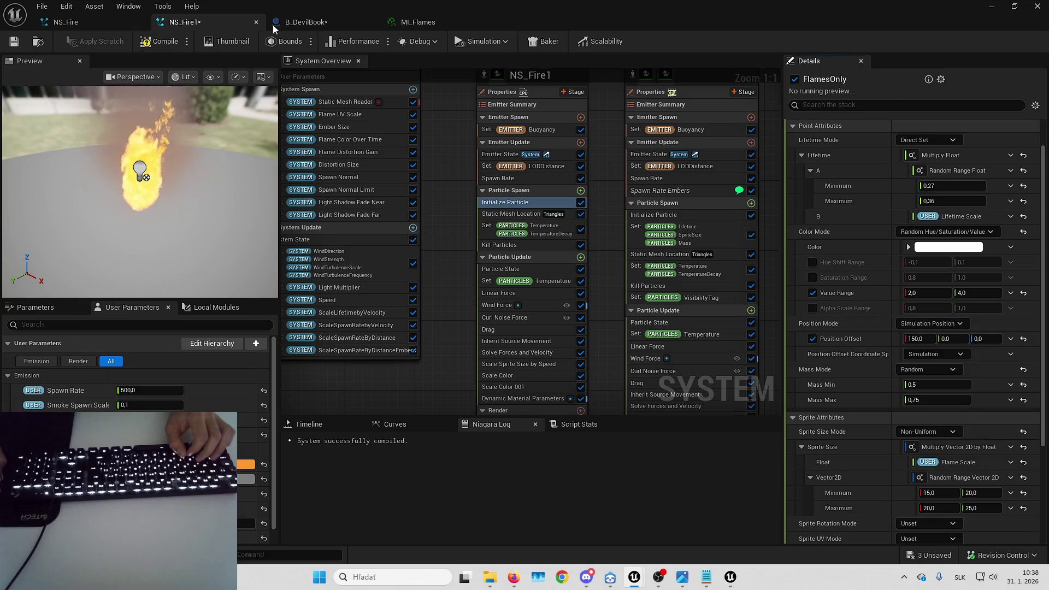
- Check the fire on B_DevilBook, then reset and disable the position offset
left_click(323, 20)
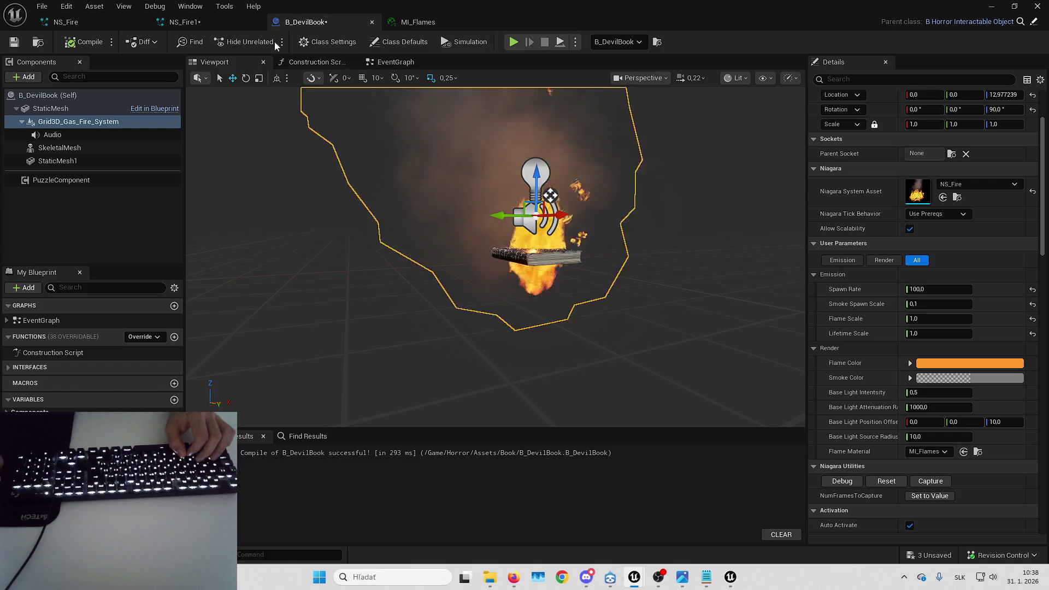
mouse_move(460, 182)
left_mouse_down()
mouse_move(480, 170)
mouse_move(459, 183)
left_mouse_up()
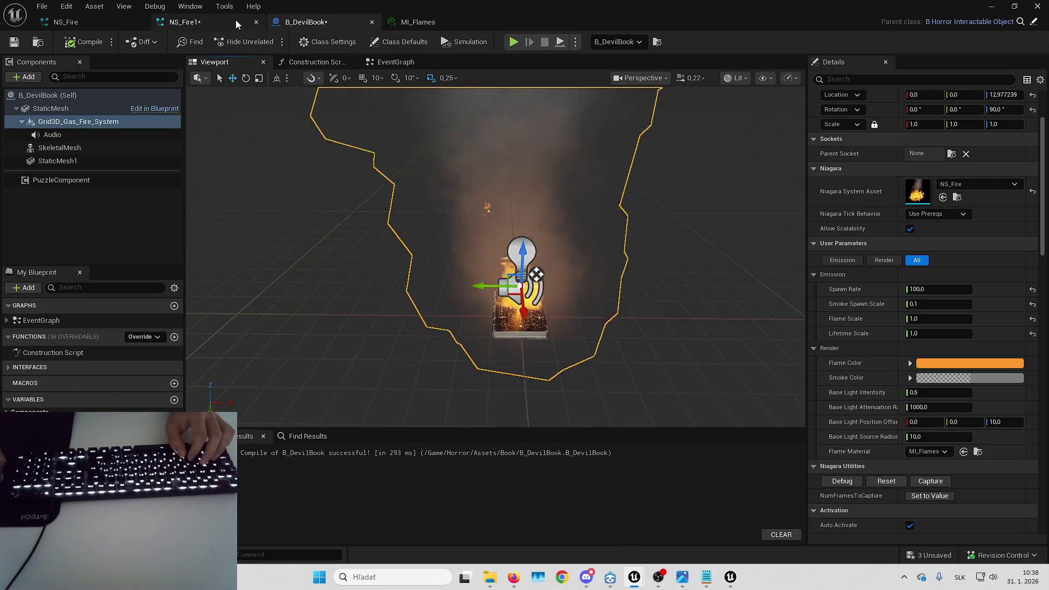
left_click(234, 19)
left_click(1024, 339)
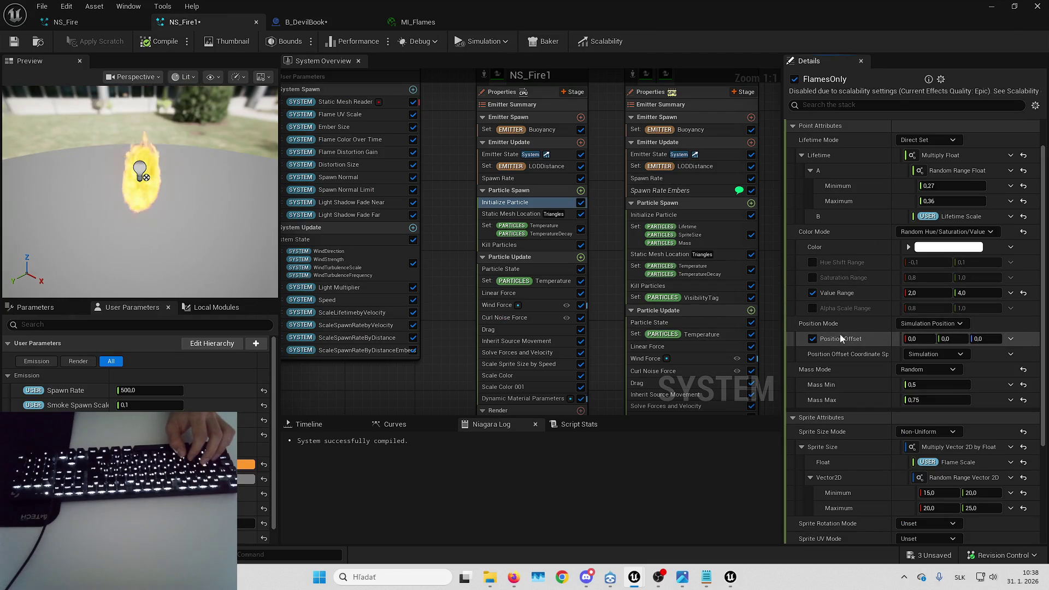
left_click(812, 339)
- Browse dynamic inputs for Flame Scale and Sprite Size without changing either
scroll(837, 263, "down", 3)
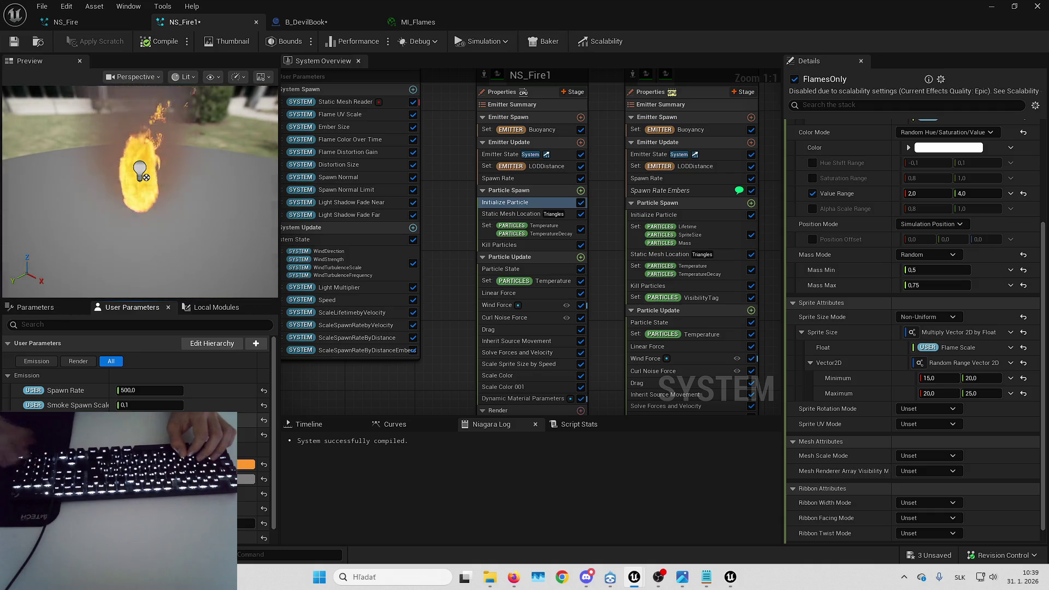
scroll(873, 322, "down", 1)
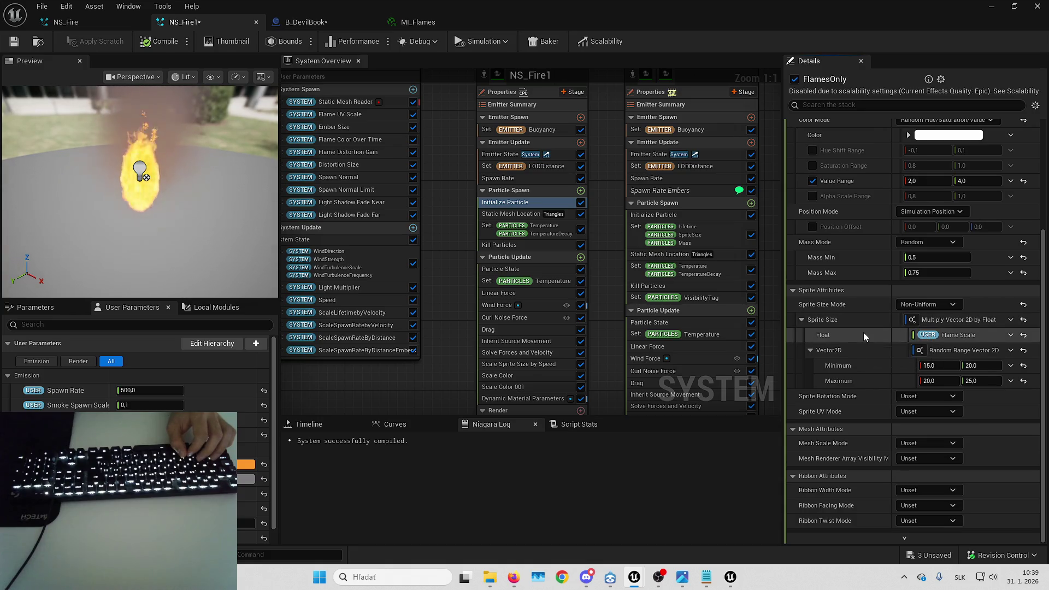
scroll(843, 300, "down", 1)
scroll(863, 278, "up", 1)
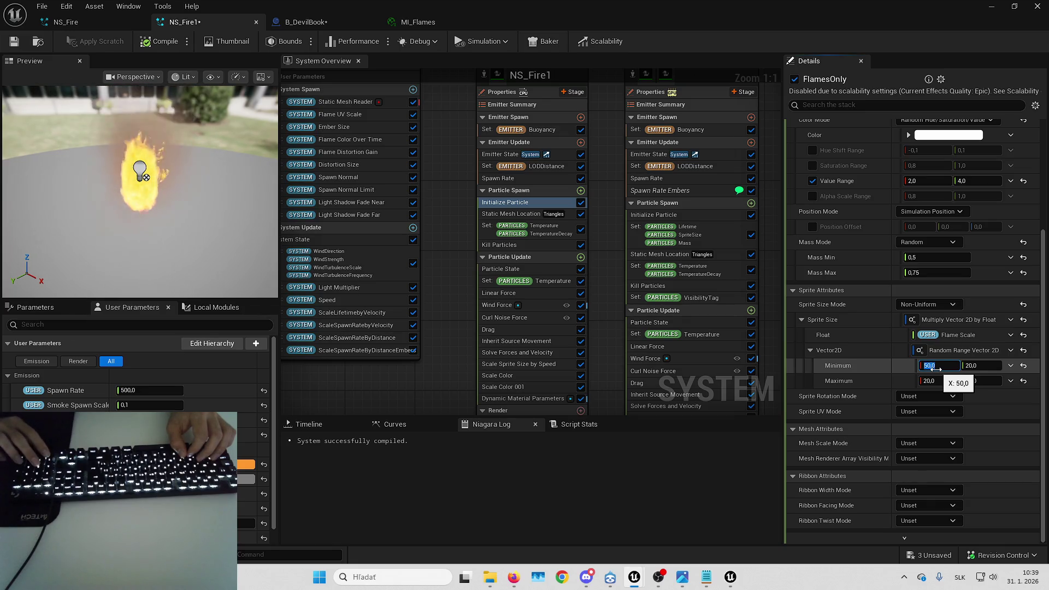
scroll(918, 344, "down", 1)
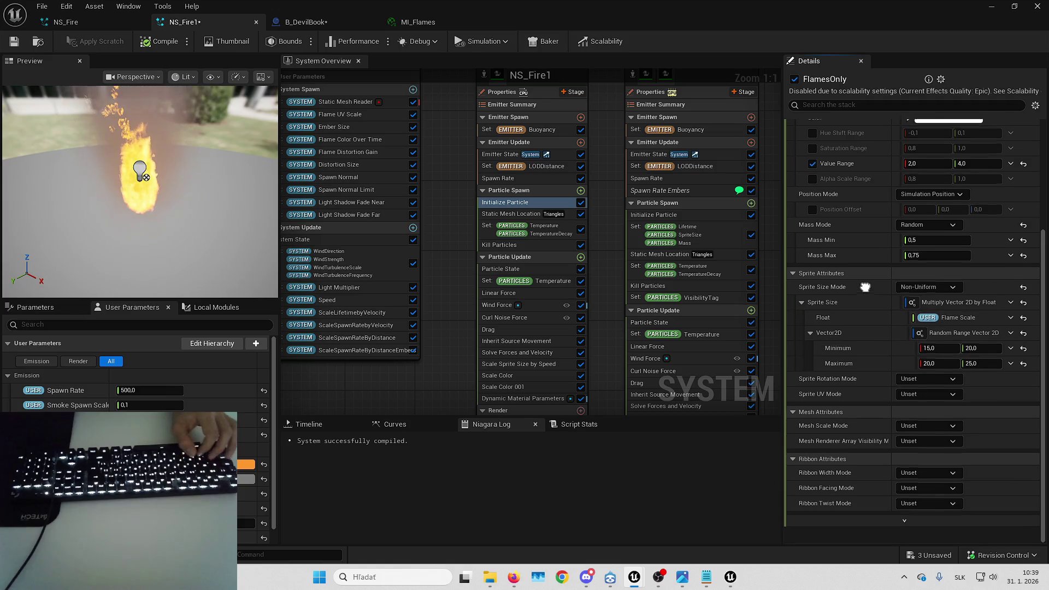
scroll(902, 322, "up", 1)
left_click(1011, 335)
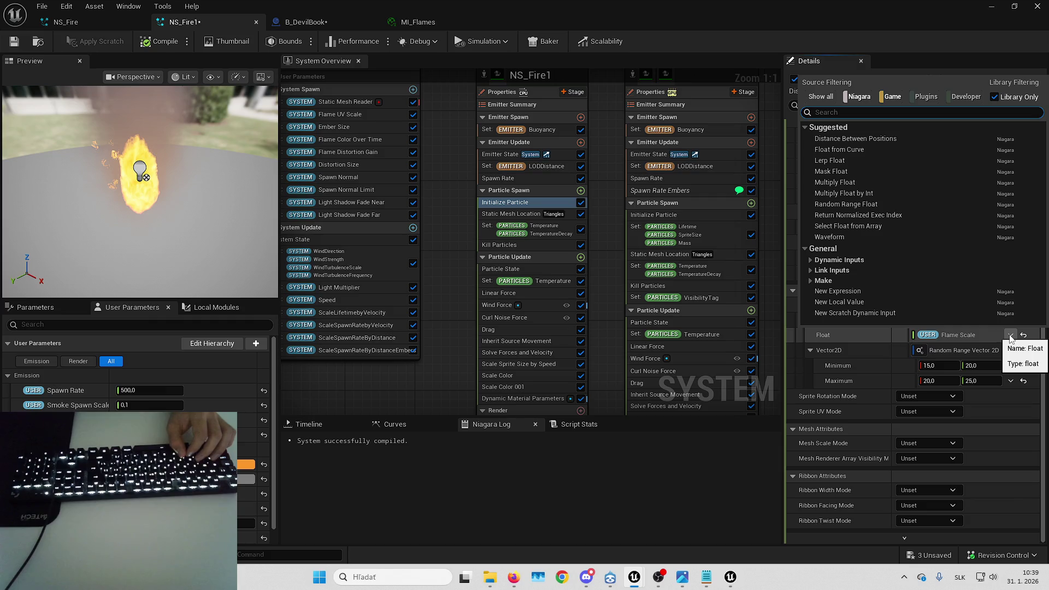
type("vec")
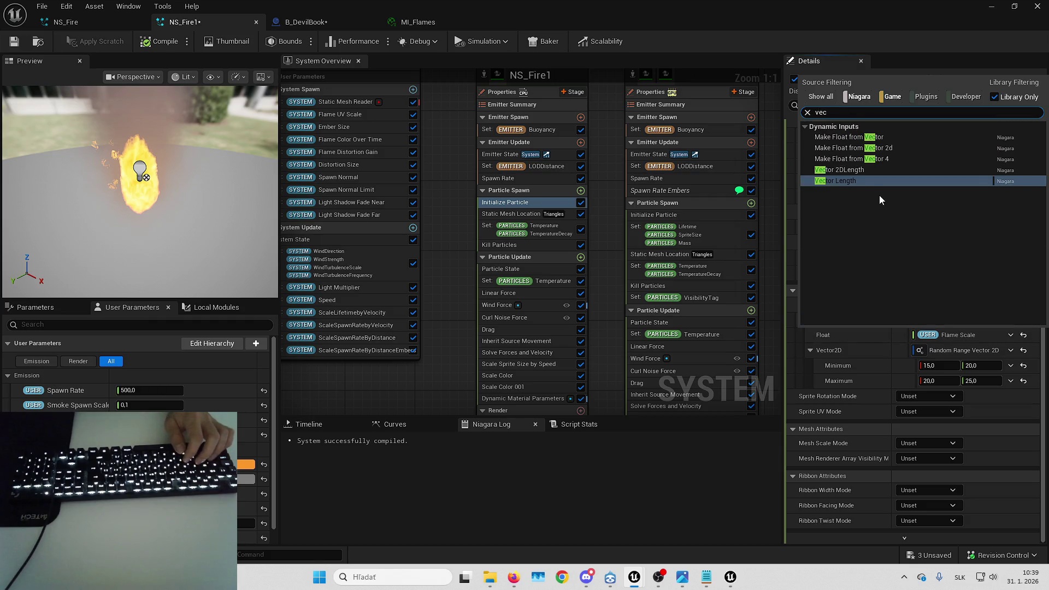
left_click(901, 333)
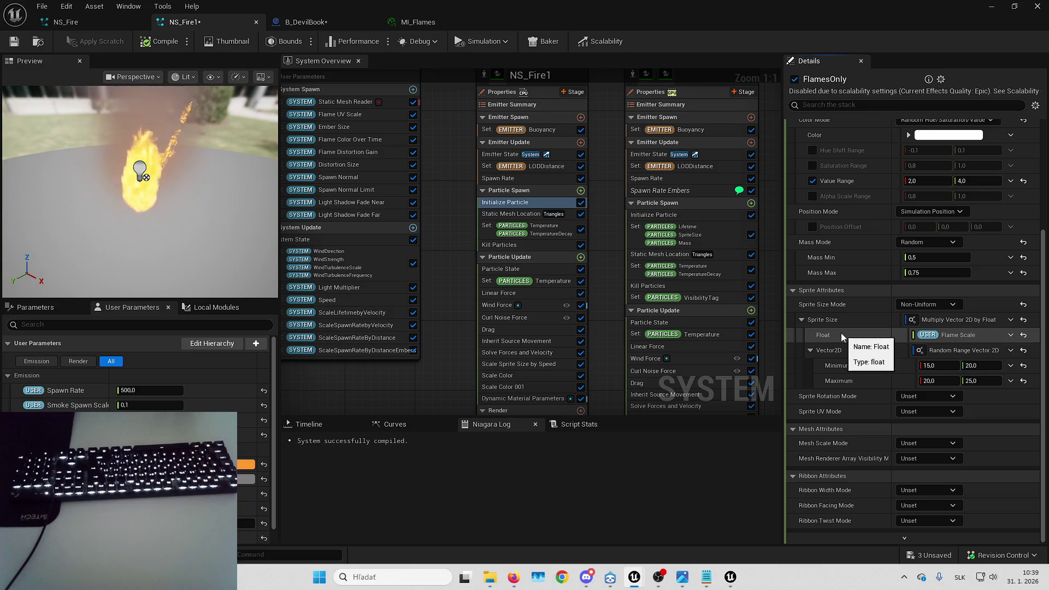
left_click(1011, 320)
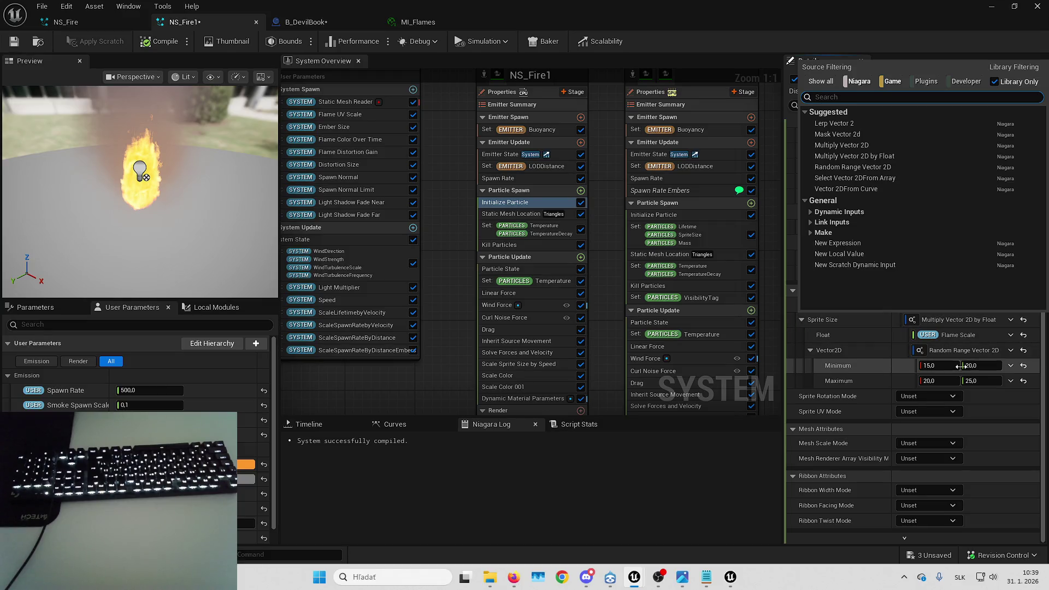
left_click(886, 369)
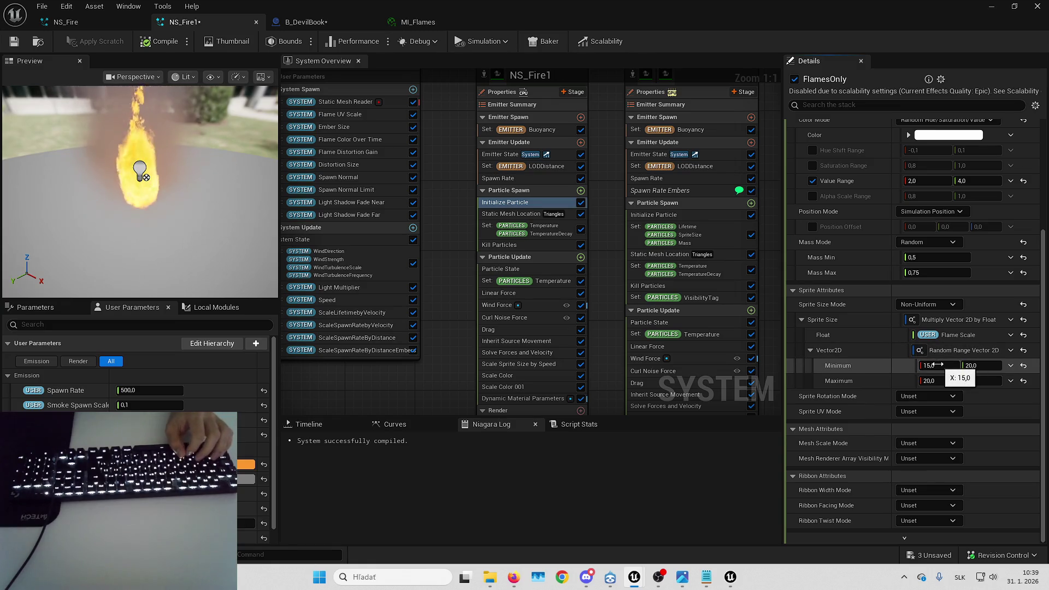
- Start clearing the sprite size Minimum X, then undo to keep it at 15
left_click(936, 365)
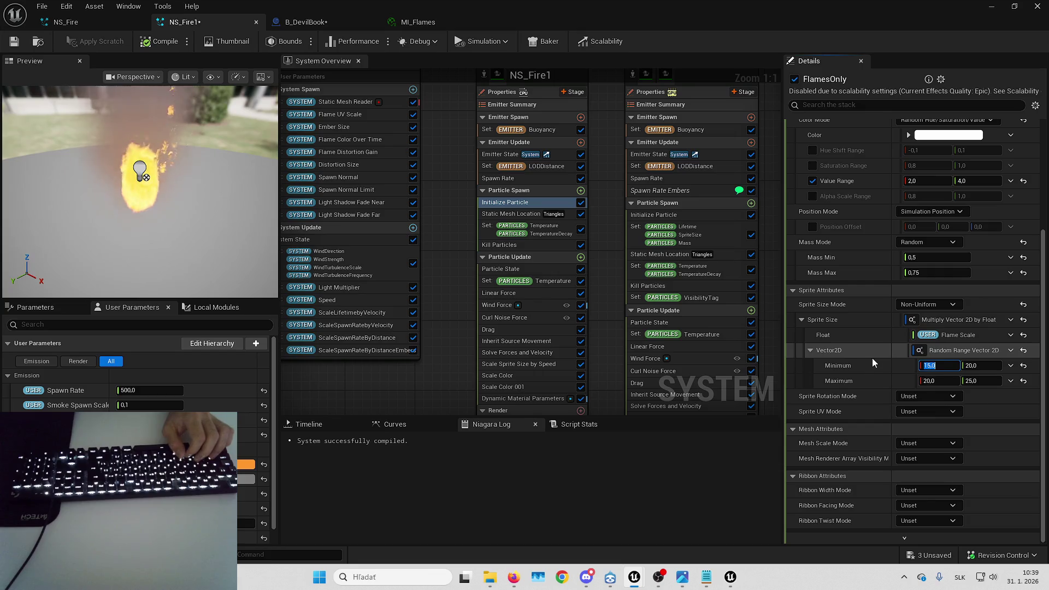
key("BackSpace")
key("ctrl+z")
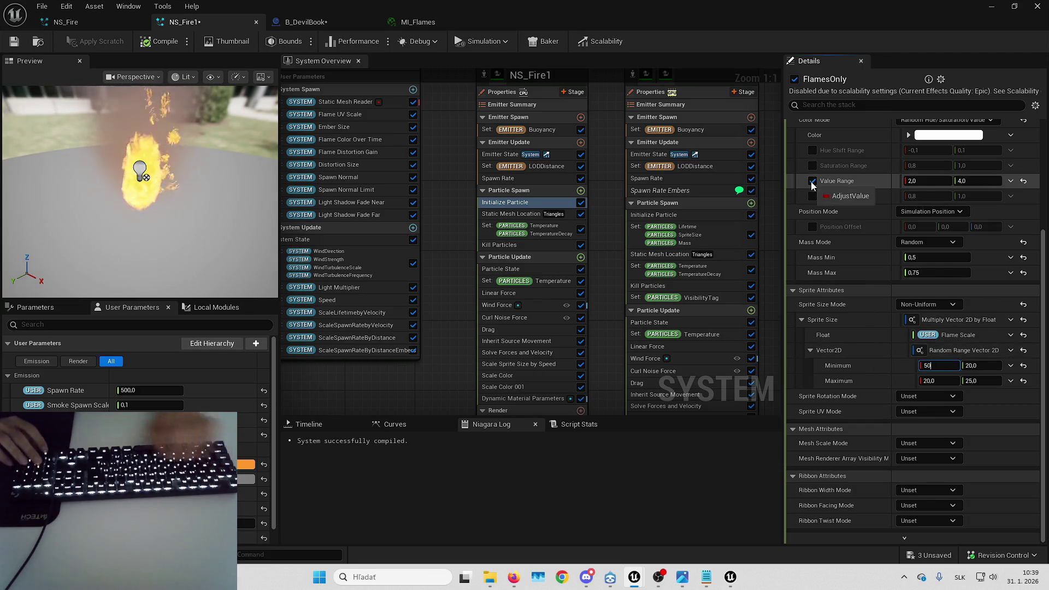
scroll(810, 181, "up", 5)
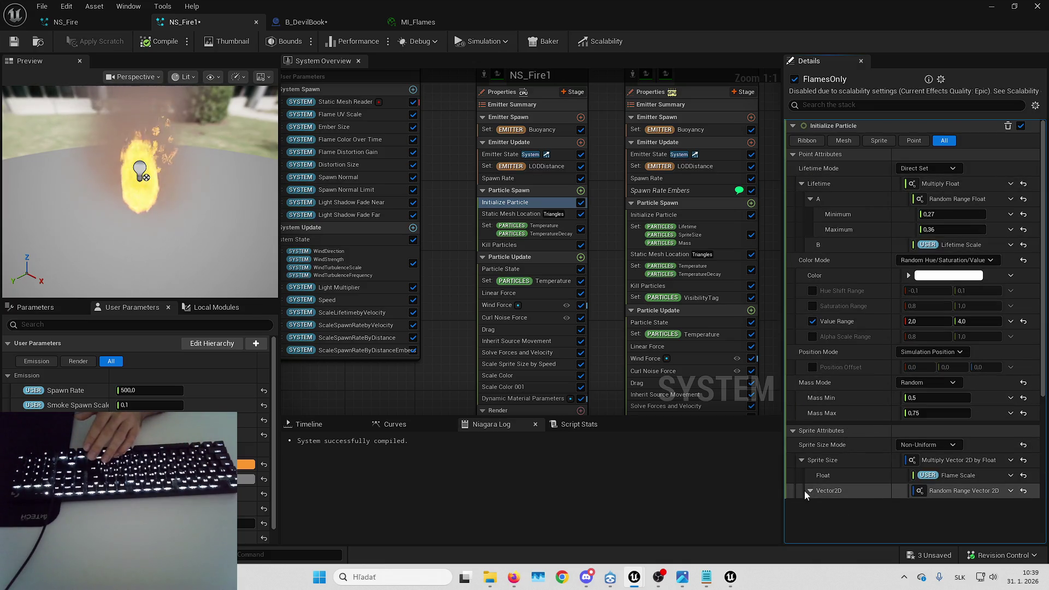
scroll(804, 486, "down", 3)
- Set sprite size Minimum X to 50 and Maximum X to 100, then check the flames
left_click(935, 418)
type("50")
key("Return")
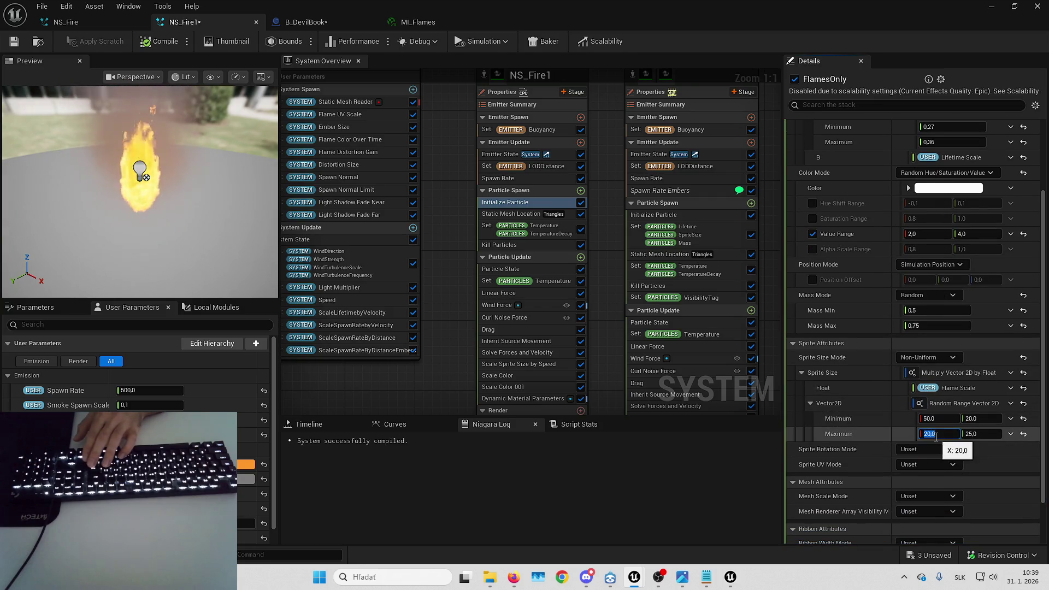
type("00")
key("Return")
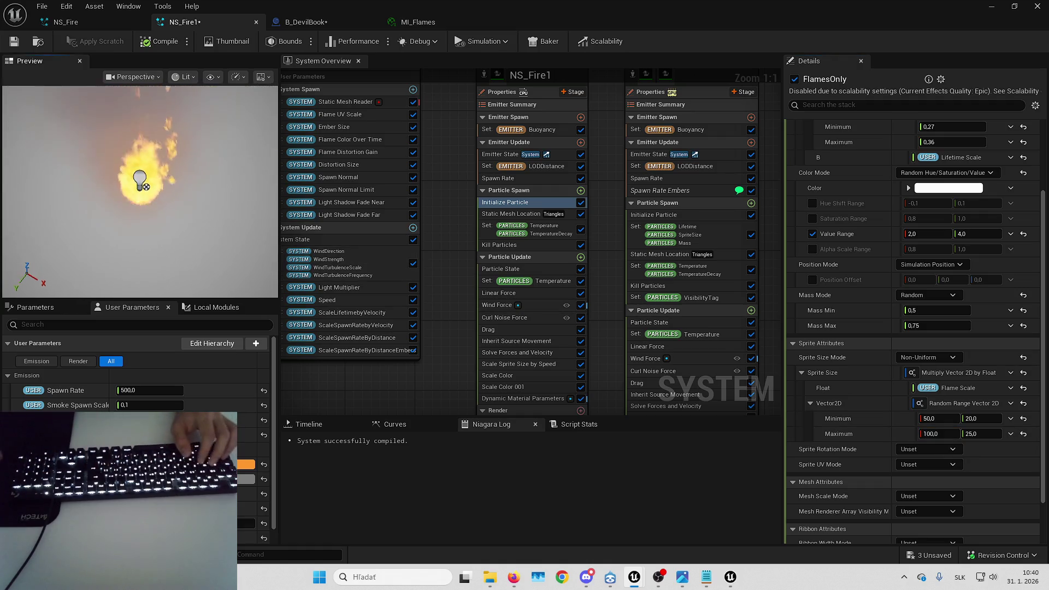
mouse_move(155, 213)
left_mouse_down()
mouse_move(175, 214)
mouse_move(155, 213)
left_mouse_up()
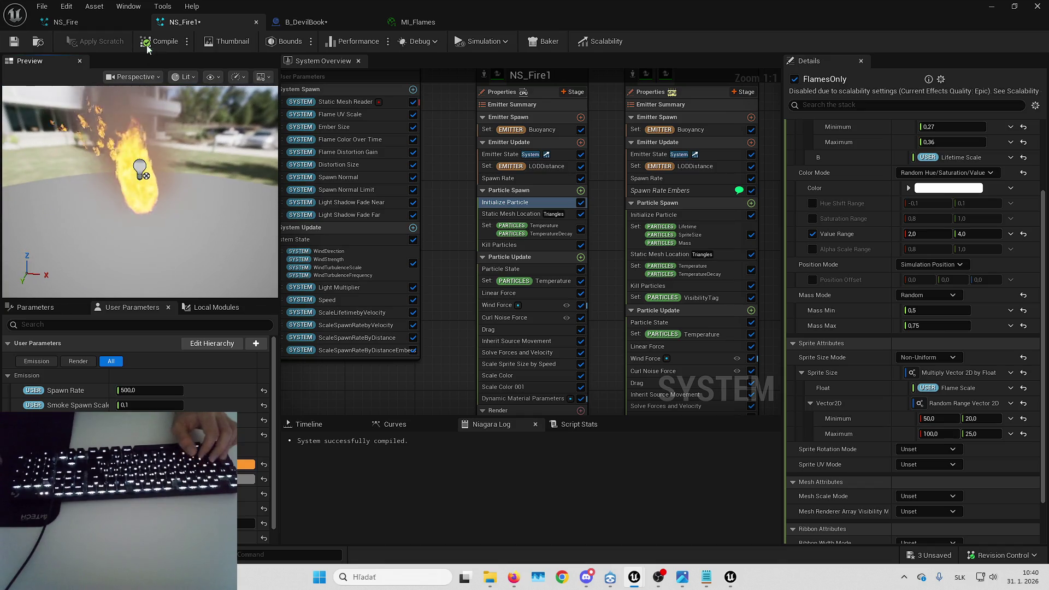
left_click(305, 22)
- Orbit around the burning book, then set the sprite size minimum to 0, 0 in NS_Fire1
left_click_drag(393, 166, 403, 177)
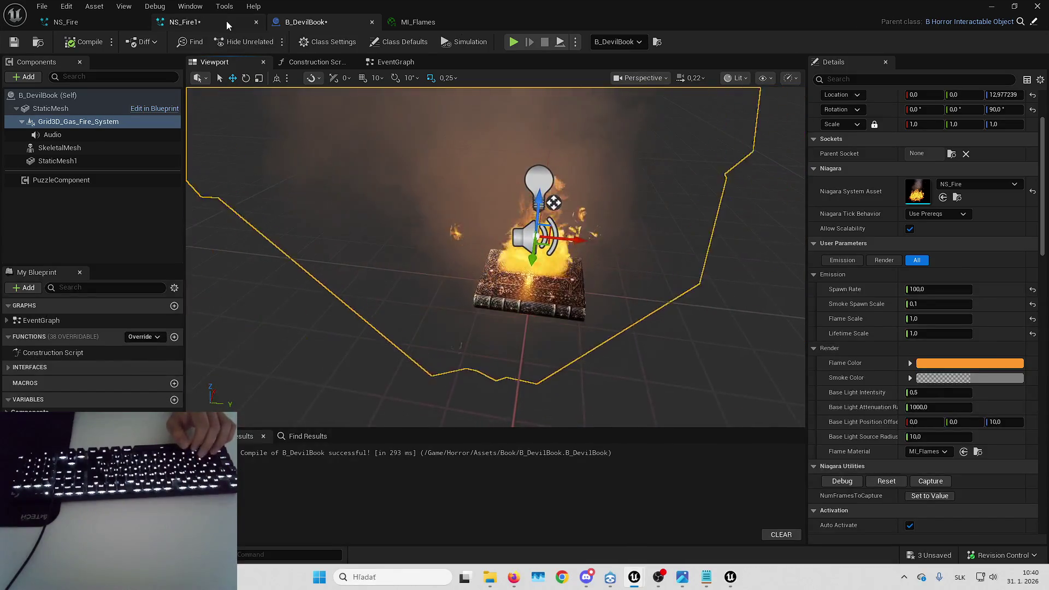
left_click(226, 21)
left_click(943, 419)
type("0")
key("Tab")
type("0")
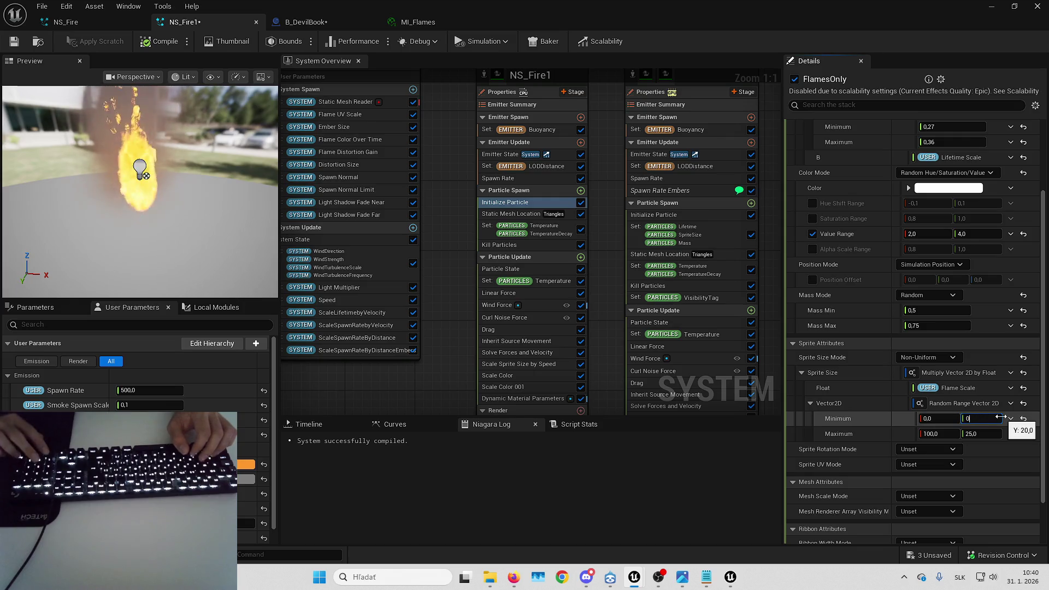
key("Return")
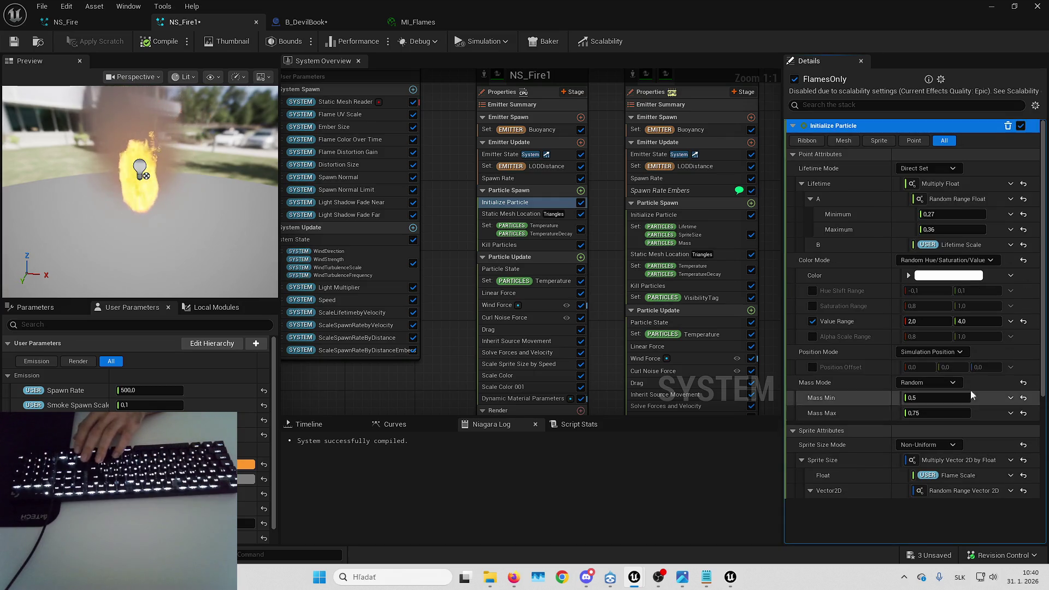
- Set sprite size Maximum Y to 100, check B_DevilBook, and open the original NS_Fire
scroll(976, 395, "down", 3)
left_click(978, 458)
type("100")
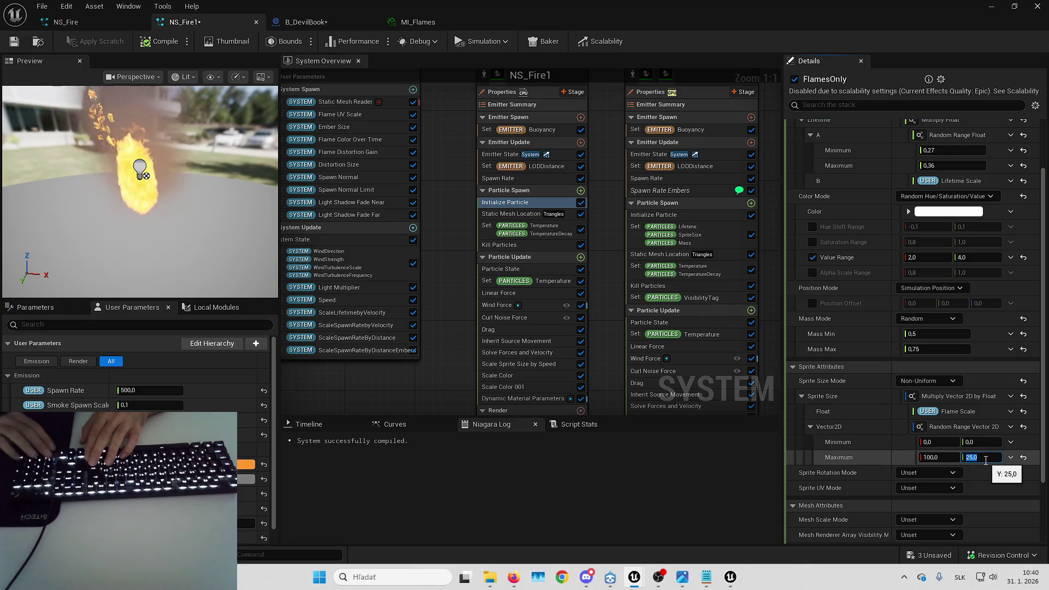
key("Return")
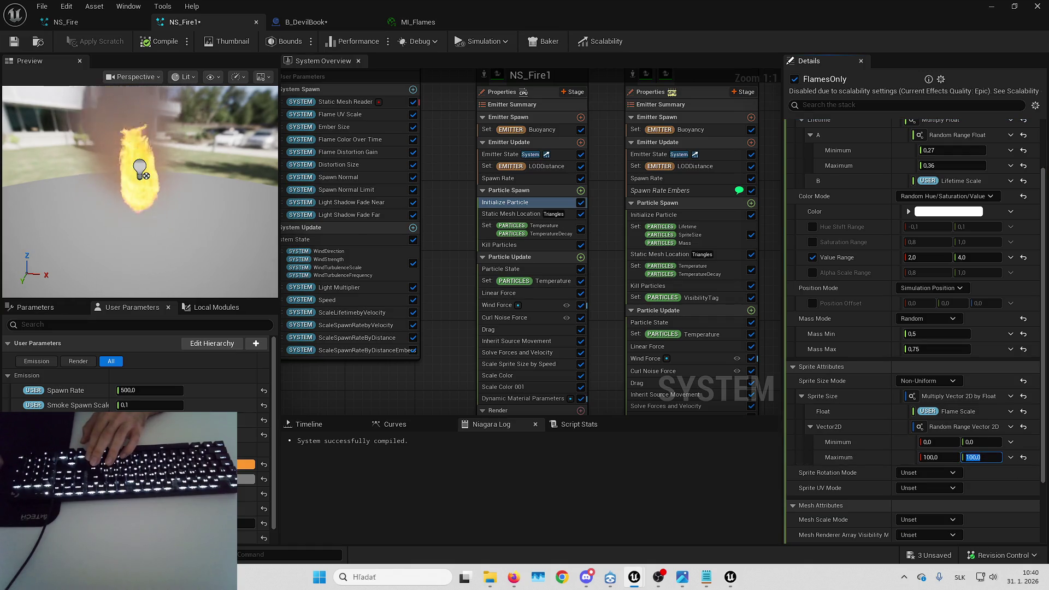
left_click(307, 29)
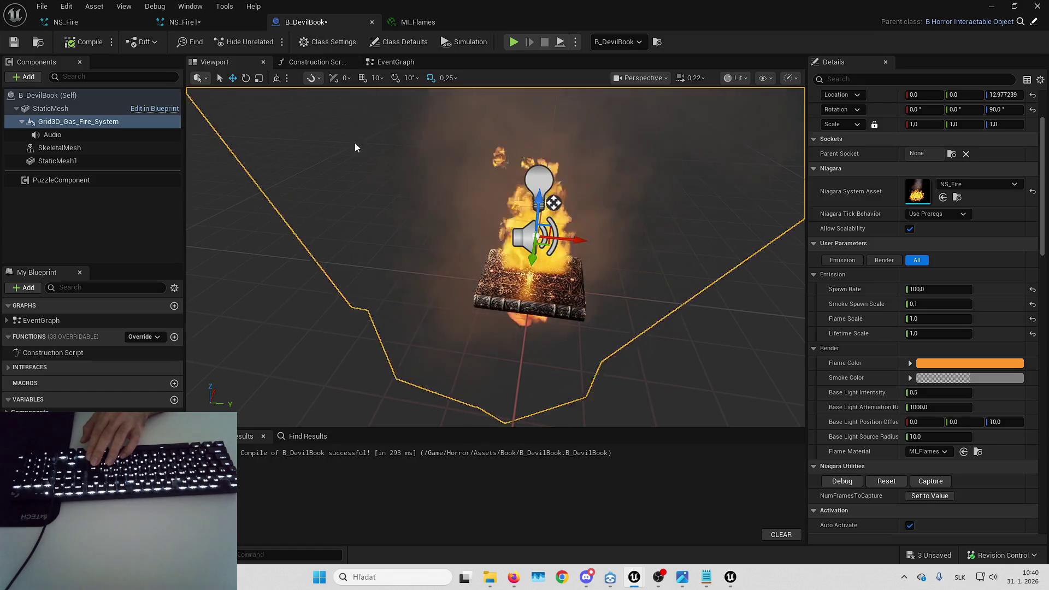
left_click(184, 22)
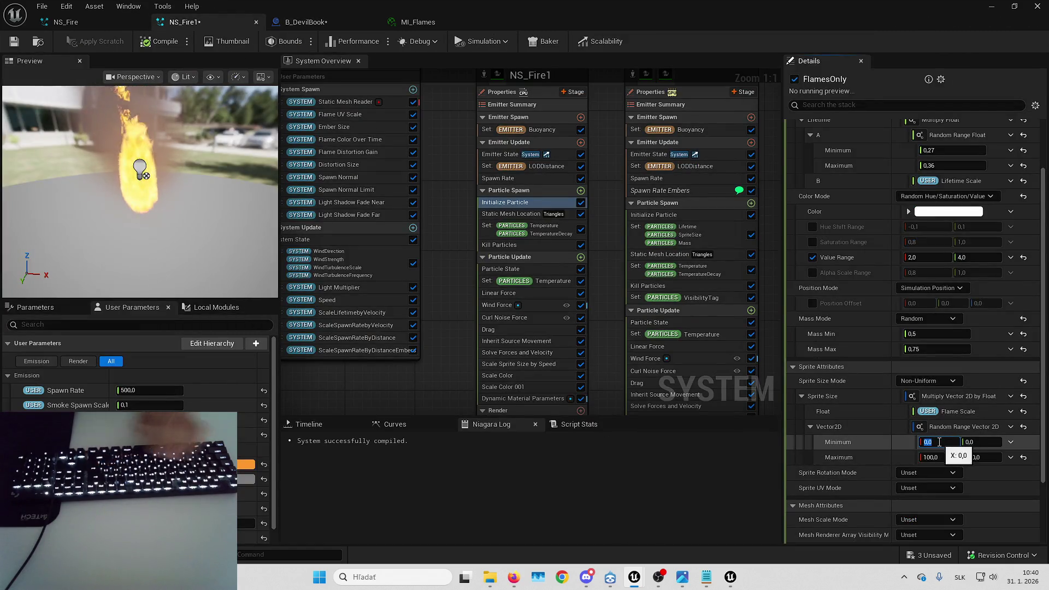
left_click(942, 442)
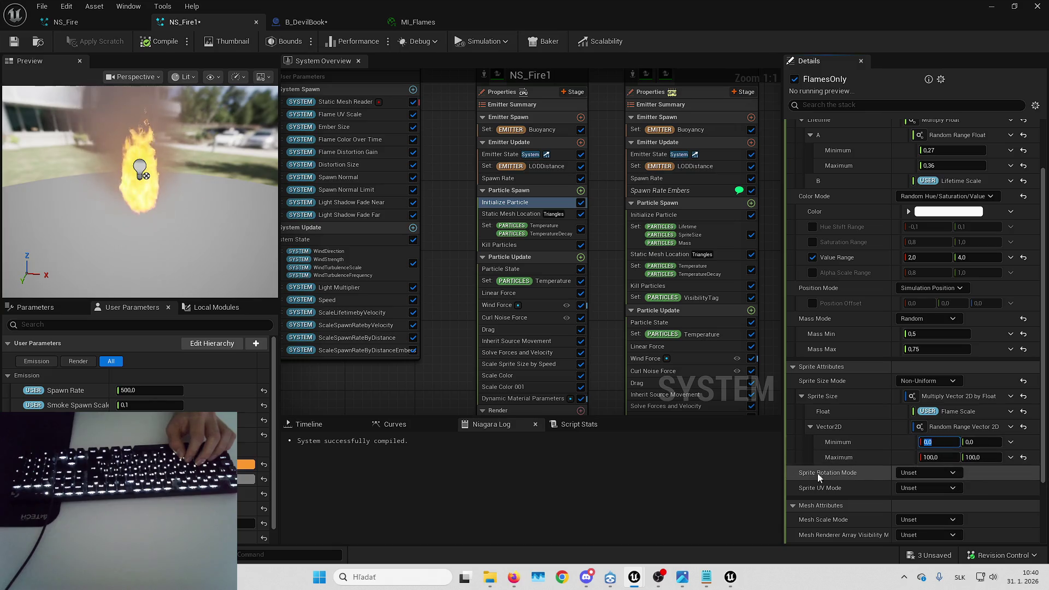
left_click(114, 22)
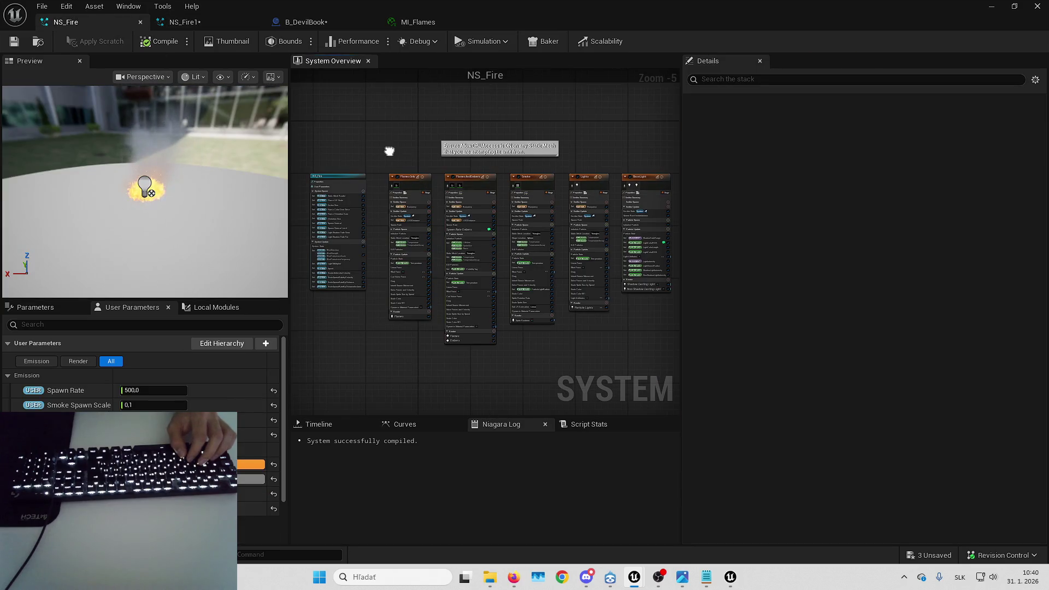
- Read the sprite size values in NS_Fire's FlamesOnly Initialize Particle module
scroll(431, 197, "up", 4)
left_click(448, 351)
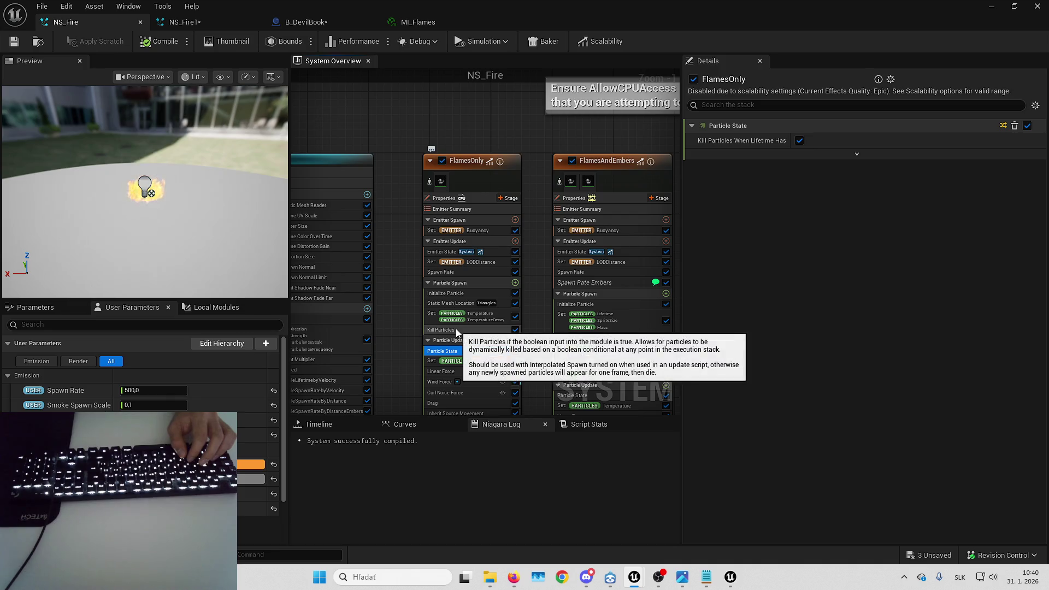
left_click(462, 293)
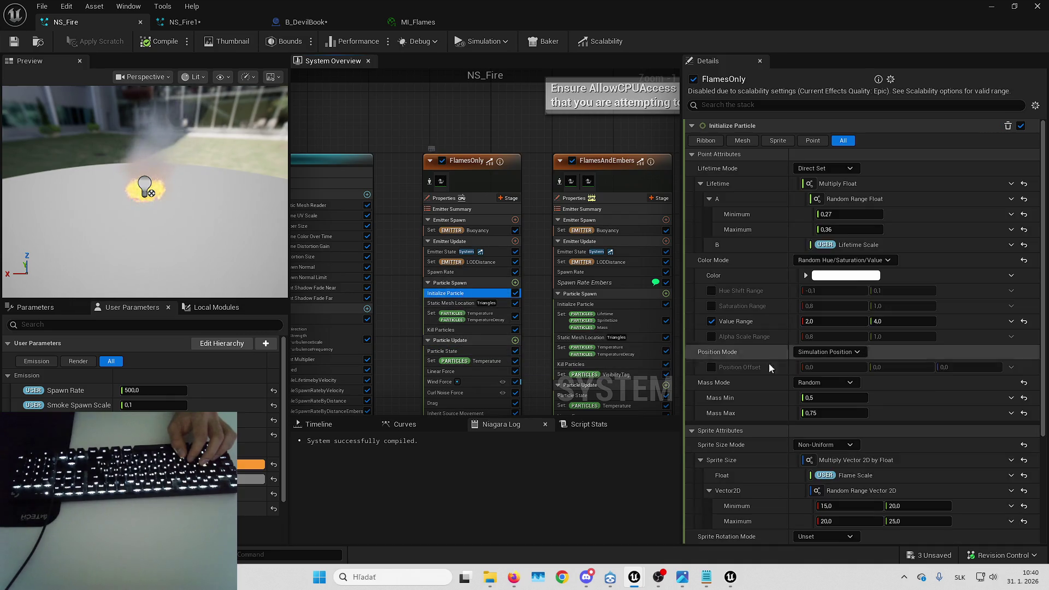
- Enter sprite size minimum 15, 20 and maximum 20, 25 in NS_Fire1
left_click(211, 22)
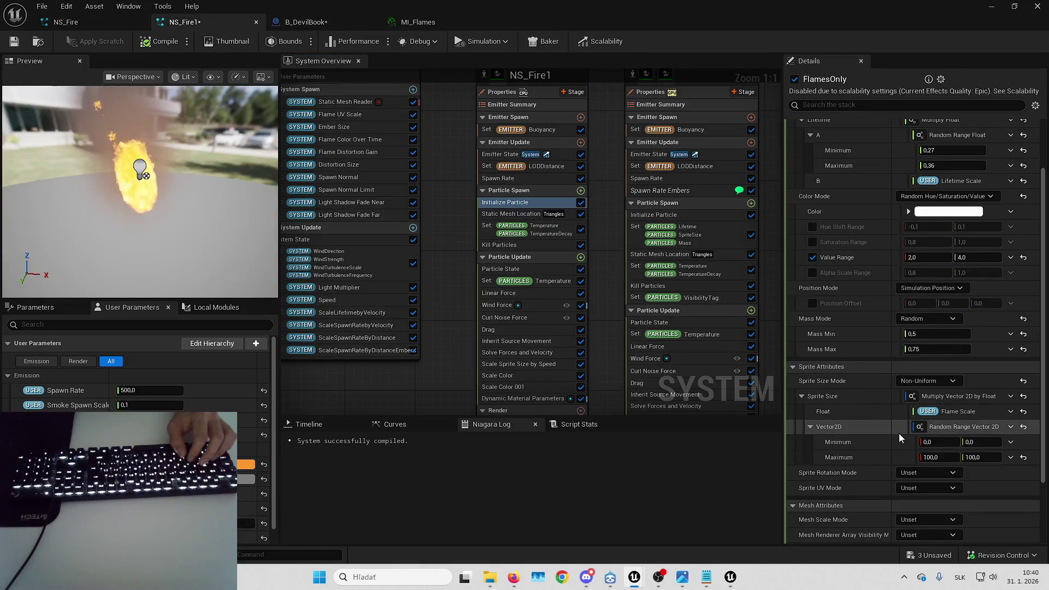
left_click(927, 442)
type("5")
key("Tab")
type("20")
key("Tab")
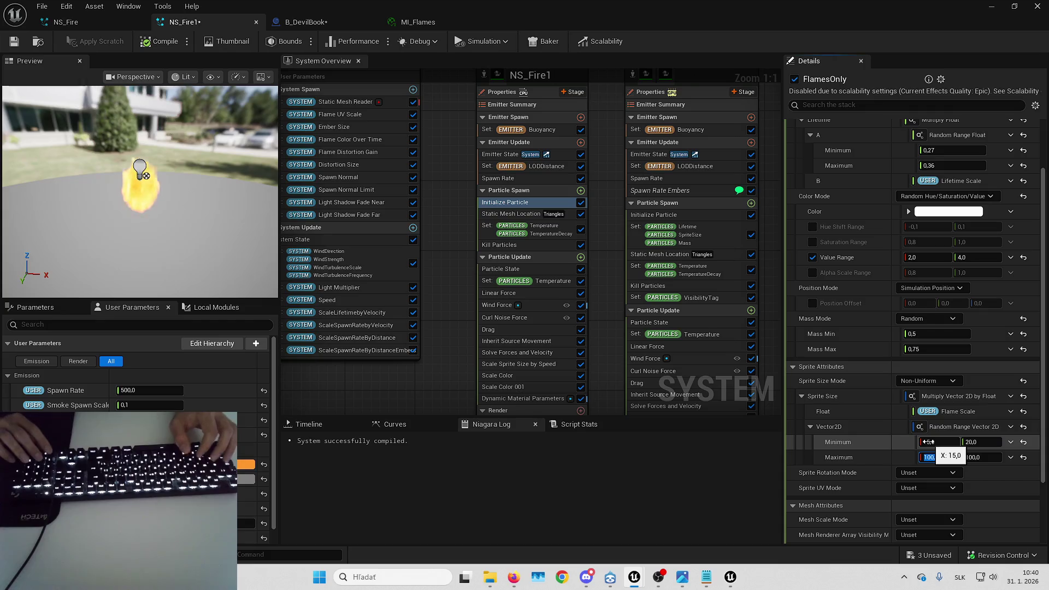
type("20")
key("Tab")
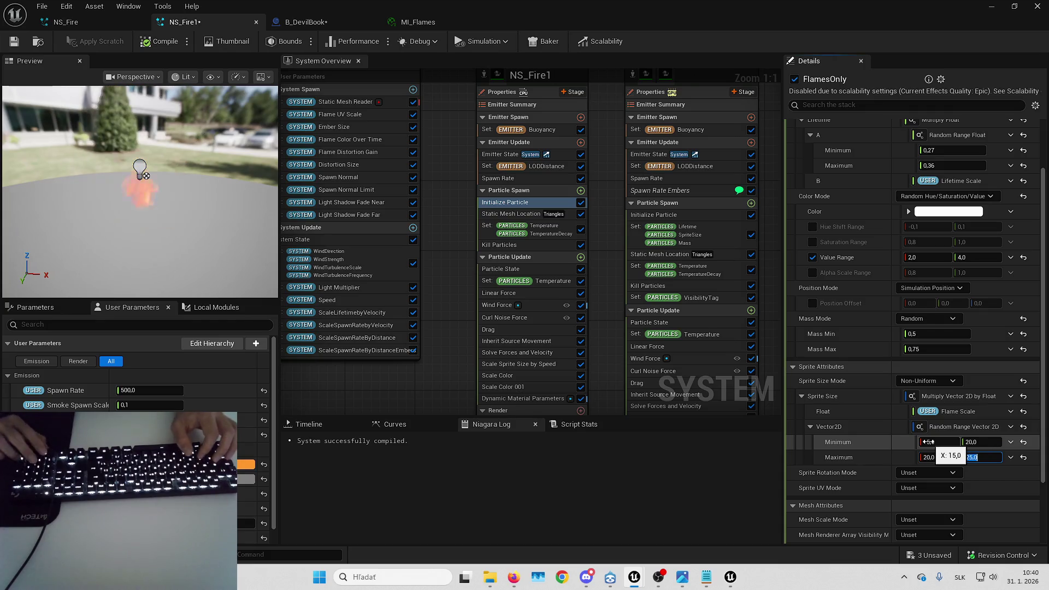
key("Return")
- Compare the fire on B_DevilBook and NS_Fire, then return to NS_Fire1
left_click(305, 22)
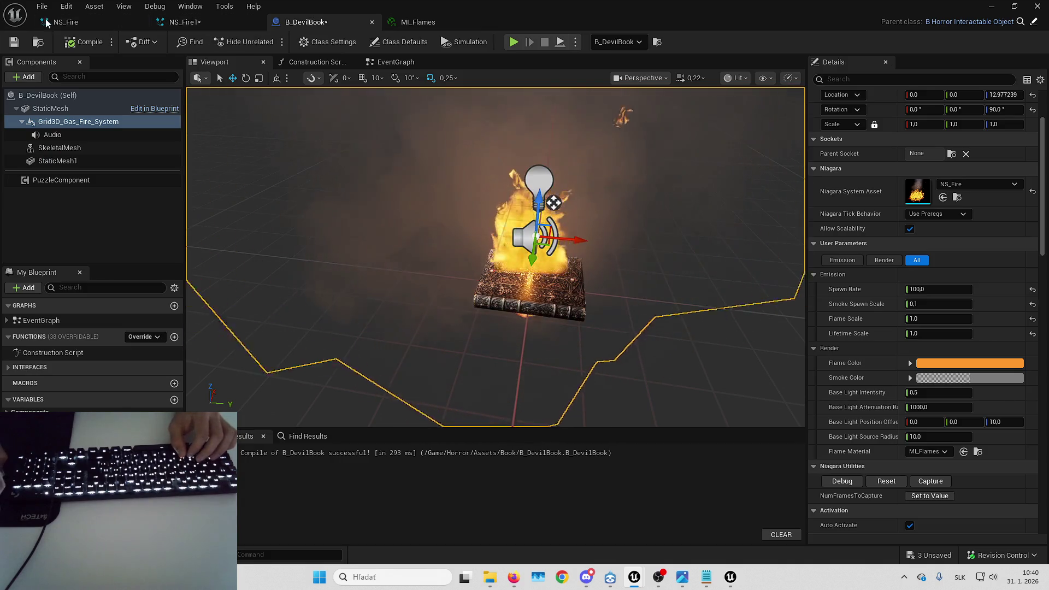
left_click(34, 22)
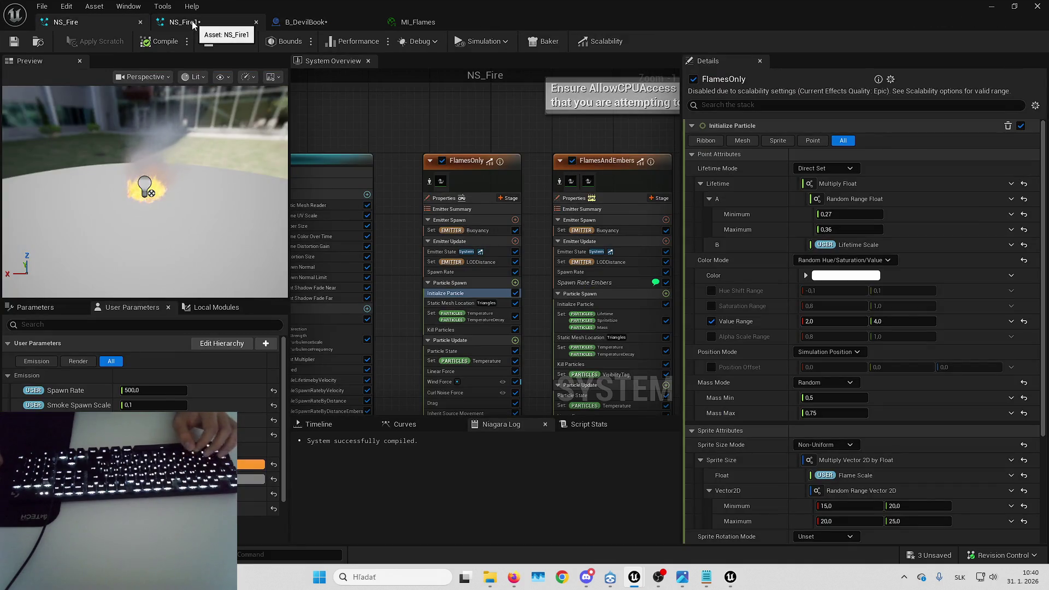
left_click(194, 25)
scroll(857, 382, "down", 3)
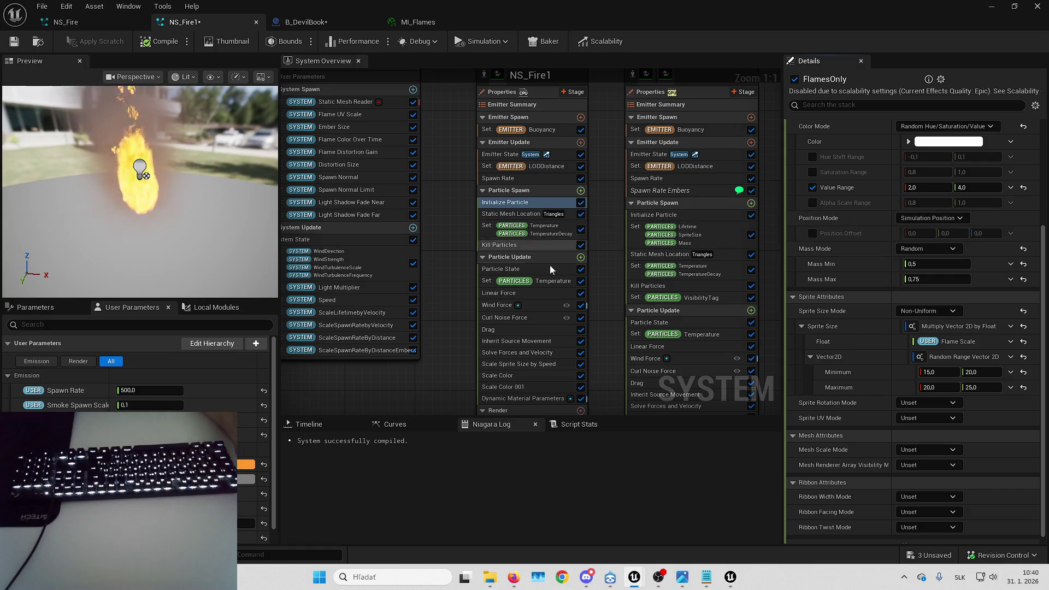
mouse_move(621, 219)
left_mouse_down()
mouse_move(578, 209)
mouse_move(564, 166)
mouse_move(588, 284)
left_mouse_up()
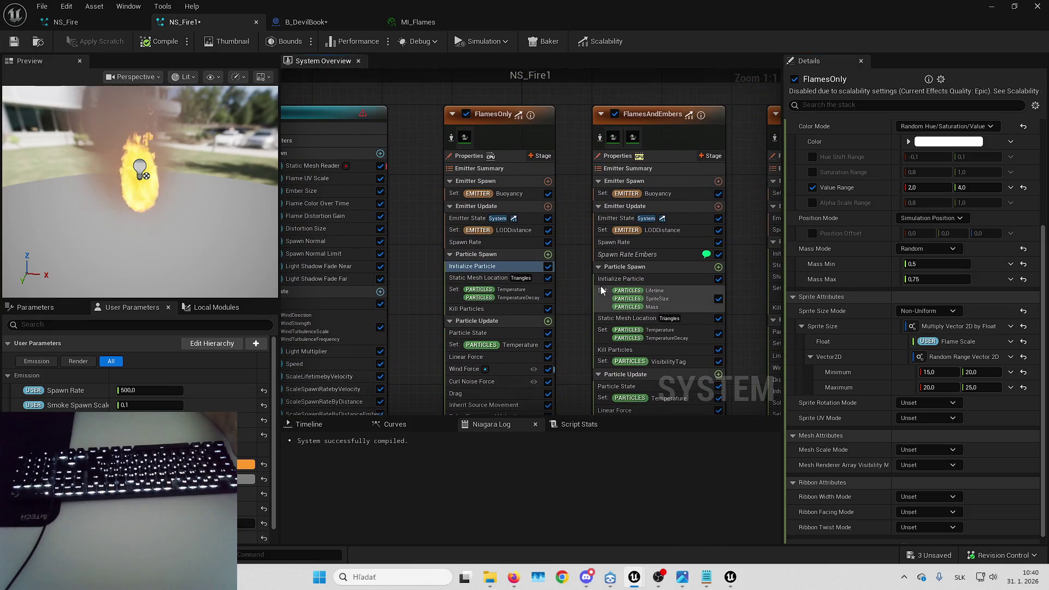
left_click(528, 218)
left_click(513, 193)
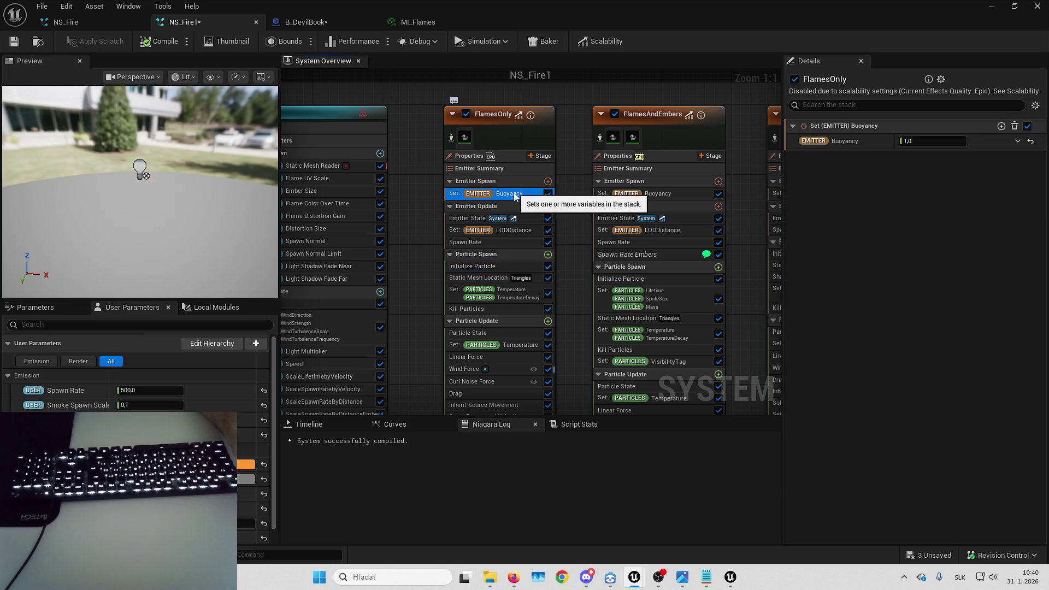
left_click(514, 238)
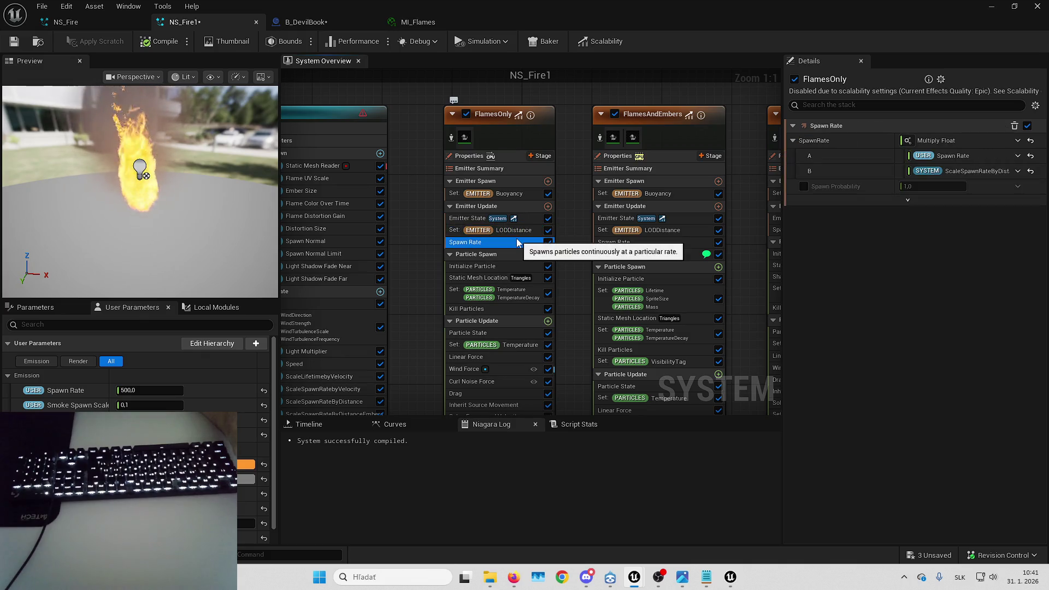
left_click(506, 254)
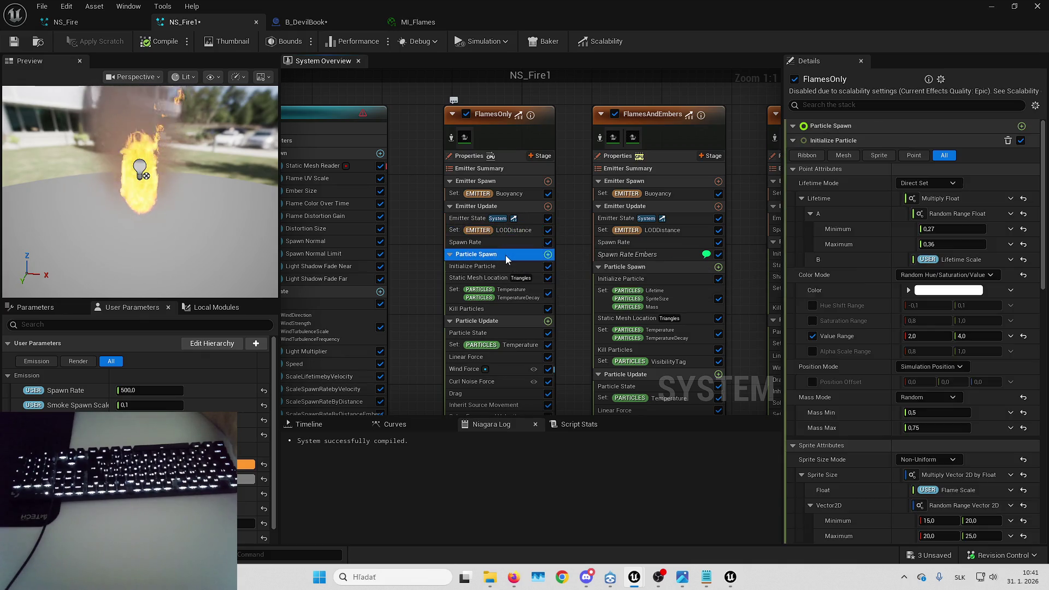
scroll(864, 269, "down", 2)
scroll(860, 268, "down", 6)
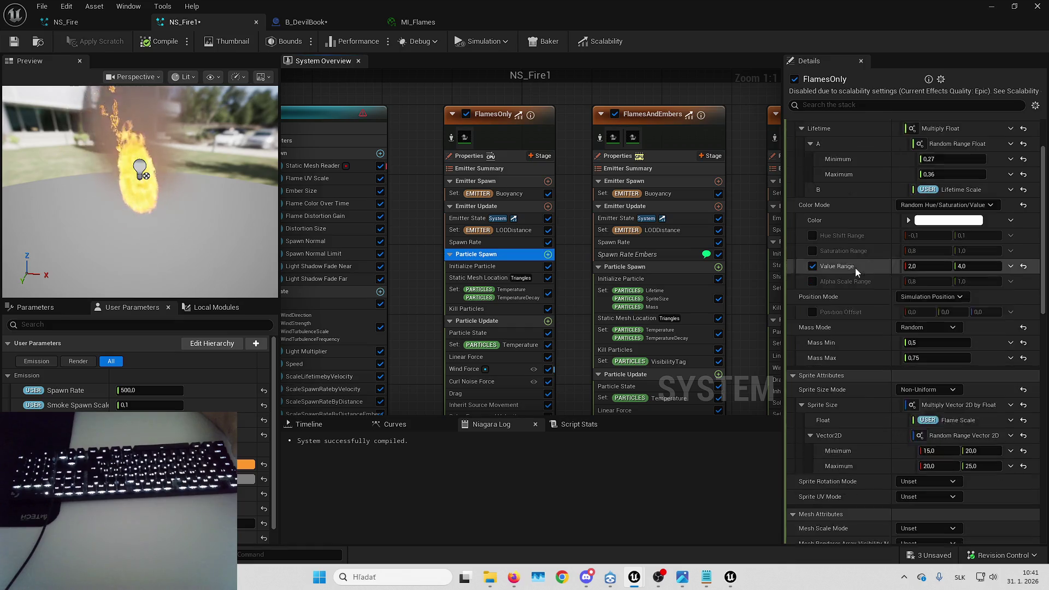
scroll(854, 267, "down", 5)
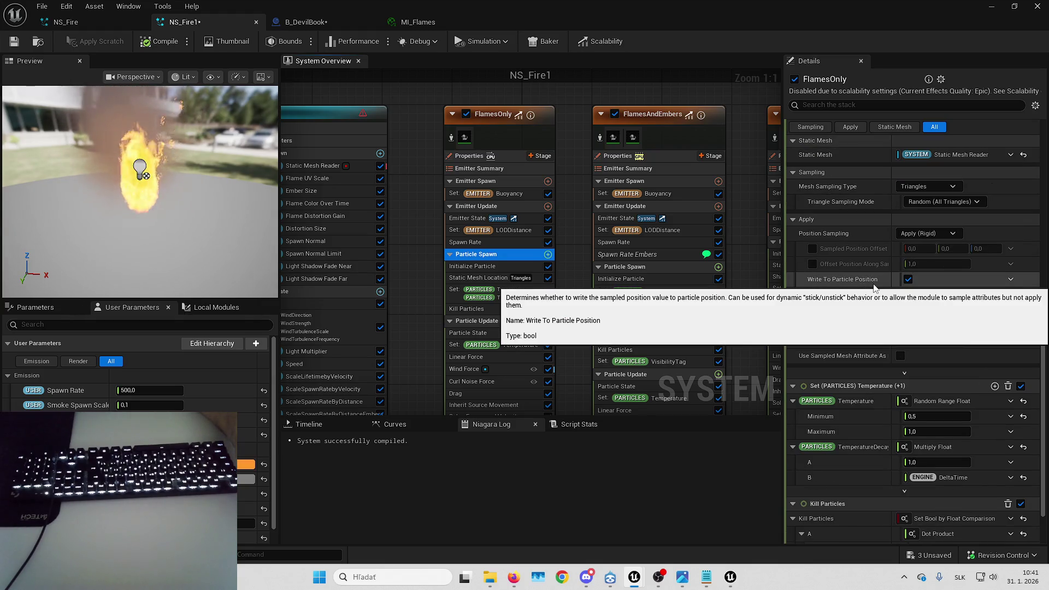
scroll(879, 257, "down", 2)
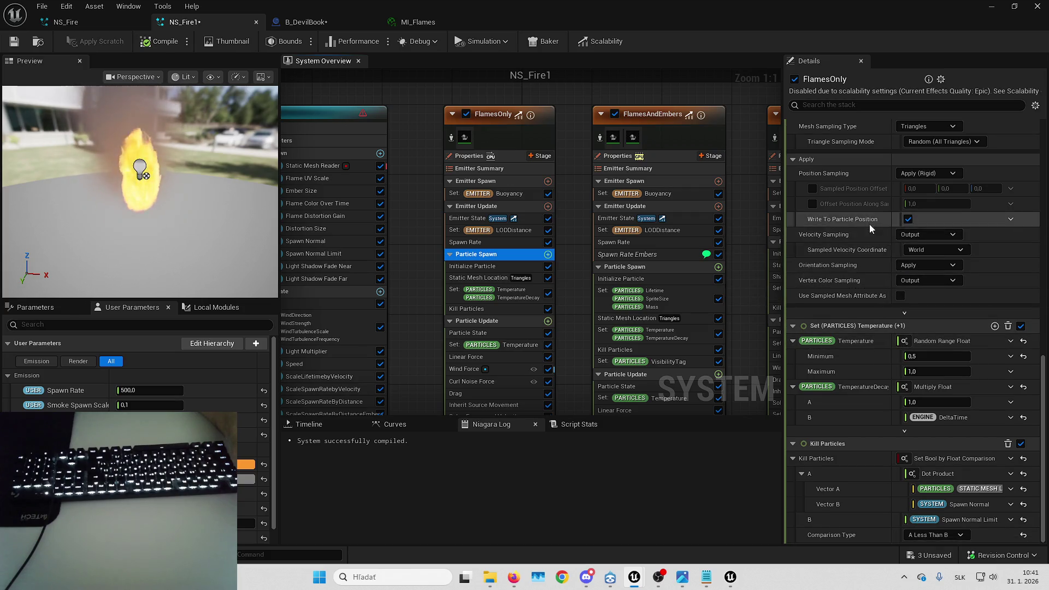
scroll(870, 225, "up", 5)
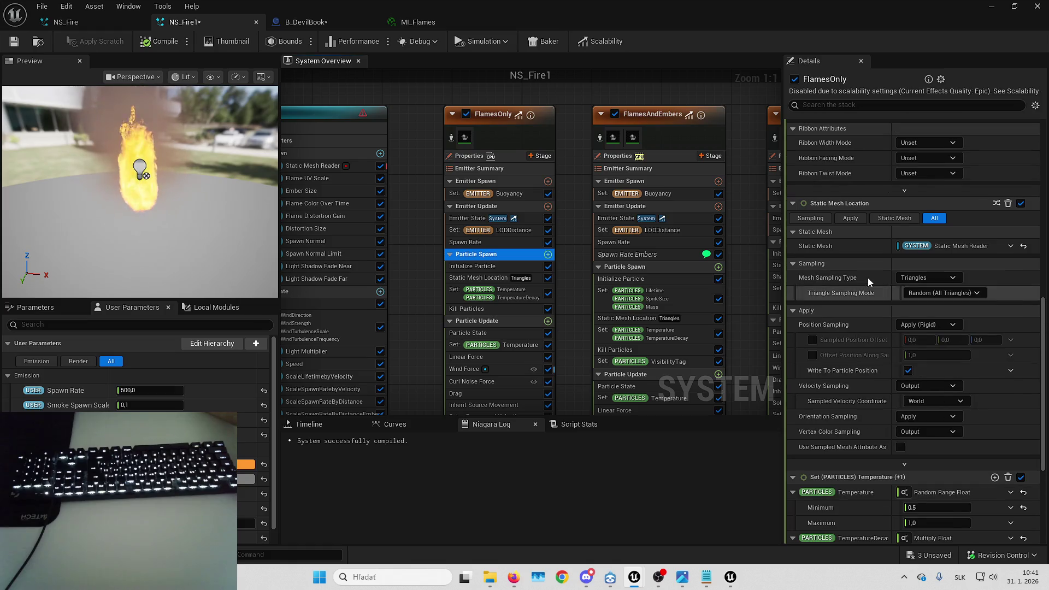
scroll(867, 297, "up", 2)
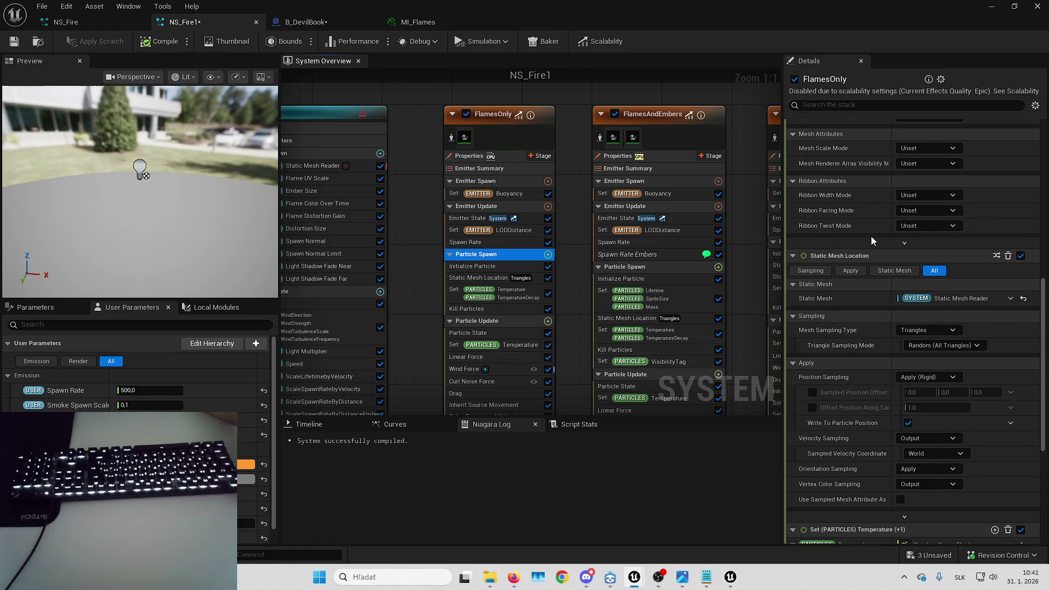
left_click(933, 348)
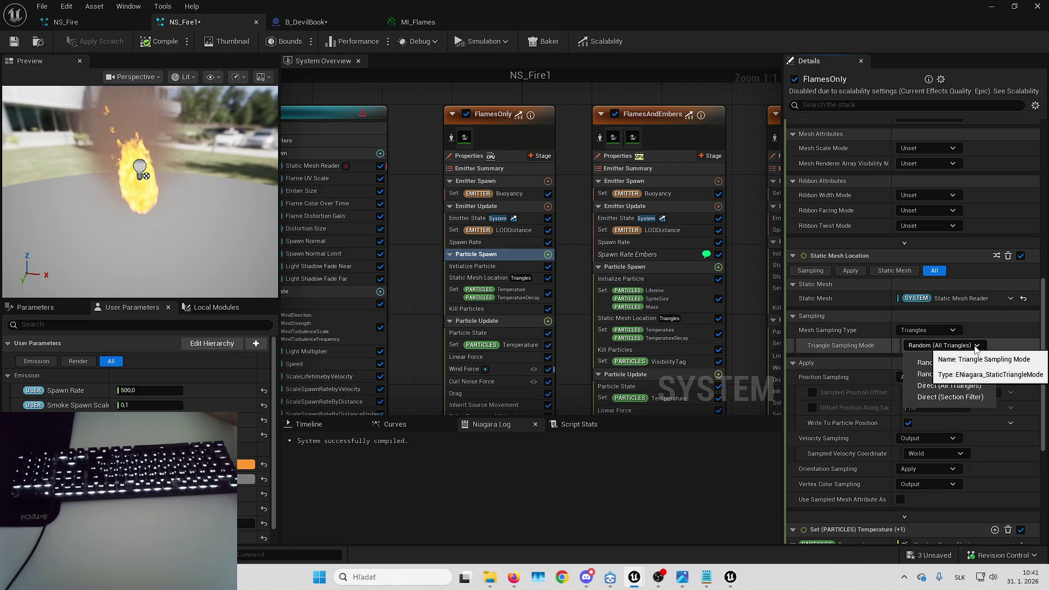
scroll(897, 281, "up", 2)
scroll(897, 281, "up", 1)
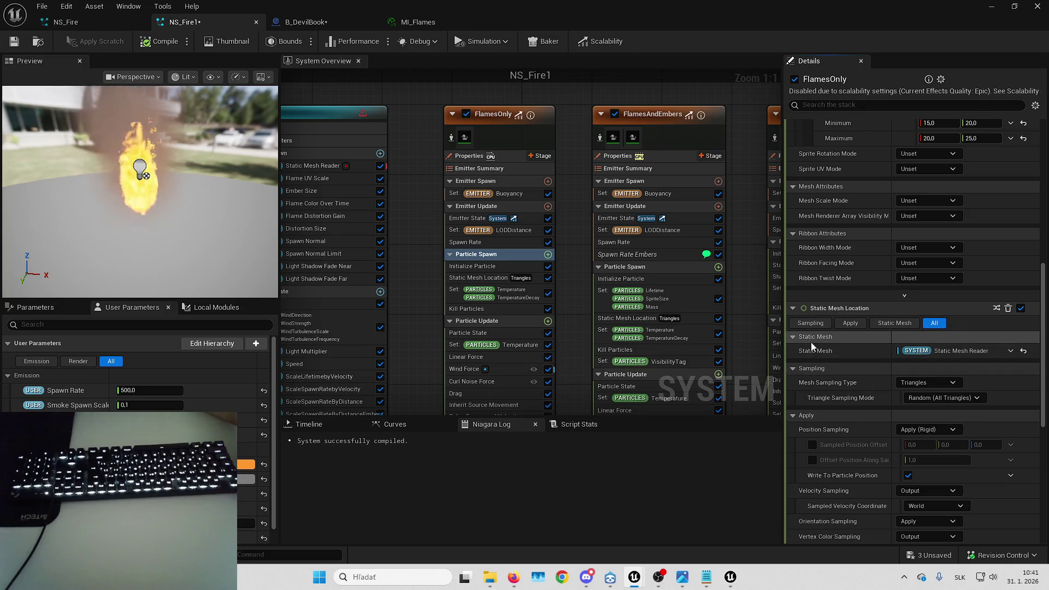
scroll(871, 283, "up", 6)
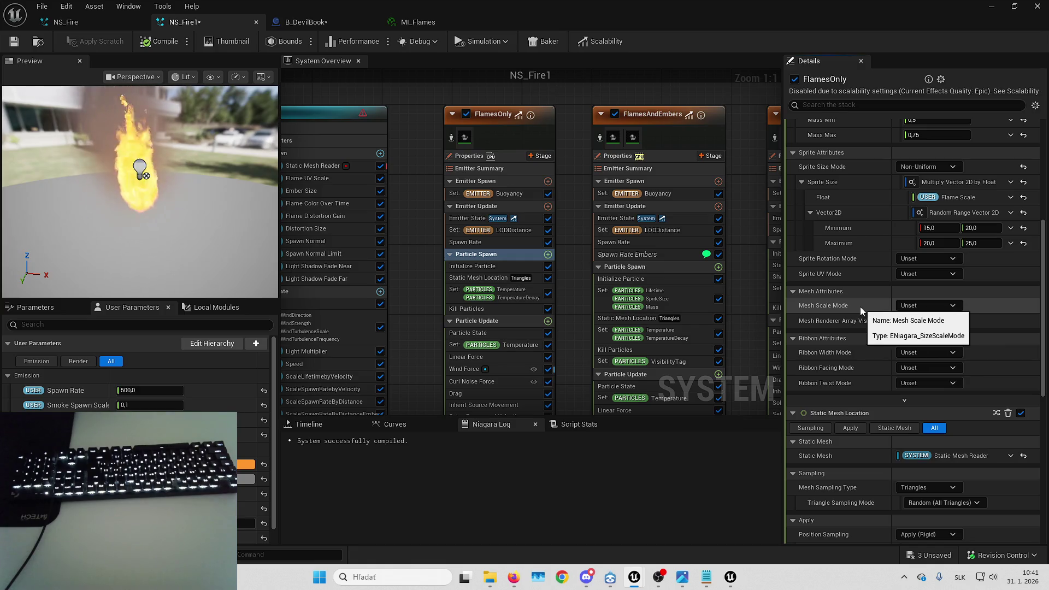
left_click(946, 310)
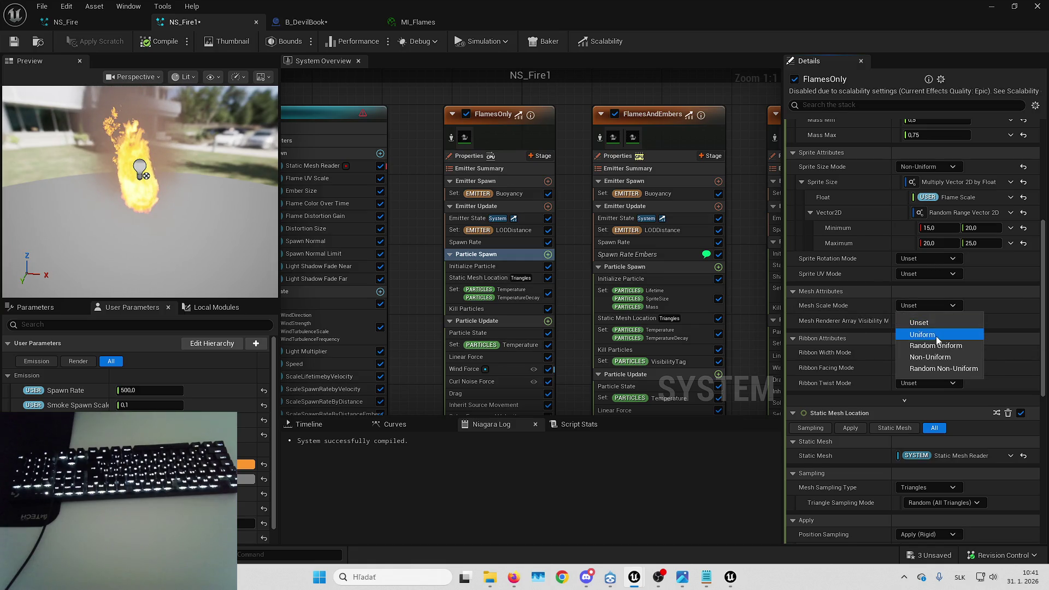
left_click(936, 334)
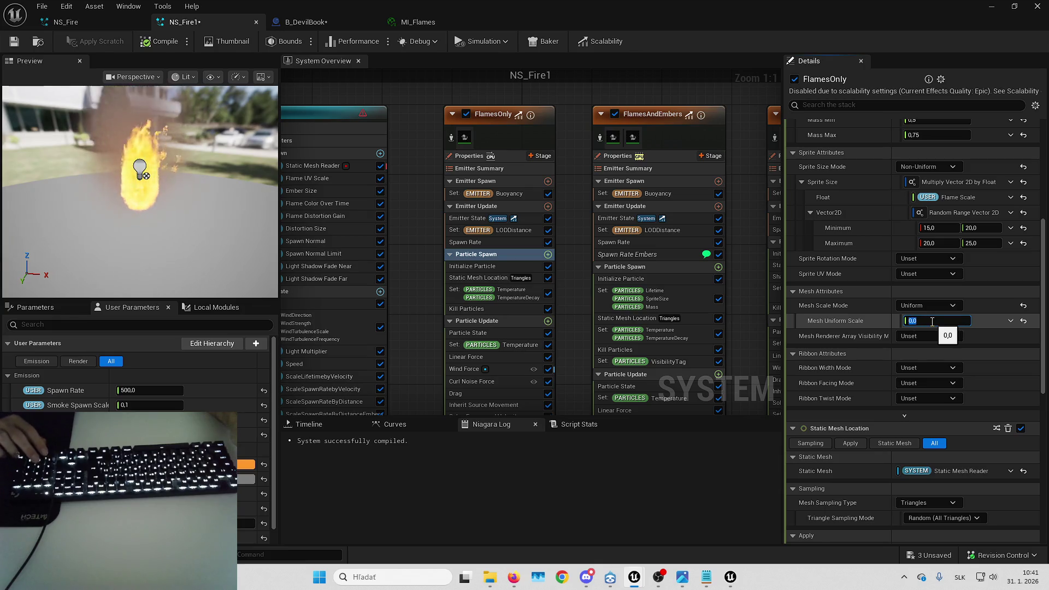
left_click(922, 304)
left_click(926, 319)
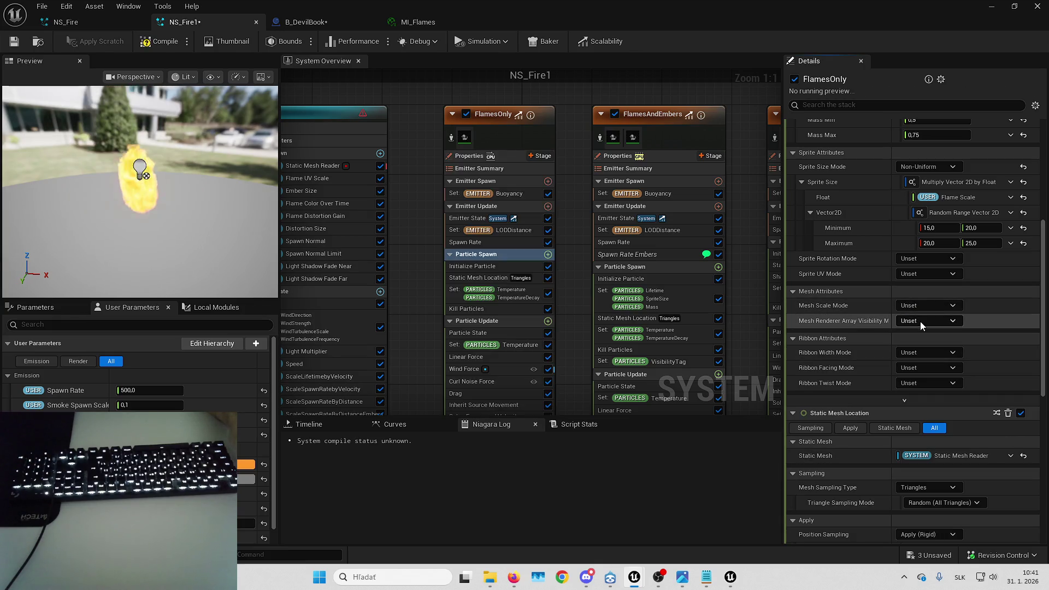
scroll(874, 271, "up", 3)
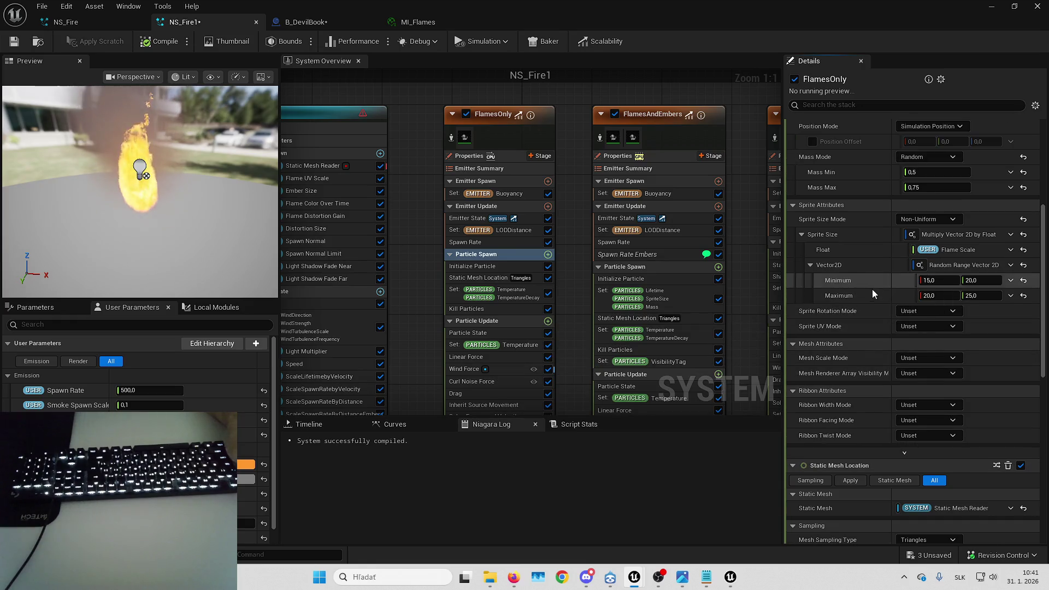
scroll(875, 300, "up", 2)
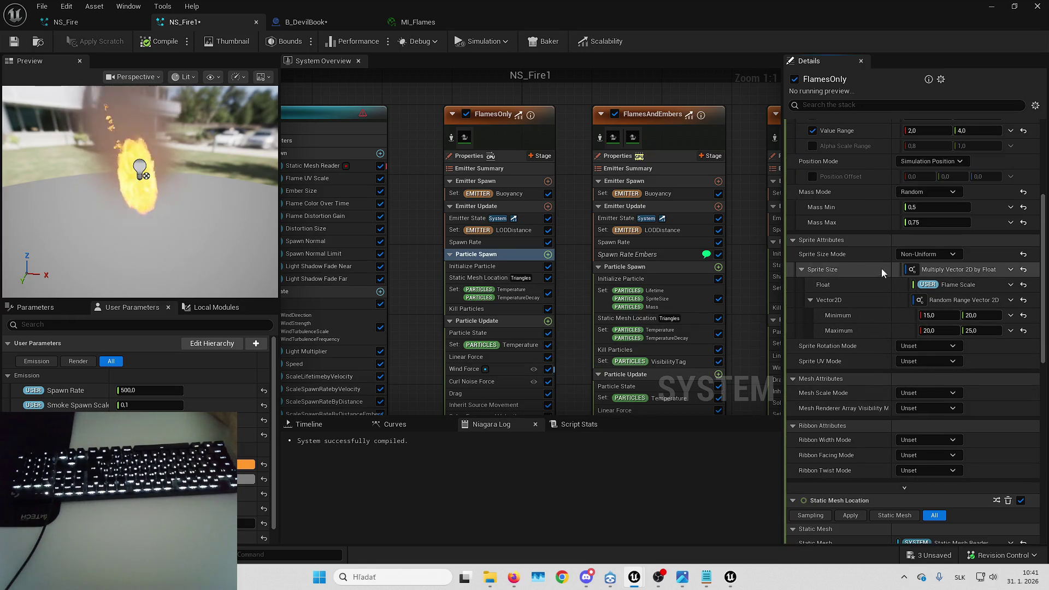
left_click(938, 255)
- Try uniform sprite sizes like 500, then undo back to Non-Uniform Flame Scale sizing
left_click(928, 282)
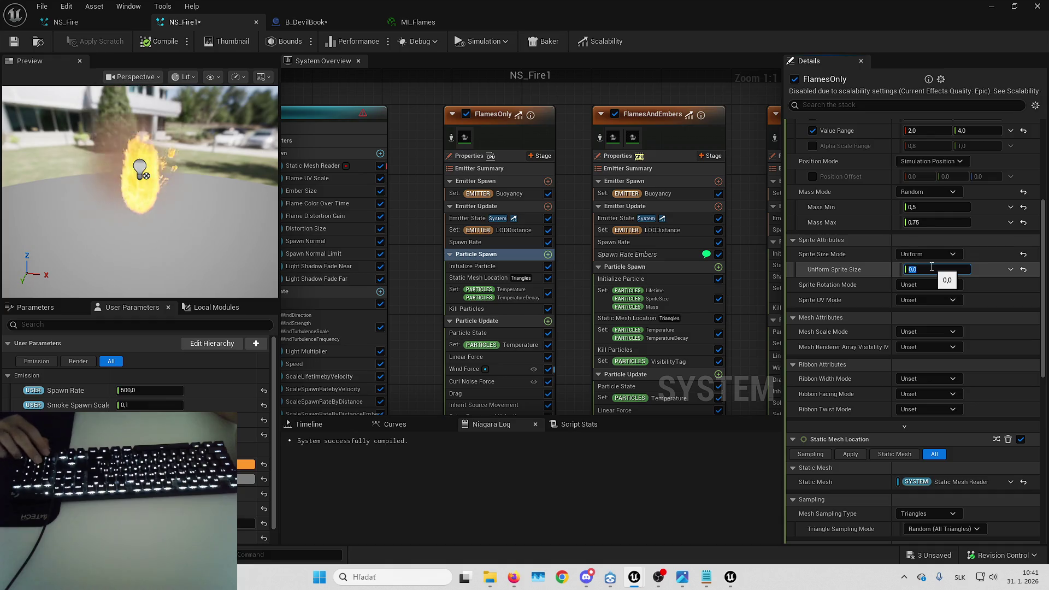
type("500")
key("Return")
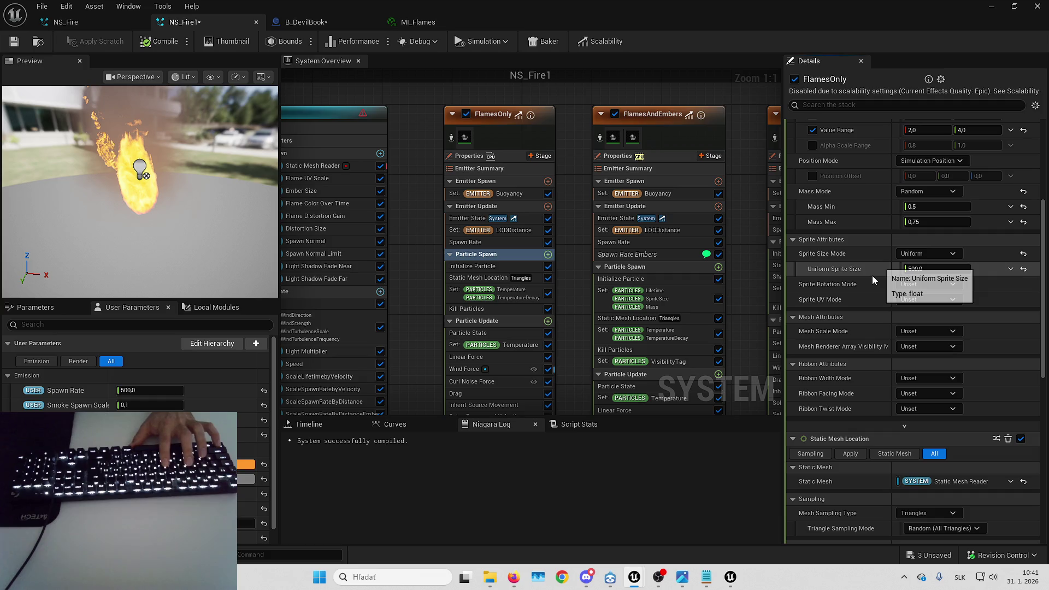
key("ctrl+z")
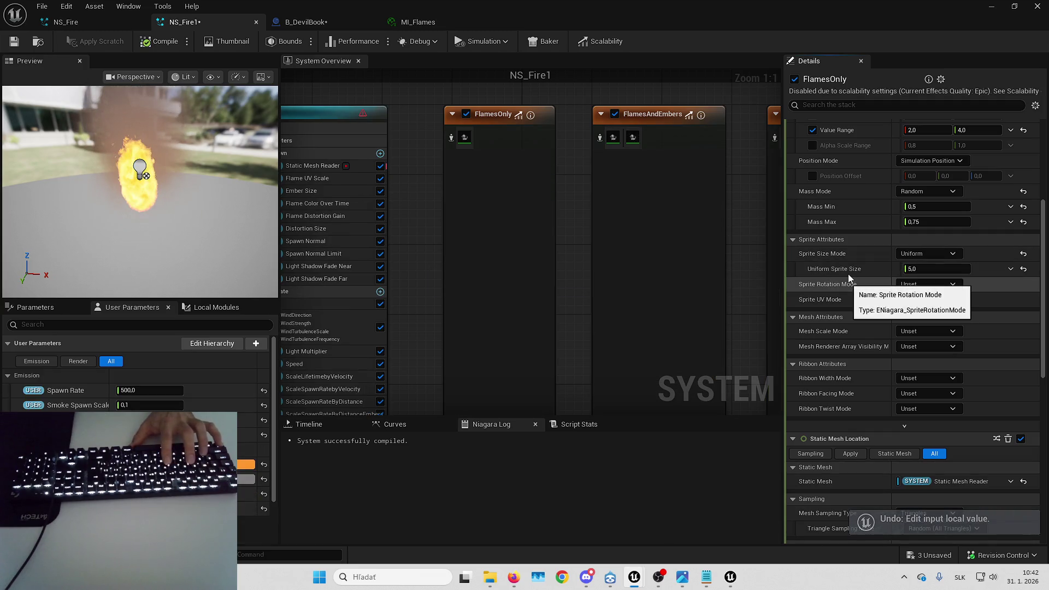
type("0")
key("Return")
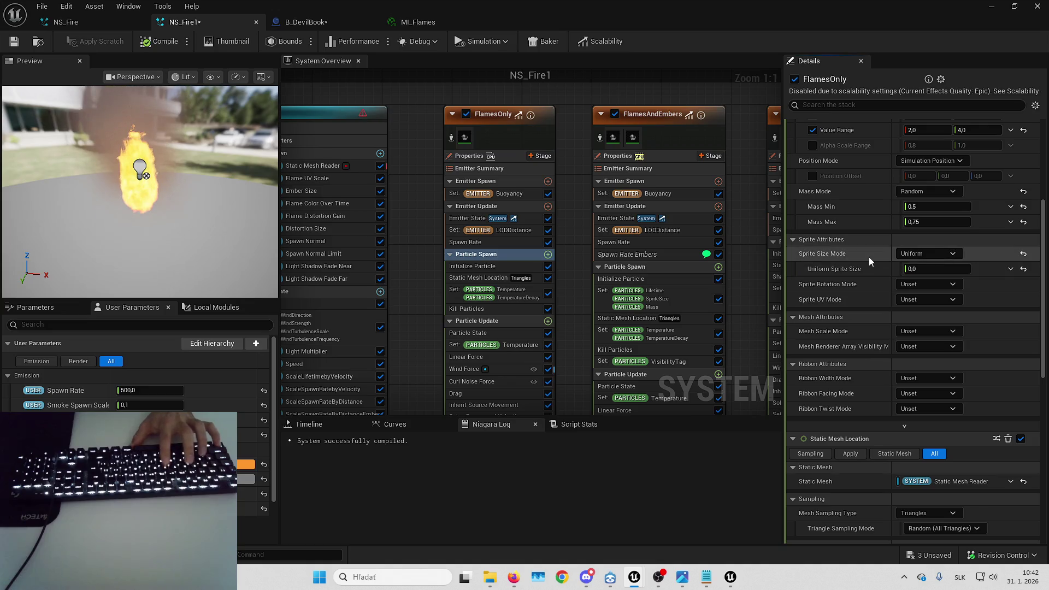
key("ctrl+z")
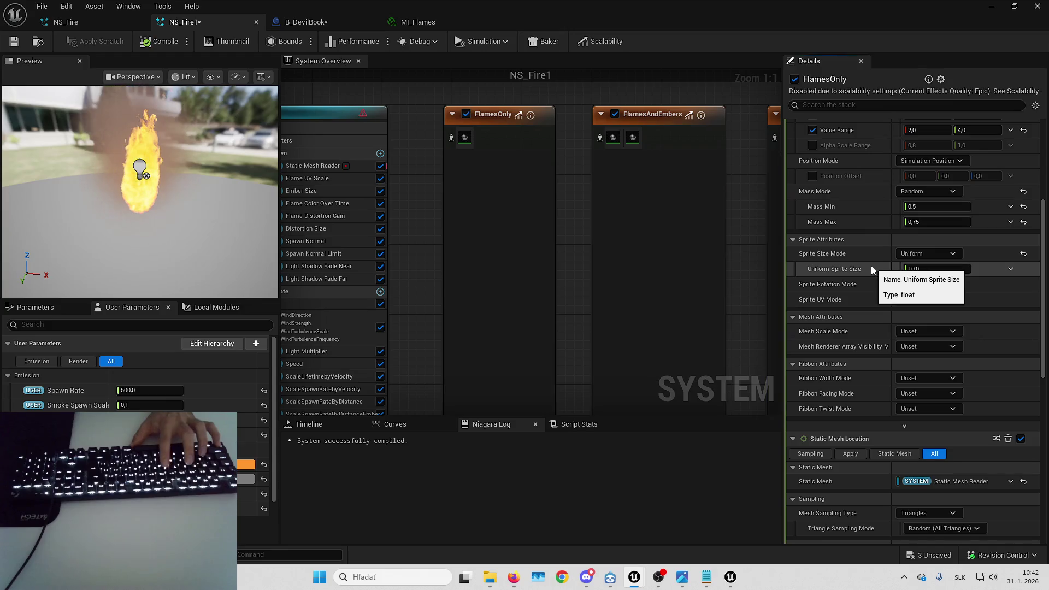
key("ctrl+z")
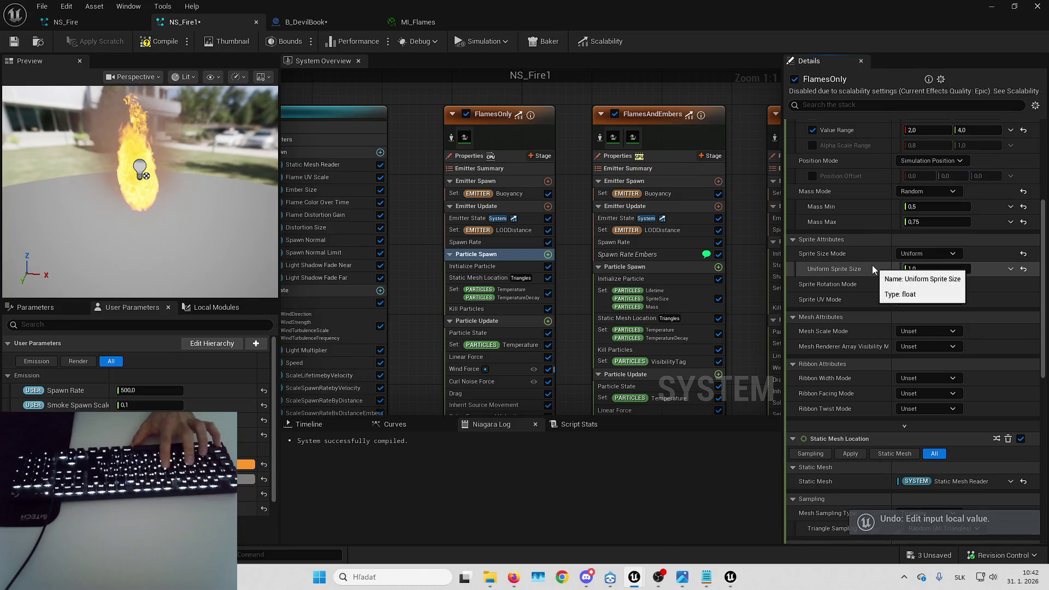
key("ctrl+z")
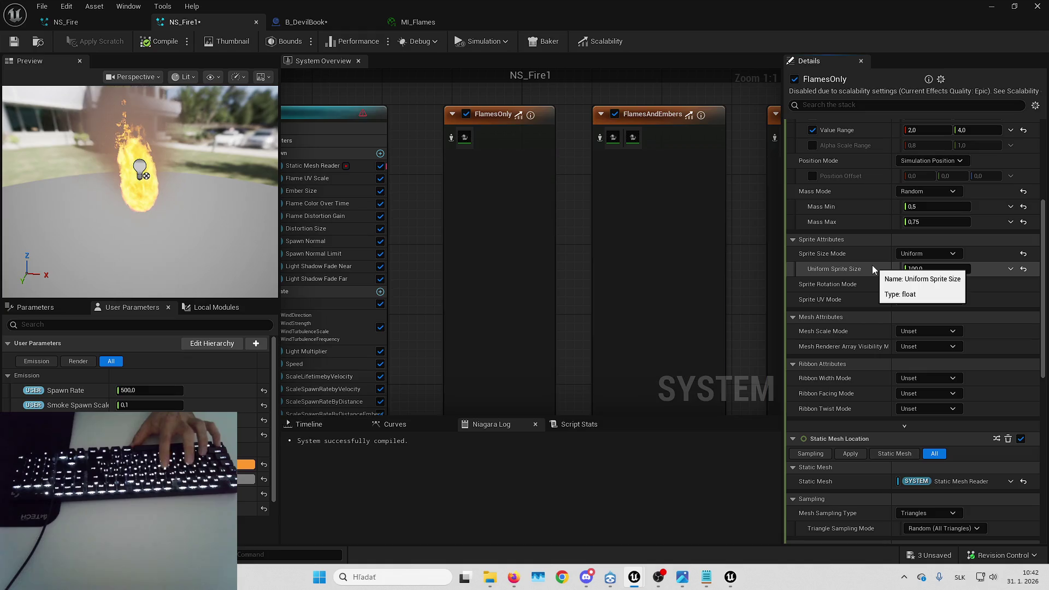
key("ctrl+z")
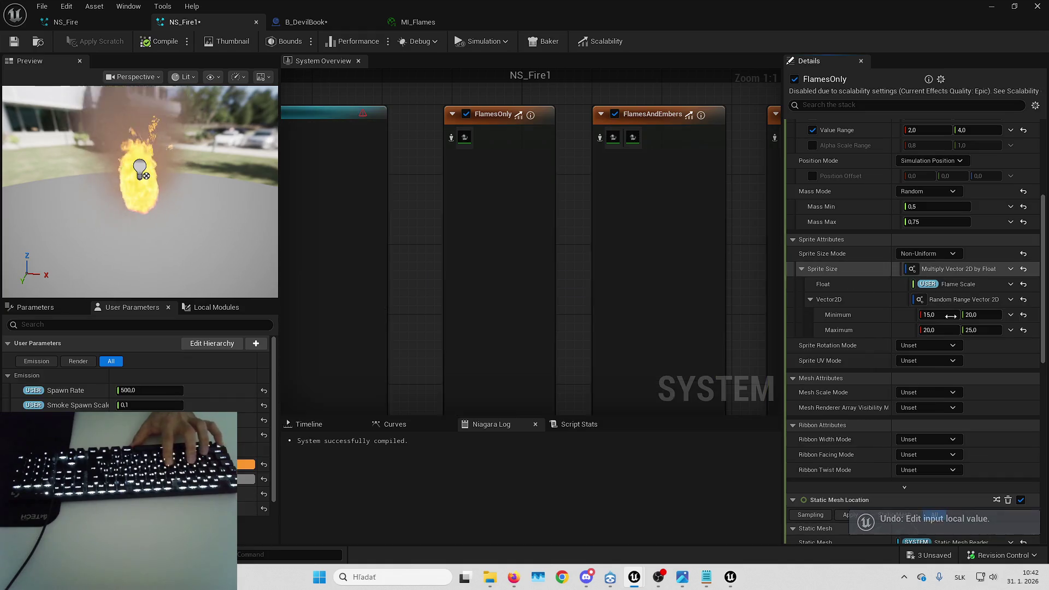
left_click(1010, 269)
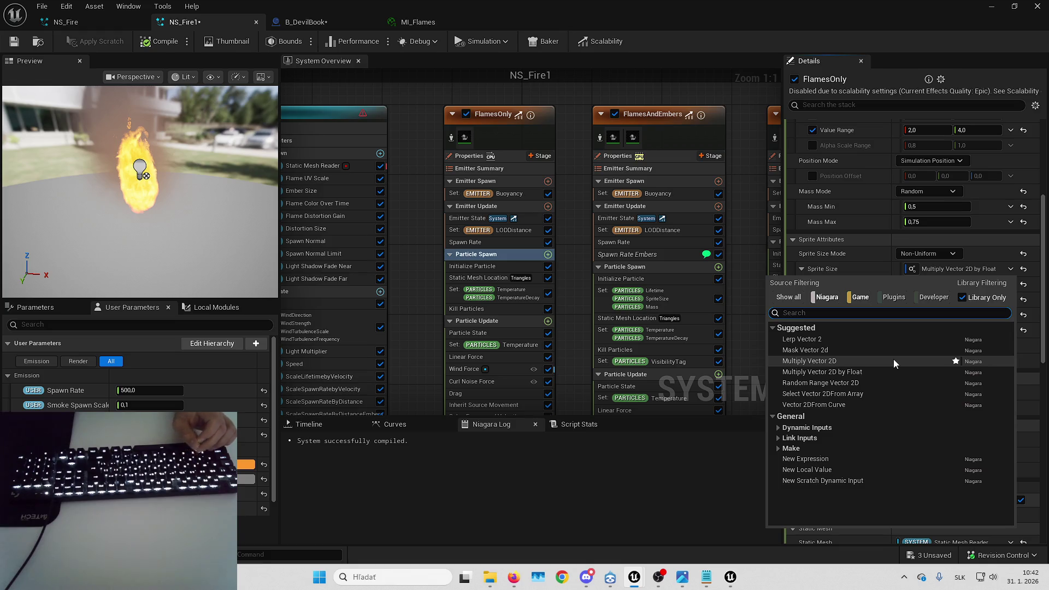
left_click(779, 438)
left_click(778, 468)
left_click(779, 428)
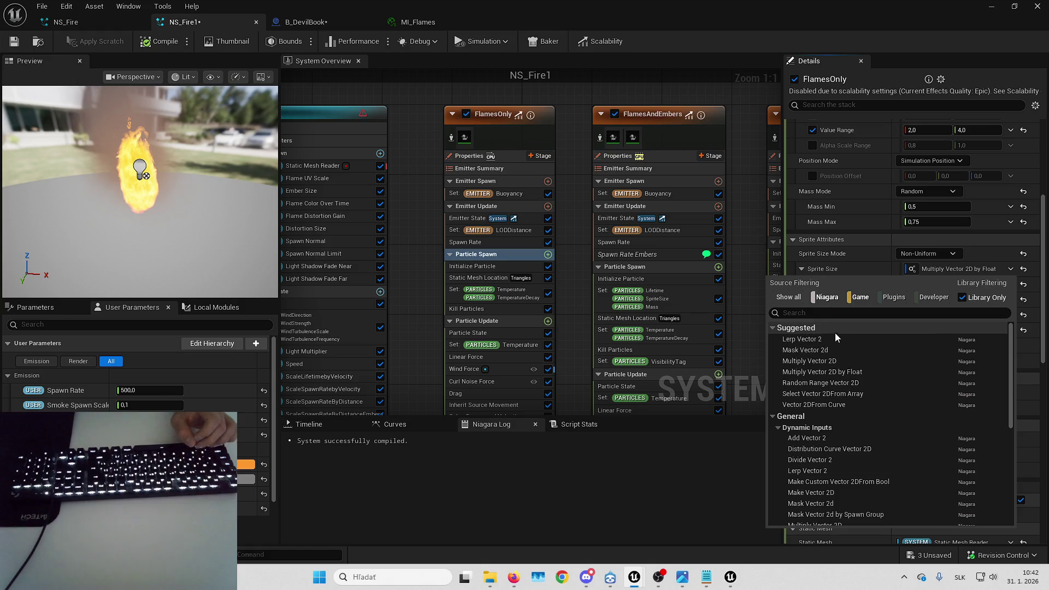
left_click(846, 361)
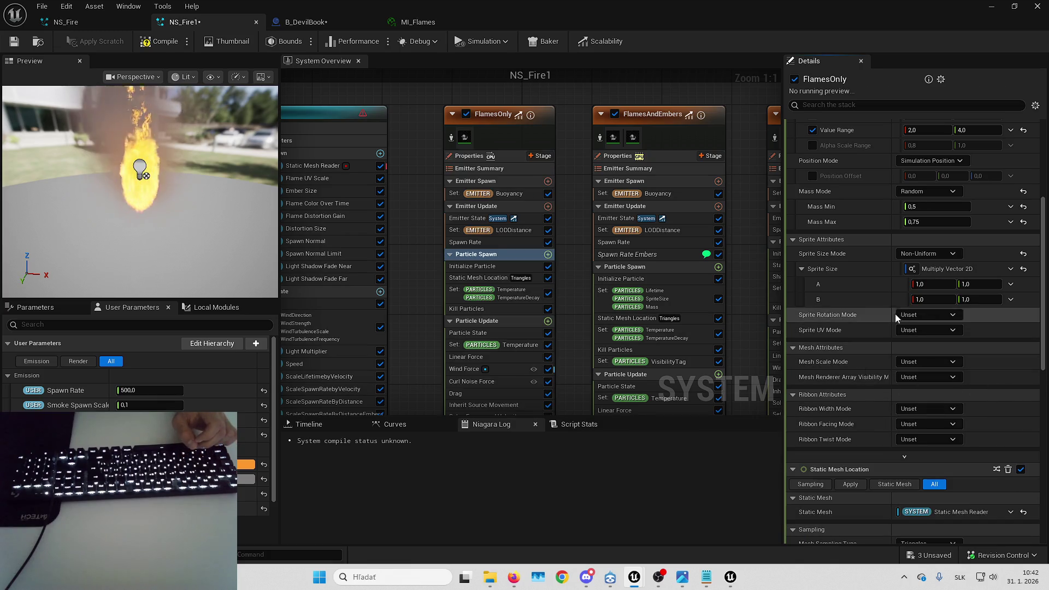
left_click(930, 285)
type("2")
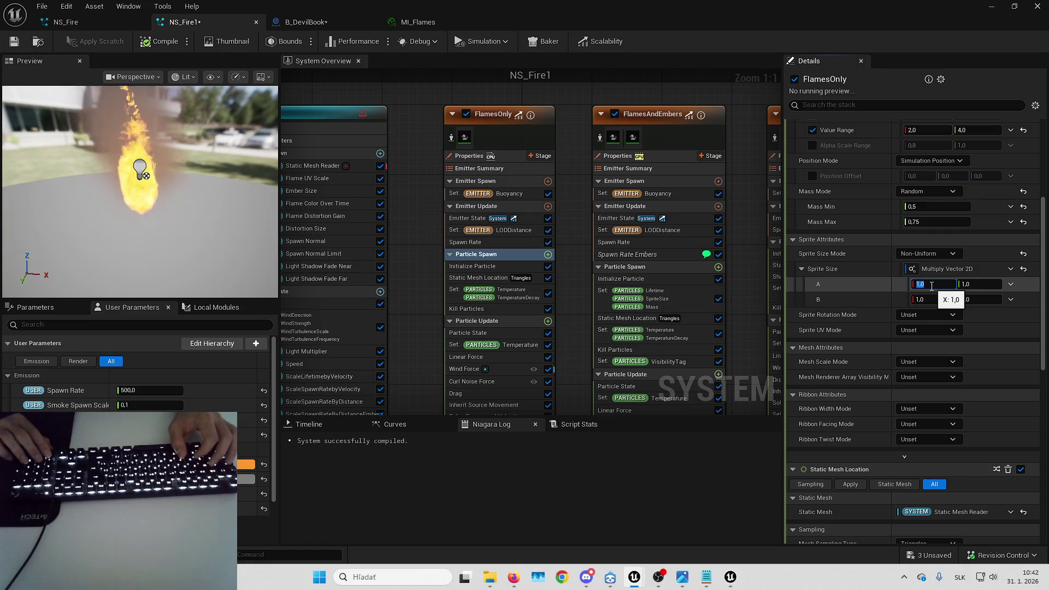
key("Return")
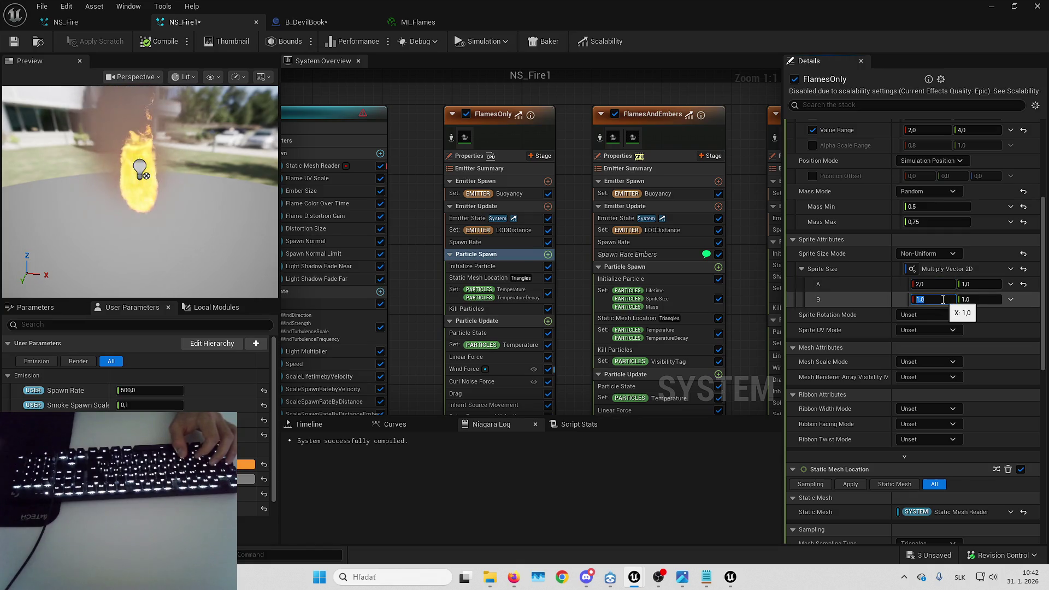
type("500")
key("Return")
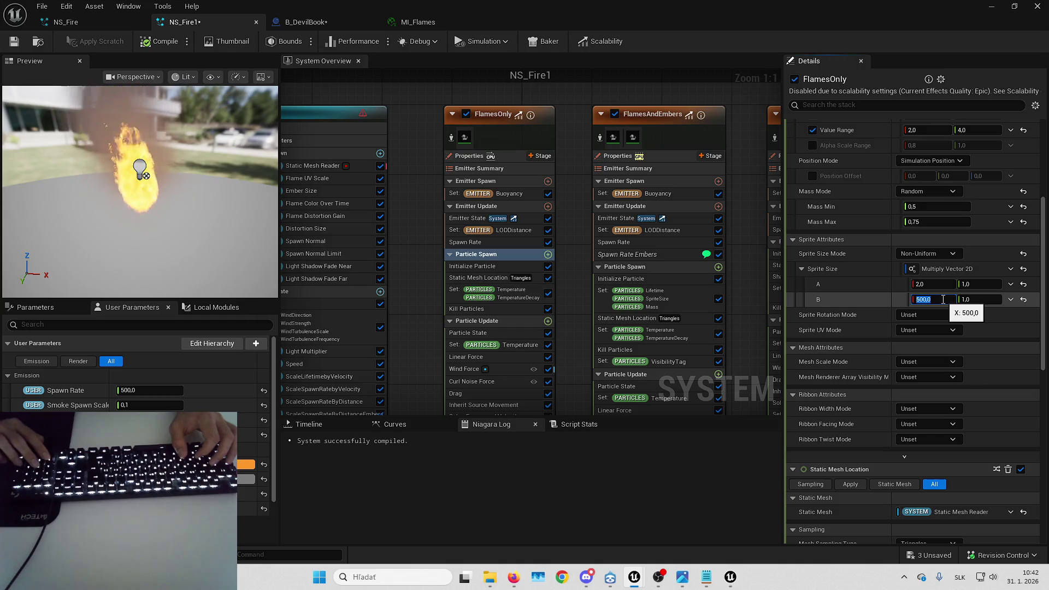
type("500")
key("Return")
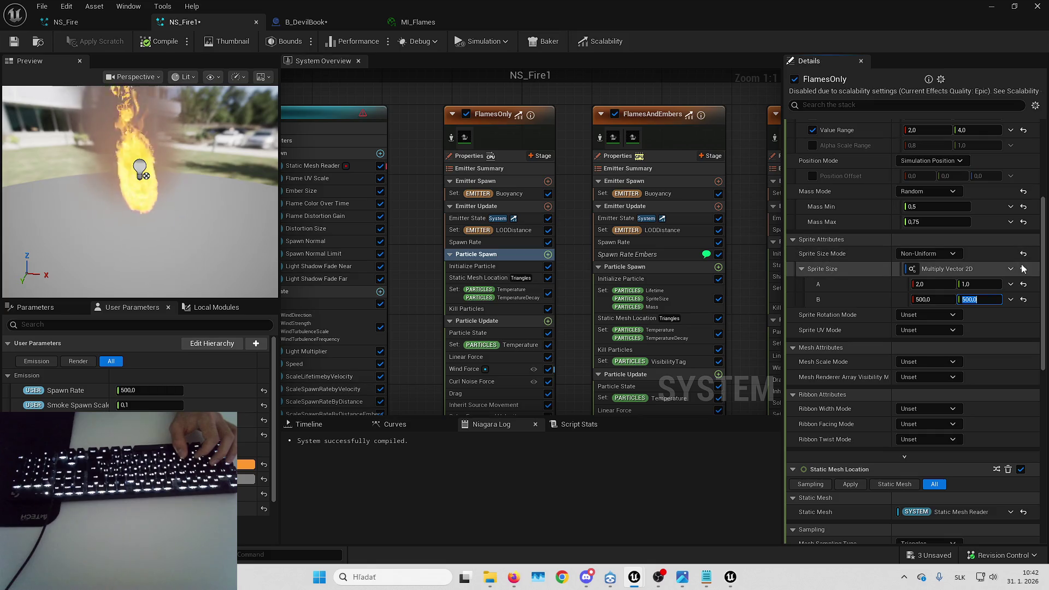
scroll(973, 264, "down", 1)
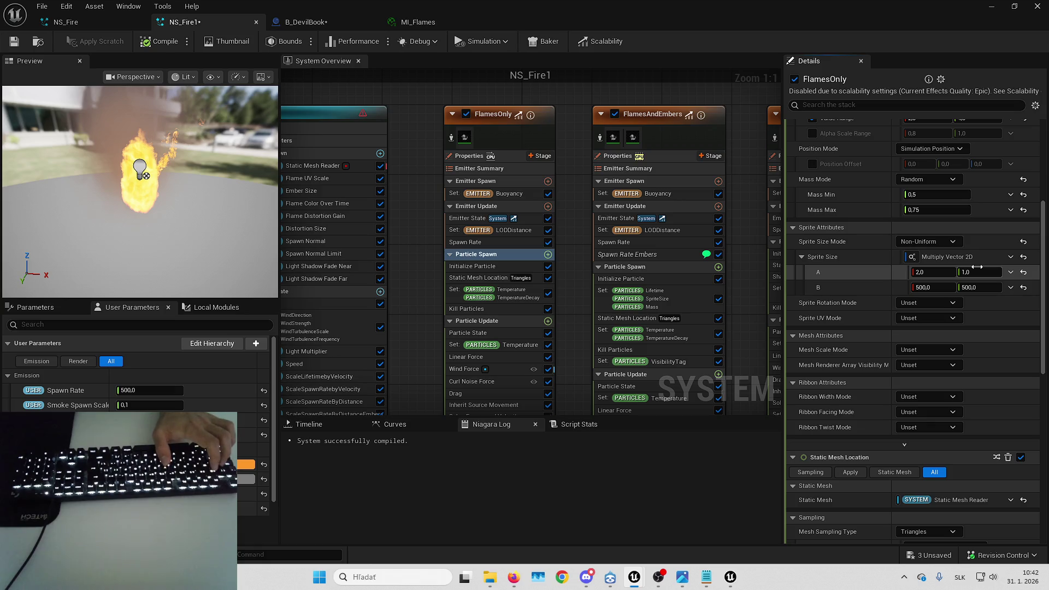
key("ctrl+z")
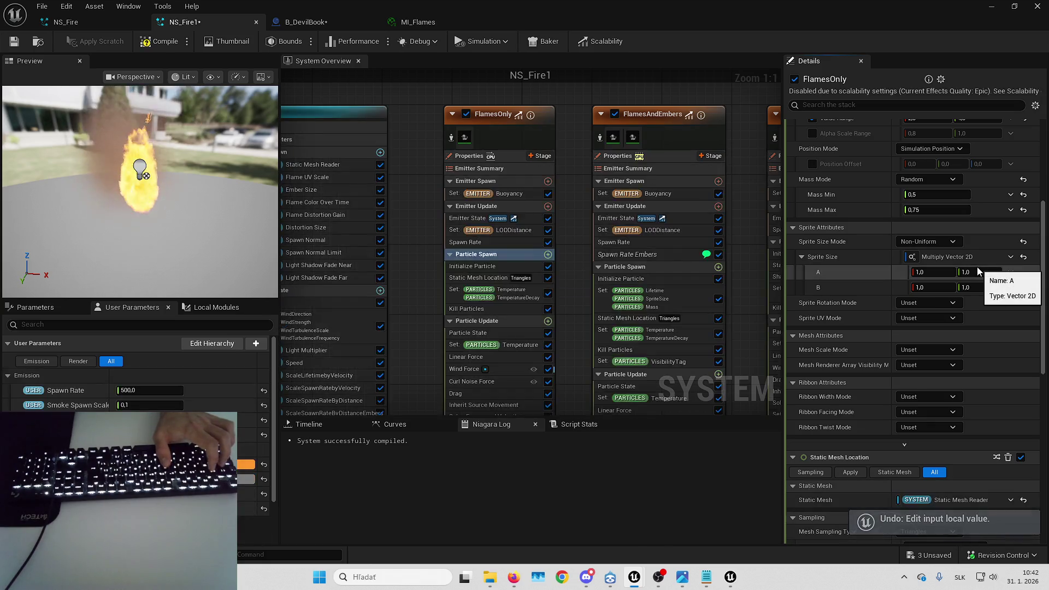
key("ctrl+z")
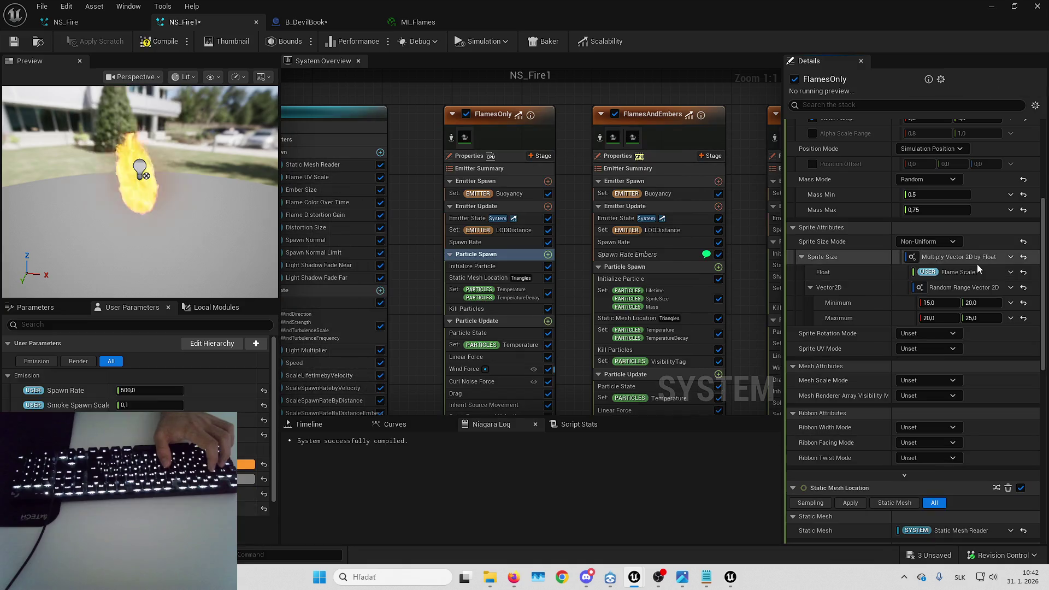
- Pan around the emitter graph and select the FlamesAndEmbers emitter
mouse_move(555, 188)
left_mouse_down()
mouse_move(468, 159)
mouse_move(218, 180)
mouse_move(256, 196)
left_mouse_up()
mouse_move(105, 221)
left_mouse_down()
mouse_move(476, 281)
mouse_move(399, 278)
mouse_move(481, 174)
left_mouse_up()
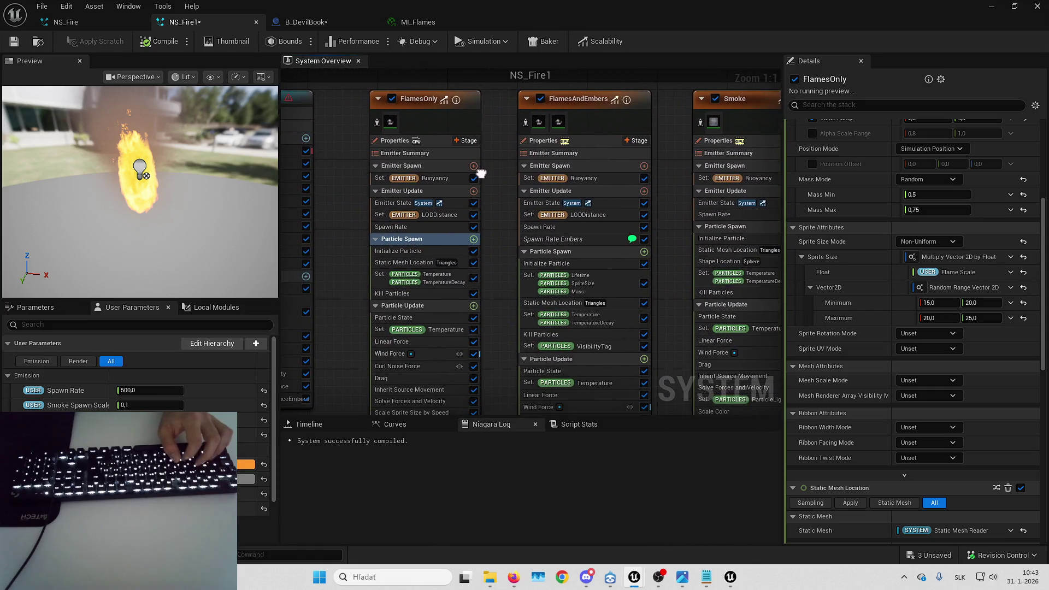
left_click_drag(674, 161, 683, 143)
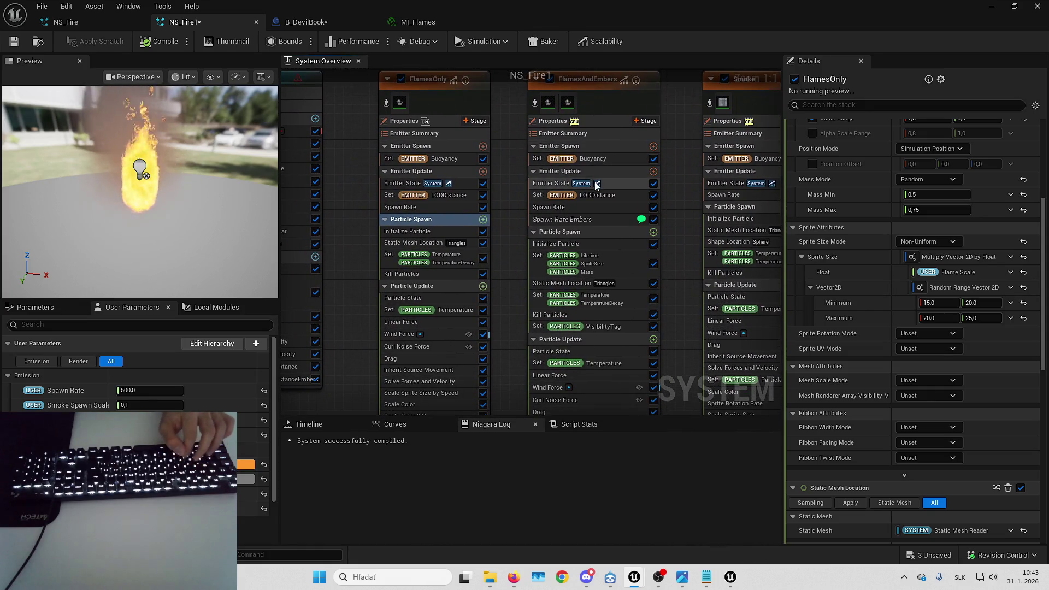
left_click_drag(444, 113, 451, 144)
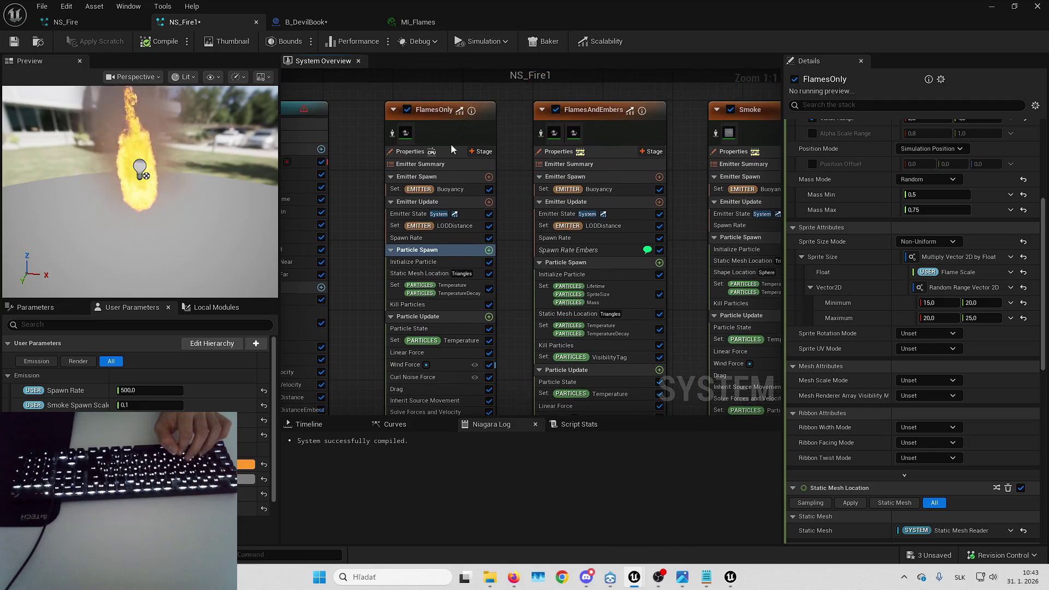
left_click(631, 130)
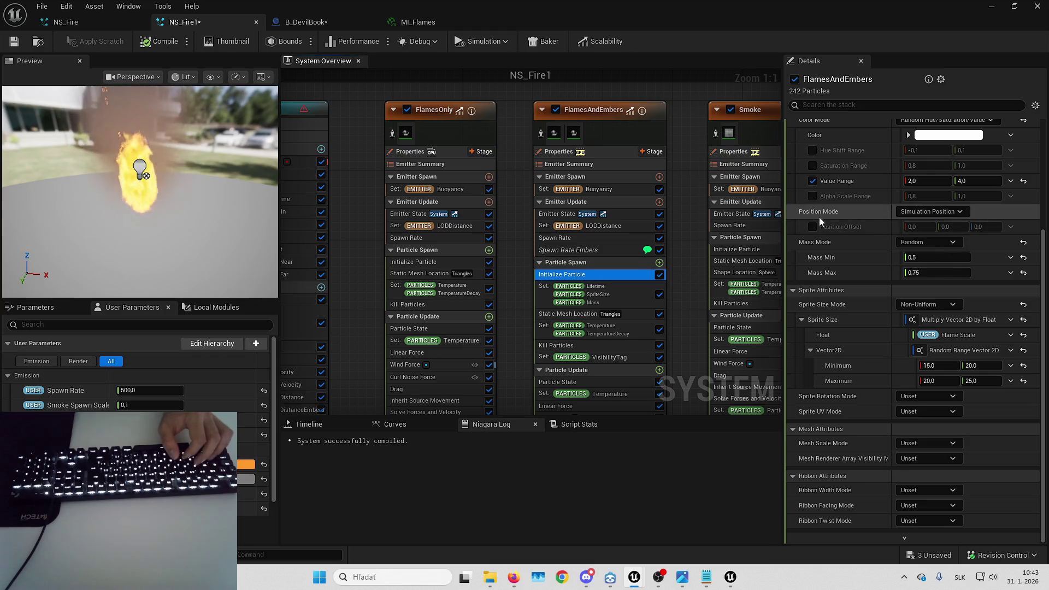
- Try a Mass Min of 5 in Initialize Particle and watch the flame preview
scroll(841, 210, "up", 2)
left_click(922, 217)
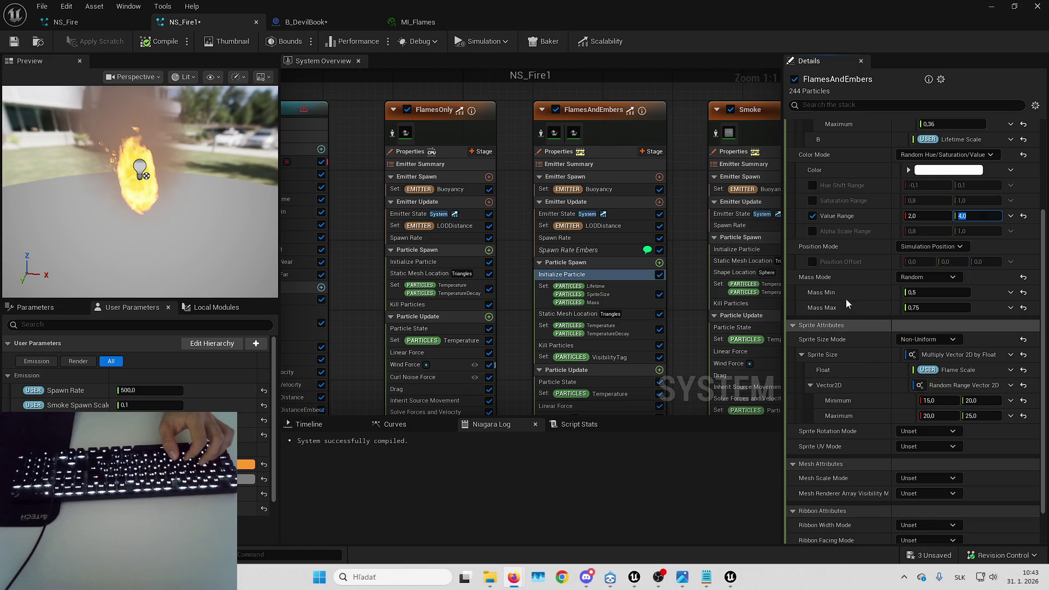
scroll(859, 283, "down", 1)
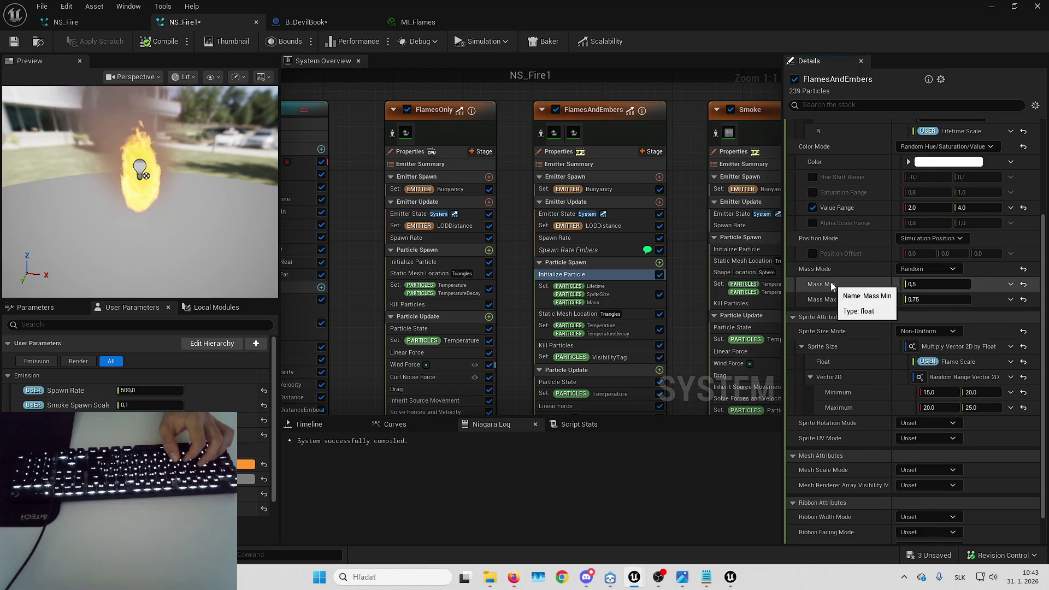
type("0")
key("Return")
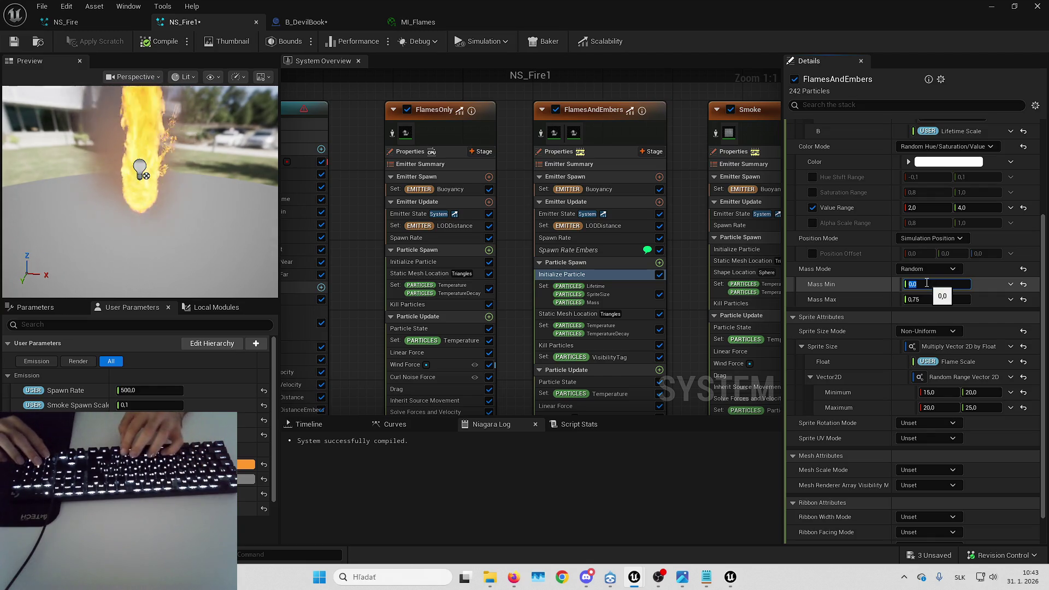
type("1")
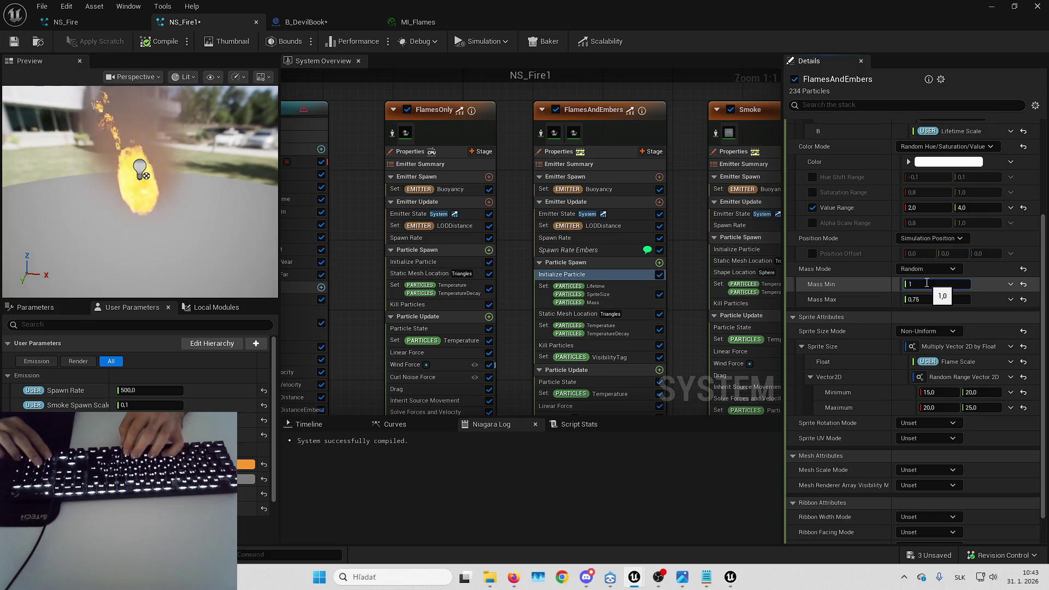
key("BackSpace")
type("5")
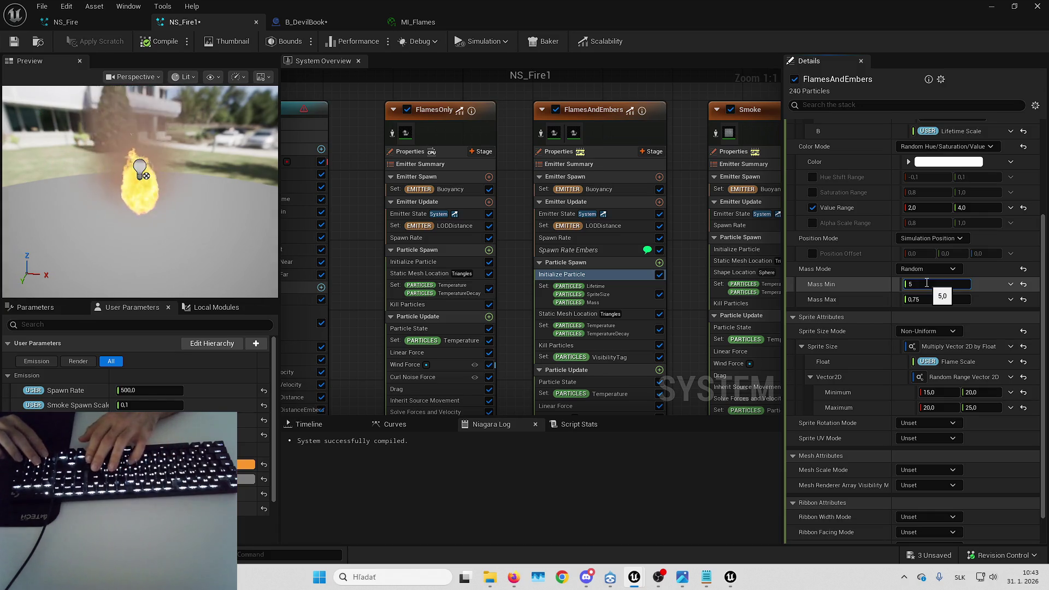
left_click_drag(213, 230, 268, 229)
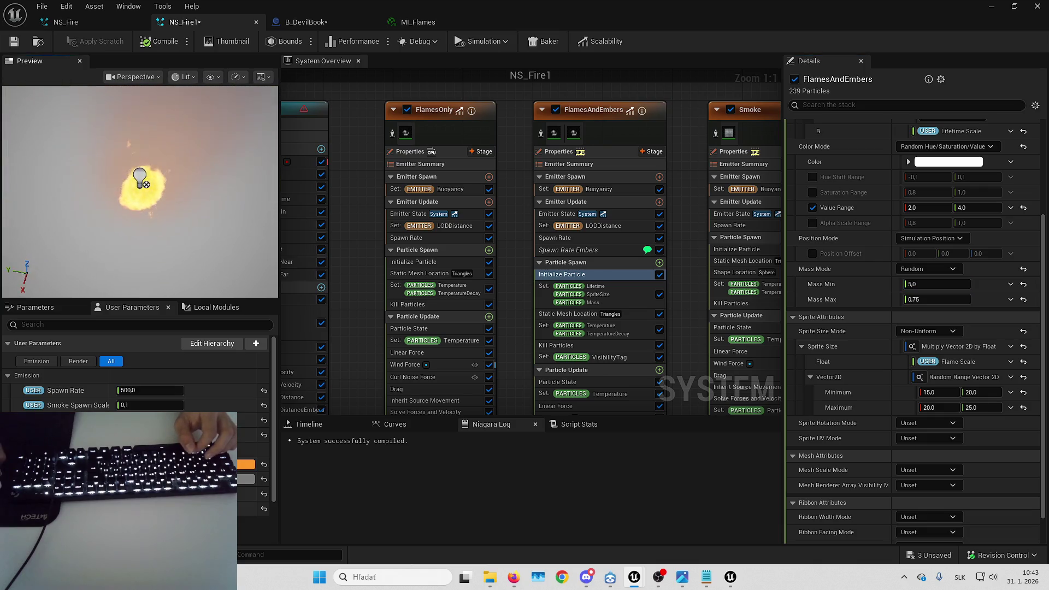
- Restore the random mass range to Mass Min 0.5 and Mass Max 0.75
left_click(932, 284)
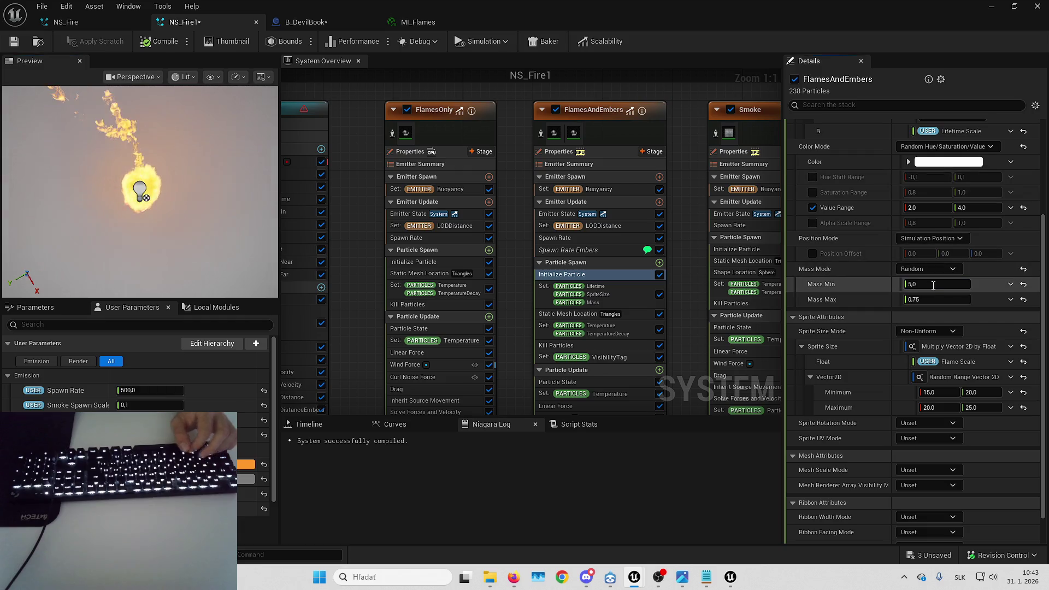
type(".5")
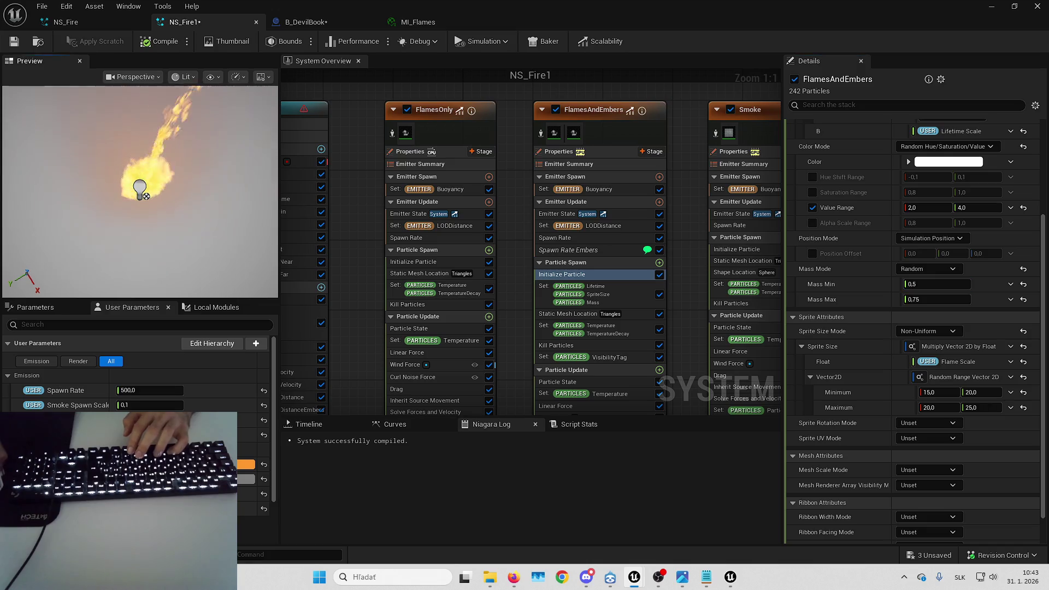
mouse_move(139, 179)
left_mouse_down()
mouse_move(186, 183)
mouse_move(140, 190)
mouse_move(191, 192)
left_mouse_up()
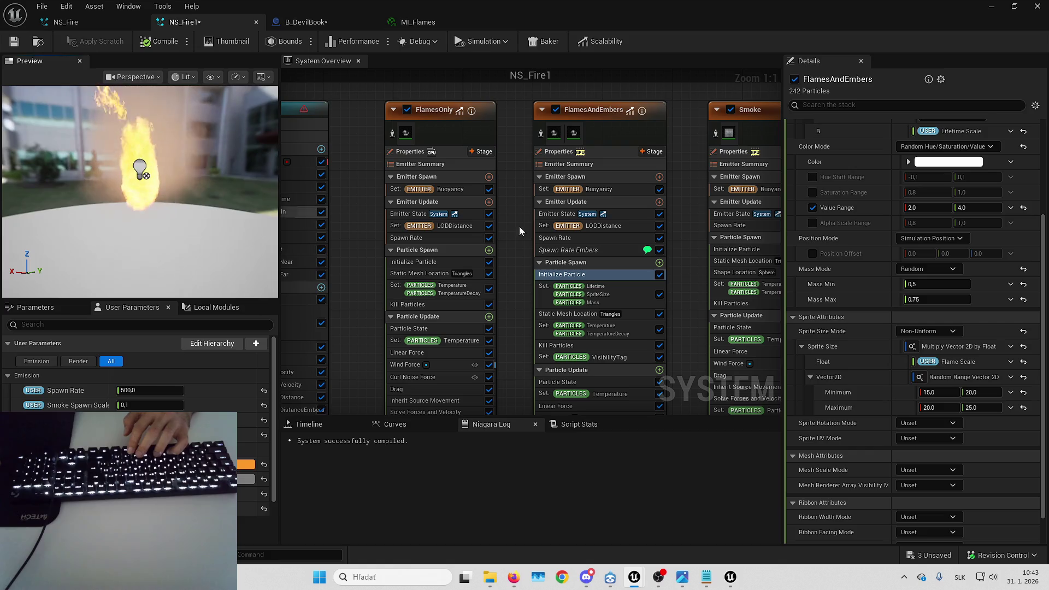
left_click(946, 299)
type("5")
key("BackSpace")
type(".754")
key("Return")
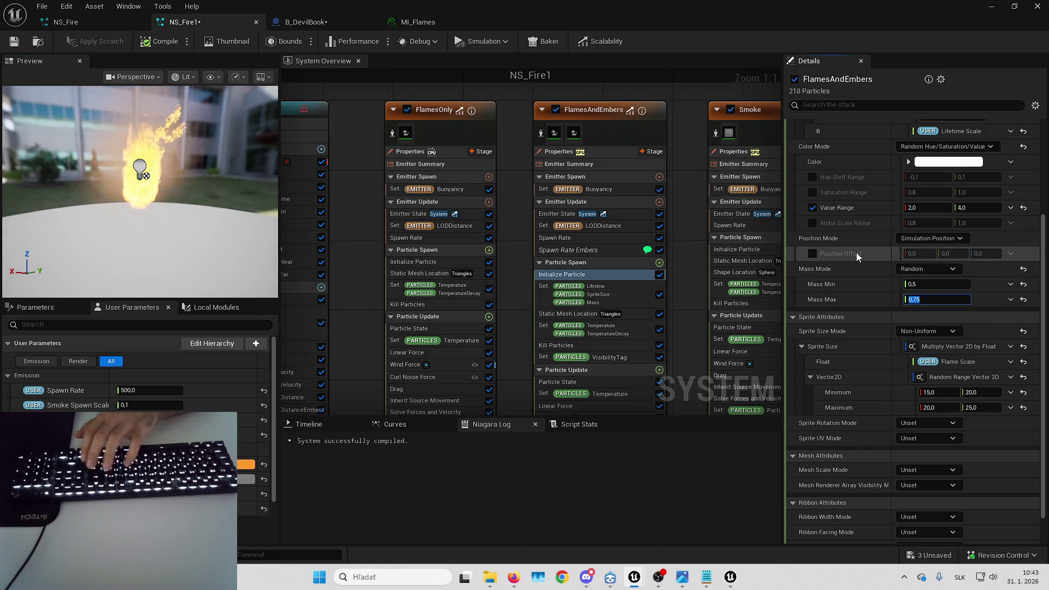
scroll(855, 306, "up", 3)
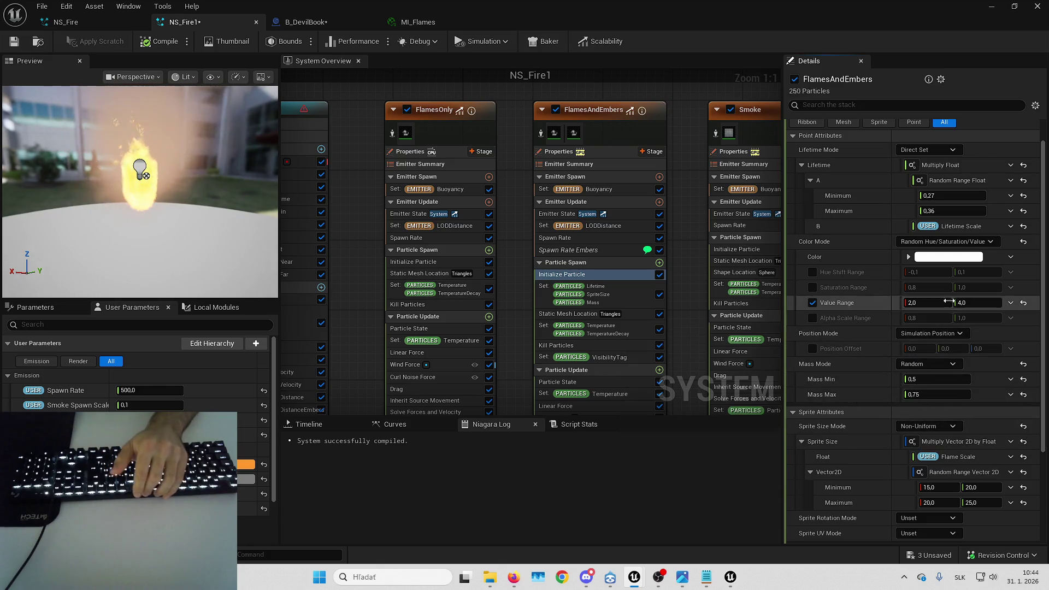
scroll(855, 306, "up", 1)
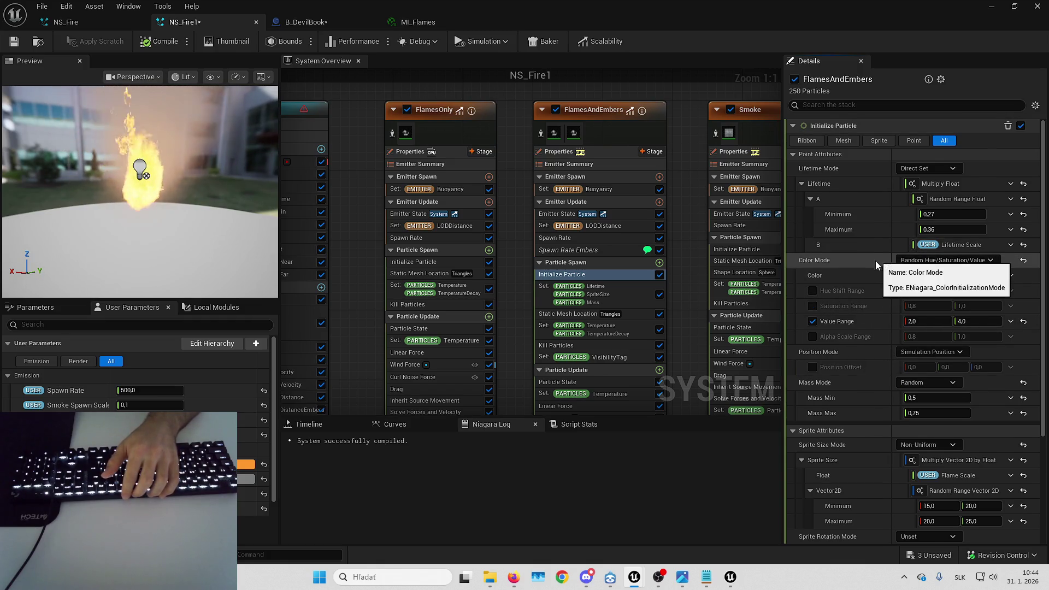
scroll(871, 327, "down", 7)
left_click(946, 366)
type("0")
key("Return")
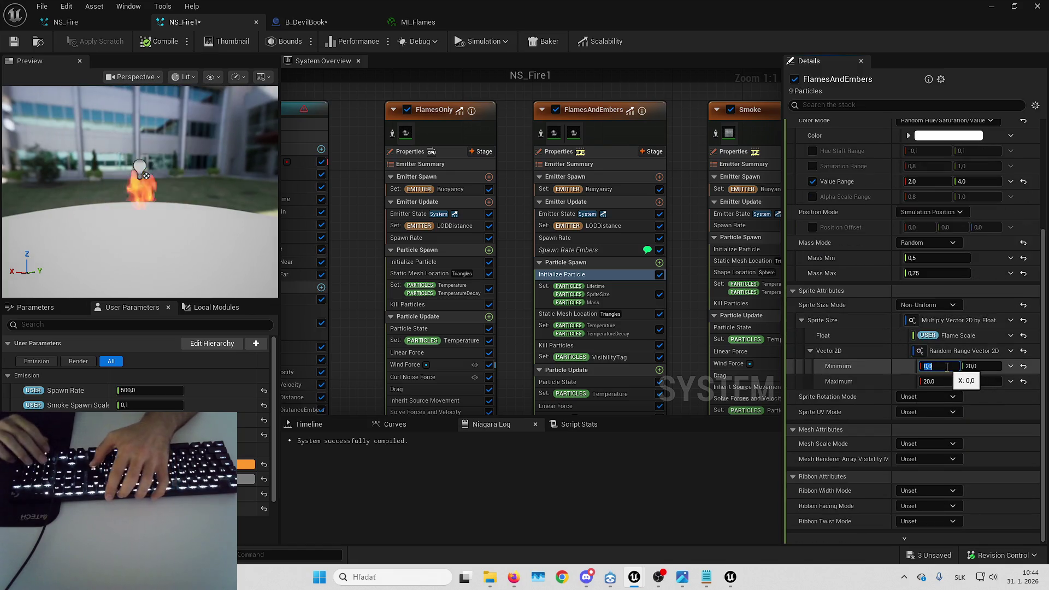
mouse_move(164, 219)
left_mouse_down()
mouse_move(163, 273)
mouse_move(176, 178)
left_mouse_up()
scroll(197, 171, "down", 5)
left_click(940, 366)
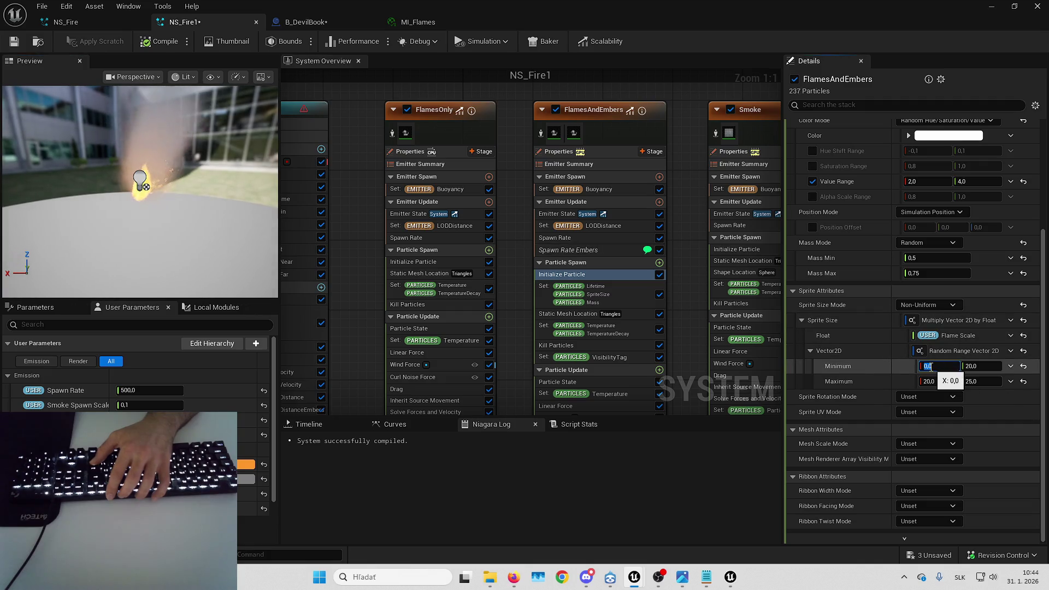
type("50")
key("Return")
mouse_move(163, 219)
left_mouse_down()
mouse_move(142, 219)
mouse_move(142, 234)
left_mouse_up()
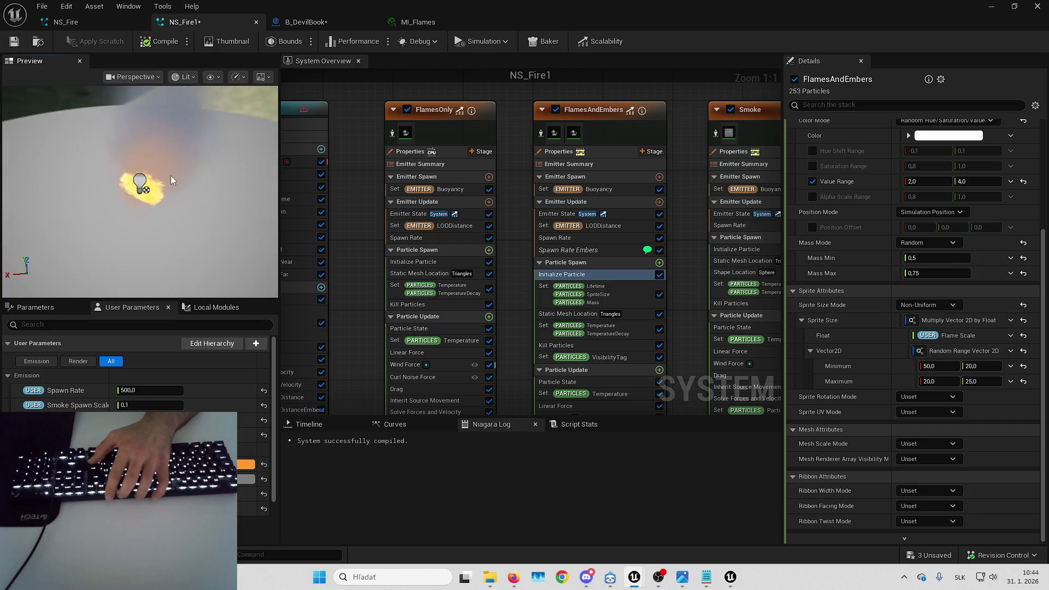
left_click_drag(179, 200, 165, 208)
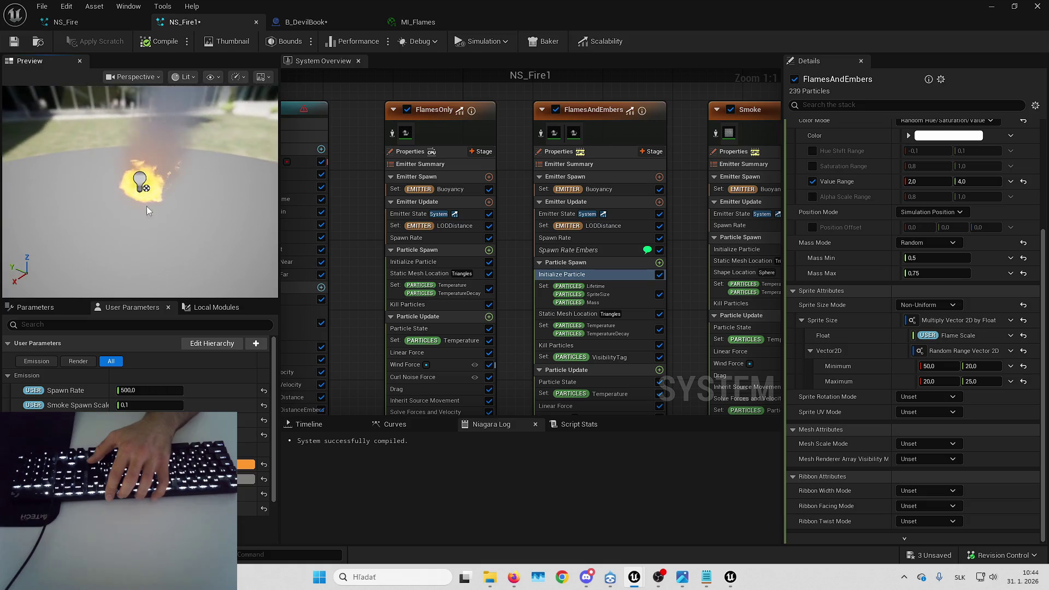
left_click(936, 365)
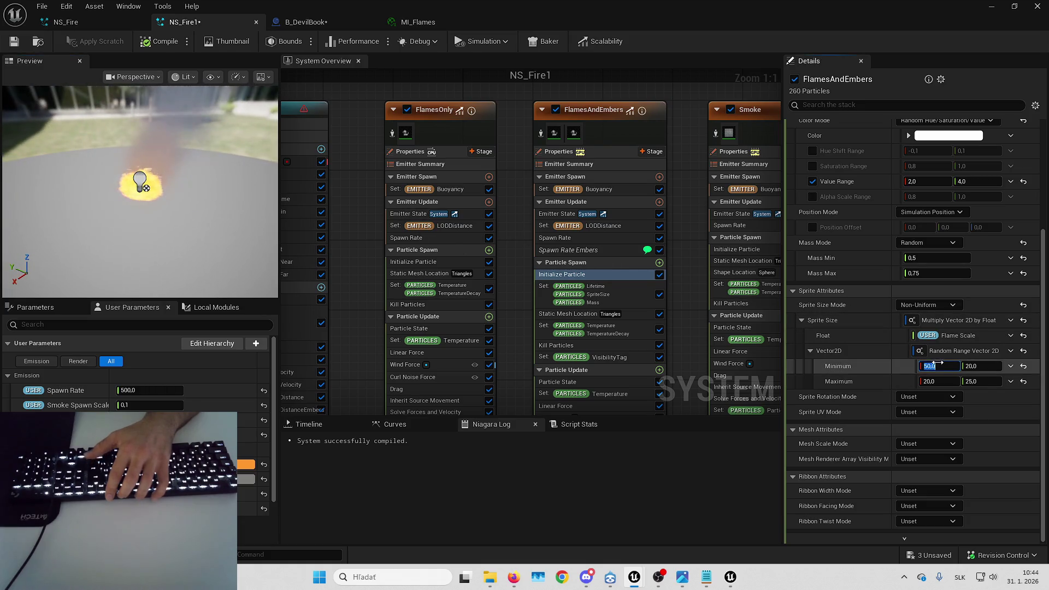
type("15")
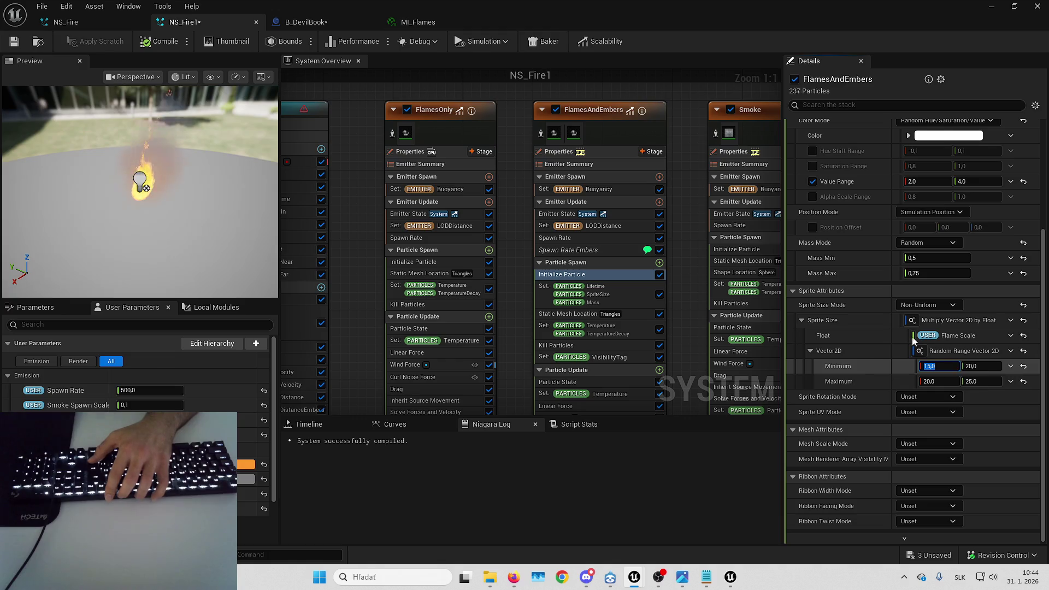
key("Return")
left_click_drag(197, 208, 187, 197)
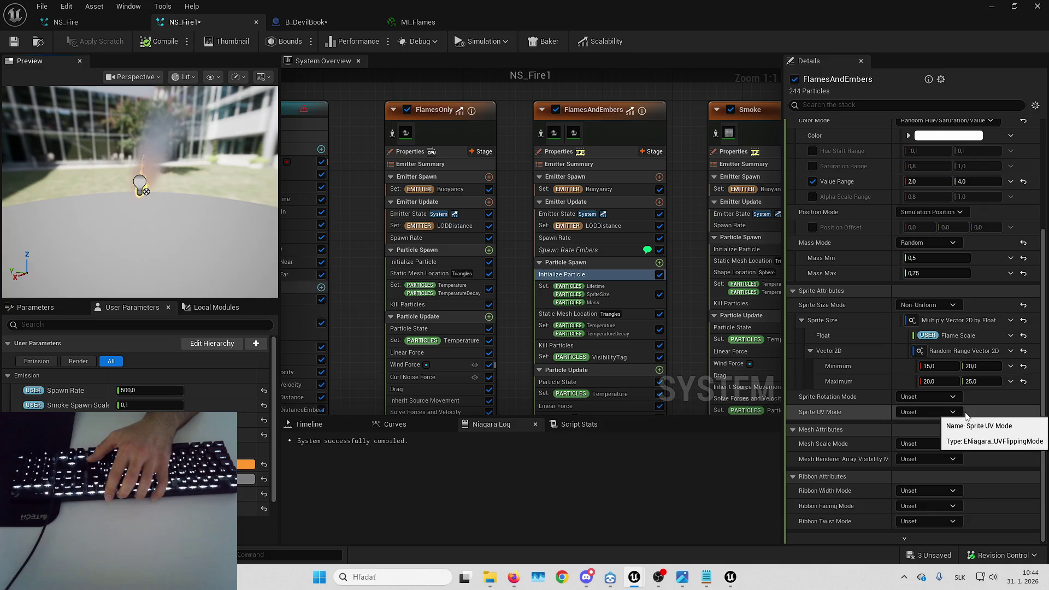
left_click_drag(167, 152, 194, 159)
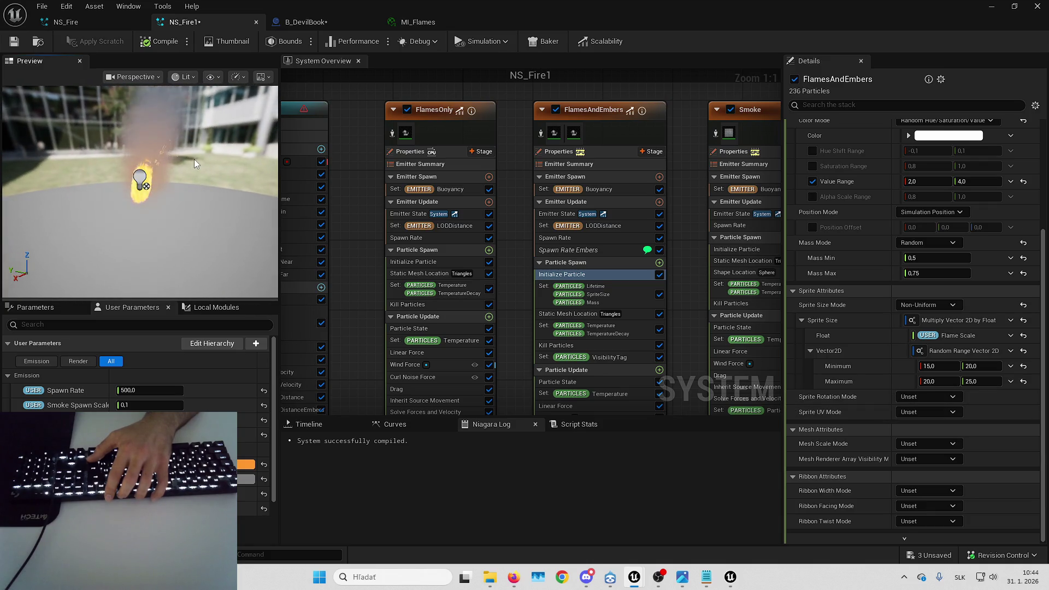
- Bind the sprite size Minimum and Maximum each to 'Read from new User parameter'
left_click(1009, 366)
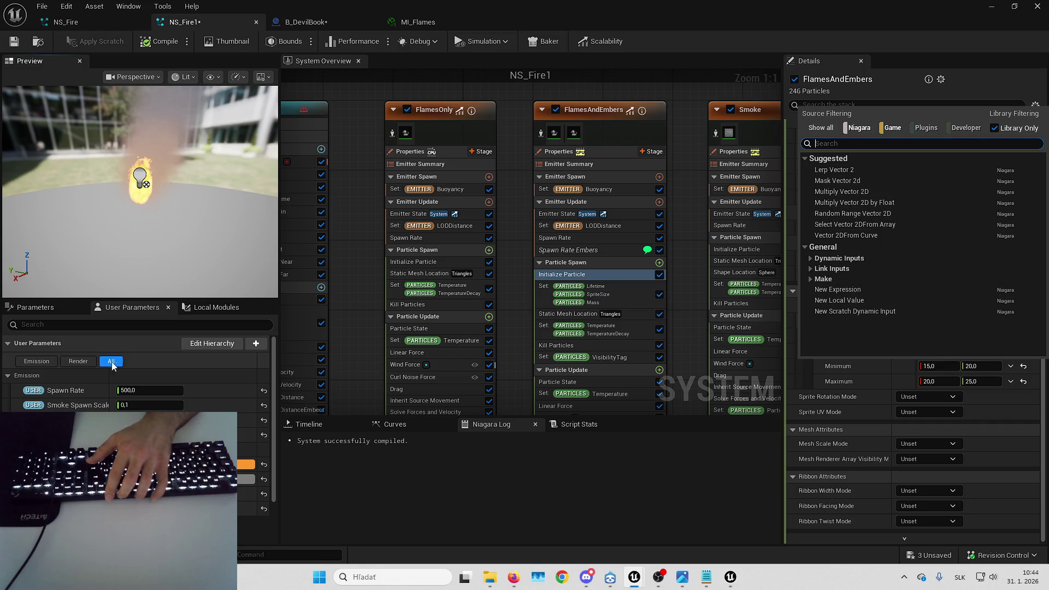
type("param")
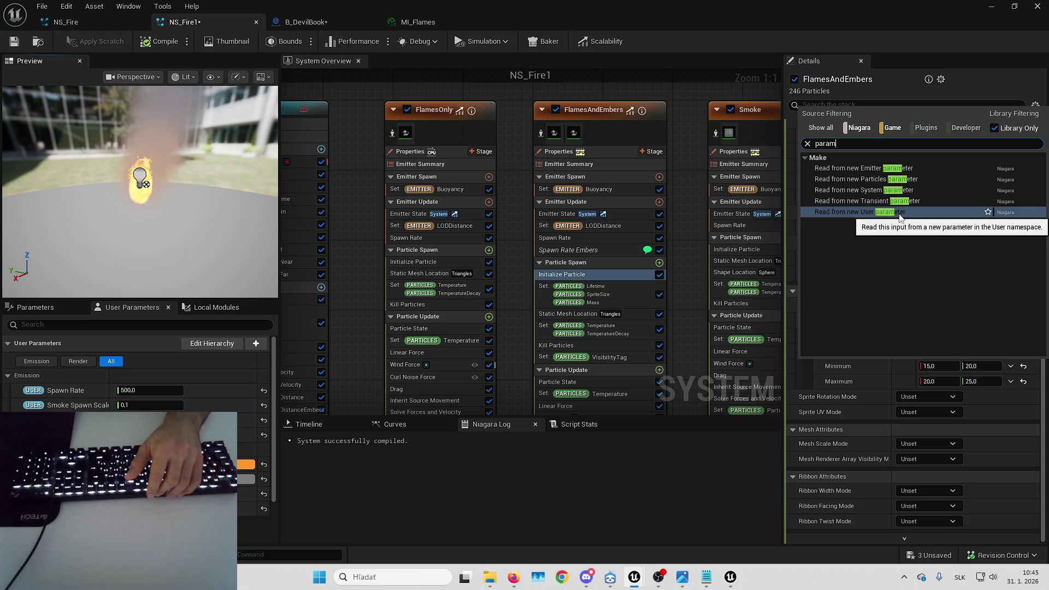
left_click(899, 214)
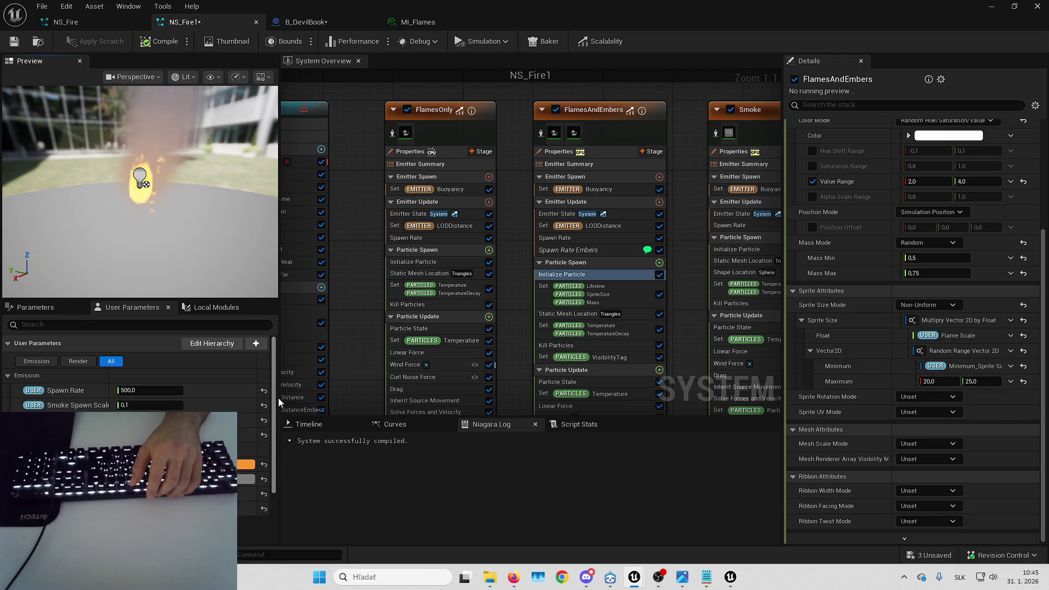
left_click_drag(280, 398, 345, 394)
scroll(92, 406, "down", 2)
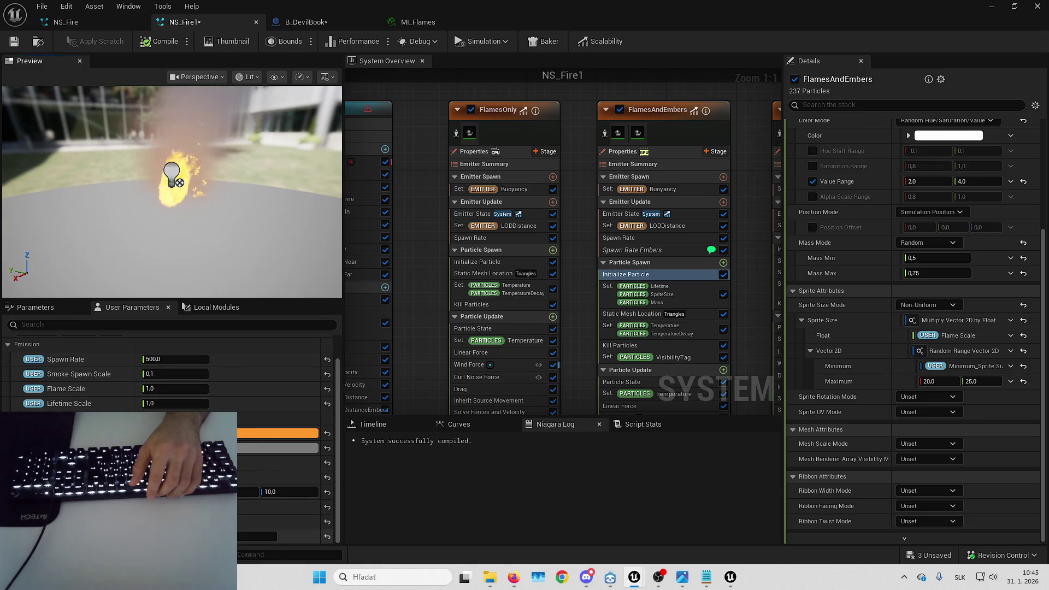
left_click(1010, 381)
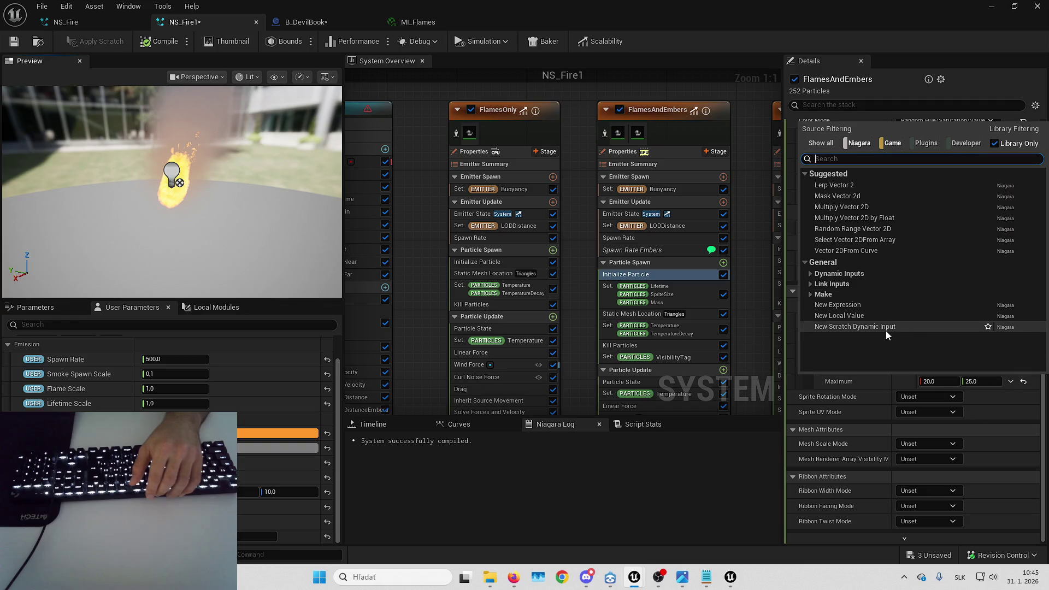
type("para")
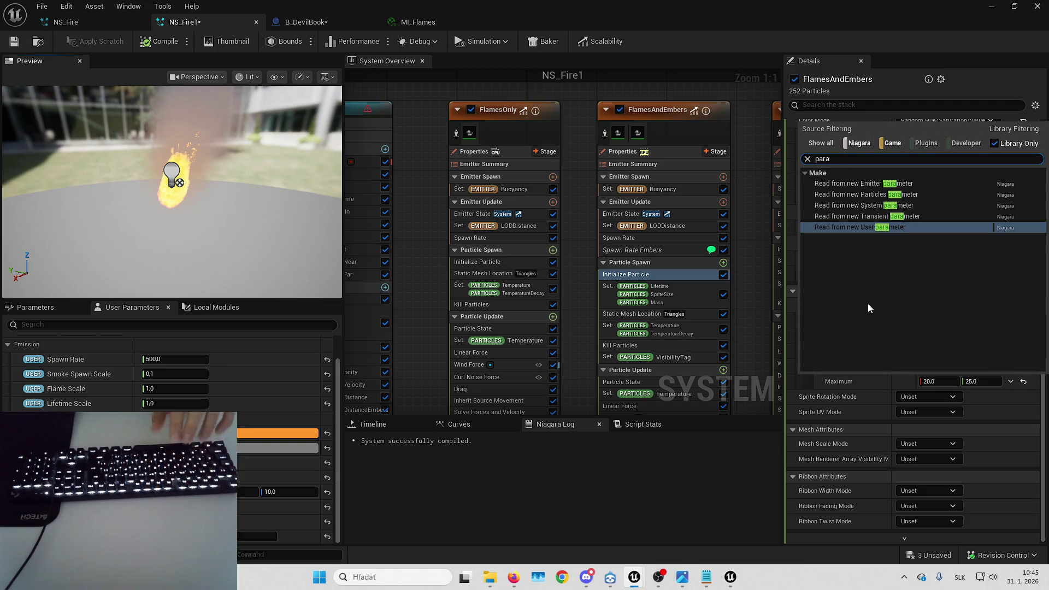
left_click(873, 227)
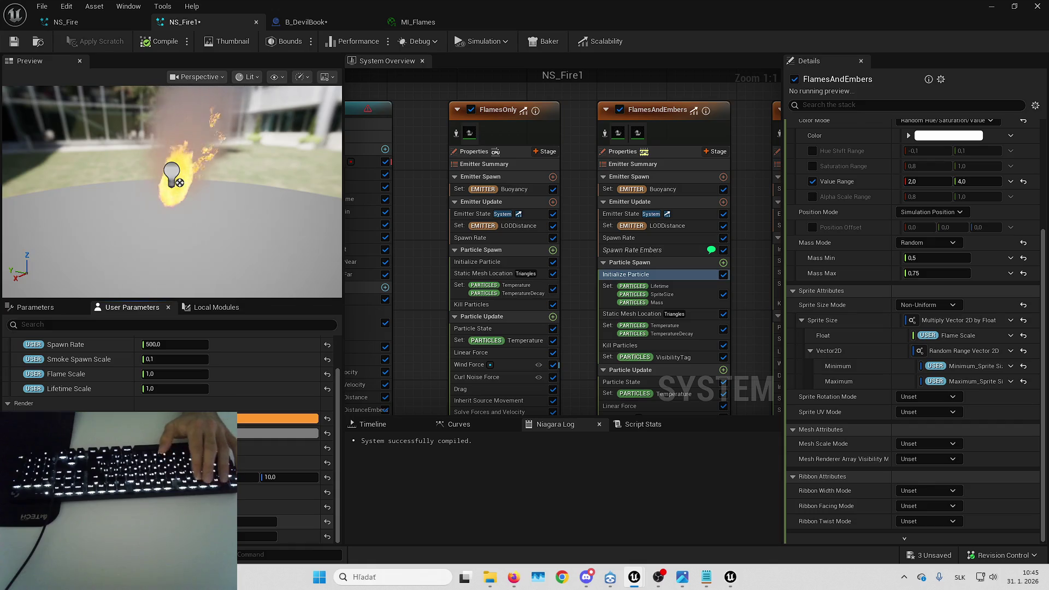
- Show the system parameters overview and expand the User Exposed group
left_click(966, 364)
left_click(42, 309)
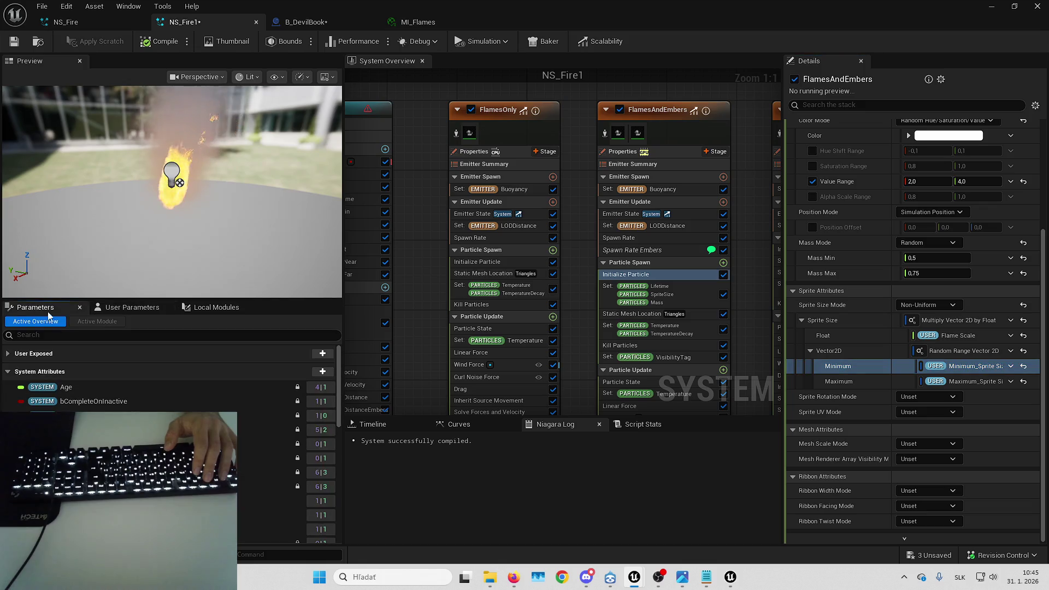
scroll(138, 388, "down", 10)
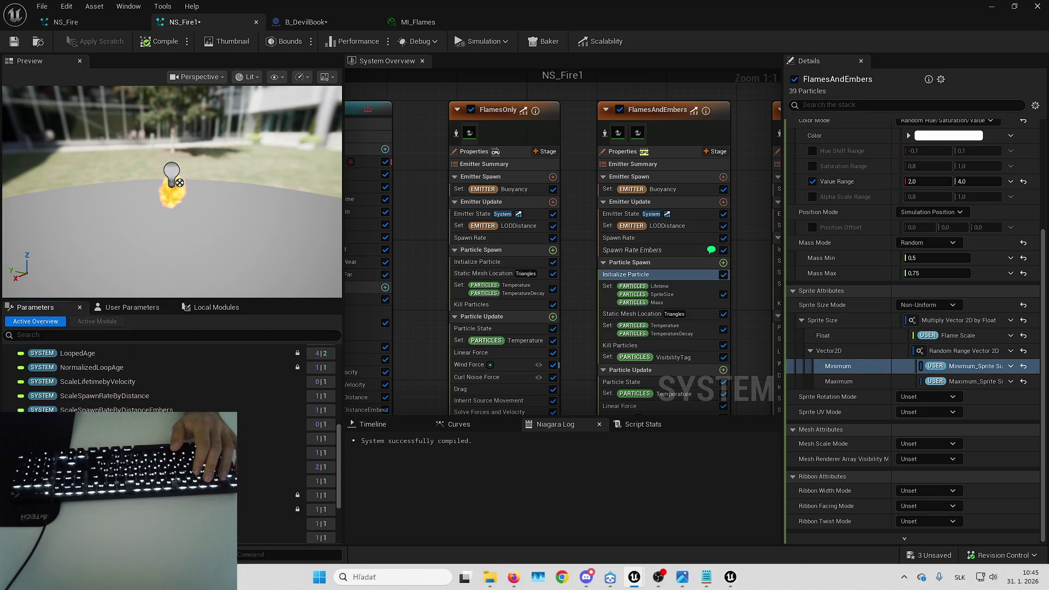
scroll(139, 388, "up", 3)
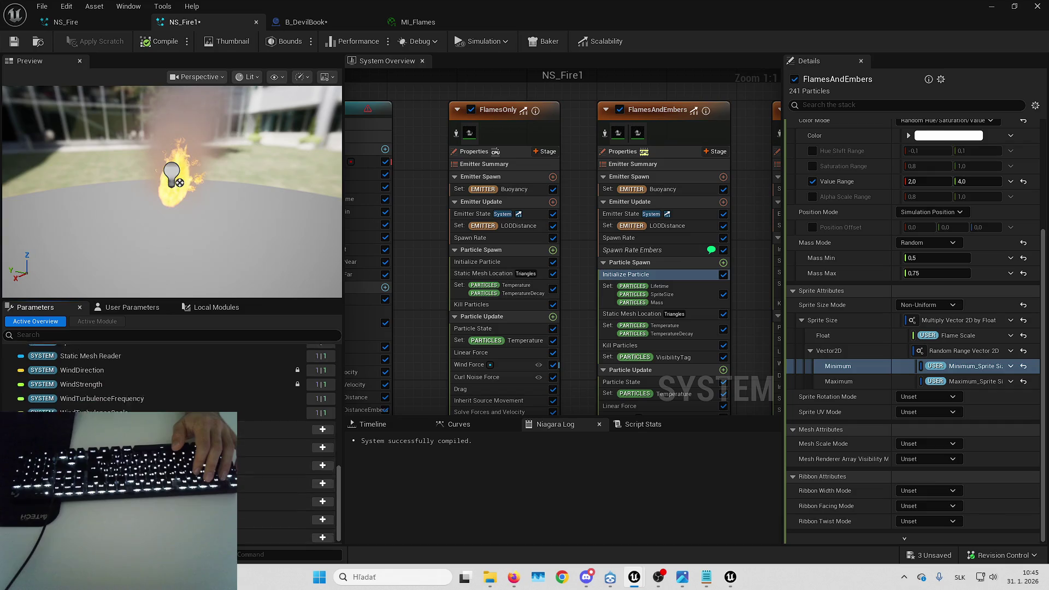
scroll(139, 389, "up", 5)
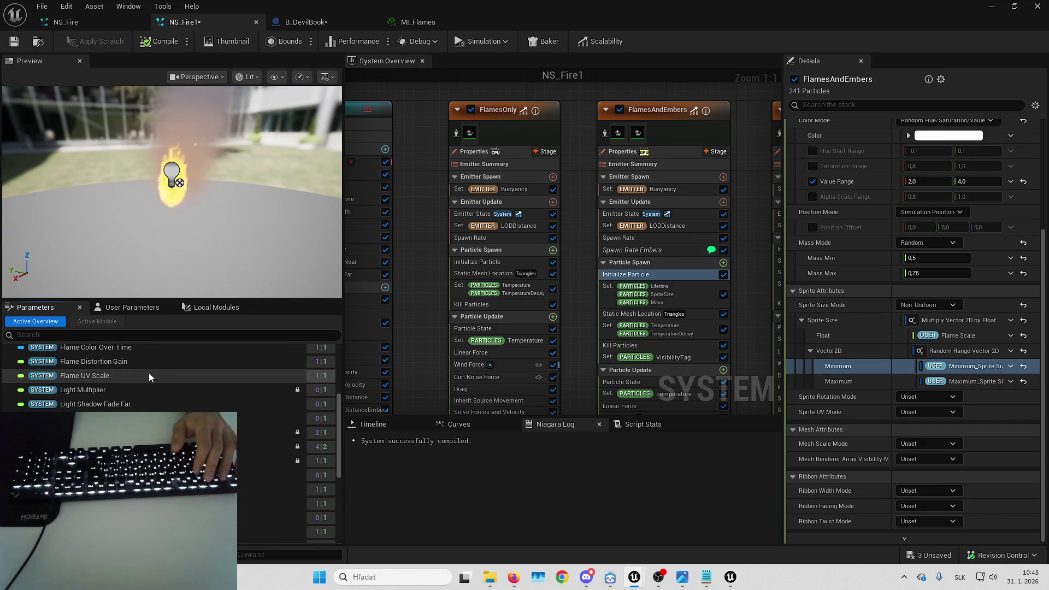
scroll(148, 375, "up", 2)
scroll(148, 374, "up", 3)
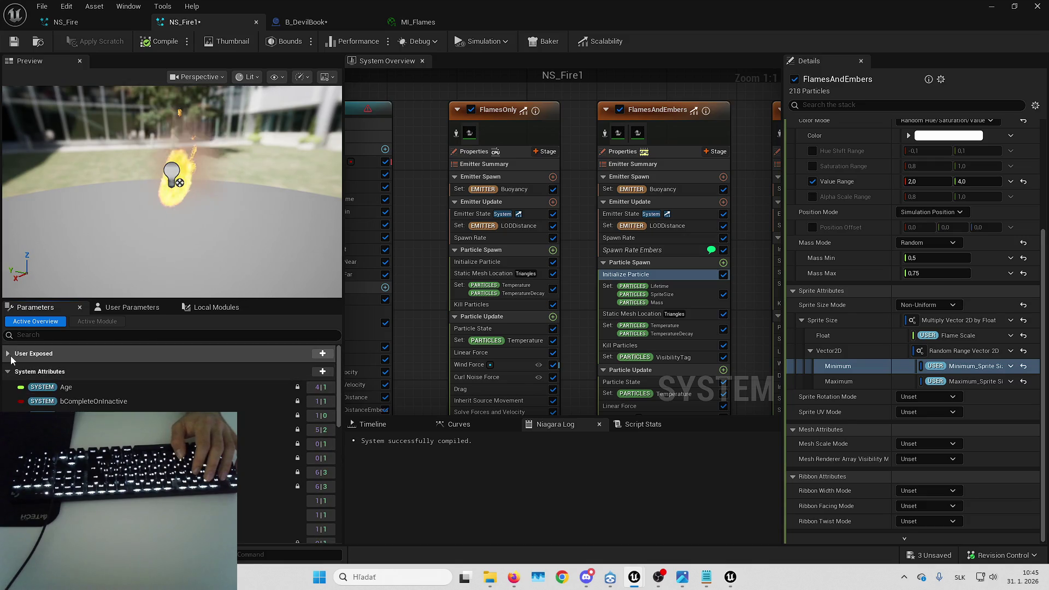
left_click(9, 354)
scroll(142, 382, "down", 3)
type("Max_SPri")
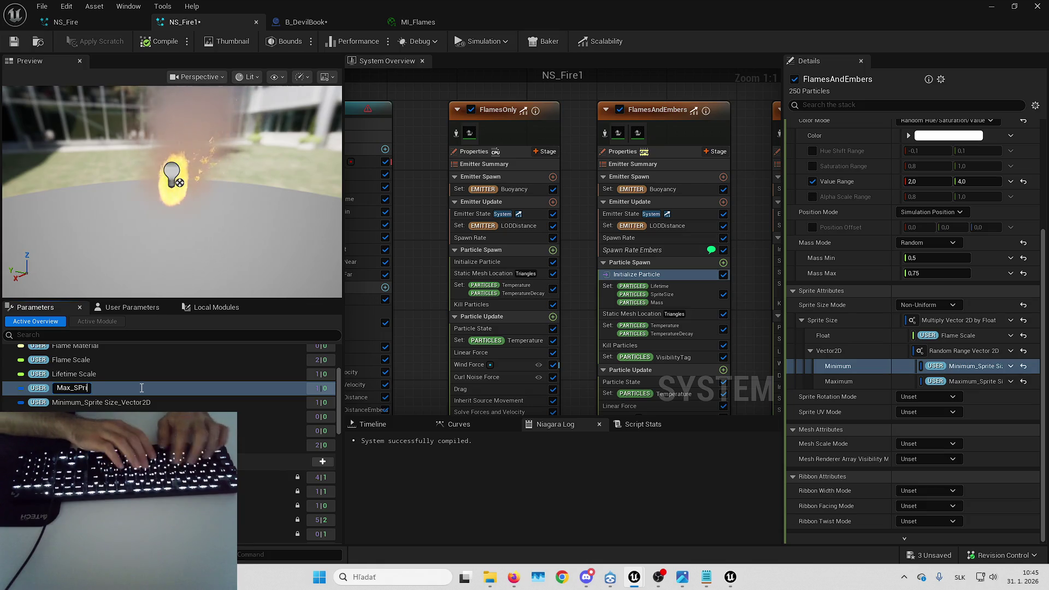
- Finish naming Max_SpriteSize, rename the minimum parameter to Min_SpriteSize, and switch to B_DevilBook
key("BackSpace")
type("_SpriteSize")
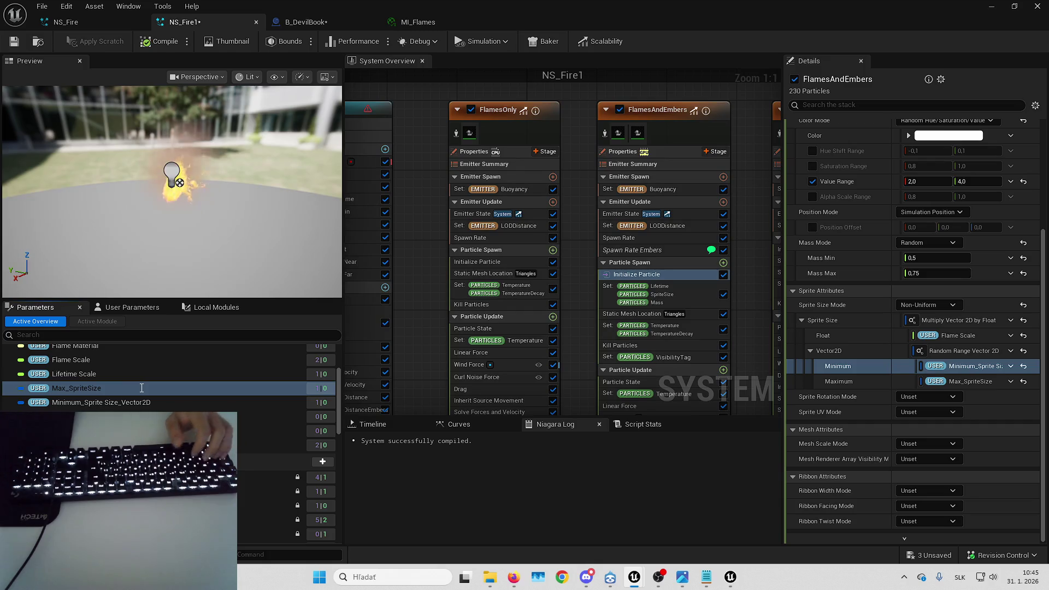
double_click(140, 402)
type("Min_SpriteSize")
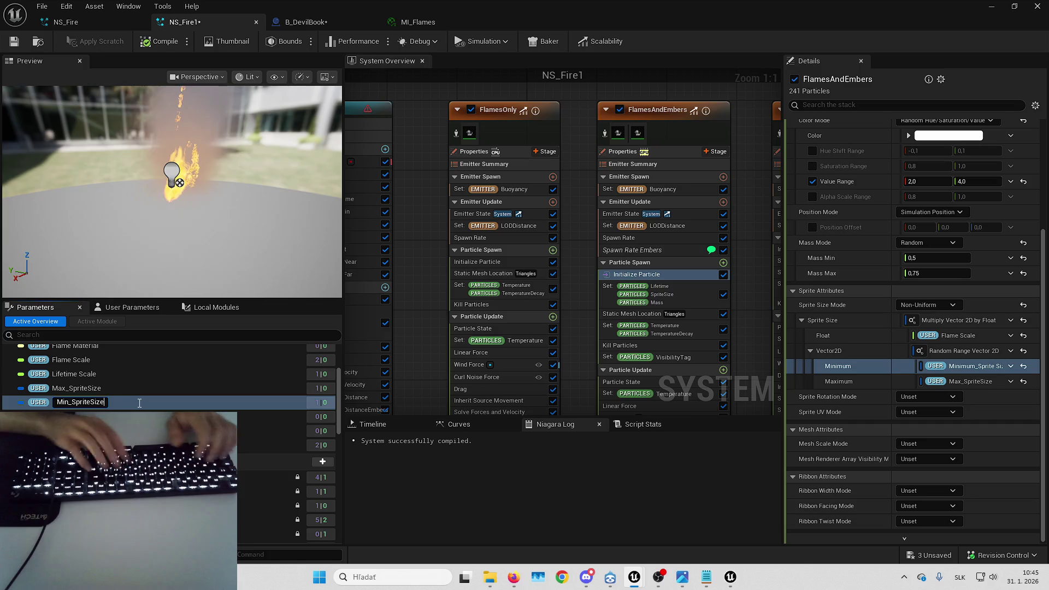
key("Return")
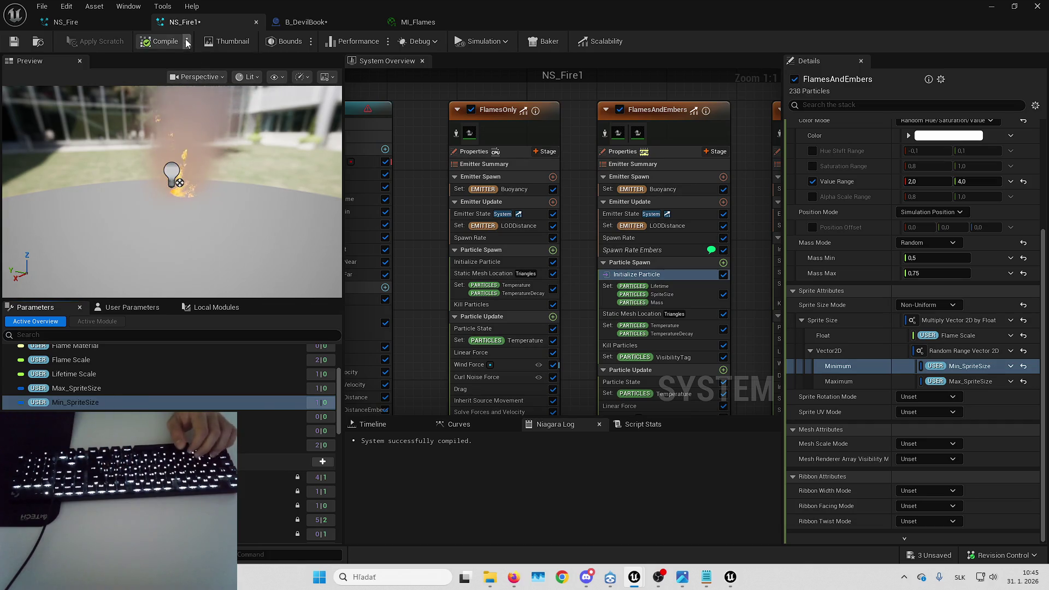
left_click(306, 22)
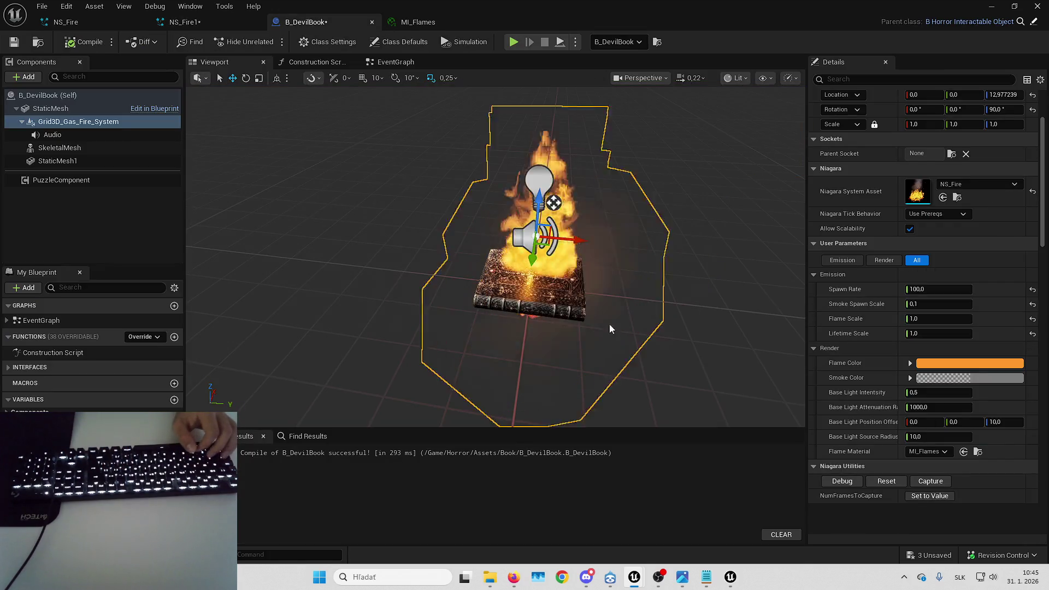
- Recompile B_DevilBook, clear the property search, and assign NS_Fire1 as the fire component's system
scroll(819, 243, "down", 2)
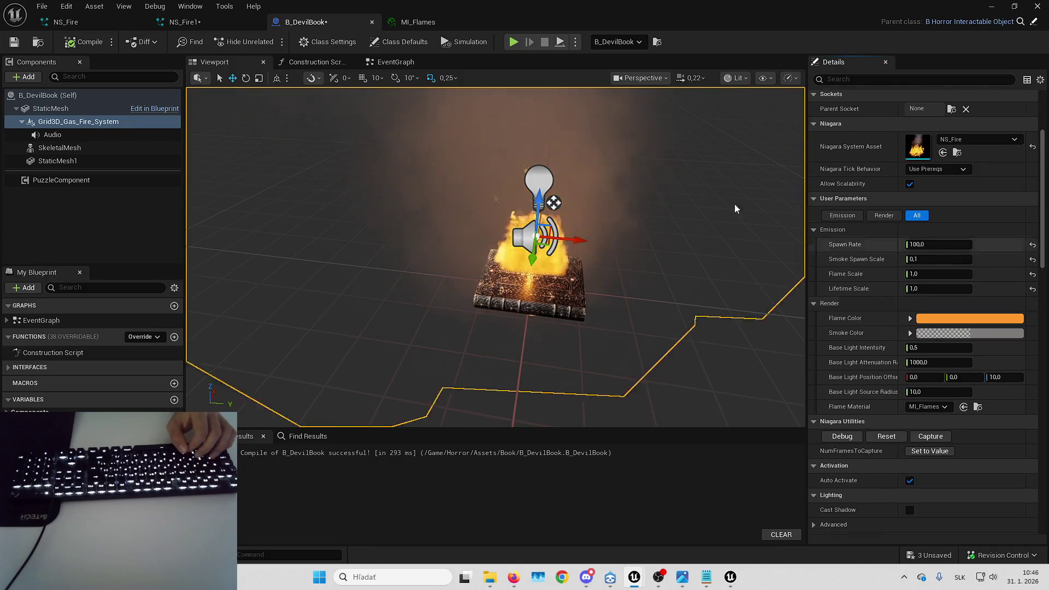
key("F7")
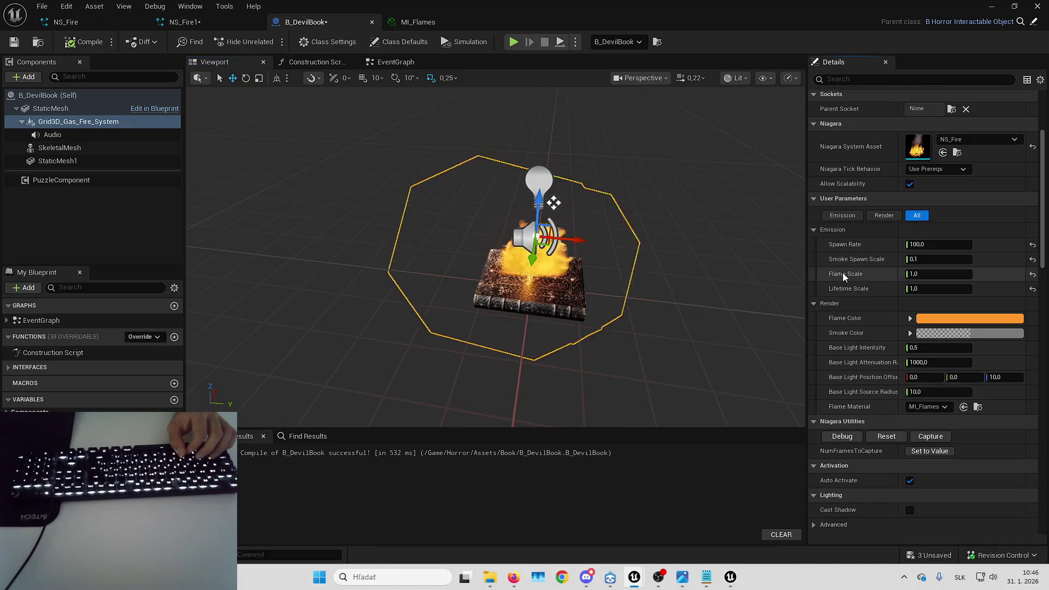
scroll(848, 284, "down", 10)
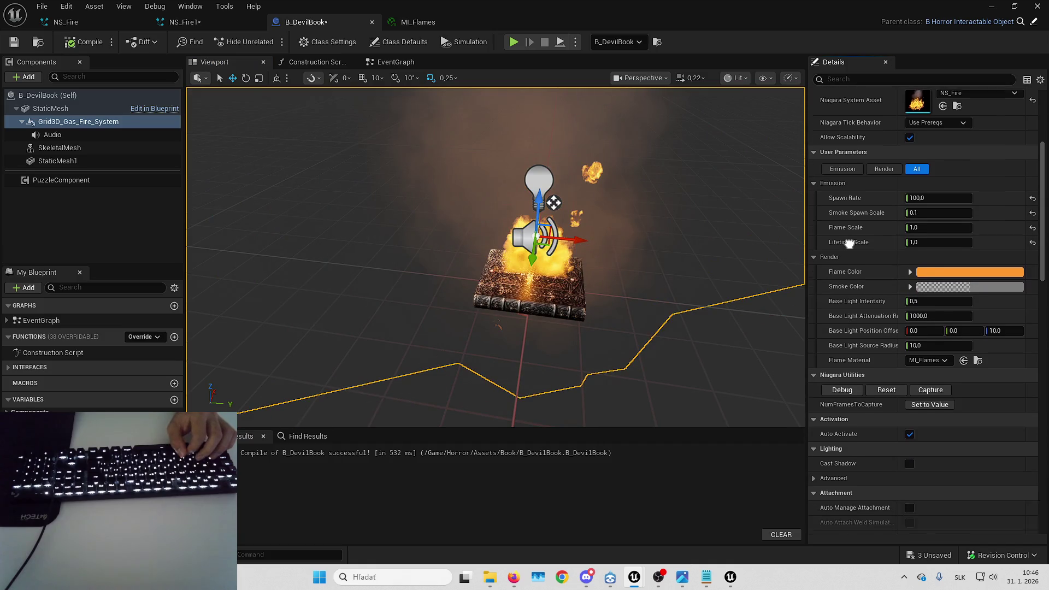
scroll(857, 243, "up", 9)
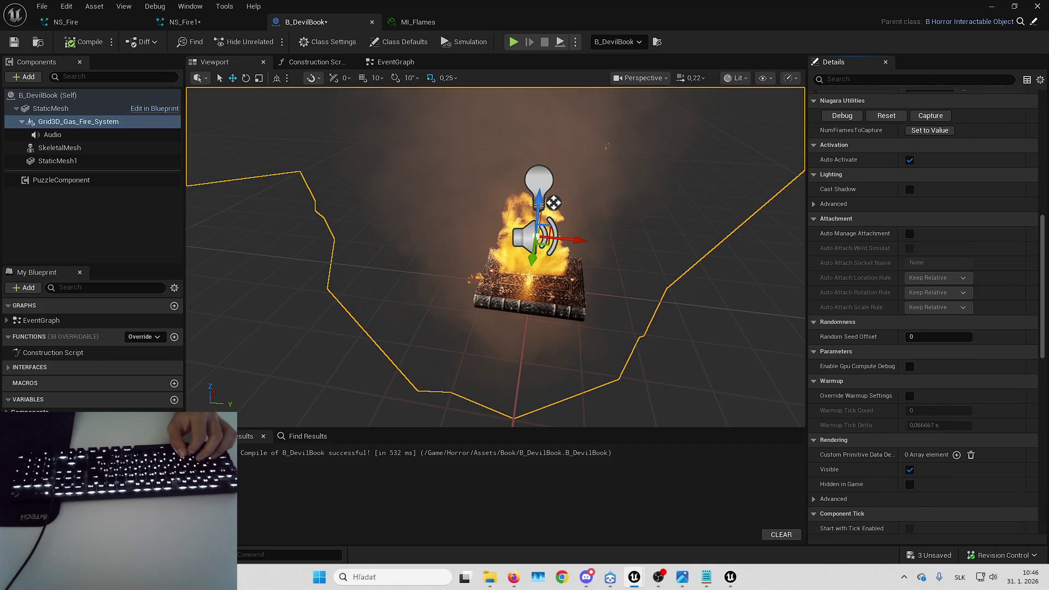
left_click(872, 79)
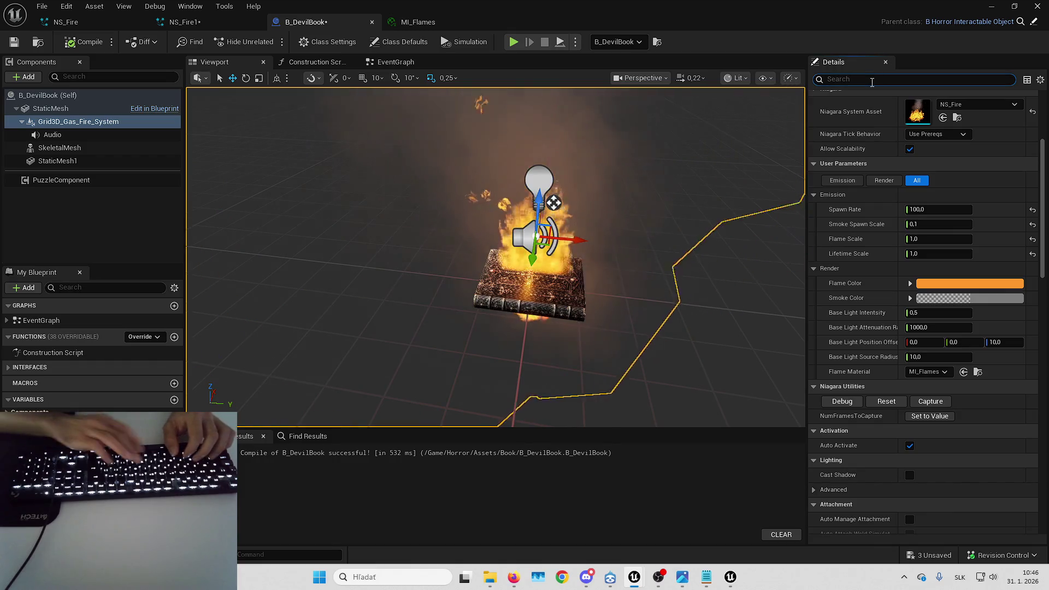
type("min")
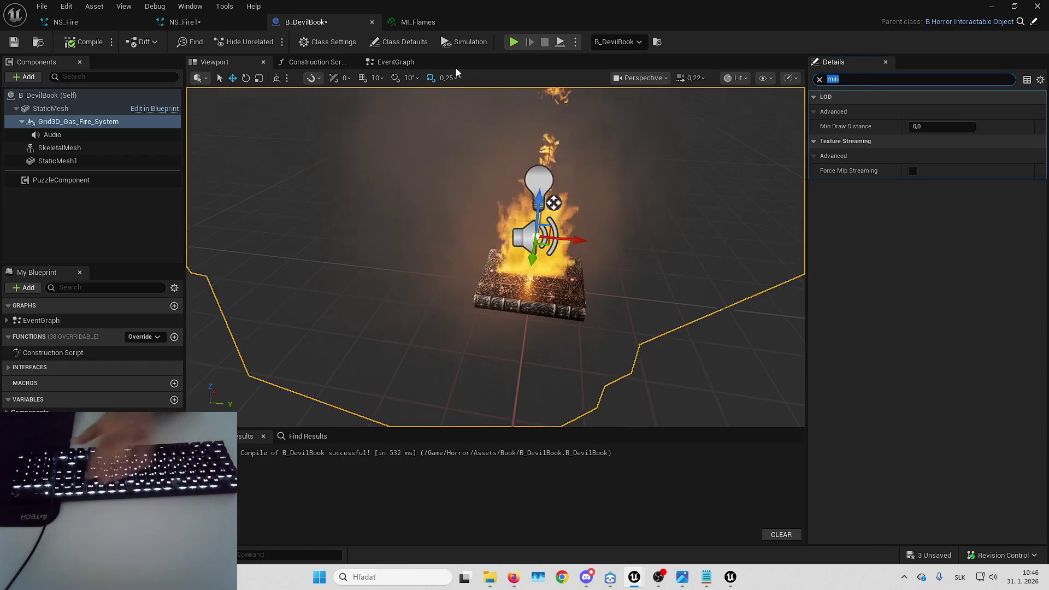
key("BackSpace")
key("BackSpace")
key("BackSpace")
left_click(224, 22)
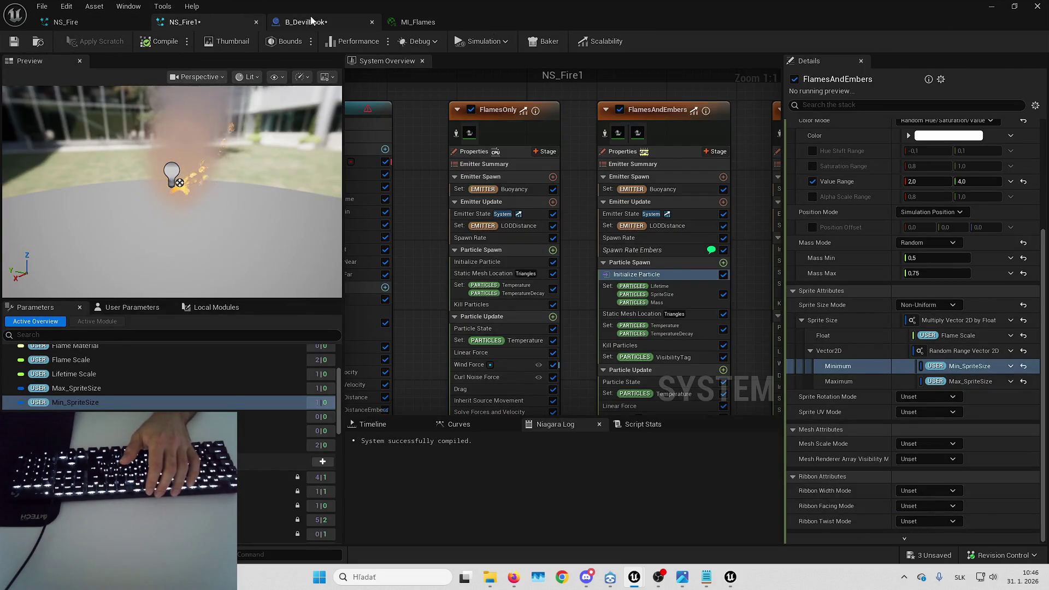
left_click(311, 21)
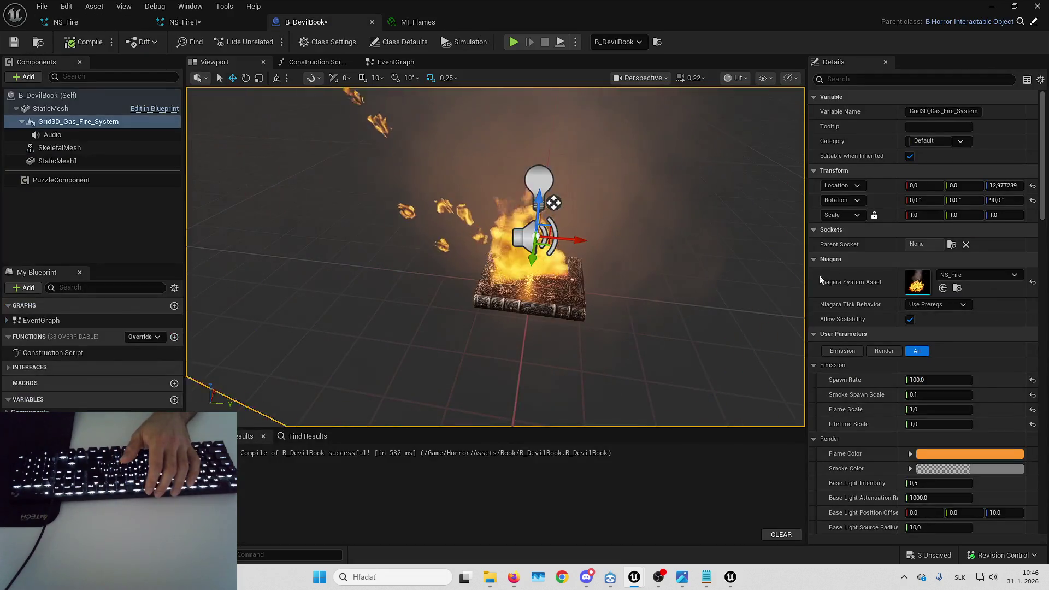
left_click(942, 288)
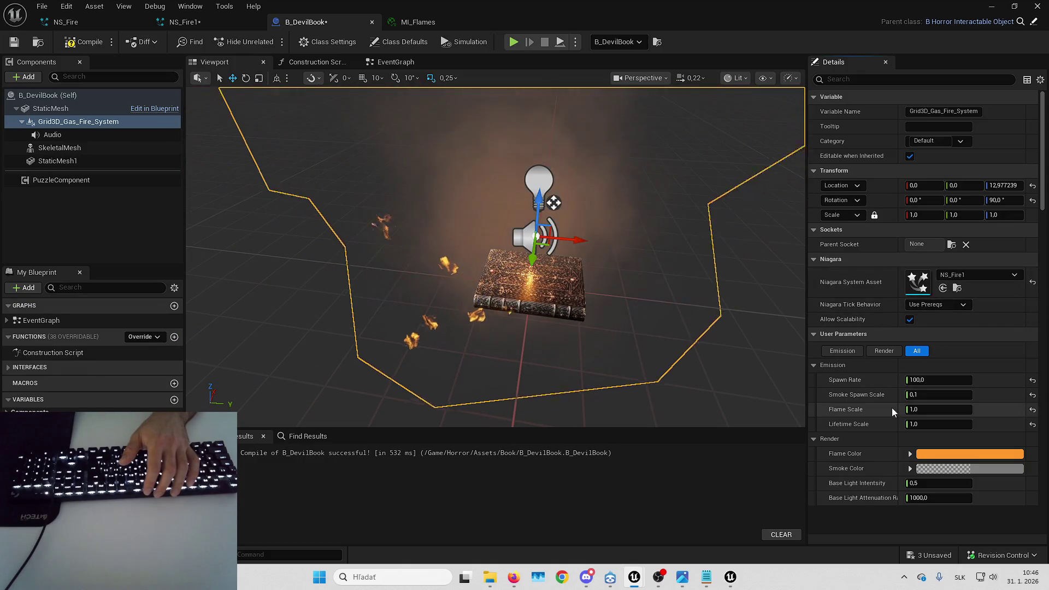
- Compile B_DevilBook, set Min_SpriteSize X to 50, and recompile to test the fire
scroll(894, 328, "down", 3)
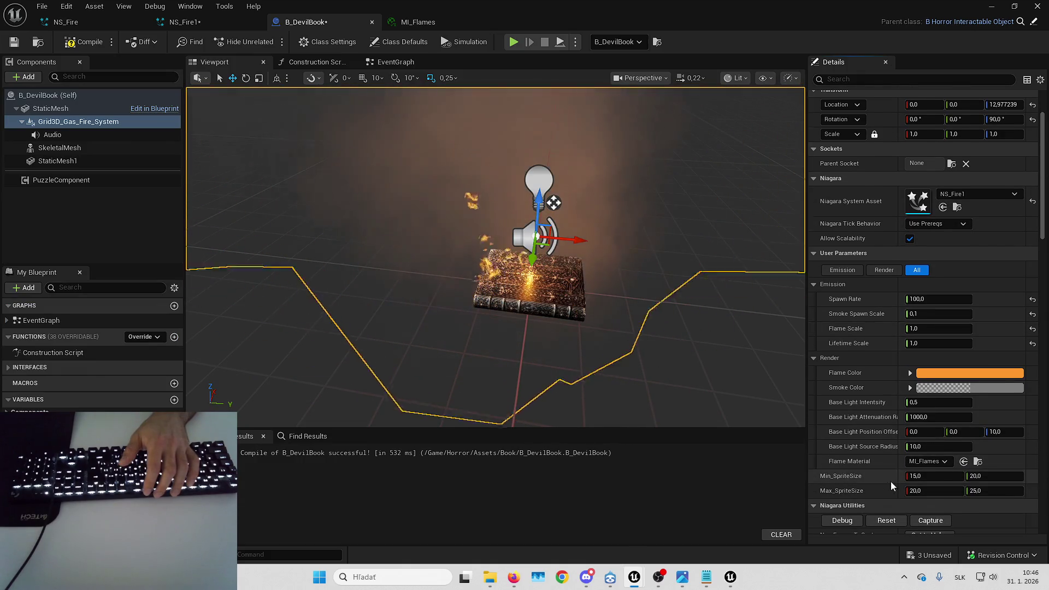
left_click(84, 44)
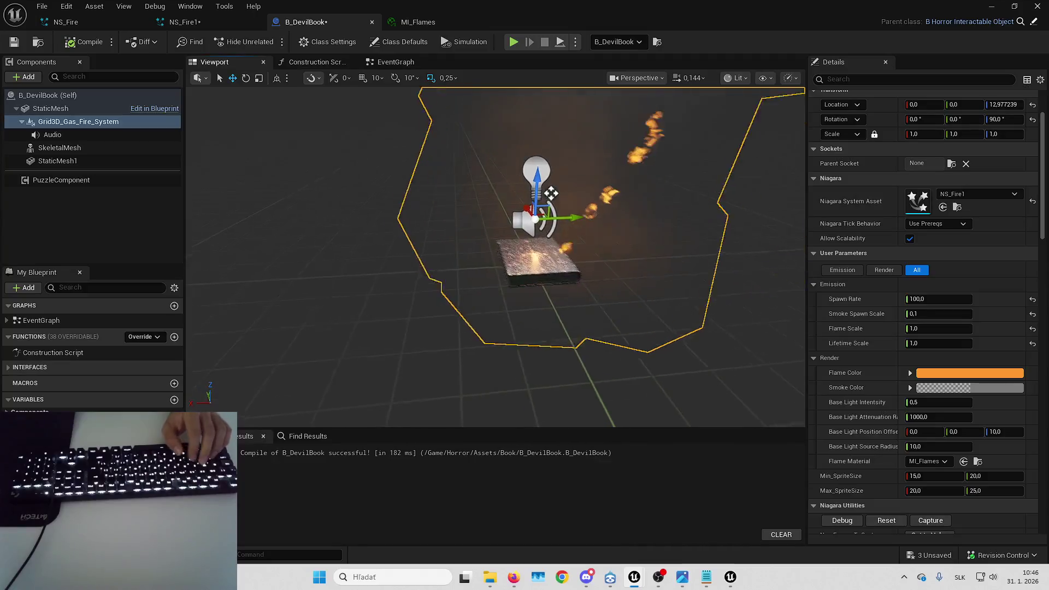
scroll(625, 250, "down", 2)
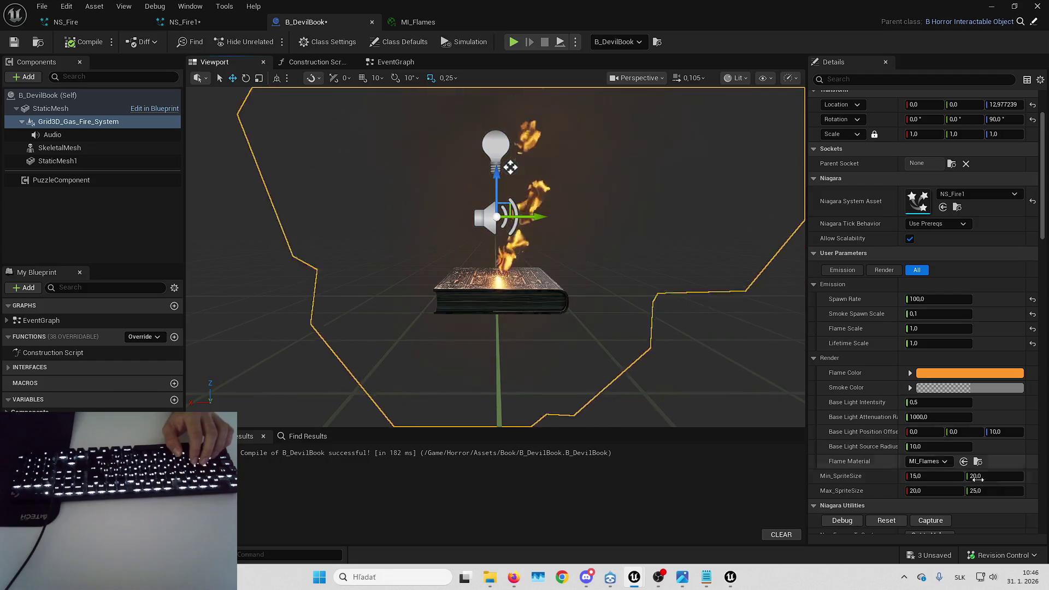
left_click(955, 476)
type("50")
key("Return")
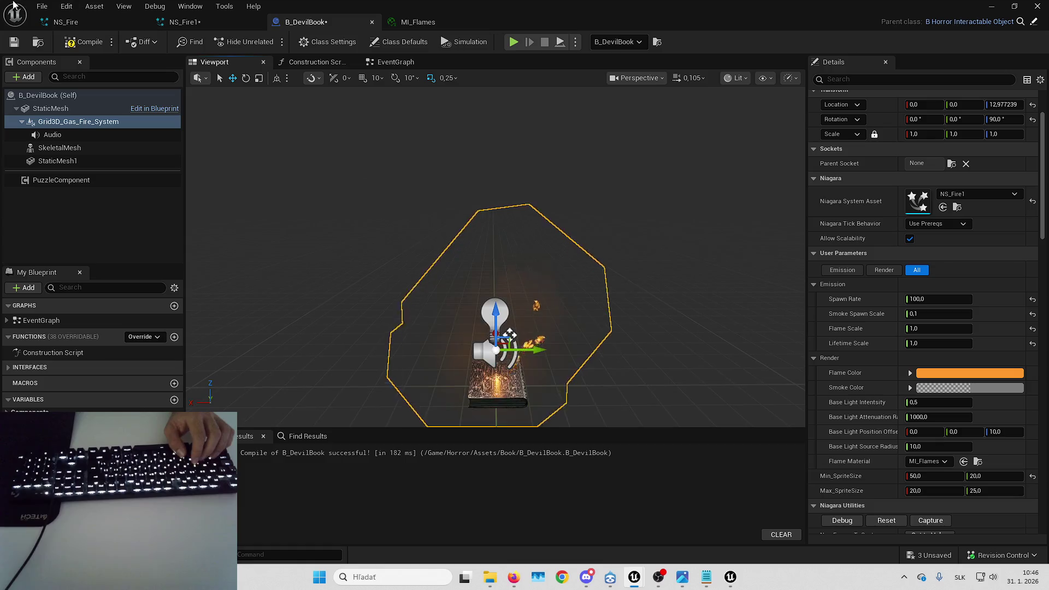
left_click(84, 42)
left_click(103, 25)
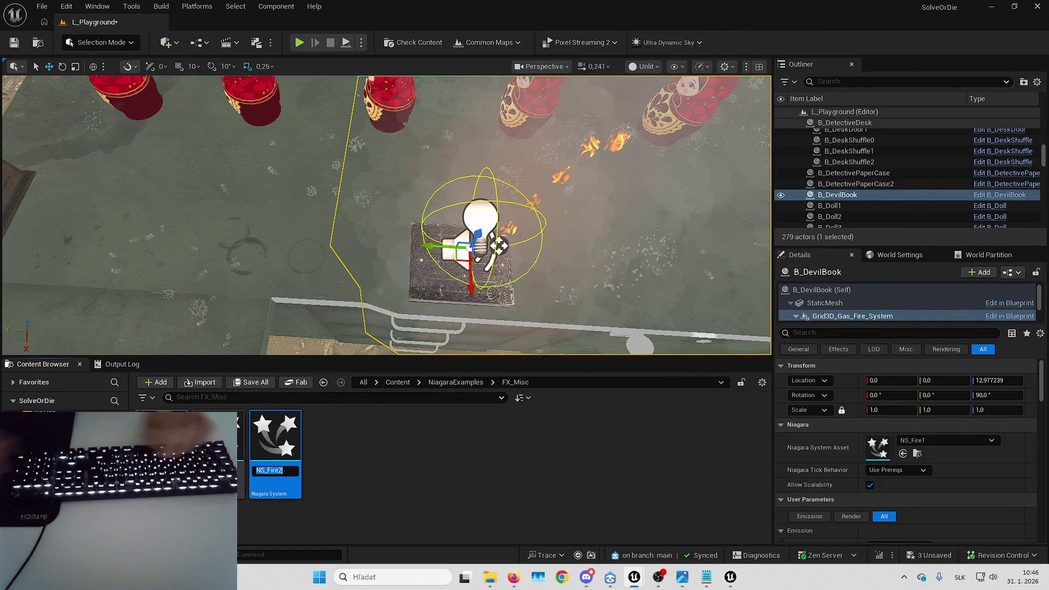
- Confirm the name NS_Fire2 and select FlamesAndEmbers' Initialize Particle module
key("Return")
key("Return")
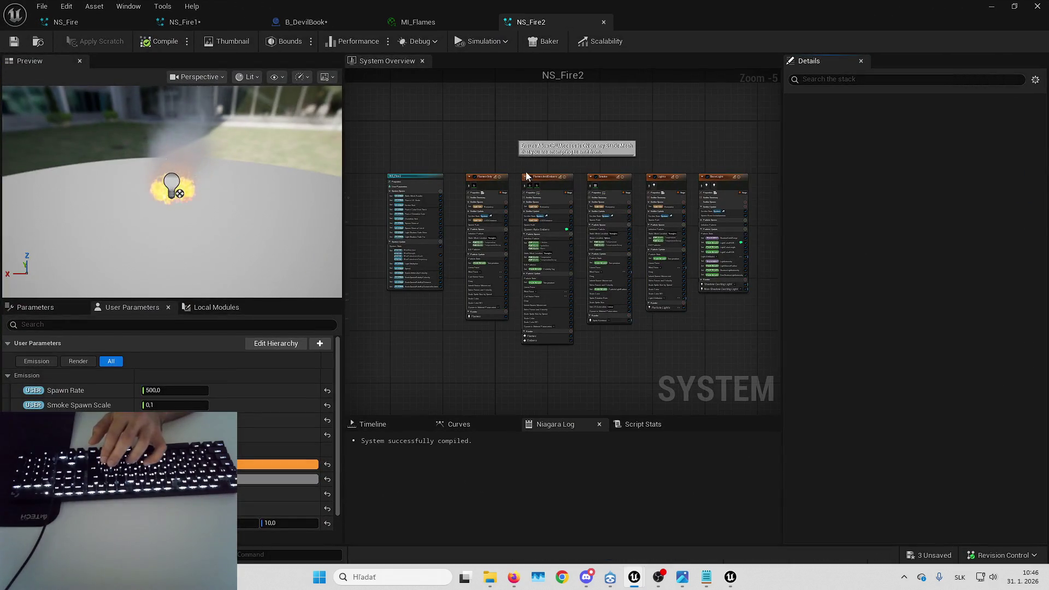
scroll(526, 172, "up", 2)
left_click(562, 189)
scroll(546, 270, "up", 1)
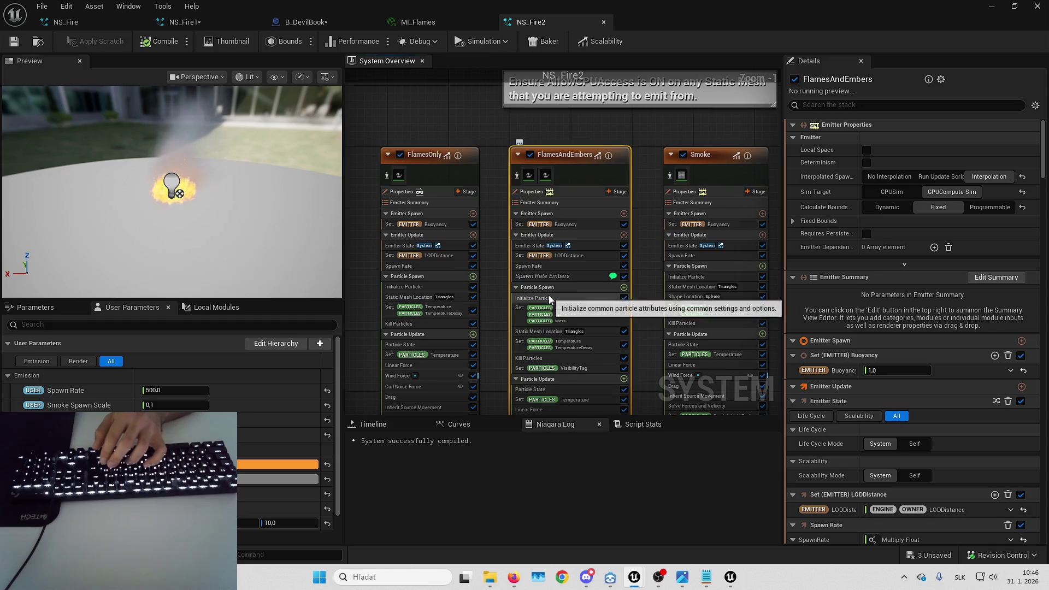
left_click(549, 298)
- Drive the sprite size Vector2D with 'Read from new User parameter'
scroll(852, 393, "down", 1)
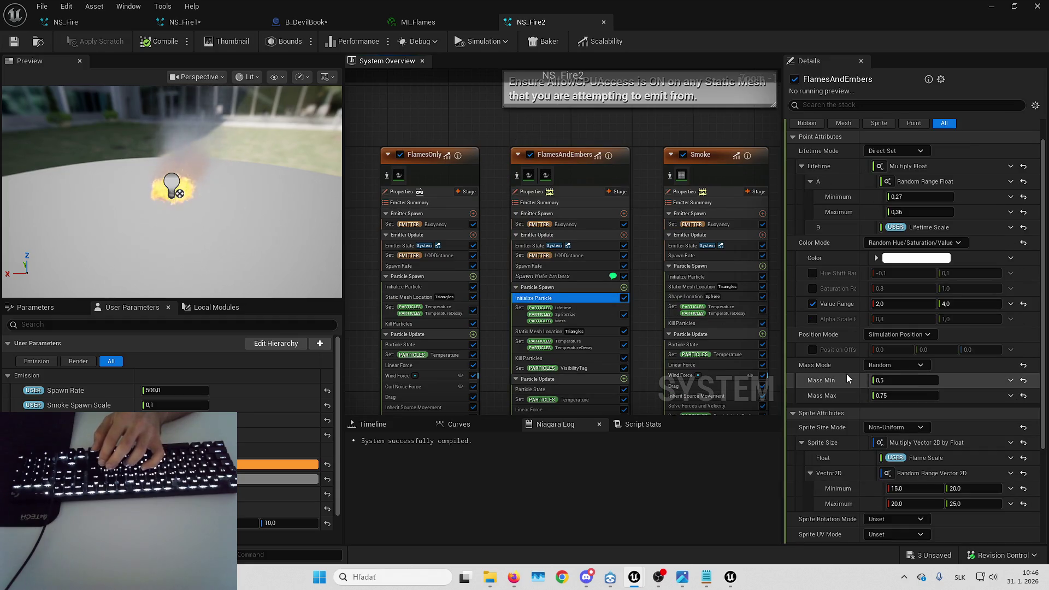
scroll(854, 433, "down", 2)
scroll(932, 424, "down", 1)
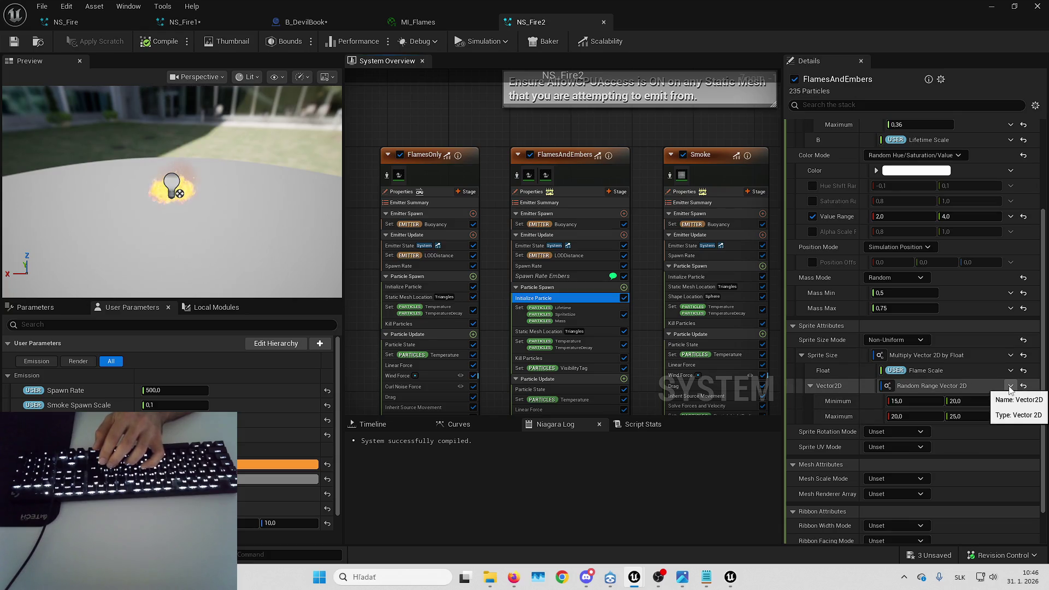
left_click(1009, 386)
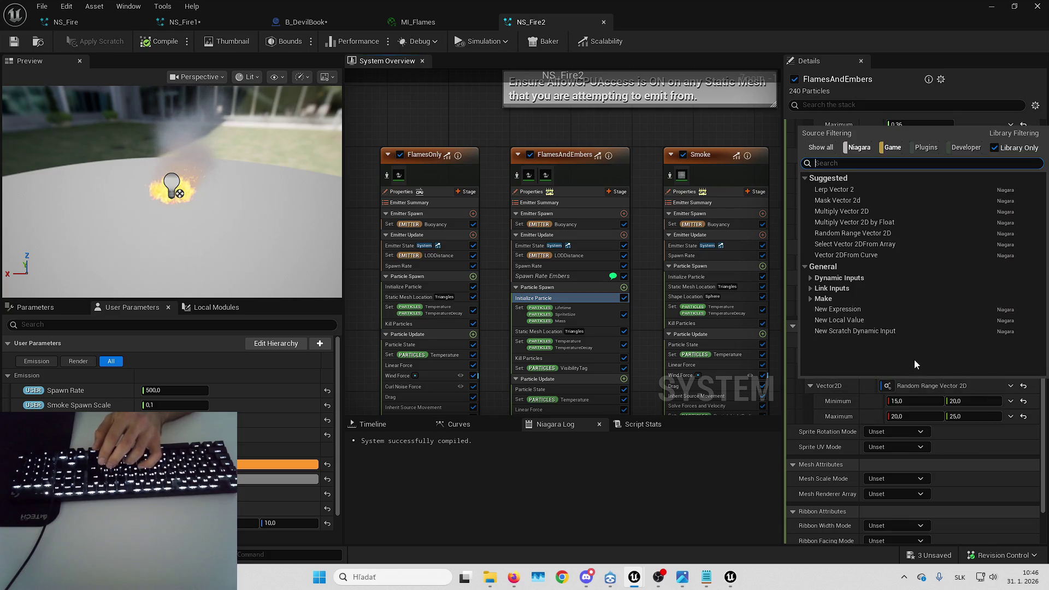
type("read")
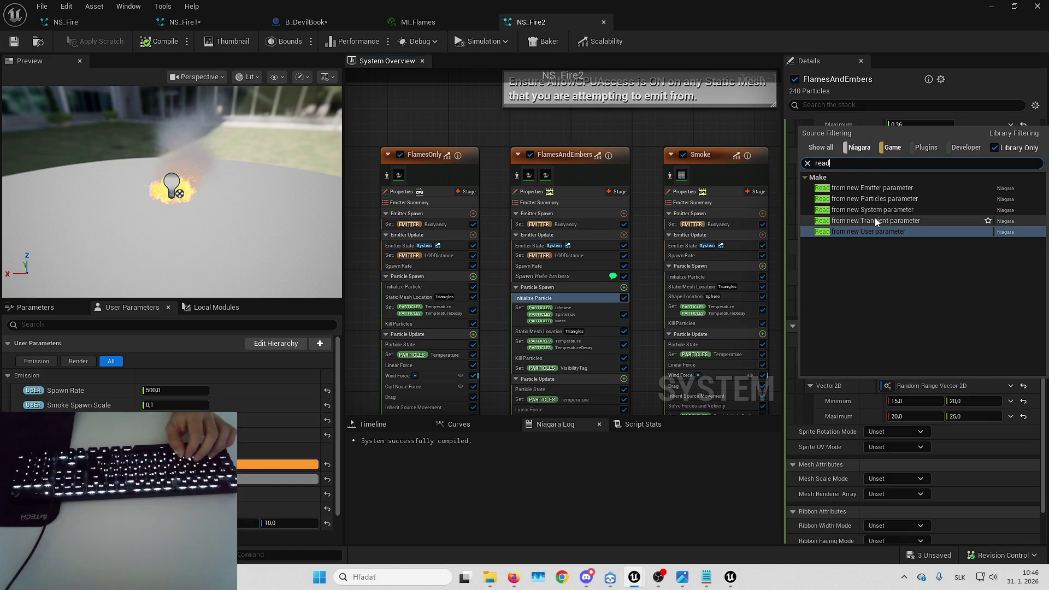
left_click(887, 230)
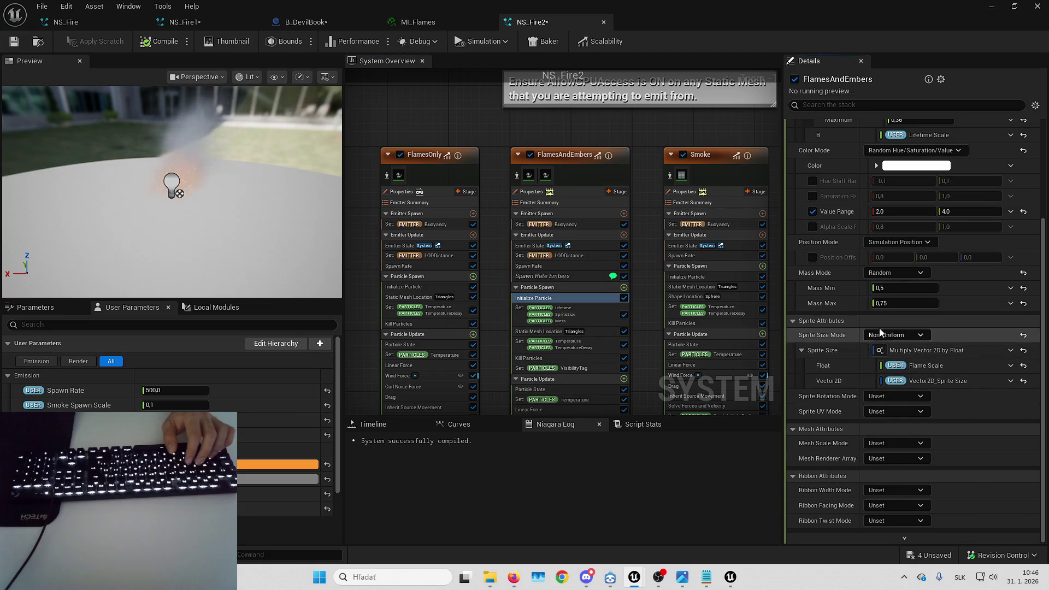
- Rename the new sprite size user parameter to SpriteSize_2D and recompile NS_Fire2
scroll(881, 333, "up", 2)
scroll(923, 393, "down", 1)
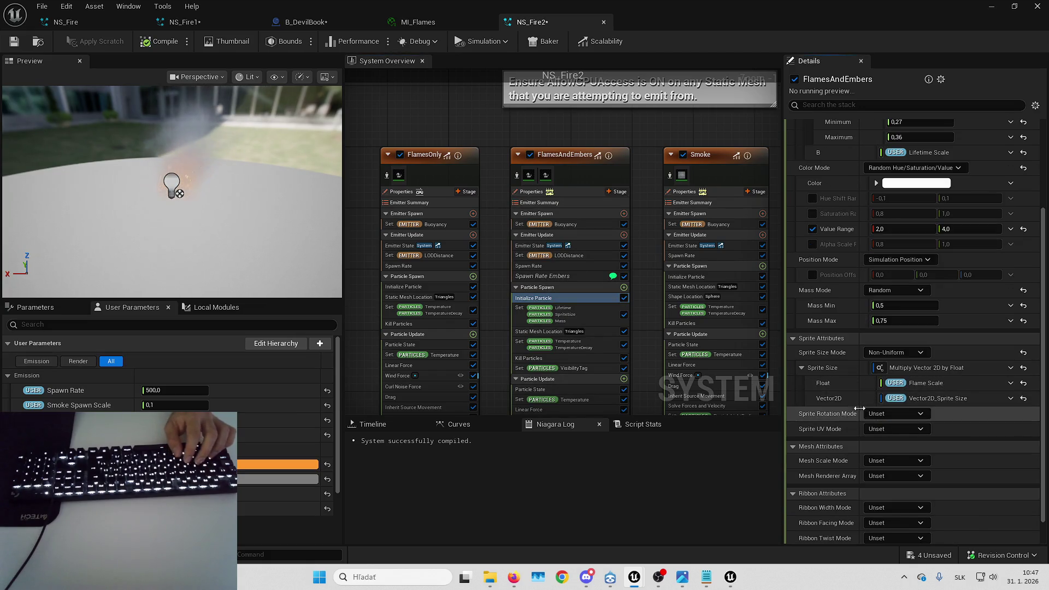
left_click(562, 298)
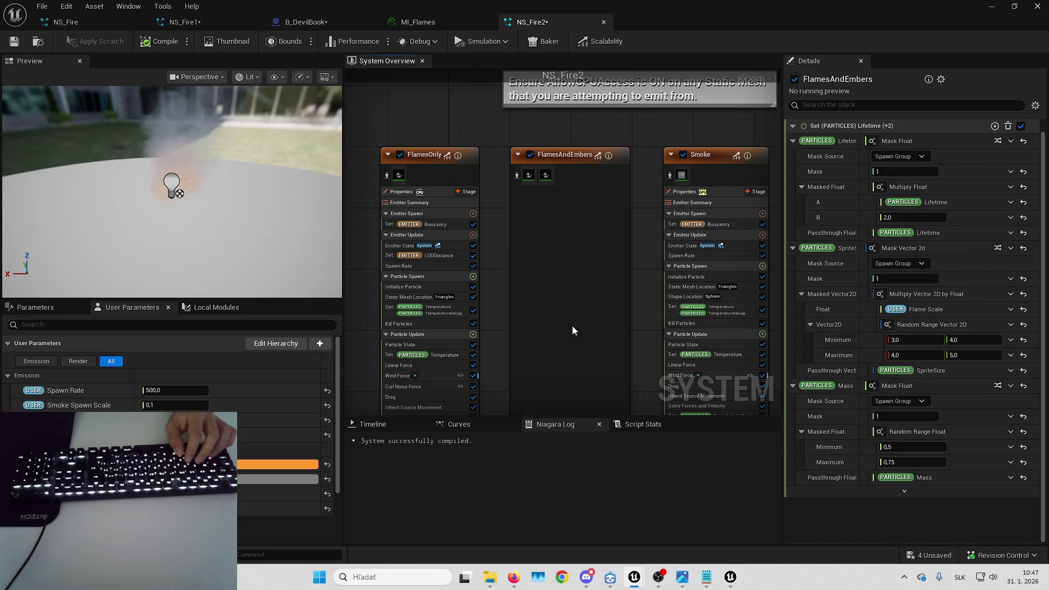
left_click(564, 297)
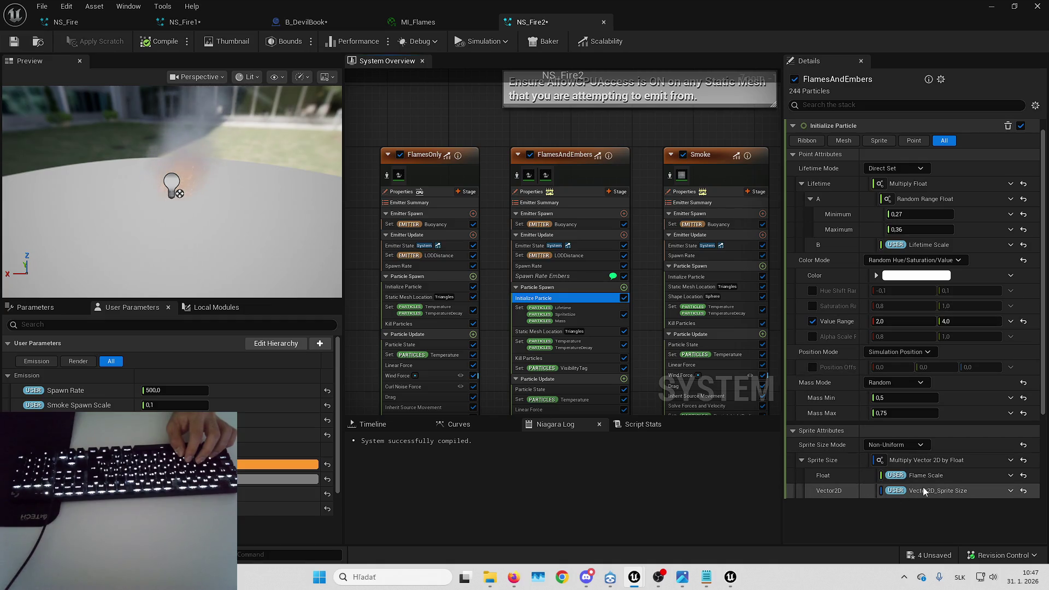
left_click(46, 309)
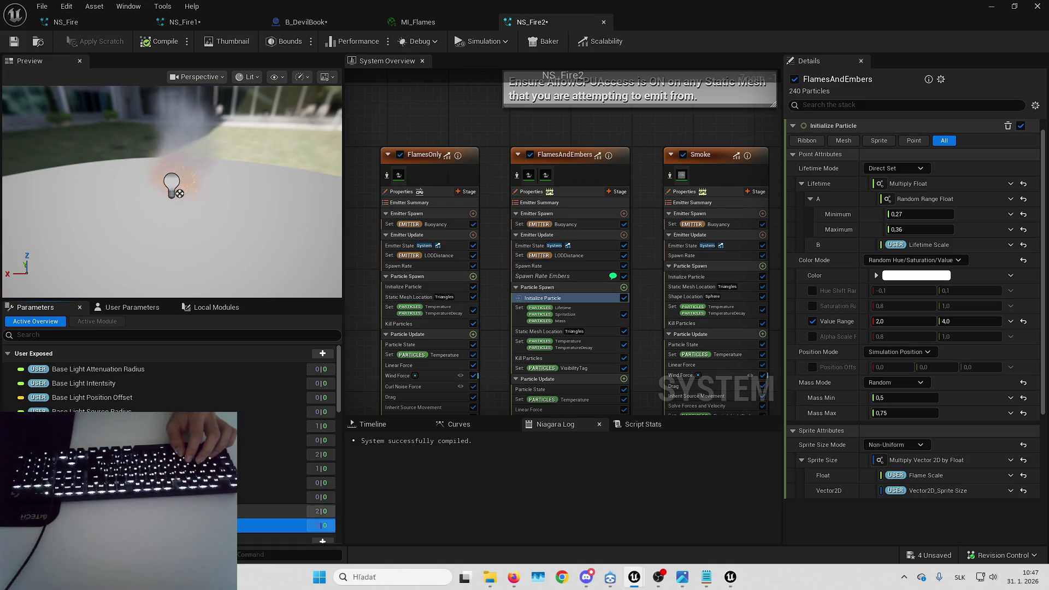
scroll(163, 377, "down", 2)
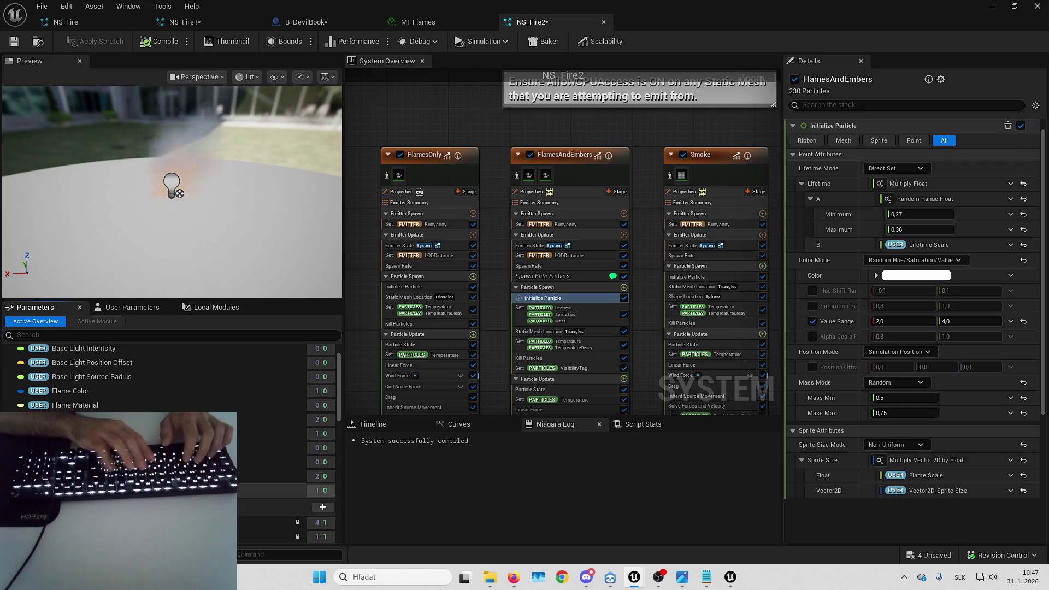
key("Return")
left_click(161, 43)
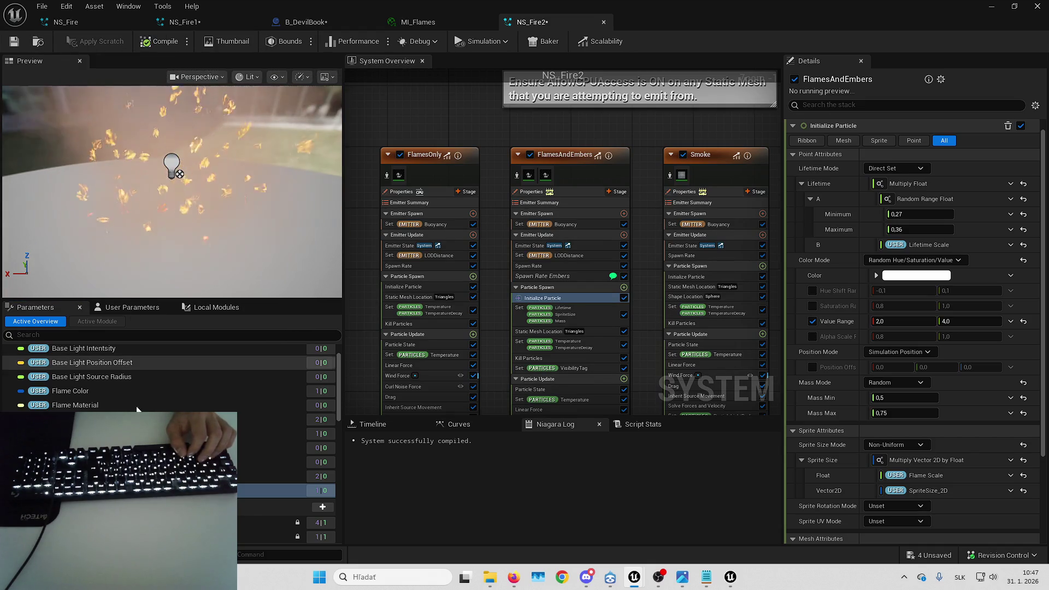
- Return to the User Parameters values and undo the last user parameter edit
left_click(124, 307)
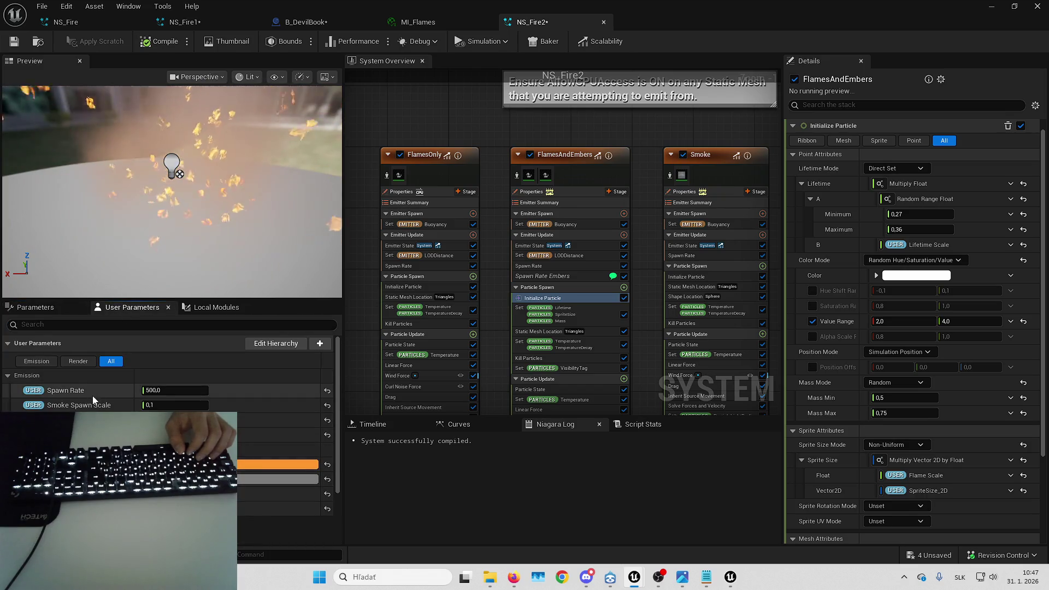
scroll(89, 361, "down", 3)
scroll(86, 341, "up", 1)
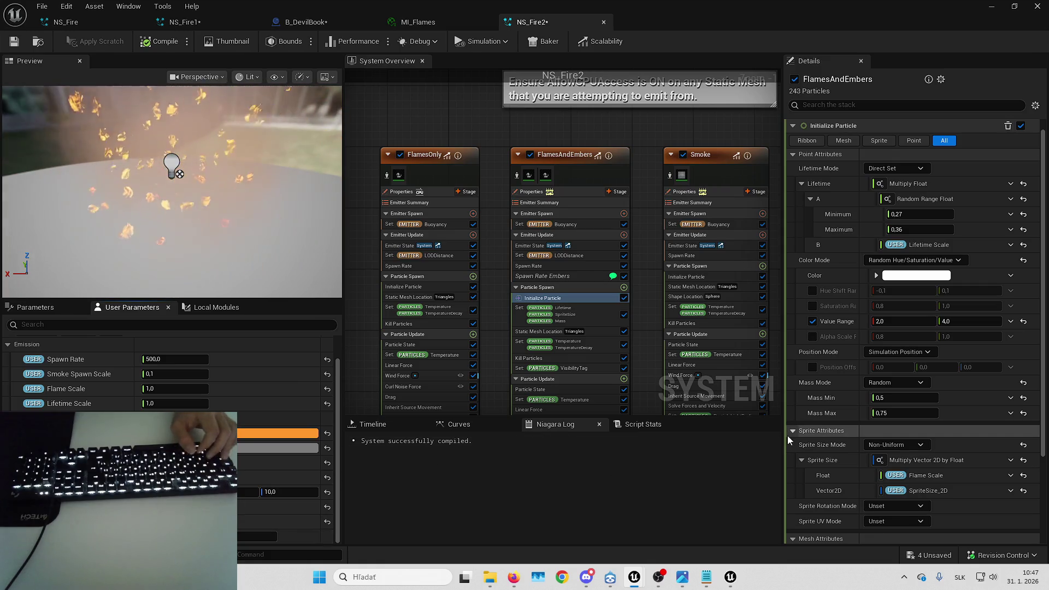
scroll(847, 499, "down", 2)
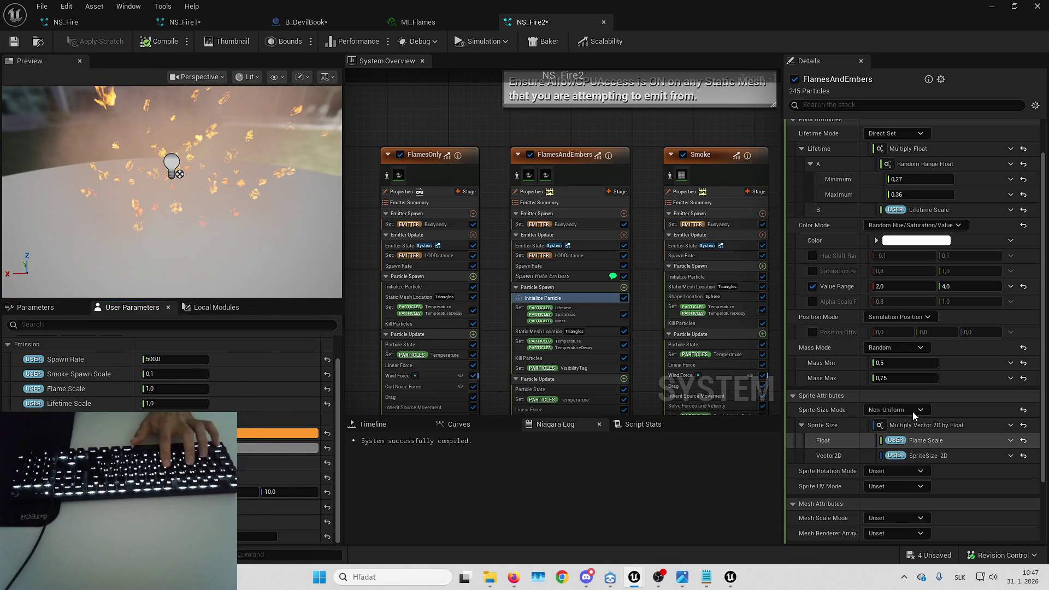
key("ctrl+z")
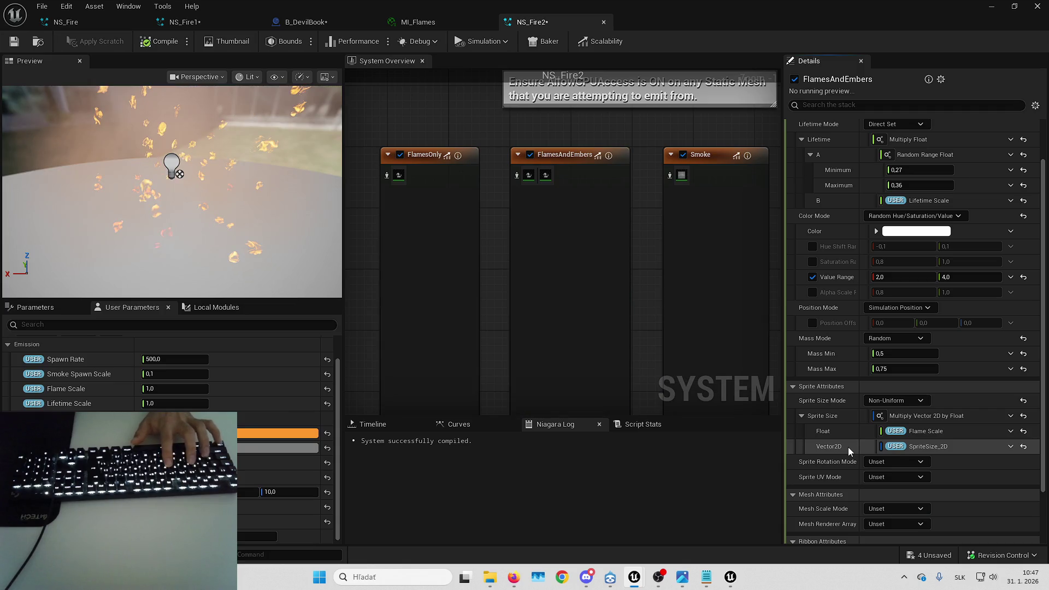
- Undo the SpriteSize_2D rename and the sprite size user-parameter binding
key("ctrl+z")
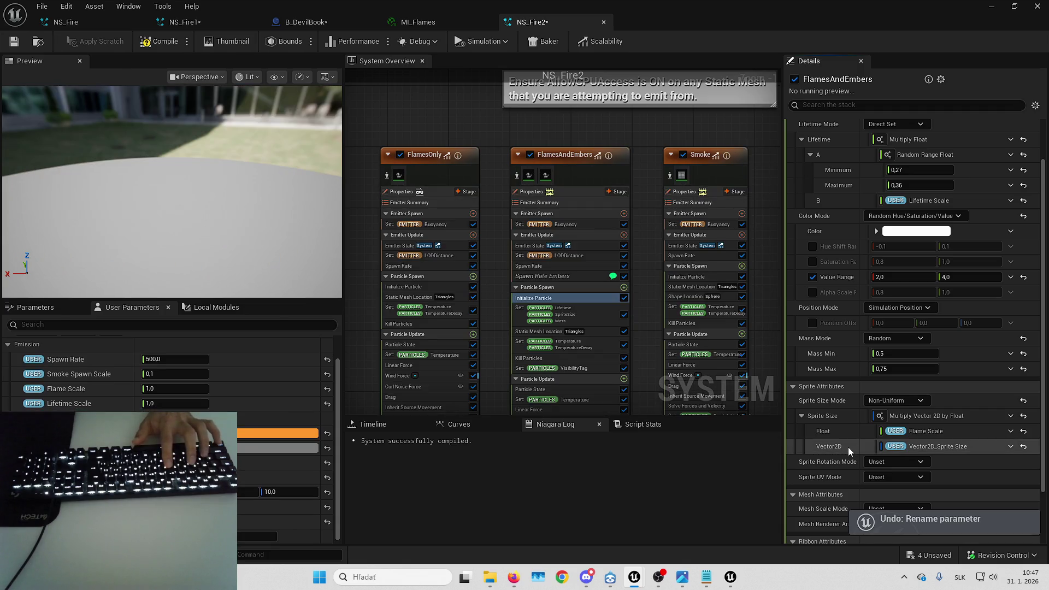
key("ctrl+z")
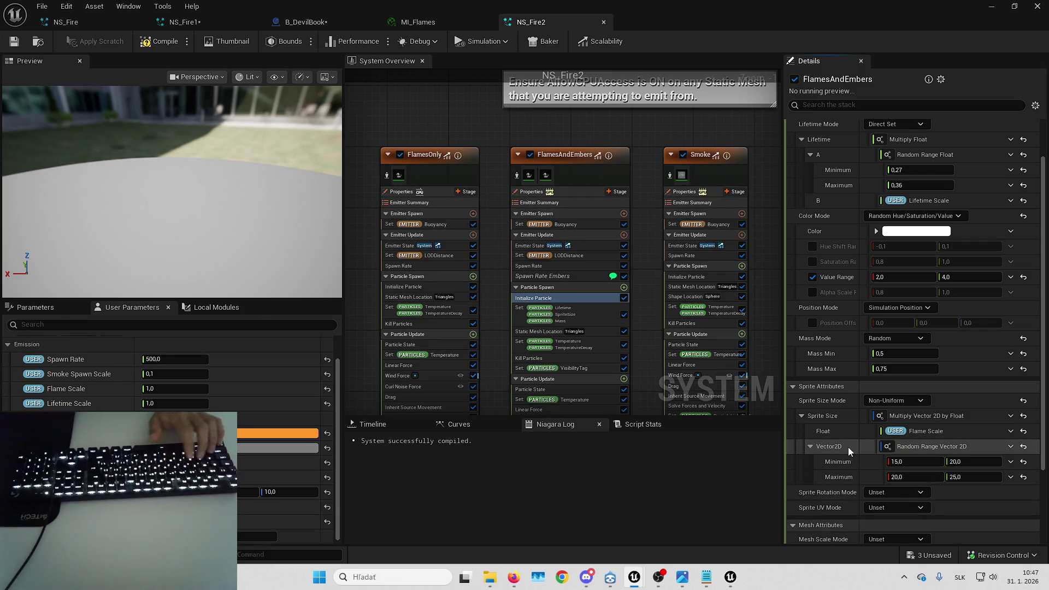
key("ctrl+z")
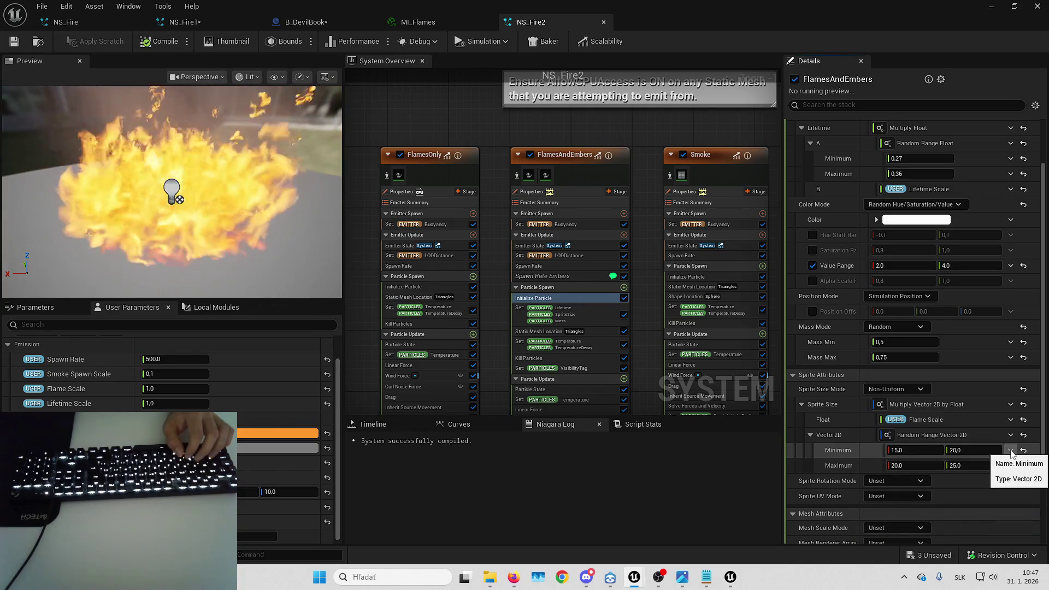
- Bind the Random Range Vector 2D Minimum and Maximum to new User parameters
left_click(1010, 450)
key("Escape")
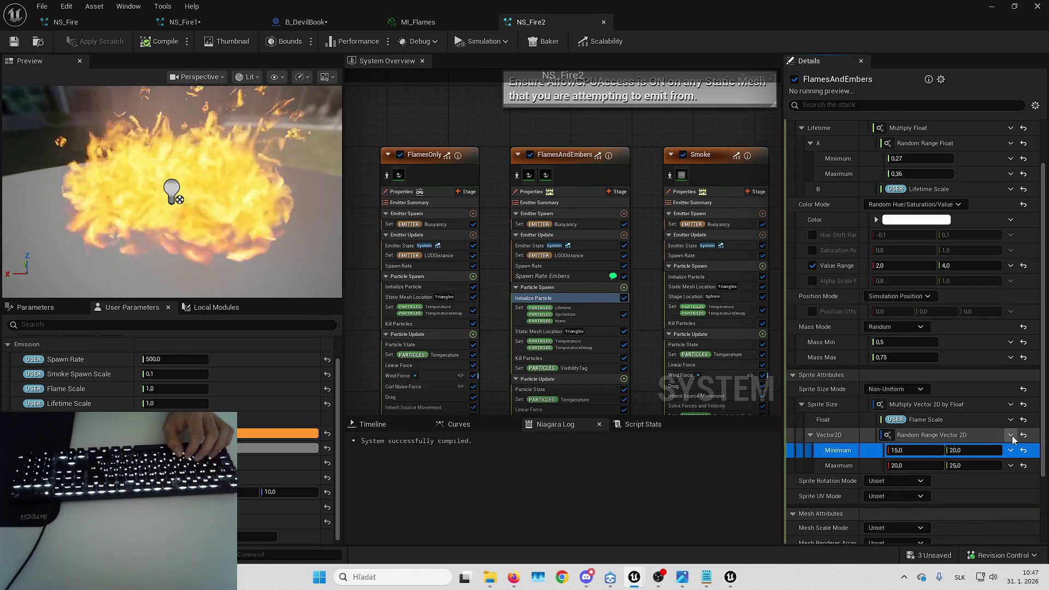
left_click(1010, 450)
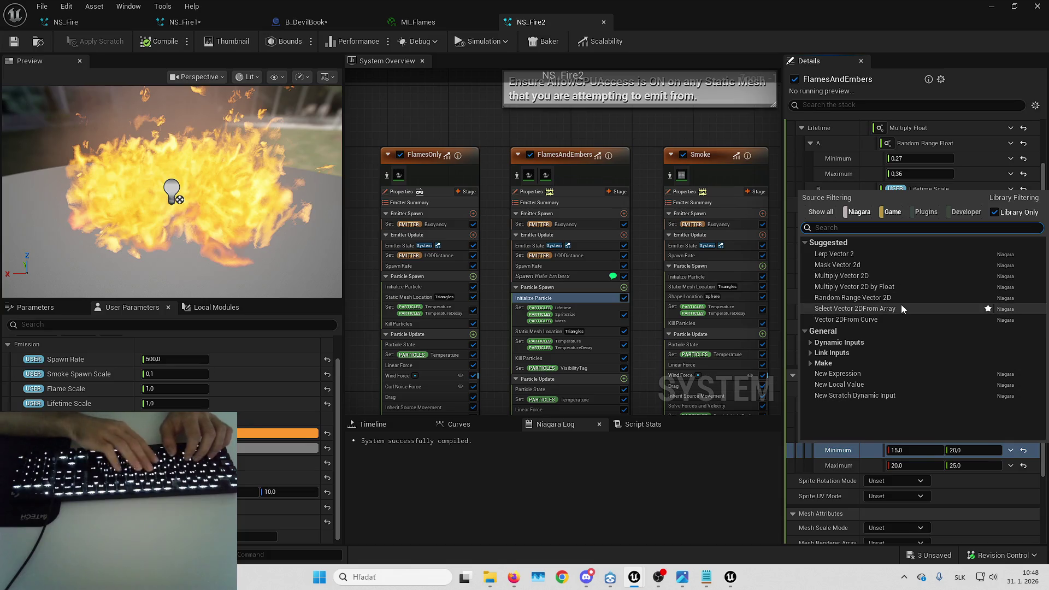
type("min")
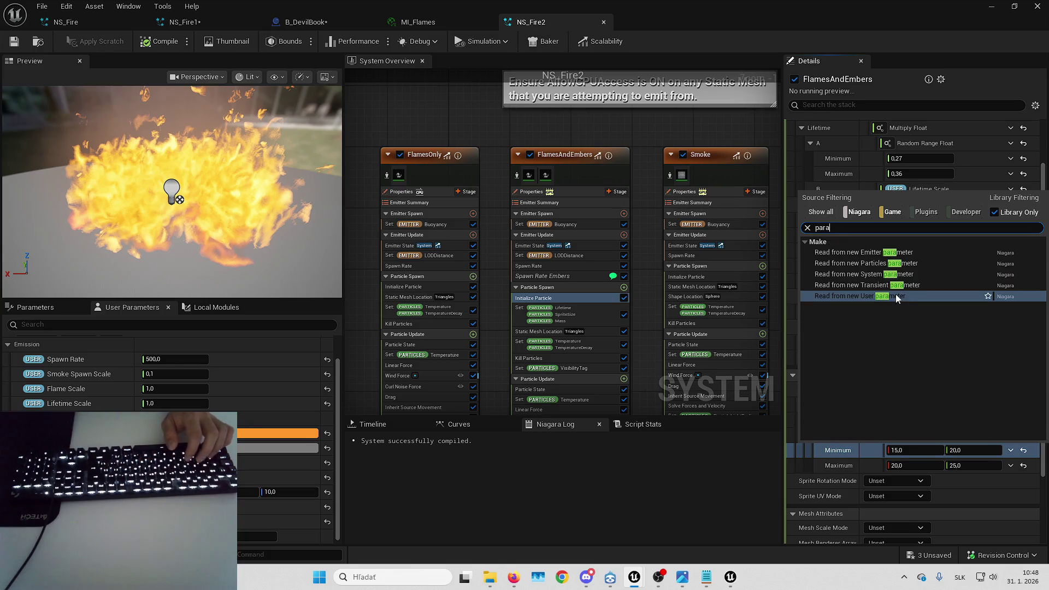
left_click(896, 295)
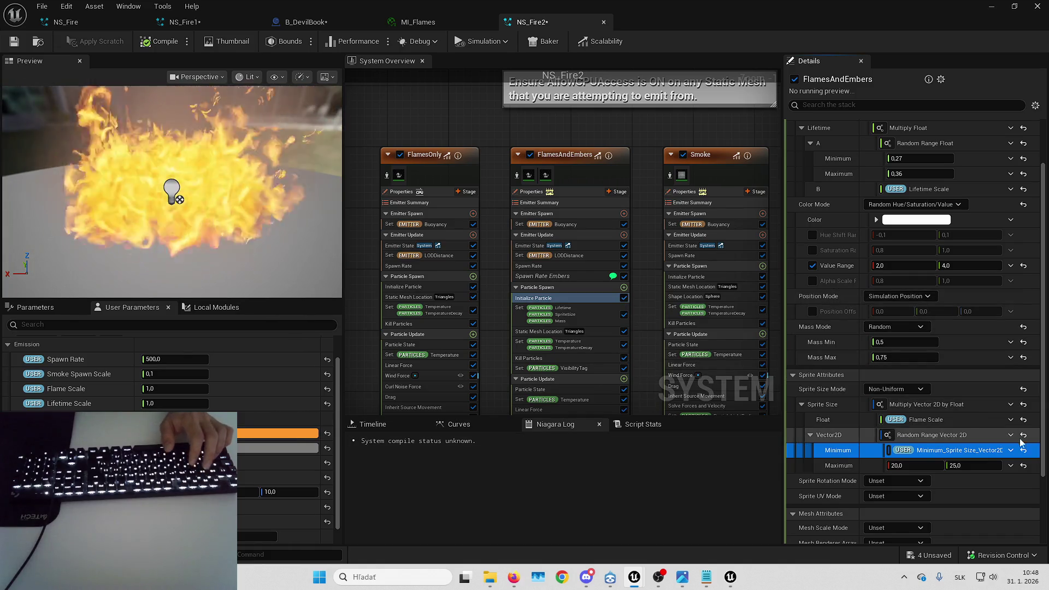
left_click(1009, 466)
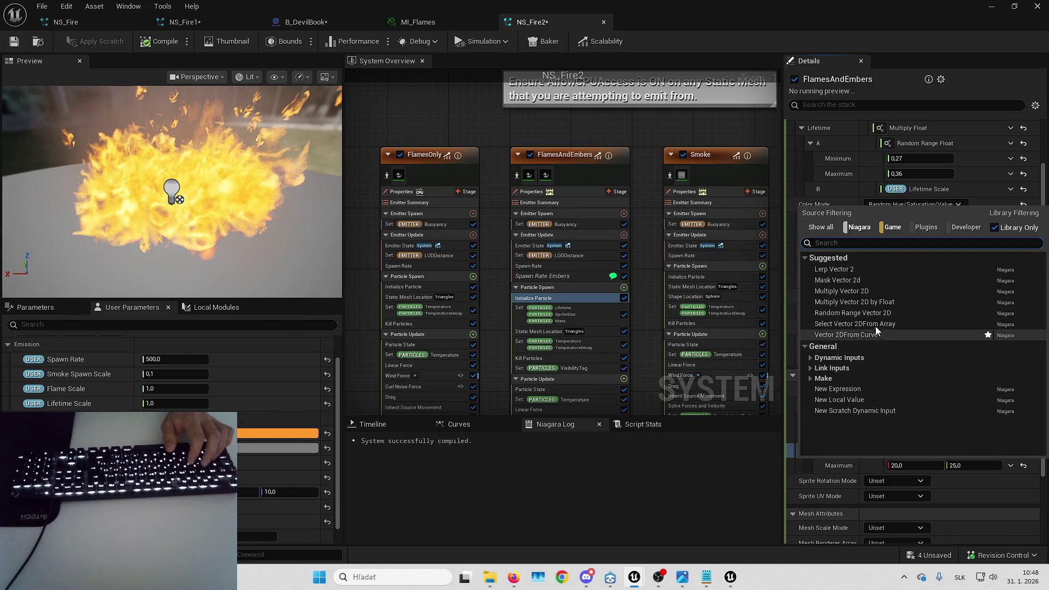
type("para")
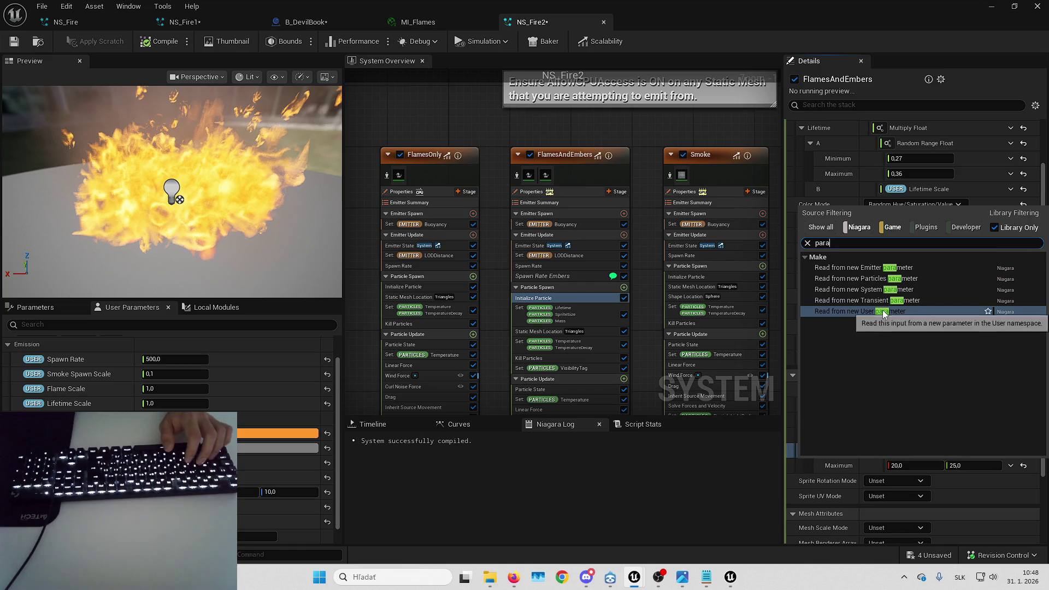
left_click(882, 310)
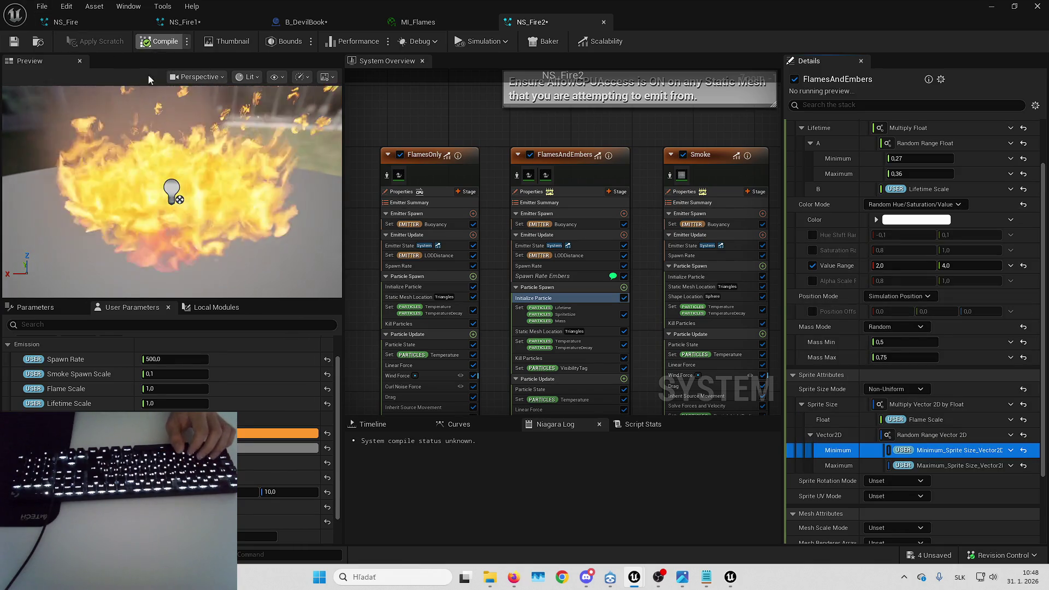
scroll(164, 376, "down", 2)
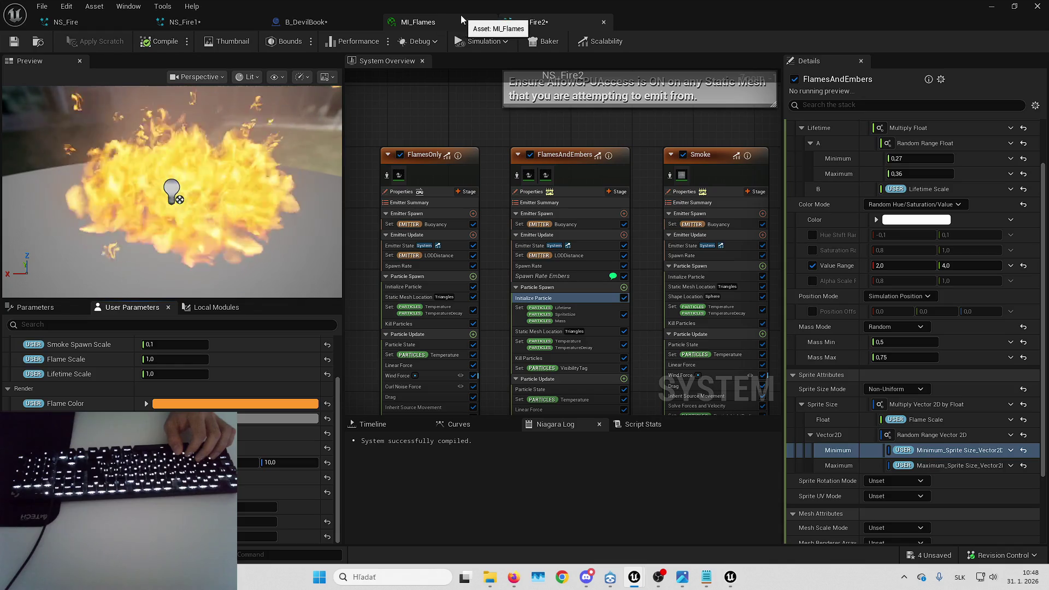
left_click(325, 21)
left_click(533, 22)
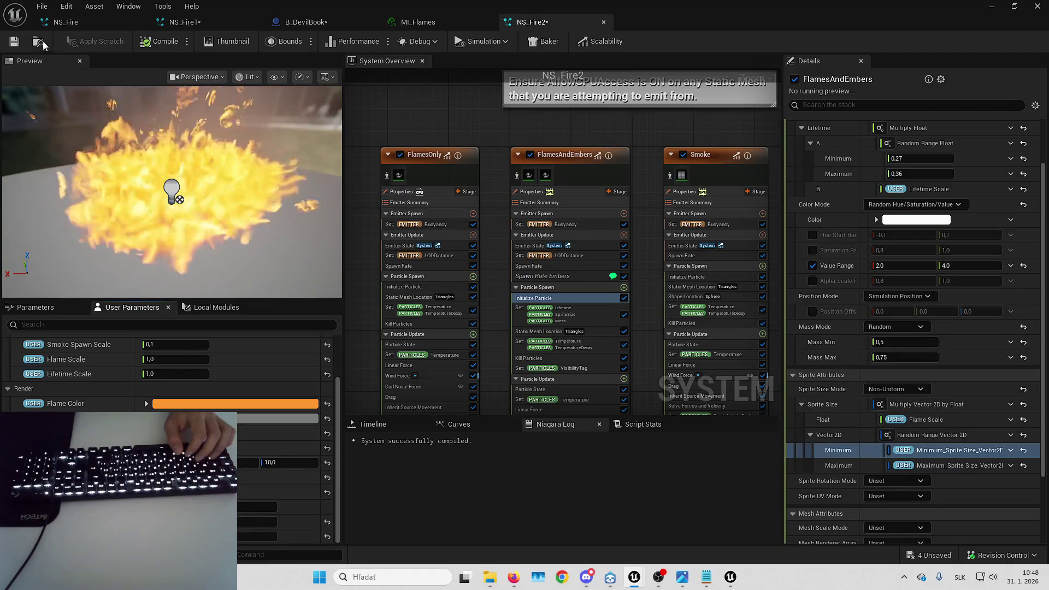
- Assign NS_Fire2 as the book's fire system and set minimum sprite width to 50
left_click(295, 22)
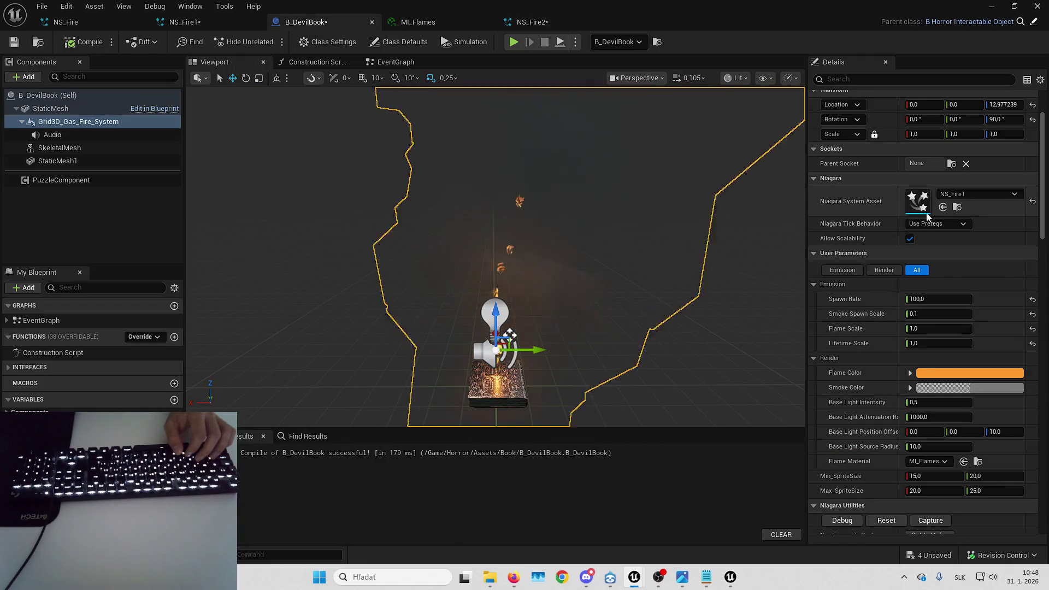
left_click(943, 207)
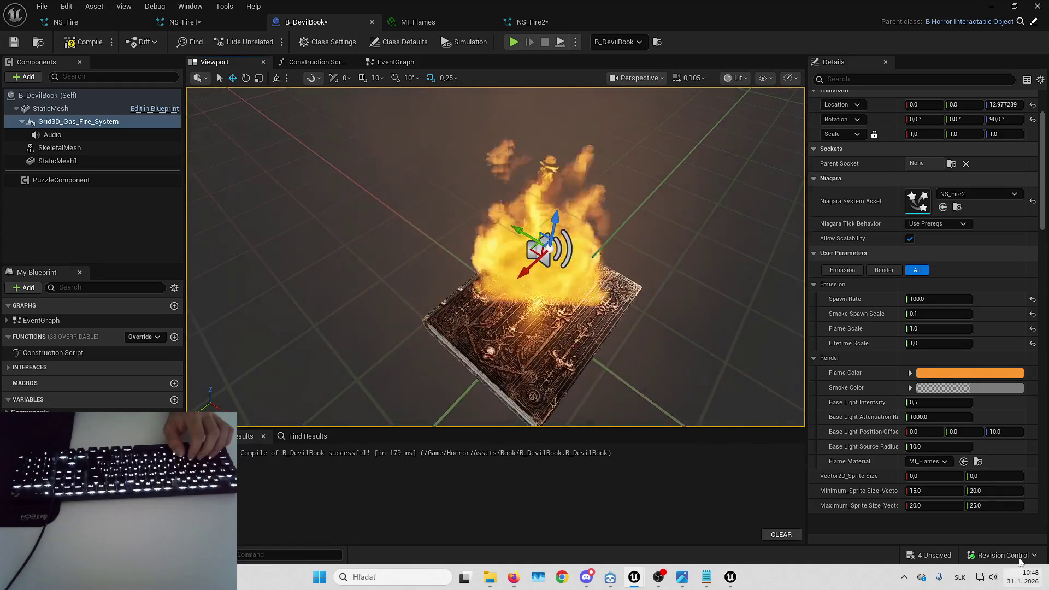
type("50")
key("Return")
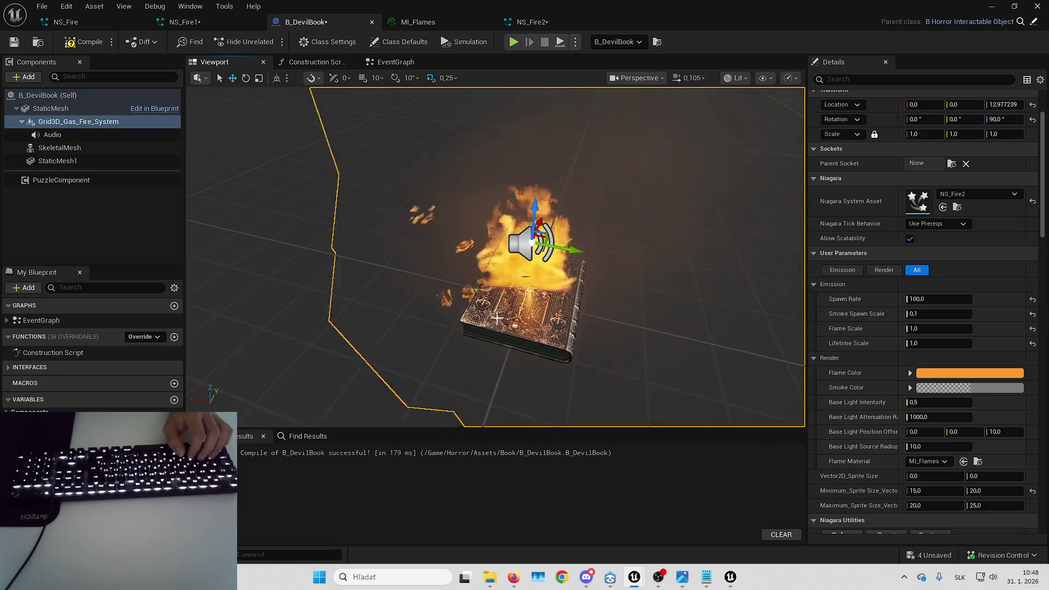
- Open the DevilBook mesh in its own editor, then reselect the fire system component
left_click(568, 317)
double_click(917, 186)
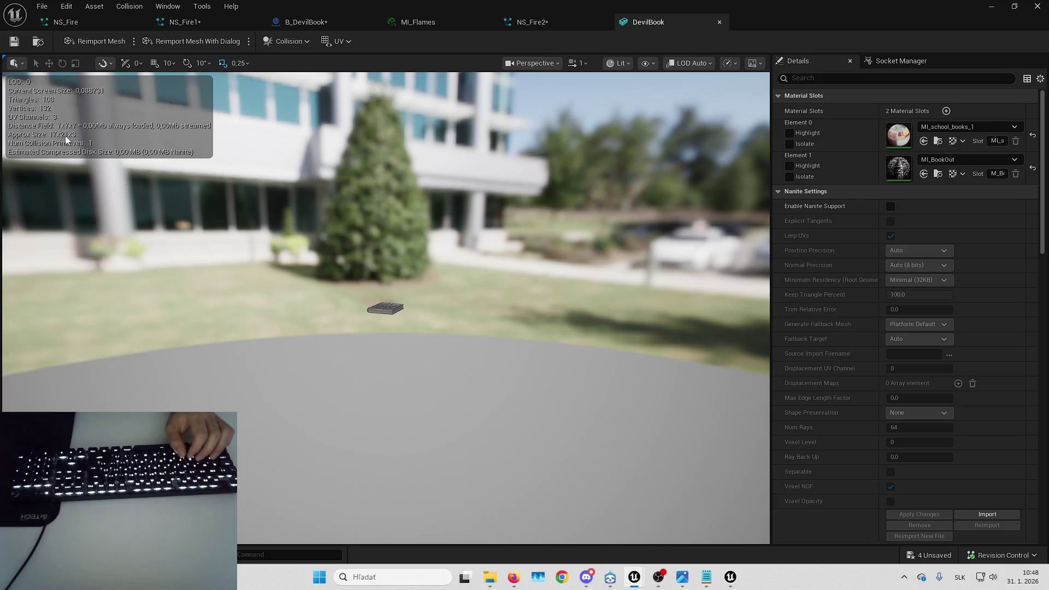
left_click(327, 22)
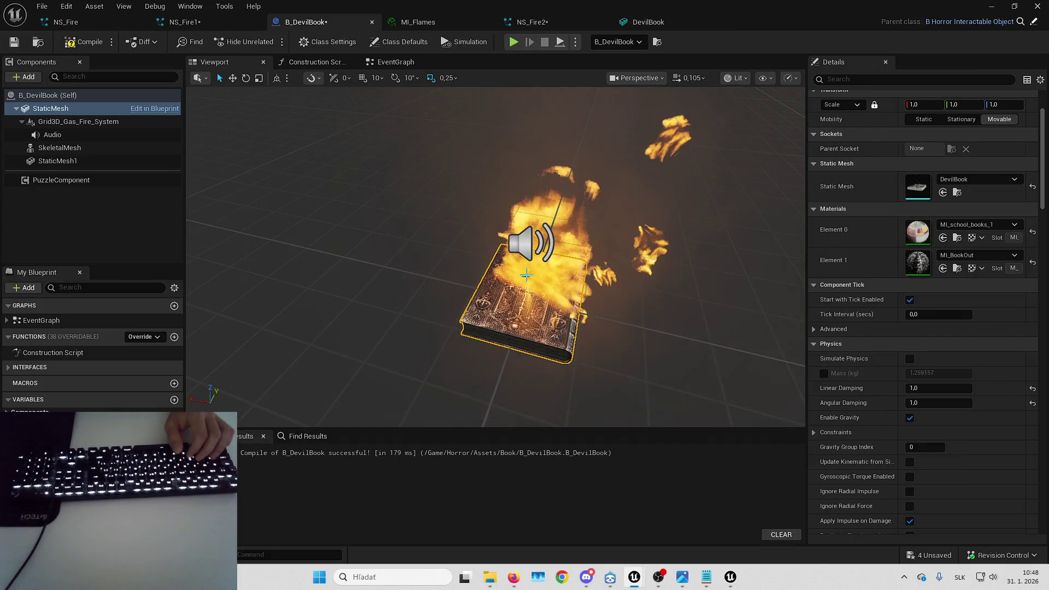
left_click(76, 124)
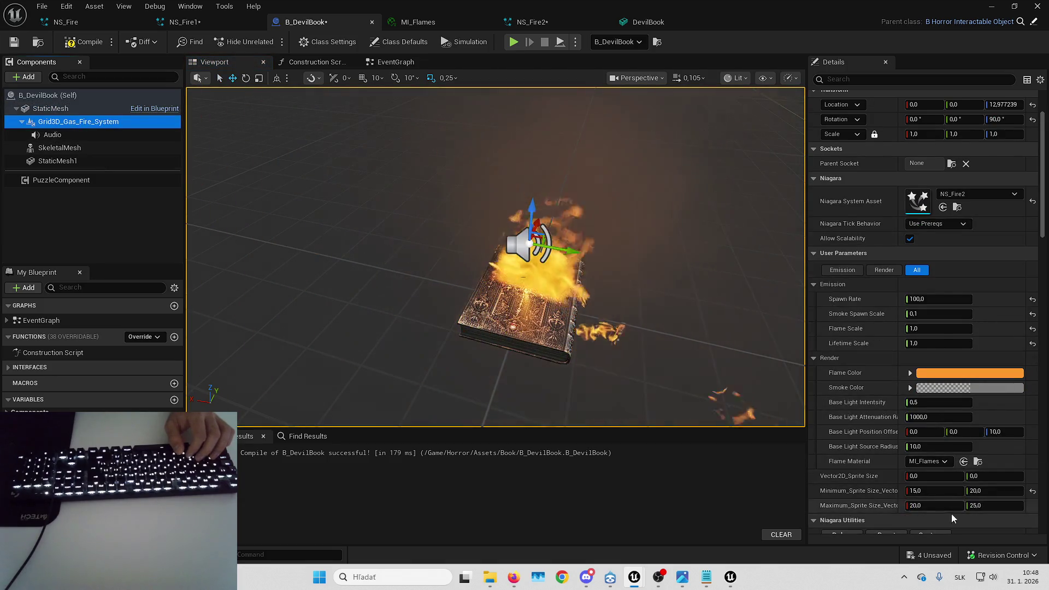
left_click(940, 491)
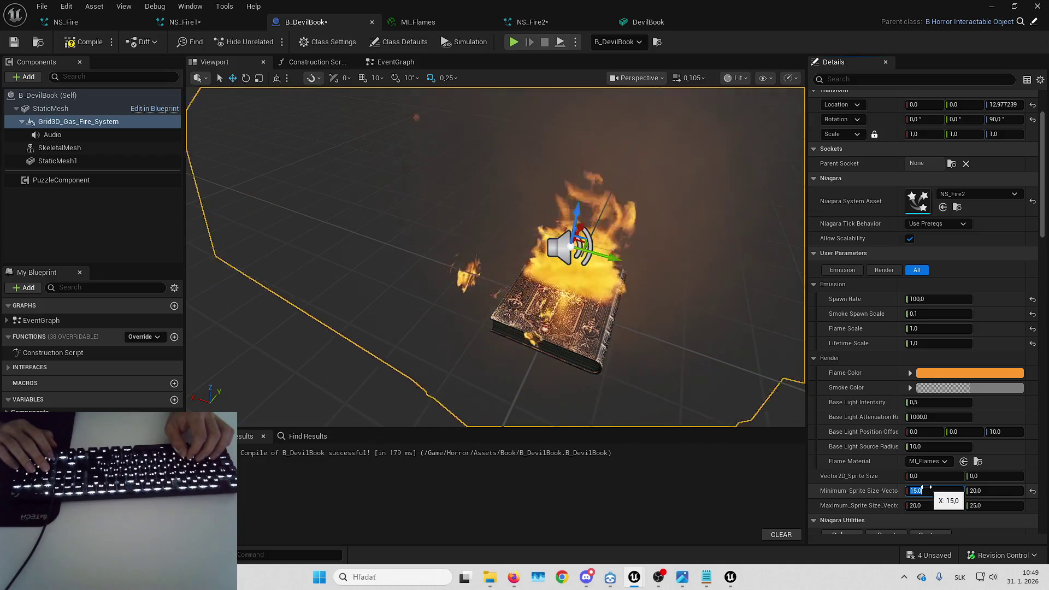
- Set the maximum sprite width to 25 and view the burning book up close
key("Tab")
type("25")
key("Return")
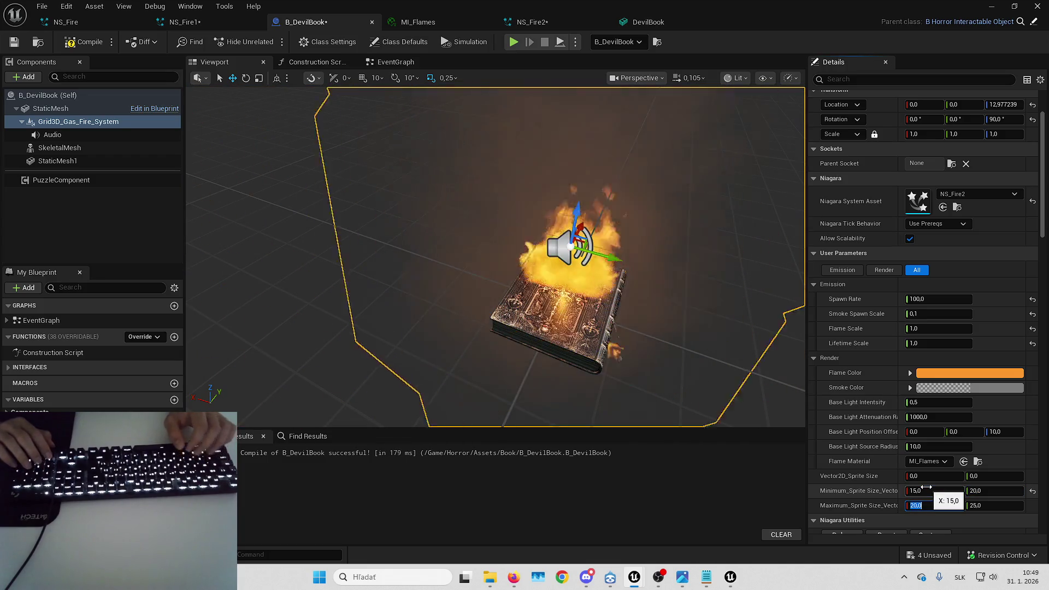
mouse_move(492, 256)
left_mouse_down()
mouse_move(508, 251)
mouse_move(491, 262)
mouse_move(524, 268)
mouse_move(526, 303)
left_mouse_up()
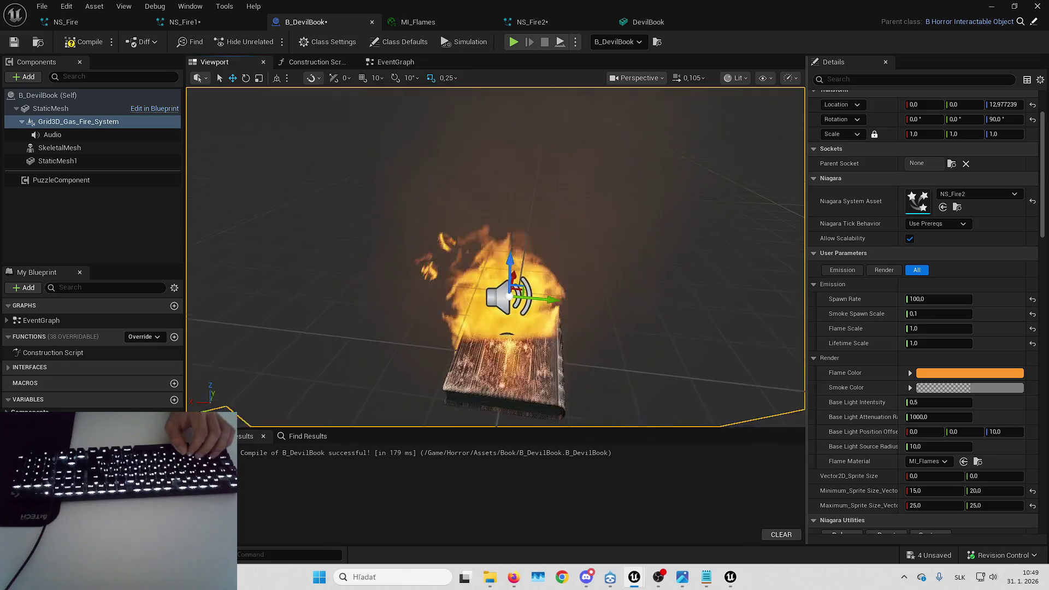
mouse_move(519, 324)
left_mouse_down()
mouse_move(556, 265)
mouse_move(556, 240)
left_mouse_up()
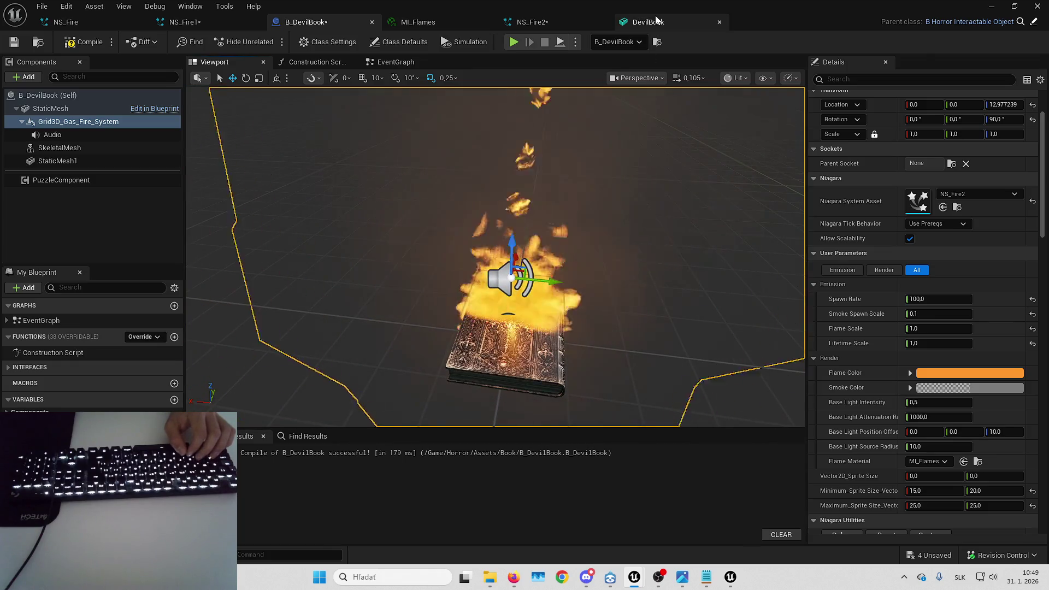
left_click(648, 22)
left_click(326, 20)
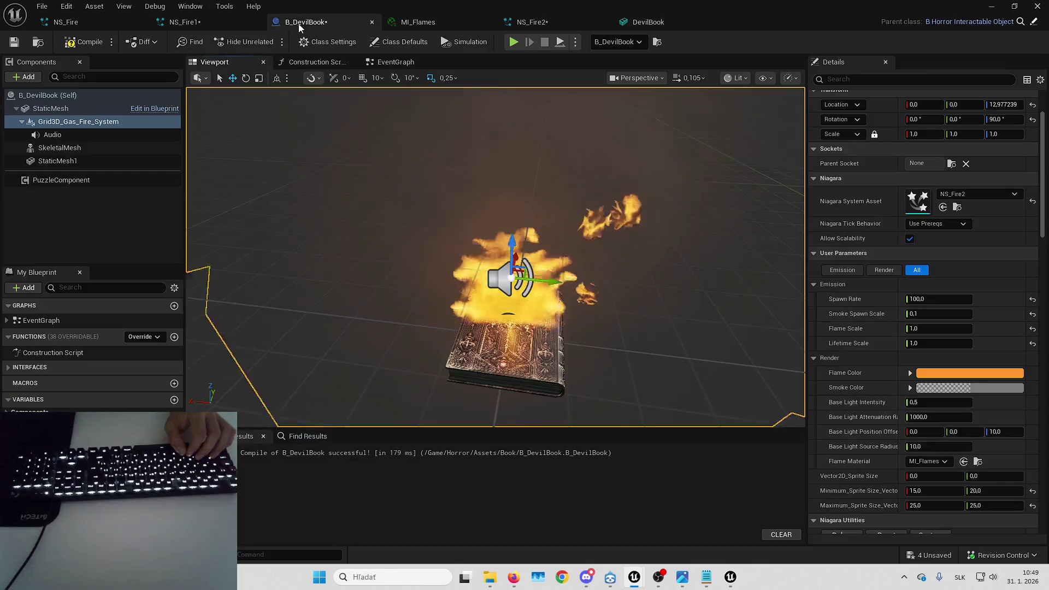
- Lower maximum sprite width to 23, set minimum height 19 and maximum height 50
left_click_drag(926, 511, 923, 511)
left_click(924, 508)
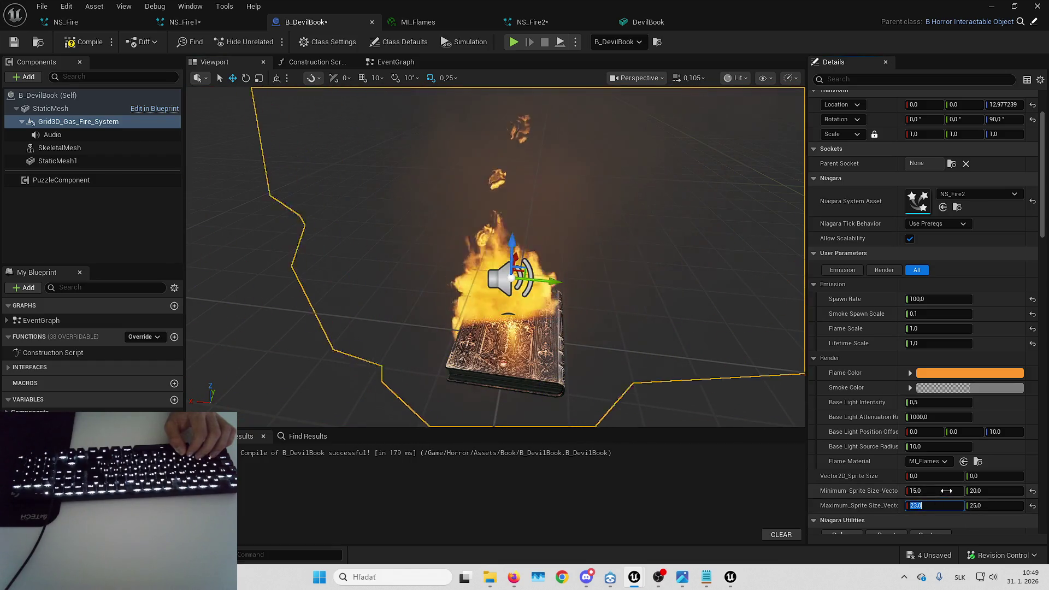
left_click(987, 491)
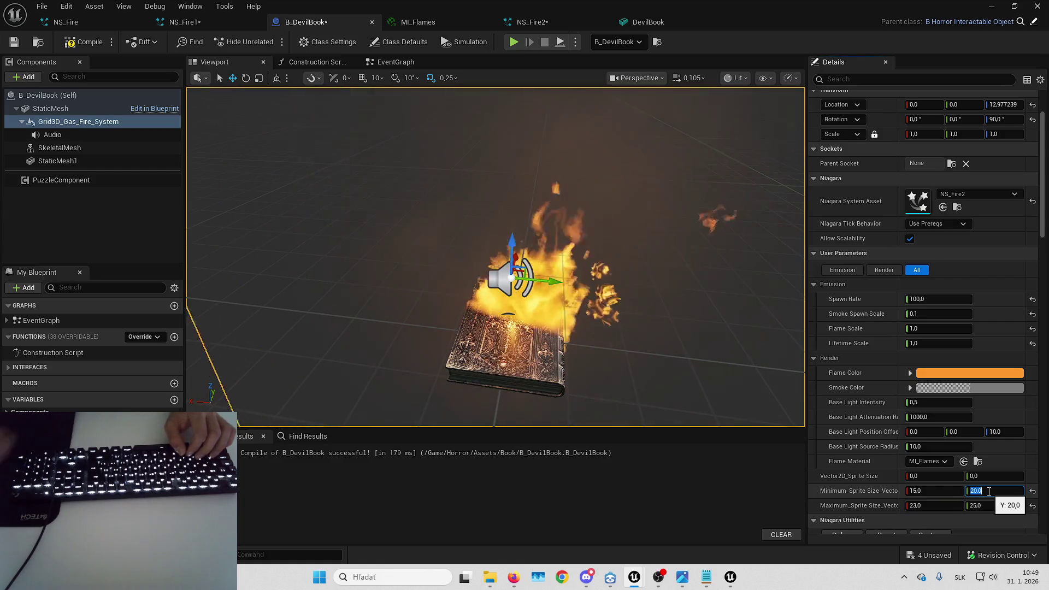
type("19")
key("Tab")
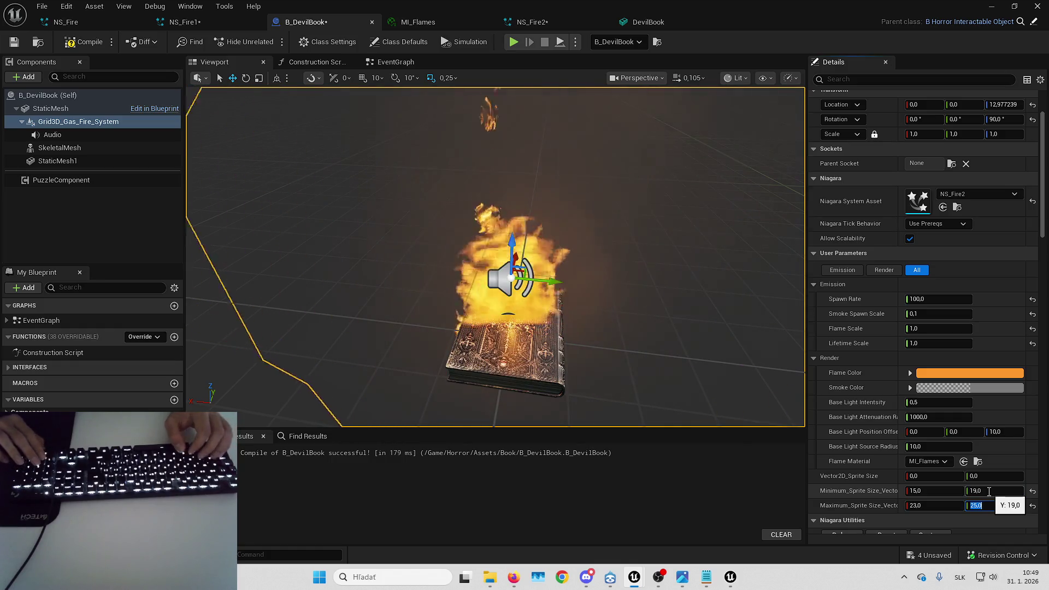
type("50")
key("Return")
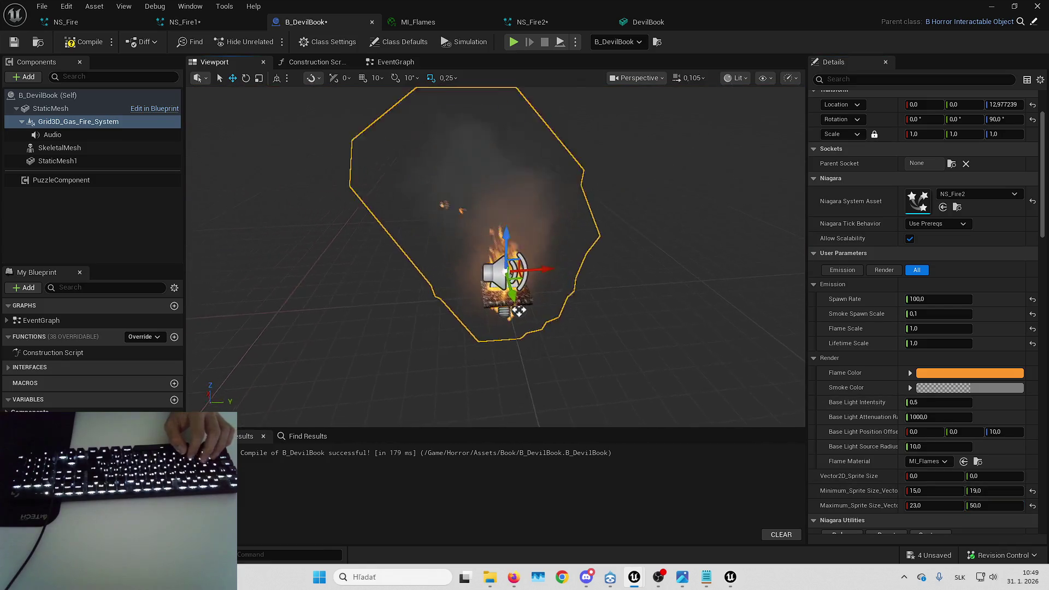
- Change the maximum sprite height to 27 and recompile B_DevilBook
mouse_move(495, 256)
left_mouse_down()
mouse_move(584, 259)
mouse_move(568, 235)
mouse_move(535, 247)
left_mouse_up()
left_click(990, 505)
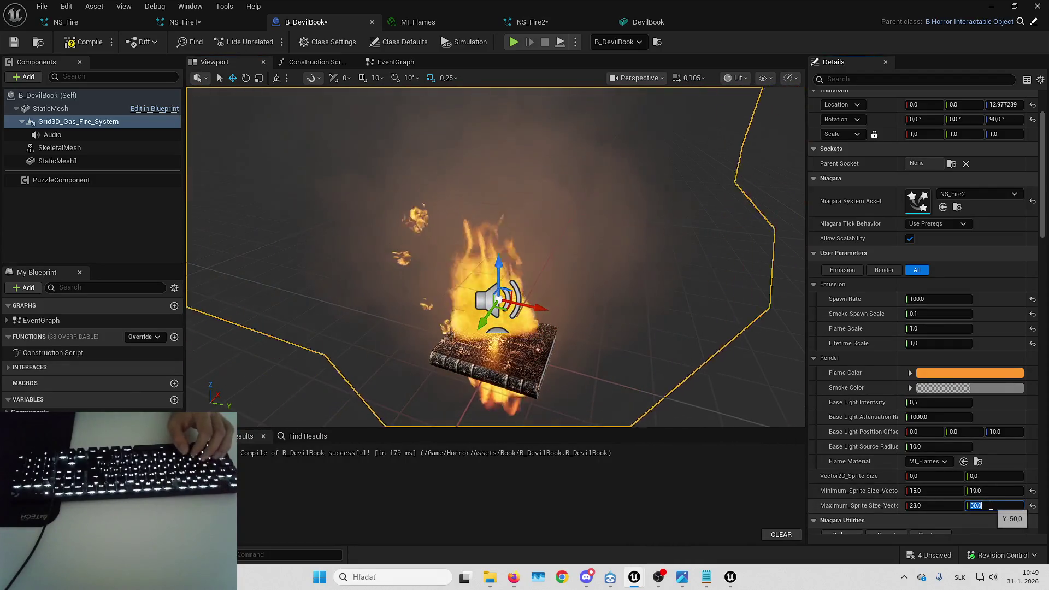
type("27")
key("Return")
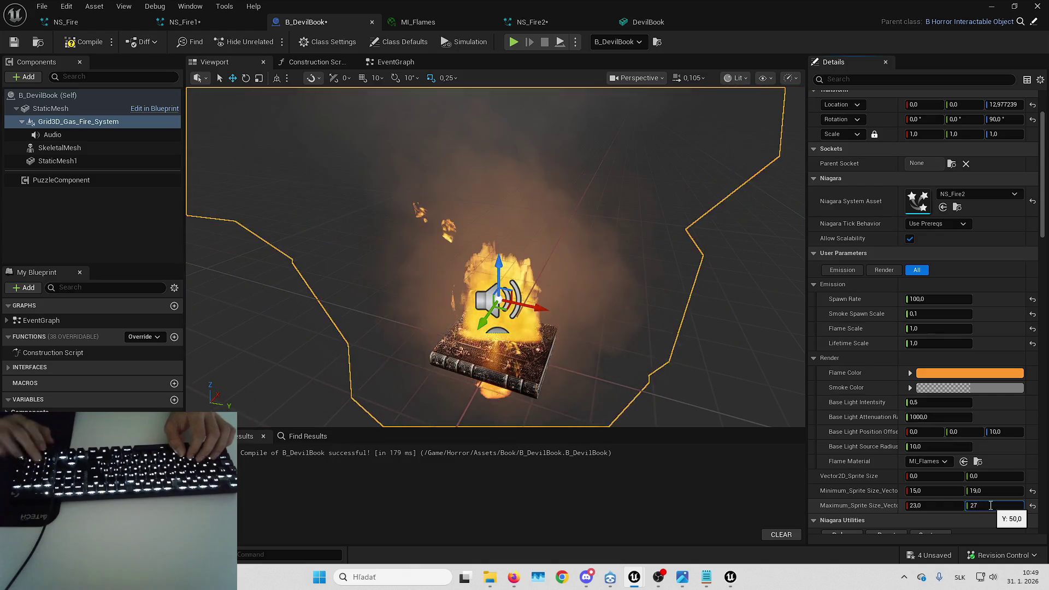
left_click(88, 41)
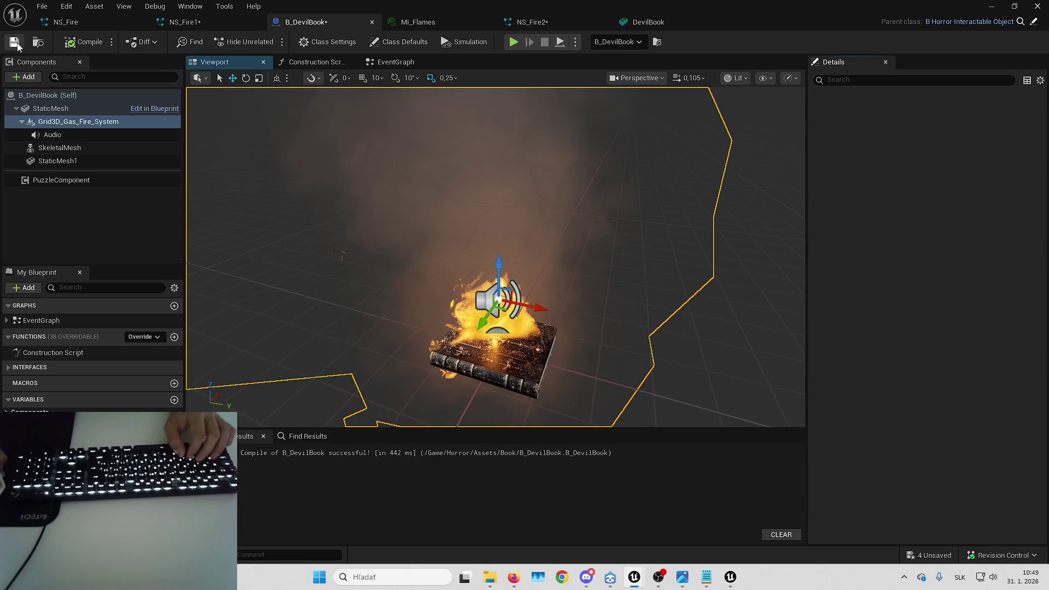
- Check the burning book in the level viewport, then return to the DetectiveGame asset editor
mouse_move(382, 201)
left_mouse_down()
mouse_move(388, 273)
mouse_move(448, 234)
mouse_move(509, 217)
left_mouse_up()
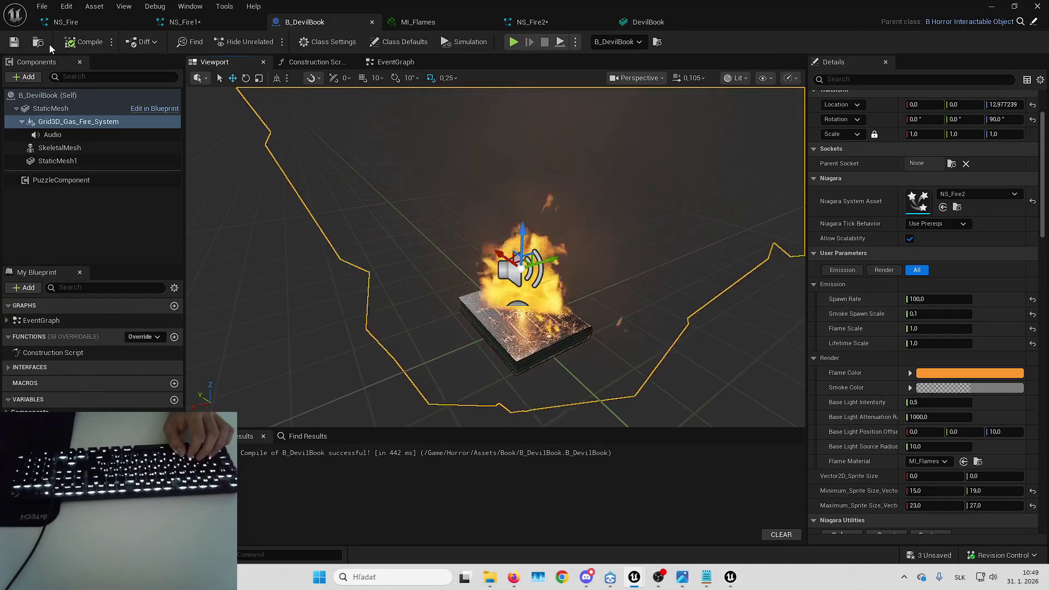
key("alt+Tab")
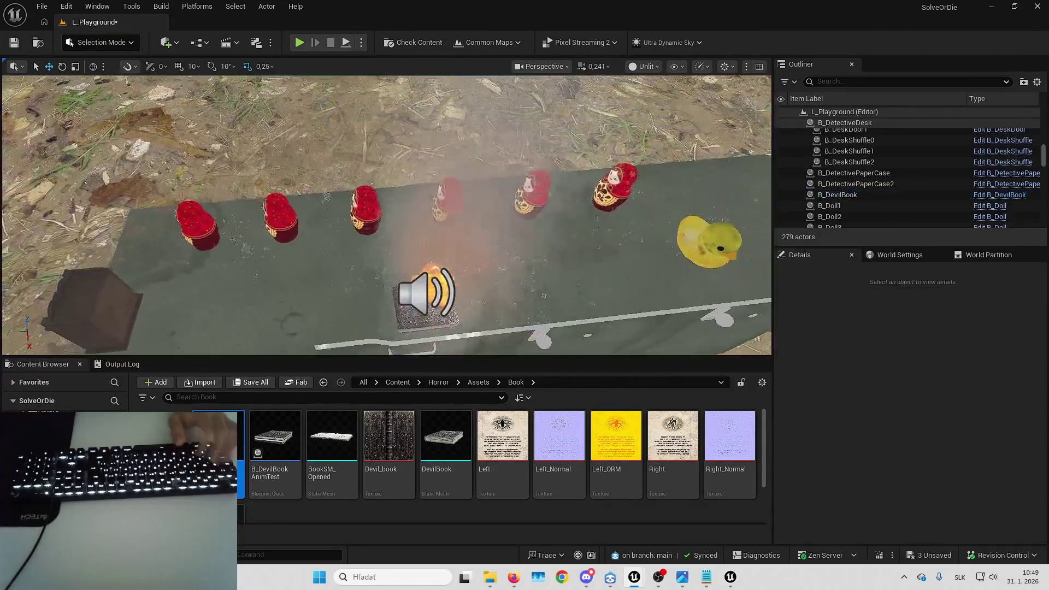
left_click_drag(386, 219, 284, 200)
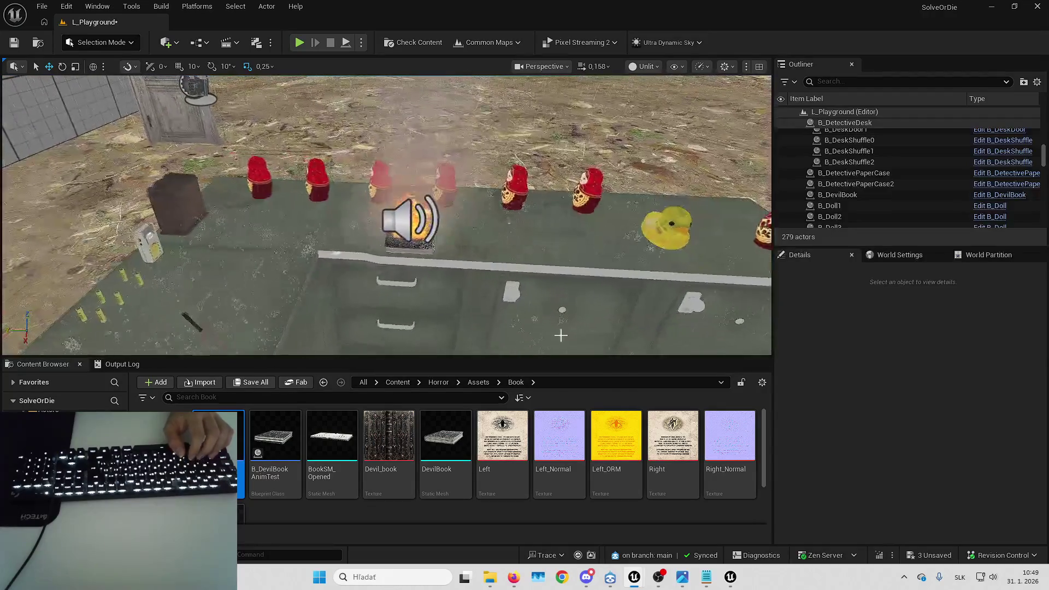
mouse_move(644, 571)
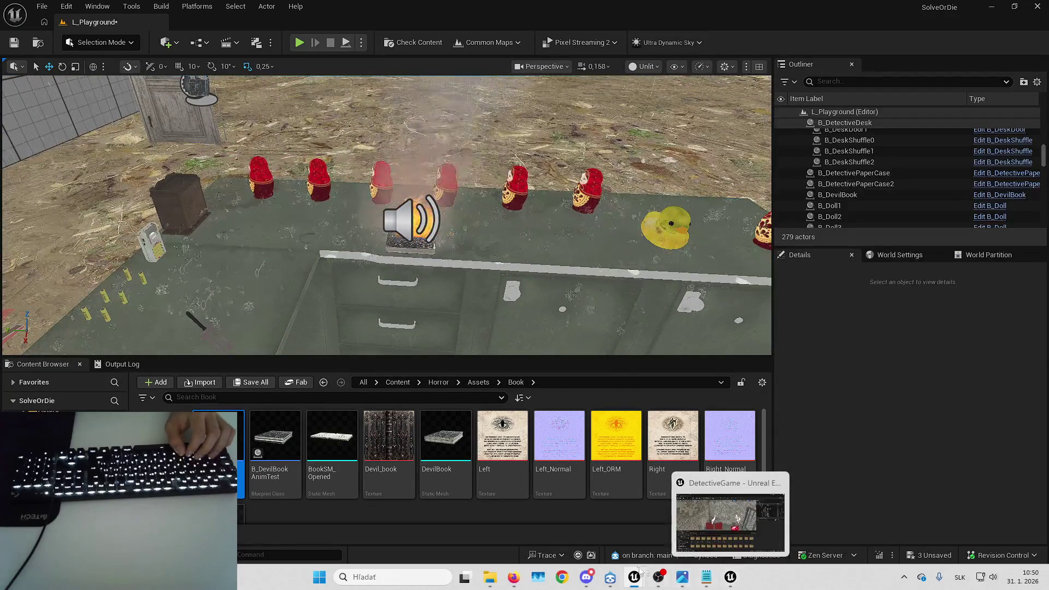
left_click(691, 519)
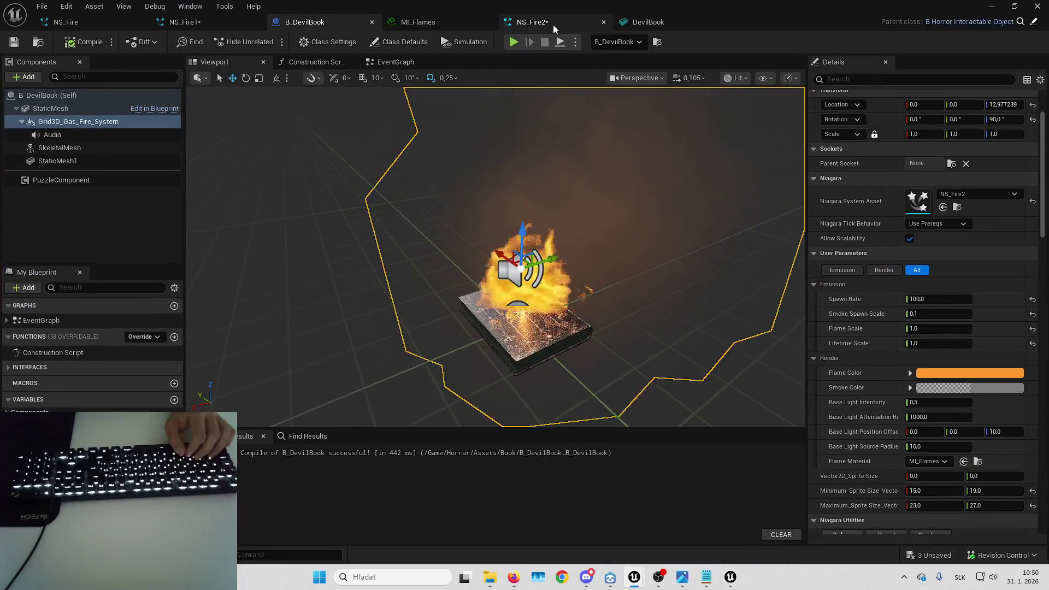
- Open NS_Fire2 and review Spawn Rate Embers, Initialize Particle, Particle State, Temperature and Linear Force
left_click(553, 24)
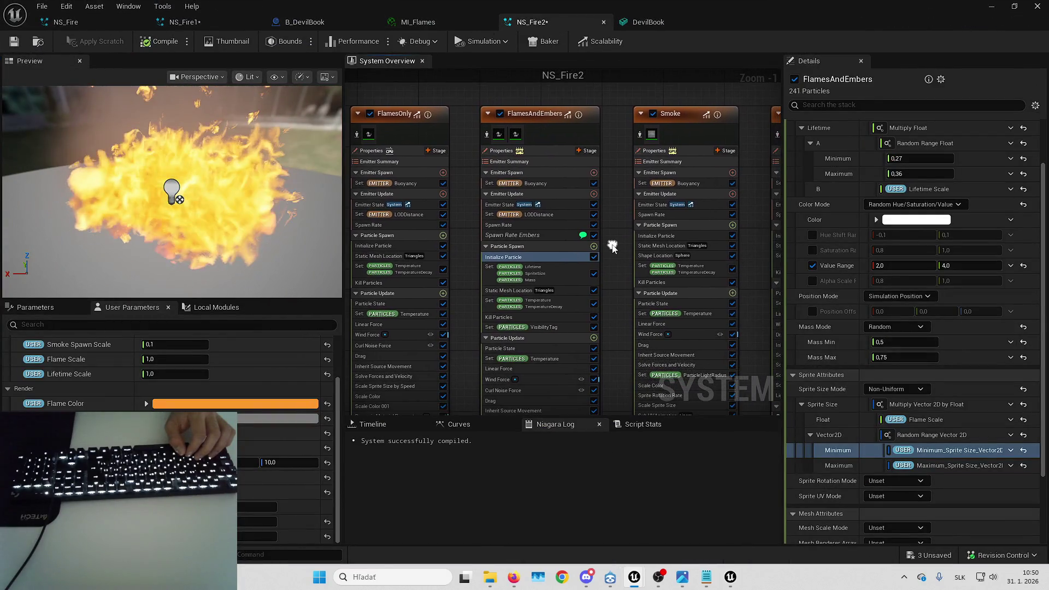
left_click(507, 205)
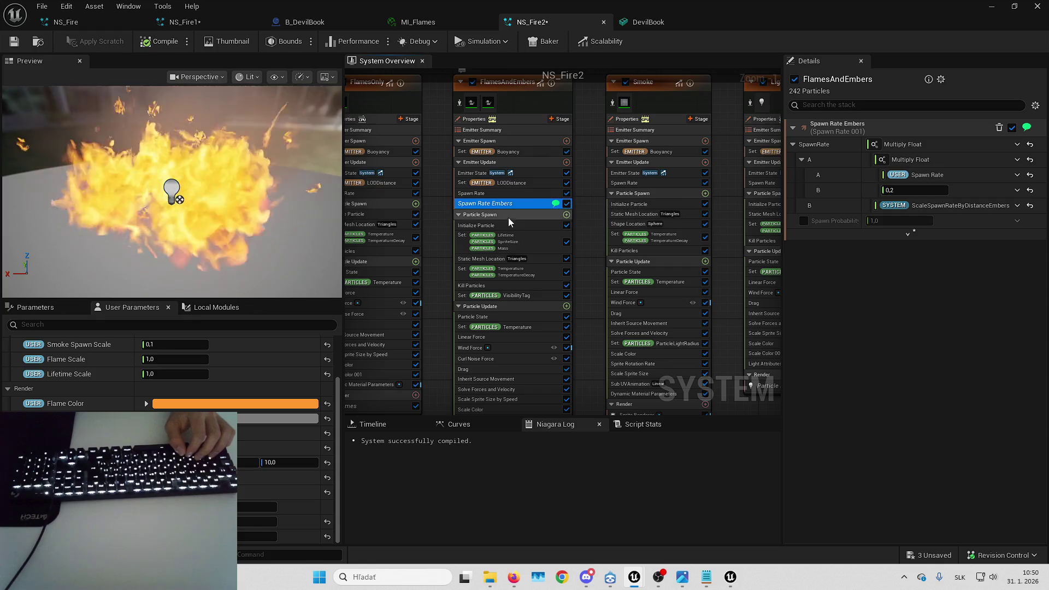
left_click(505, 224)
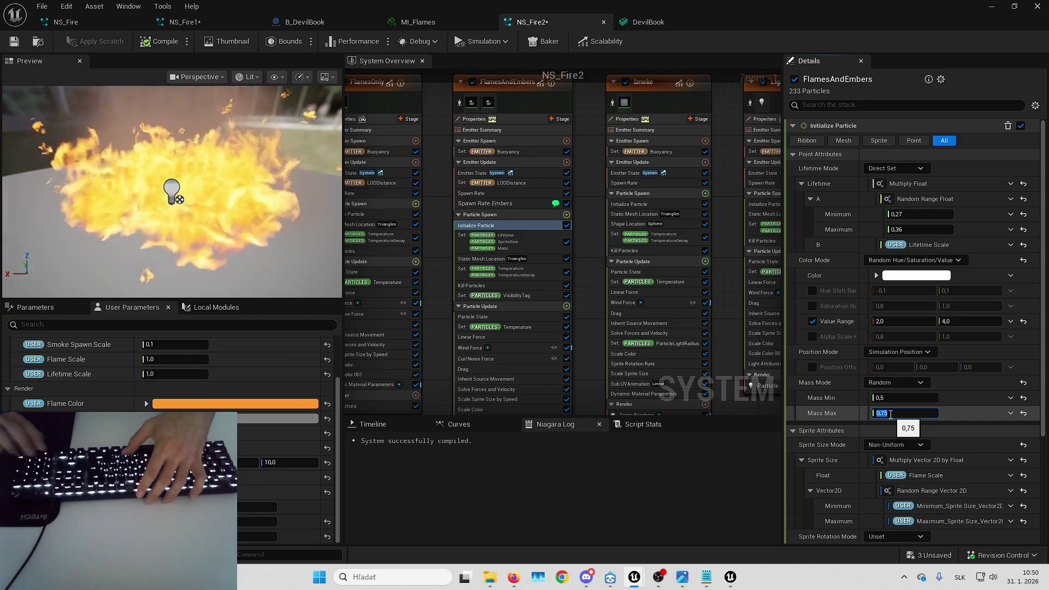
scroll(827, 343, "down", 5)
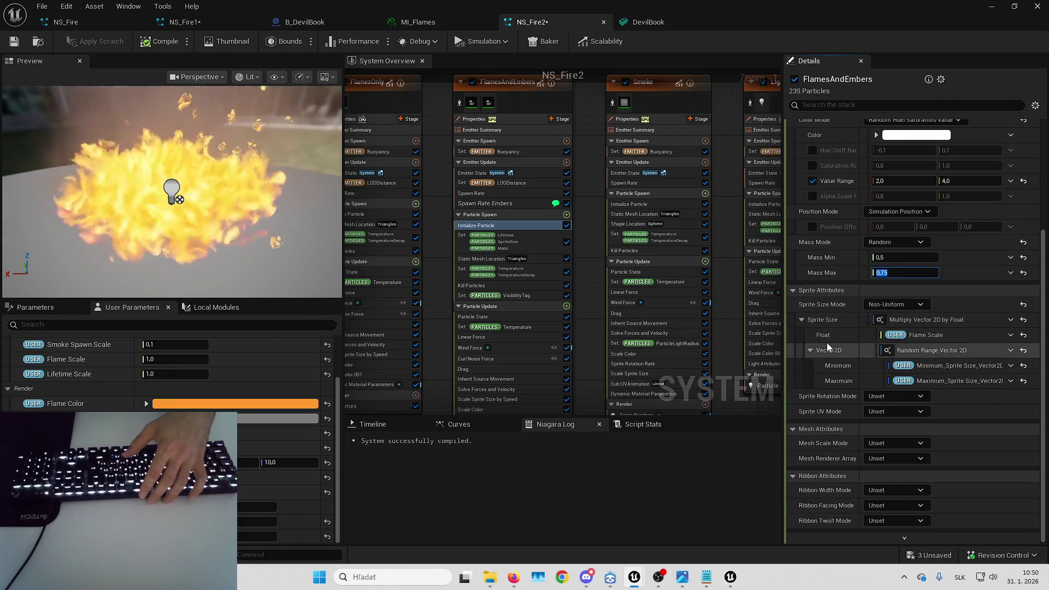
scroll(575, 255, "down", 2)
left_click(532, 270)
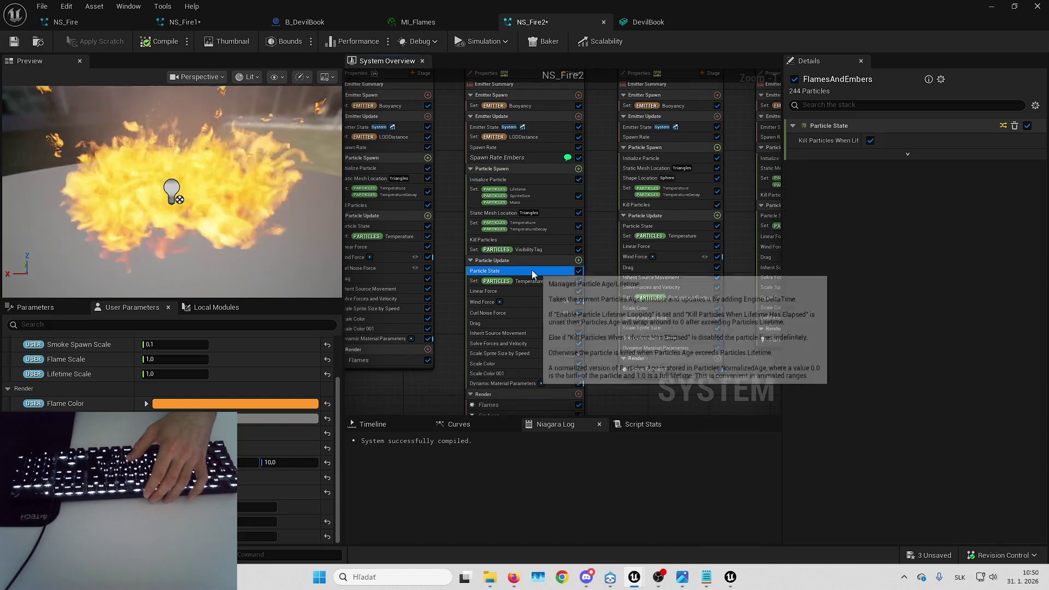
left_click(526, 280)
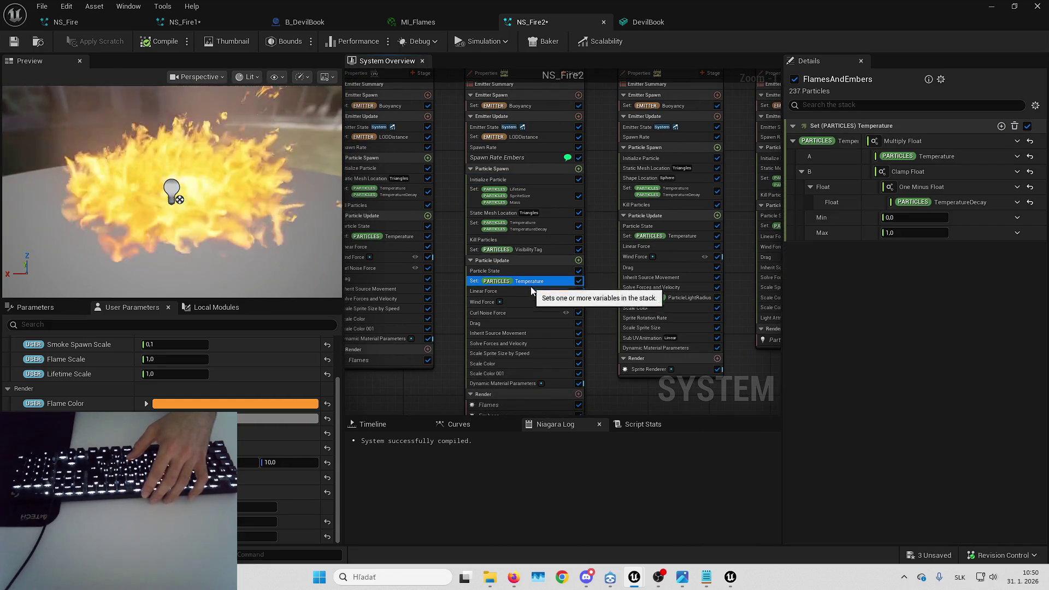
left_click(528, 291)
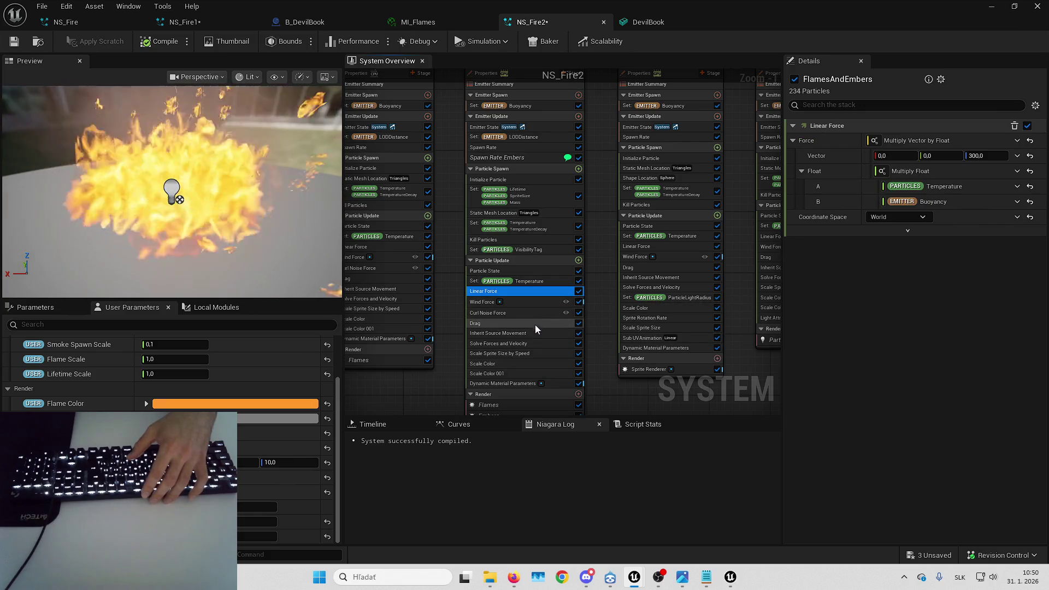
- Review the Scale Sprite Size by Speed module and the Flames sprite renderer settings
right_click(529, 354)
key("Escape")
left_click_drag(591, 309, 594, 253)
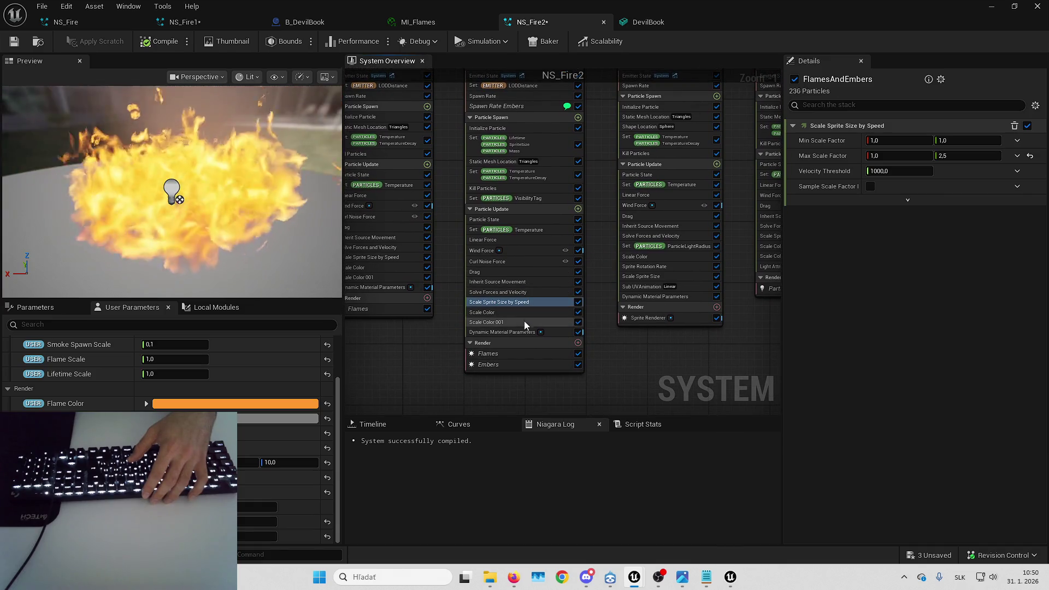
left_click(507, 355)
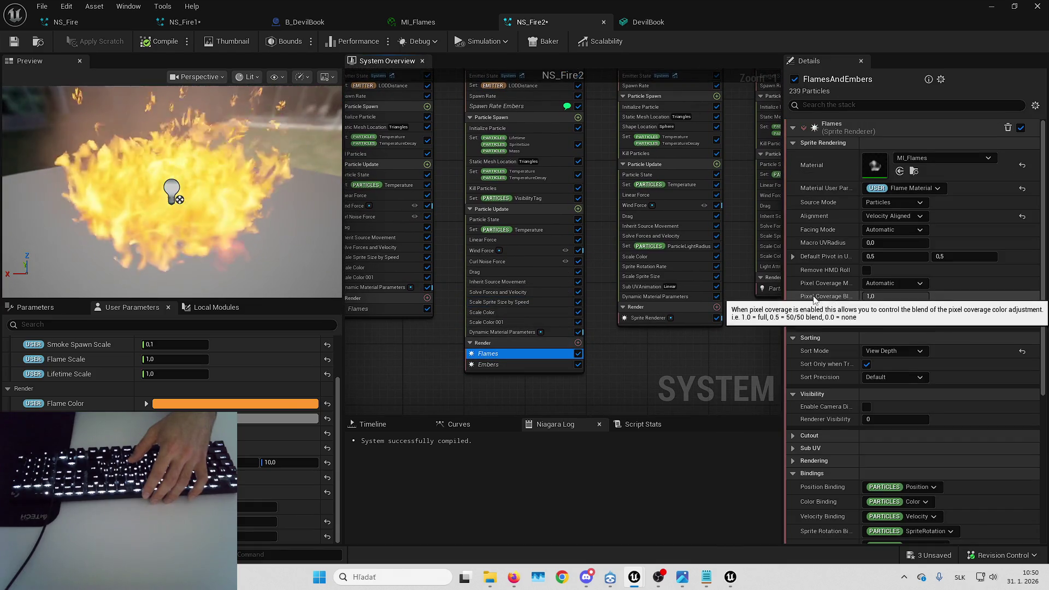
scroll(830, 278, "down", 3)
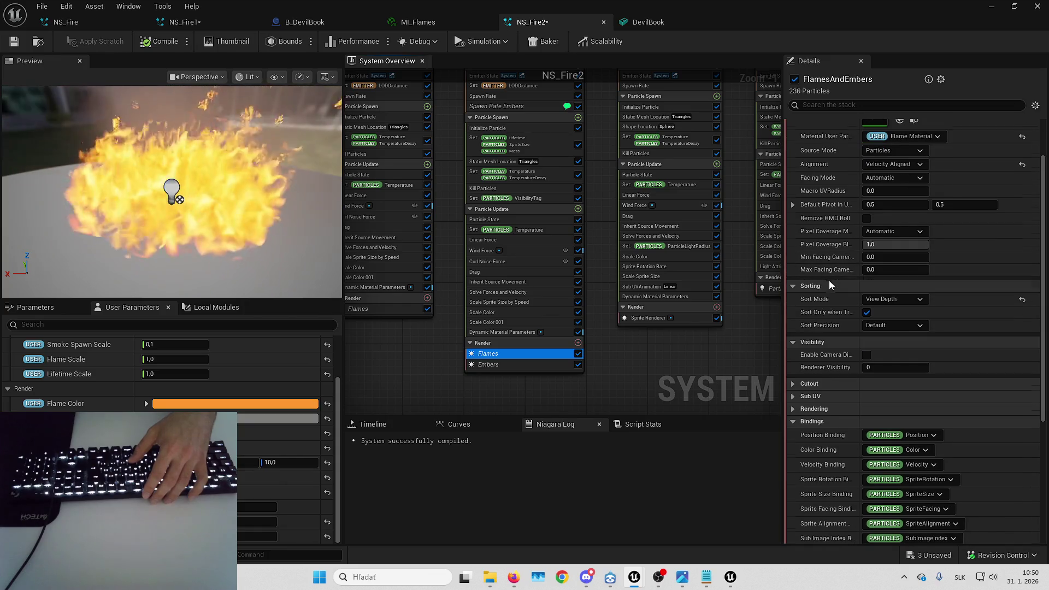
scroll(829, 279, "down", 10)
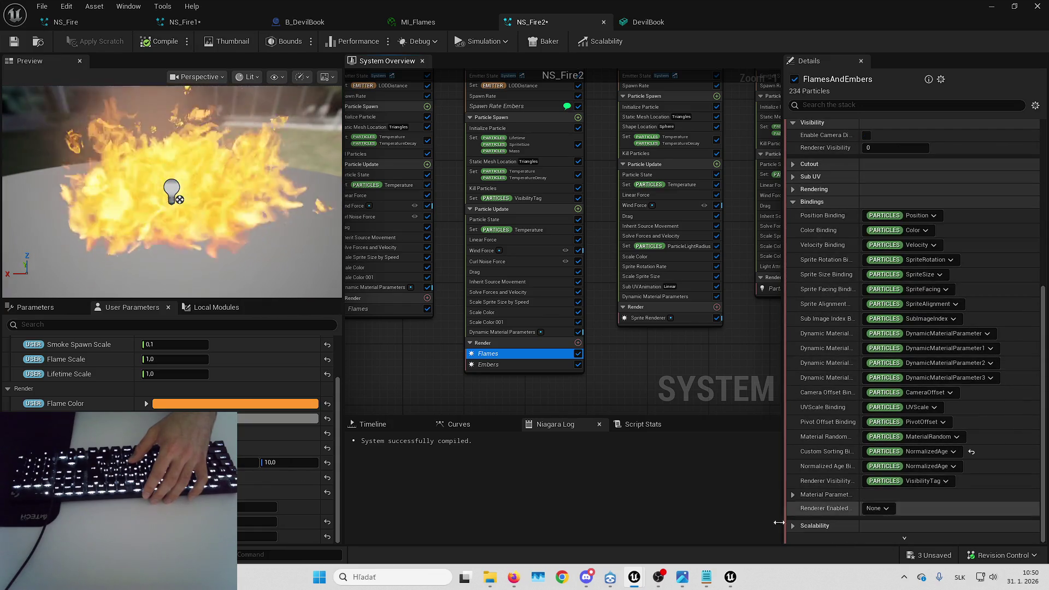
- Review FlamesAndEmbers' Emitter State, LODDistance, emitter summary and emitter properties
mouse_move(601, 169)
left_mouse_down()
mouse_move(607, 291)
mouse_move(609, 272)
left_mouse_up()
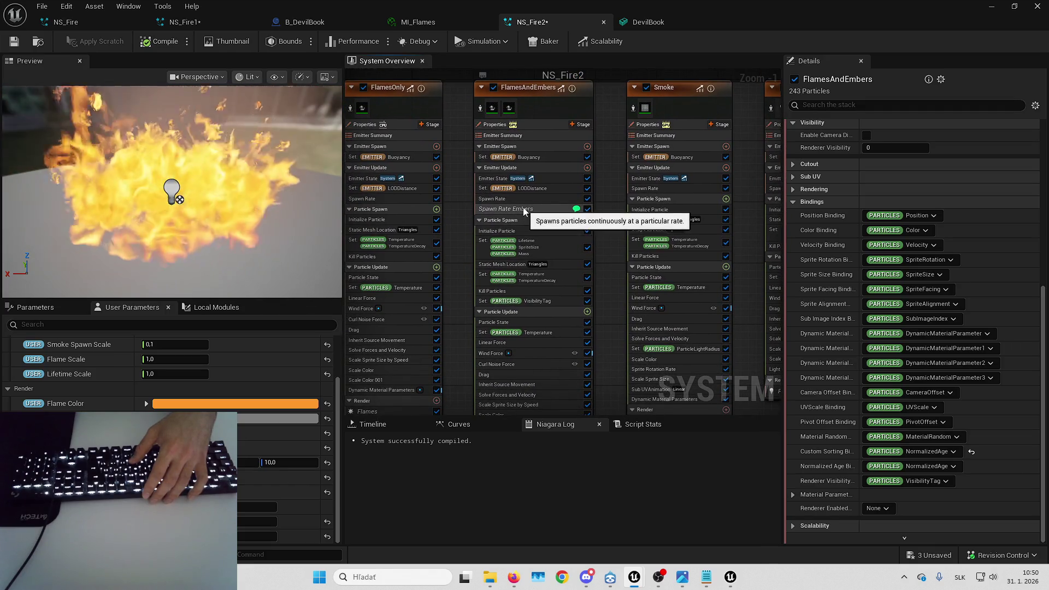
left_click(546, 176)
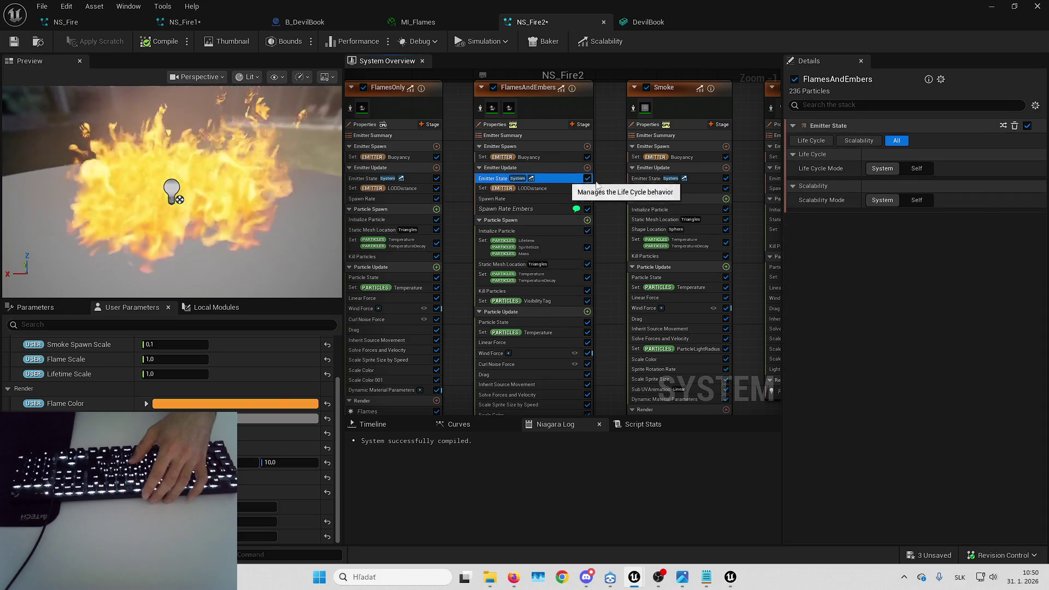
left_click(545, 187)
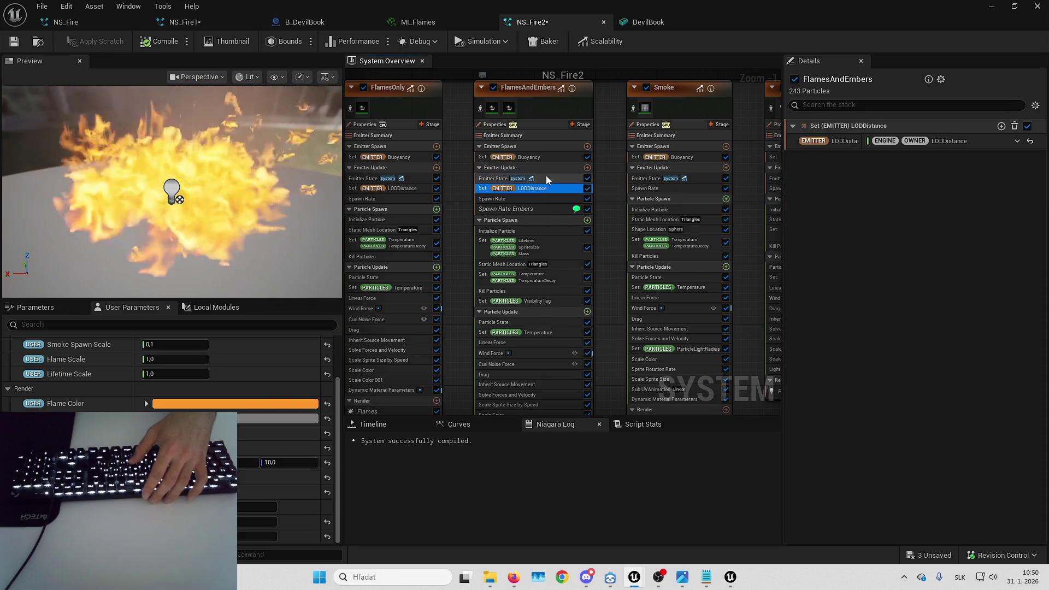
left_click(529, 133)
left_click(529, 123)
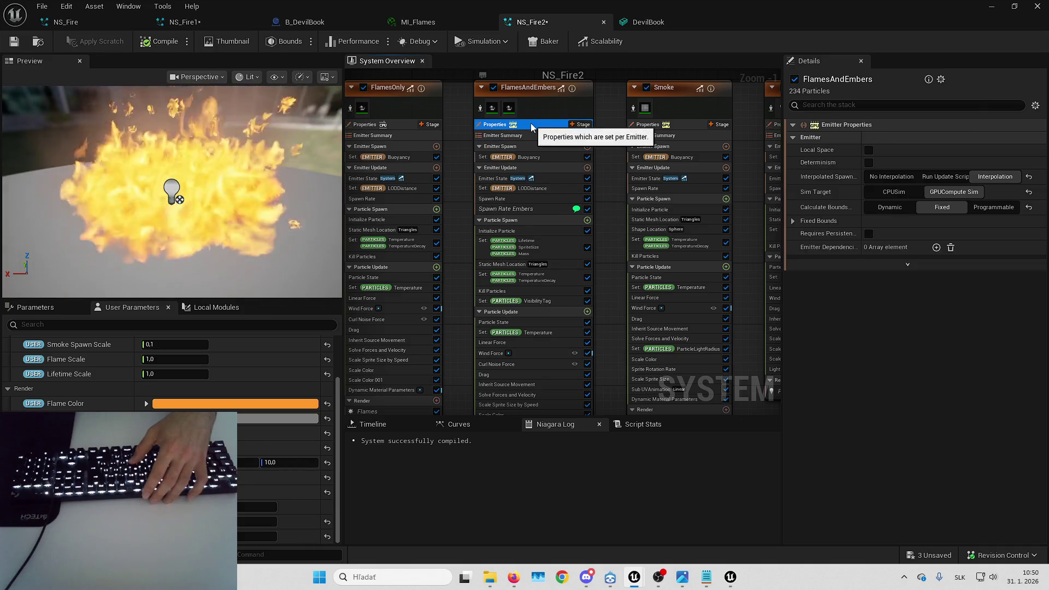
left_click(533, 109)
- Scroll through the full FlamesAndEmbers stack and bring the NS_Fire2 system node into view
scroll(819, 219, "down", 10)
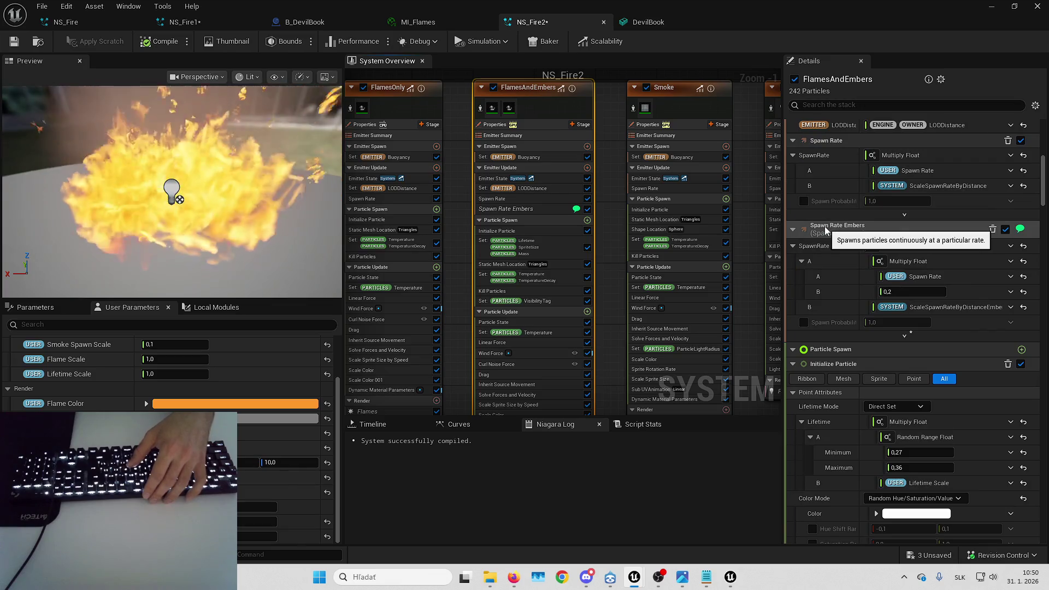
scroll(824, 229, "down", 10)
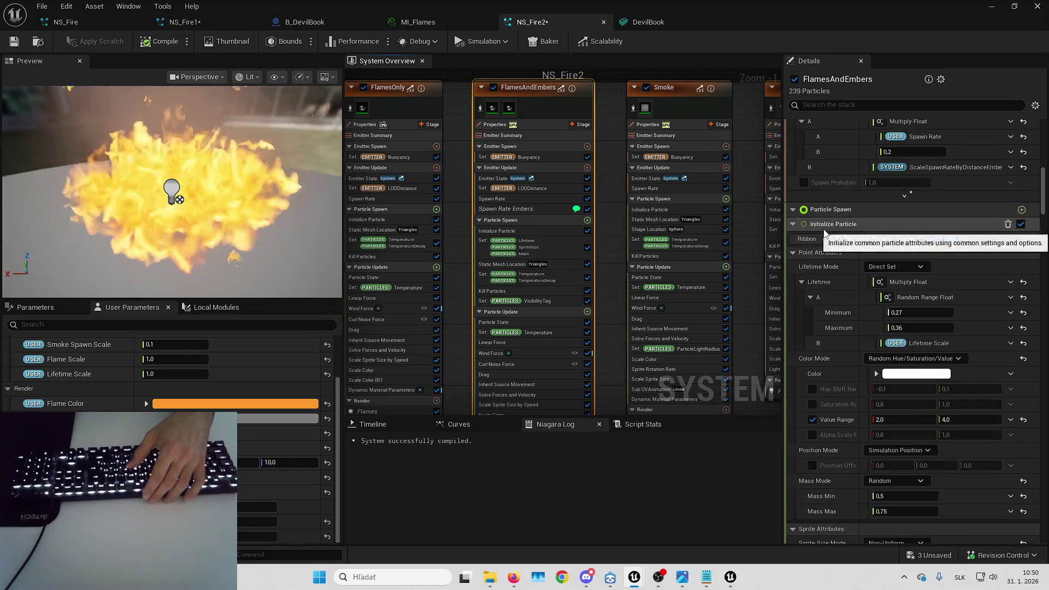
scroll(827, 234, "up", 10)
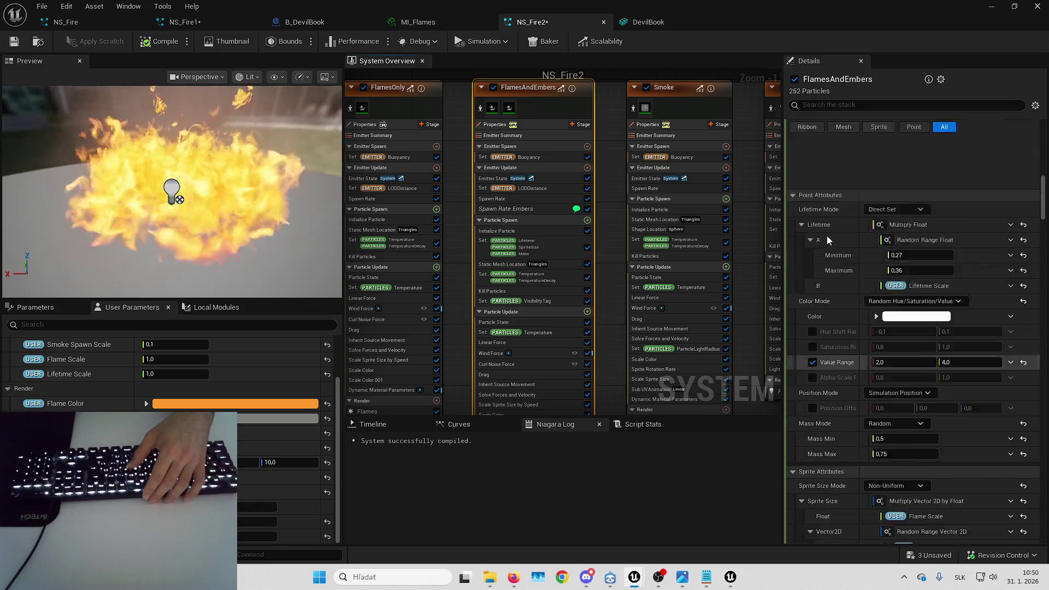
left_click_drag(589, 146, 916, 199)
left_click(516, 133)
- Select the NS_Fire2 system node and expand the Static Mesh Reader's Source Mode options
left_click(549, 142)
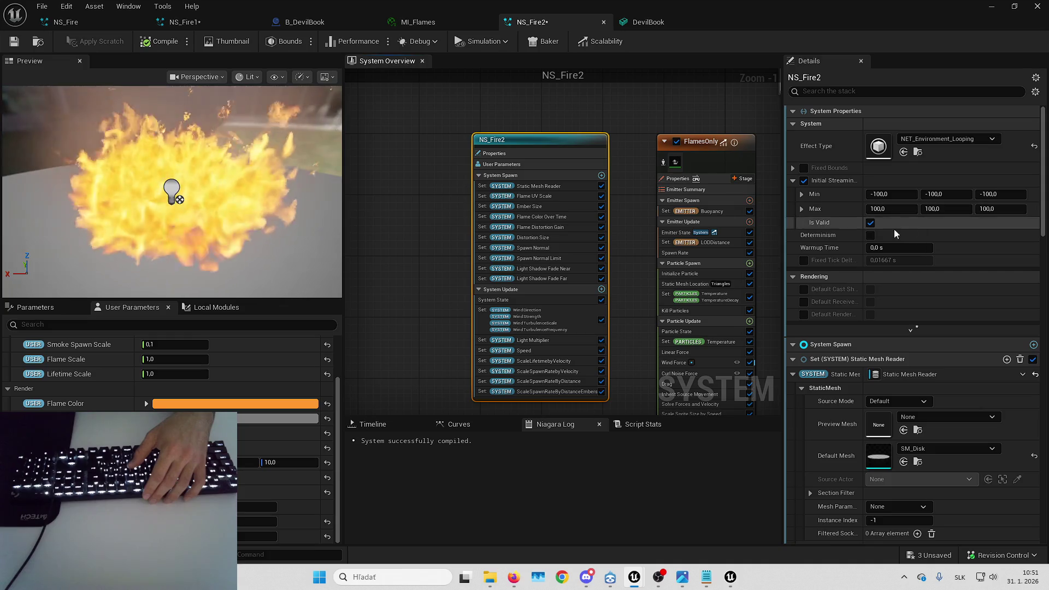
scroll(837, 366, "down", 2)
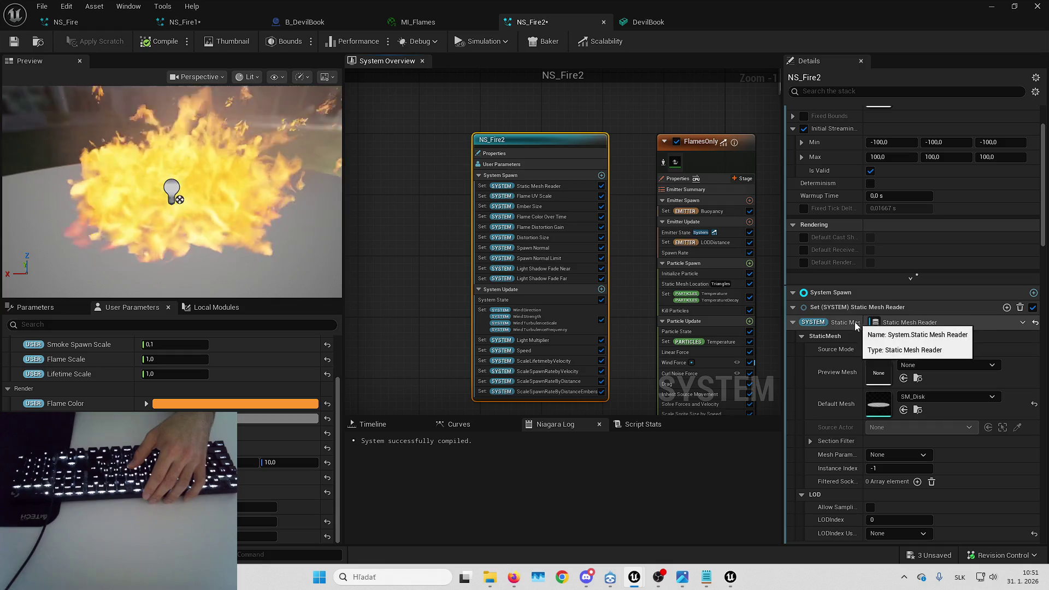
scroll(854, 322, "down", 1)
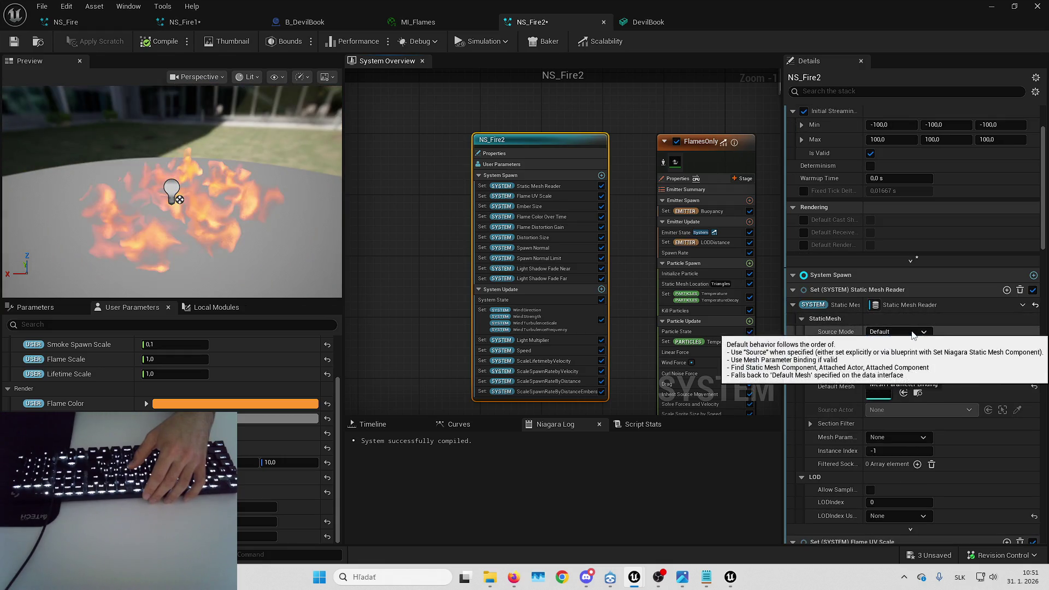
left_click(879, 332)
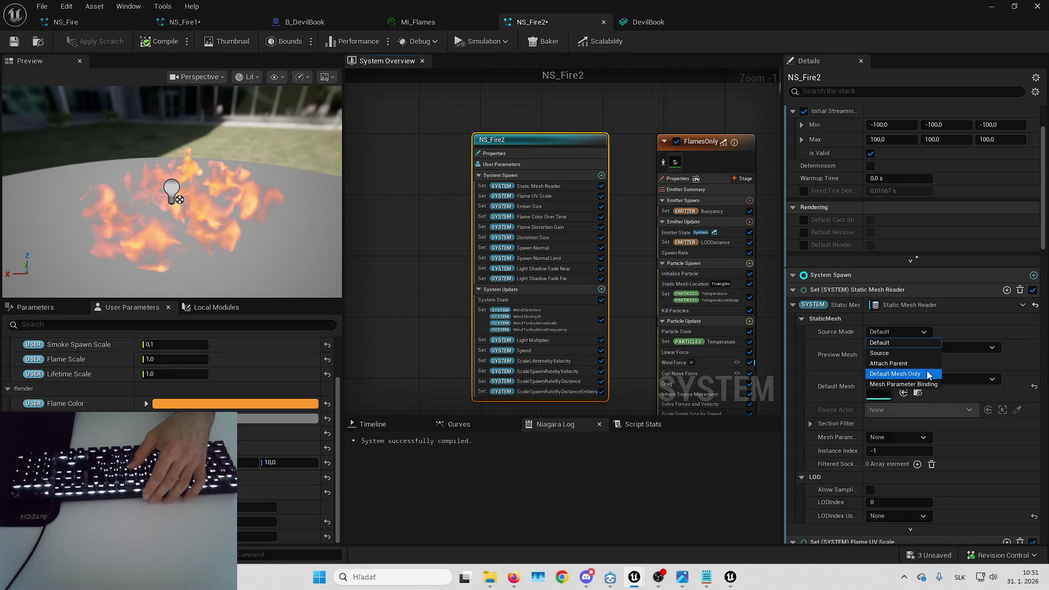
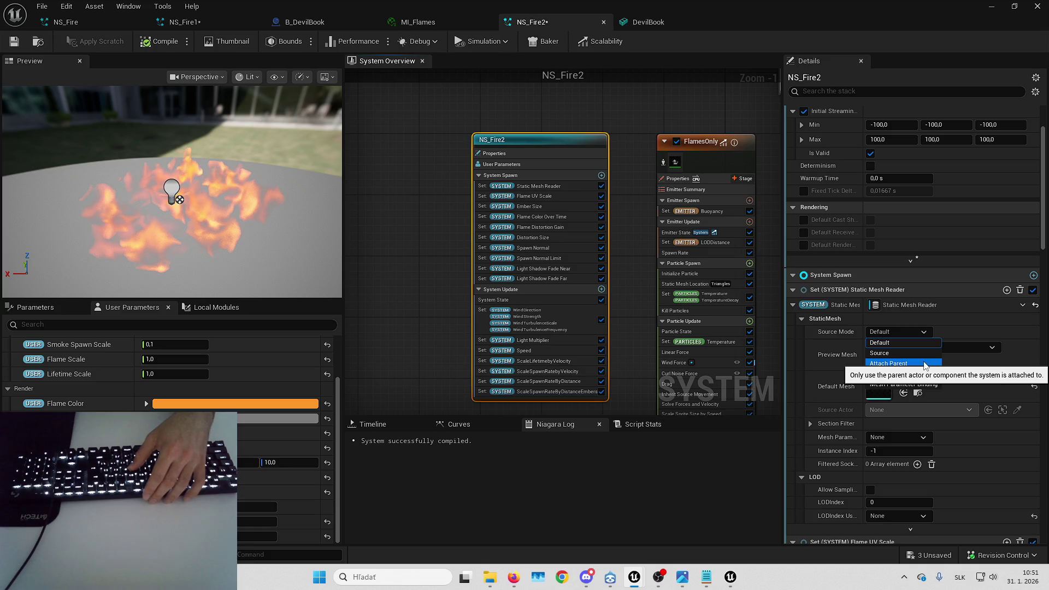
- Set NS_Fire2's Static Mesh Reader Source Mode to Attach Parent and go back to B_DevilBook
left_click(924, 363)
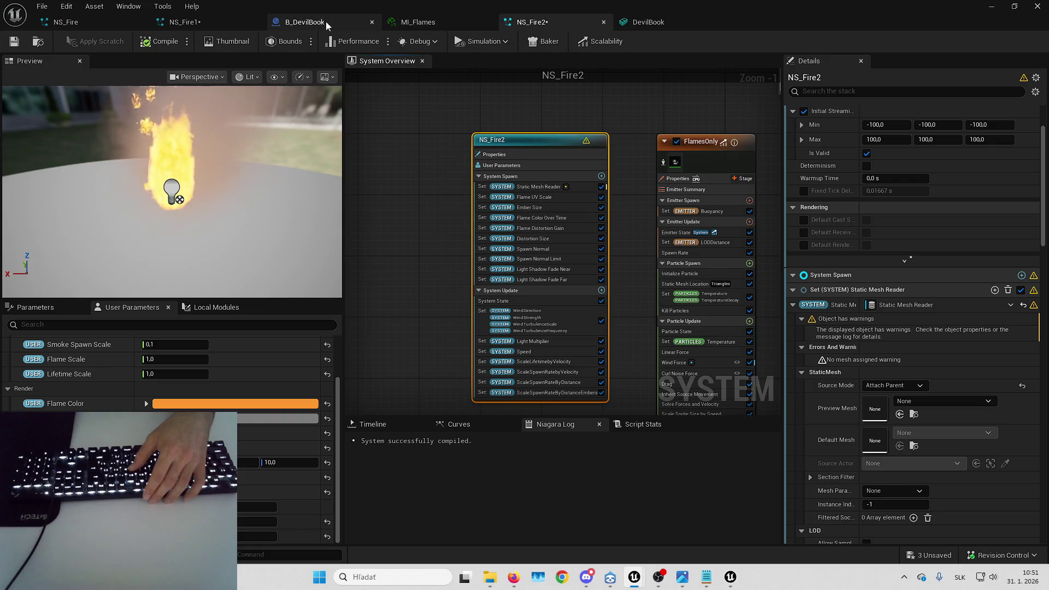
left_click(304, 22)
scroll(632, 198, "down", 2)
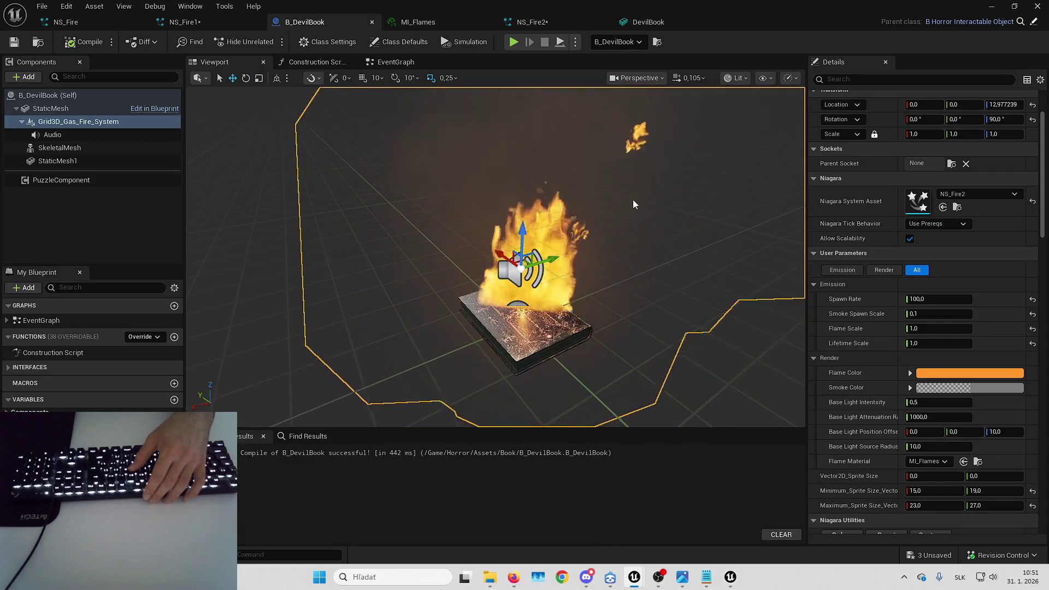
- Raise the fire's minimum sprite size second value to 20, viewing the burning book from above
left_click_drag(634, 199, 732, 254)
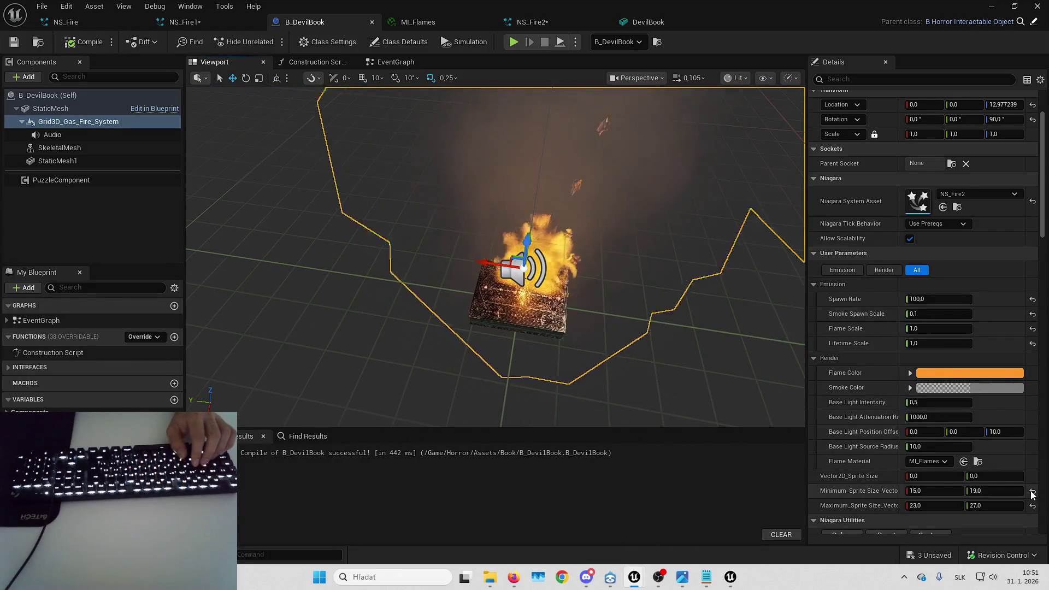
left_click_drag(992, 490, 1000, 491)
left_click_drag(633, 199, 633, 199)
left_click_drag(466, 284, 466, 284)
- Reset the fire's Location Z to 0, enter 50 and inspect the burning book
left_click(1032, 107)
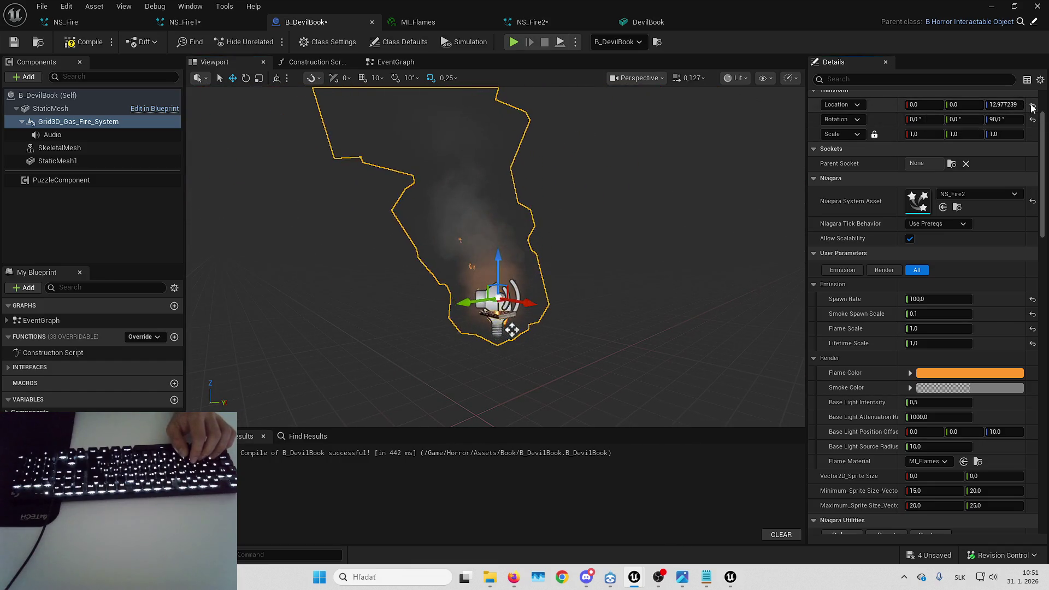
left_click_drag(639, 227, 639, 227)
type("500")
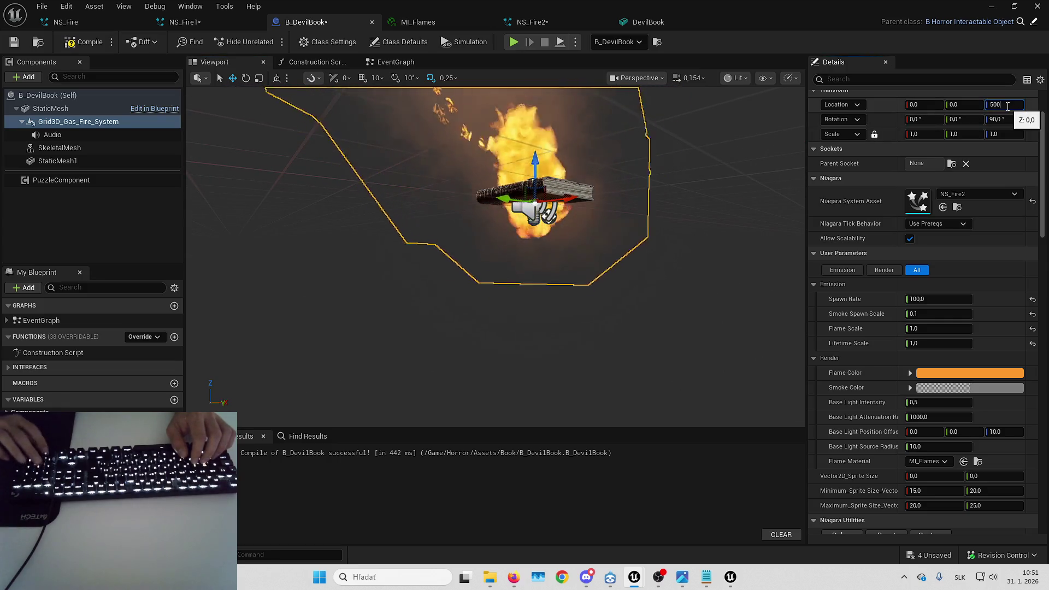
left_click_drag(639, 228, 639, 257)
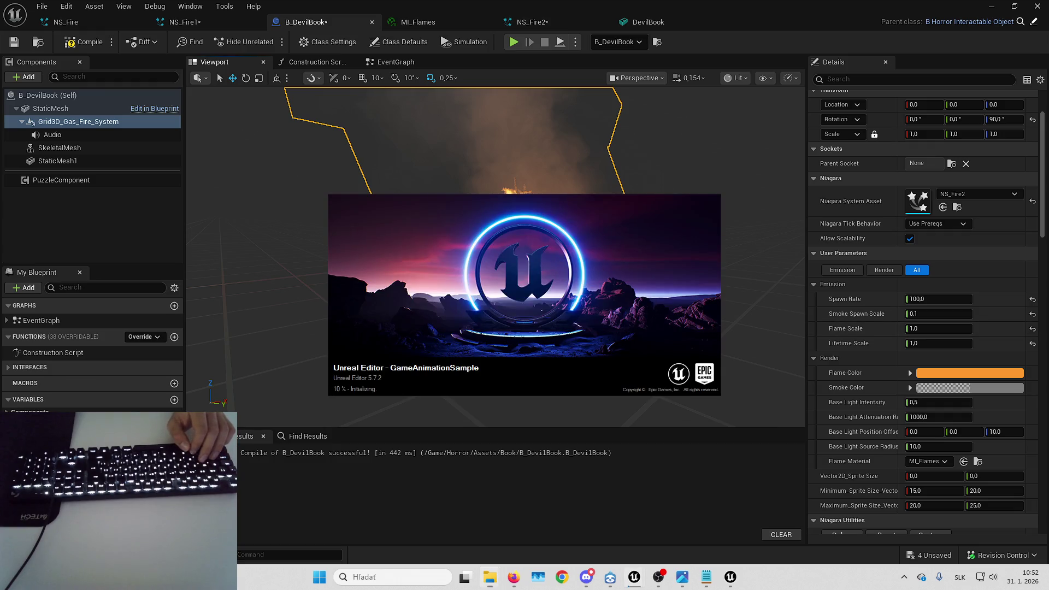
- Switch through the taskbar previews to the GameAnimationSample editor showing NiagaraExamples
scroll(667, 157, "up", 5)
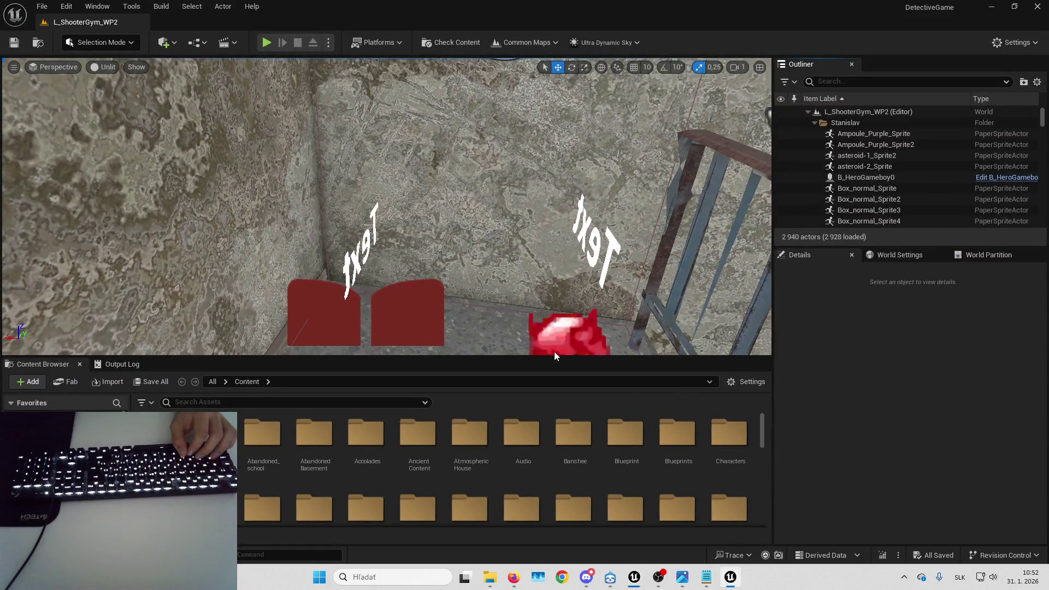
left_click(730, 577)
left_click(735, 513)
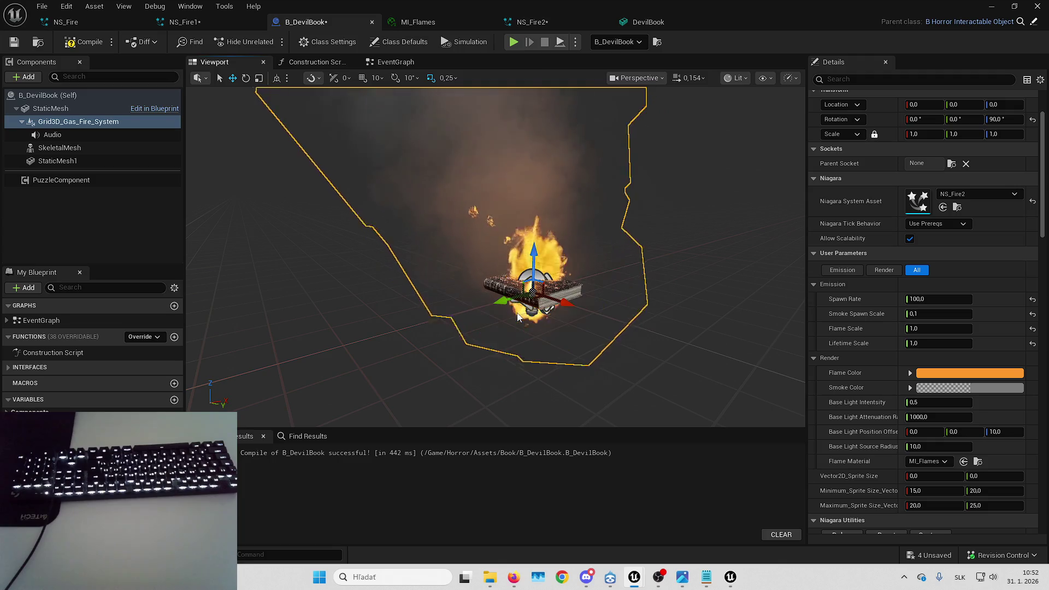
mouse_move(634, 577)
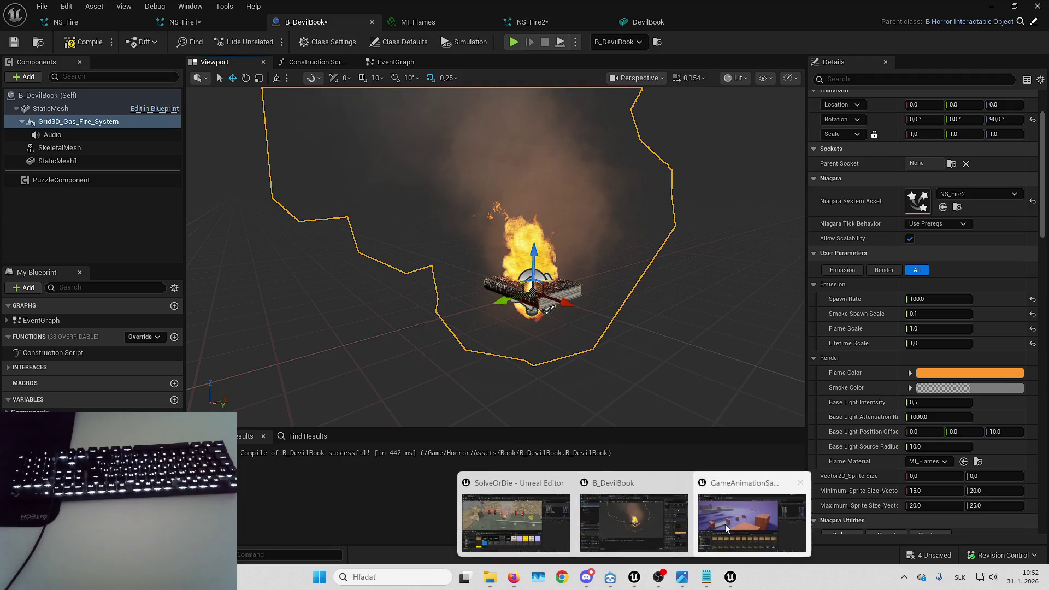
left_click(751, 516)
scroll(536, 442, "down", 2)
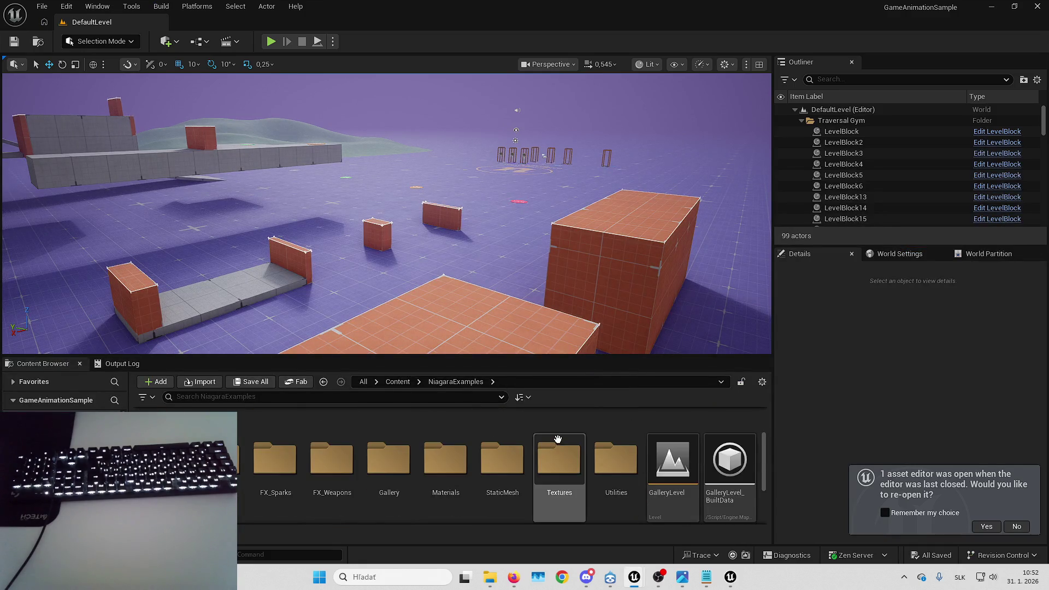
- Open GalleryLevel, select the NS_Fire actor on the logs and focus the view on it
double_click(650, 459)
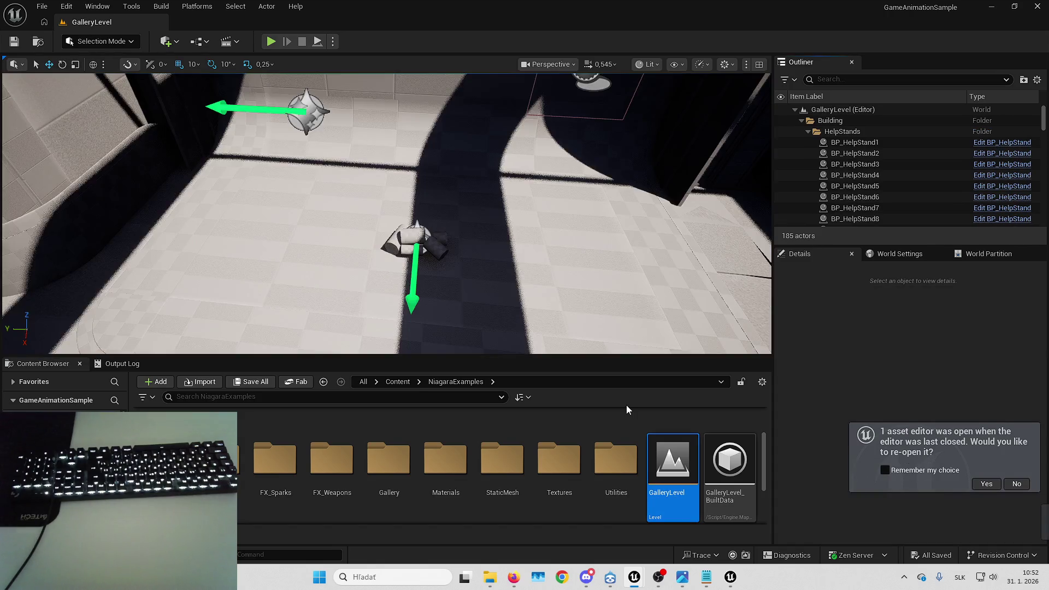
key("Up")
key("Up")
key("Up")
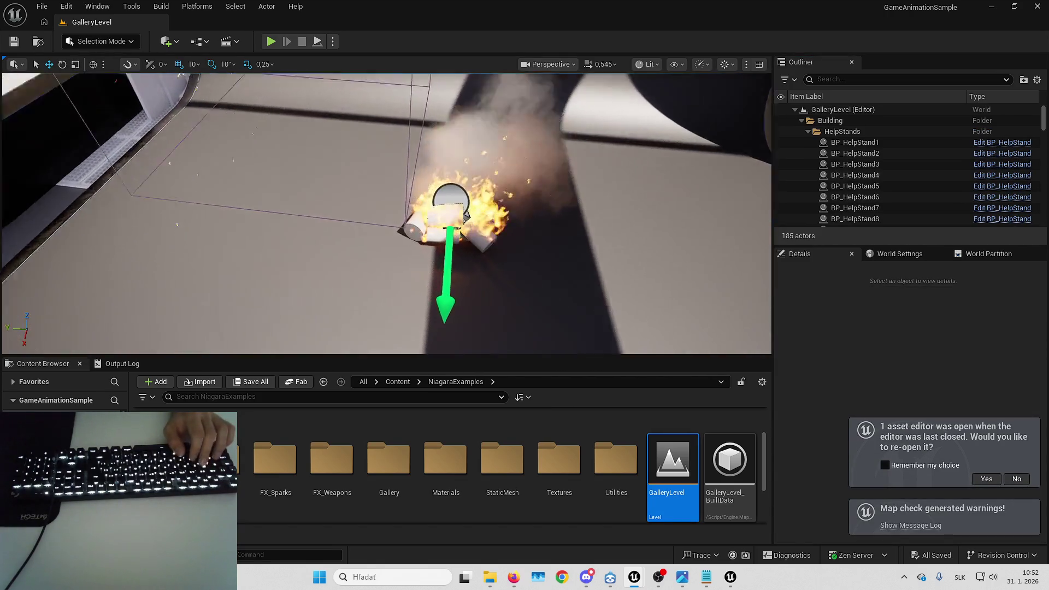
left_click(467, 224)
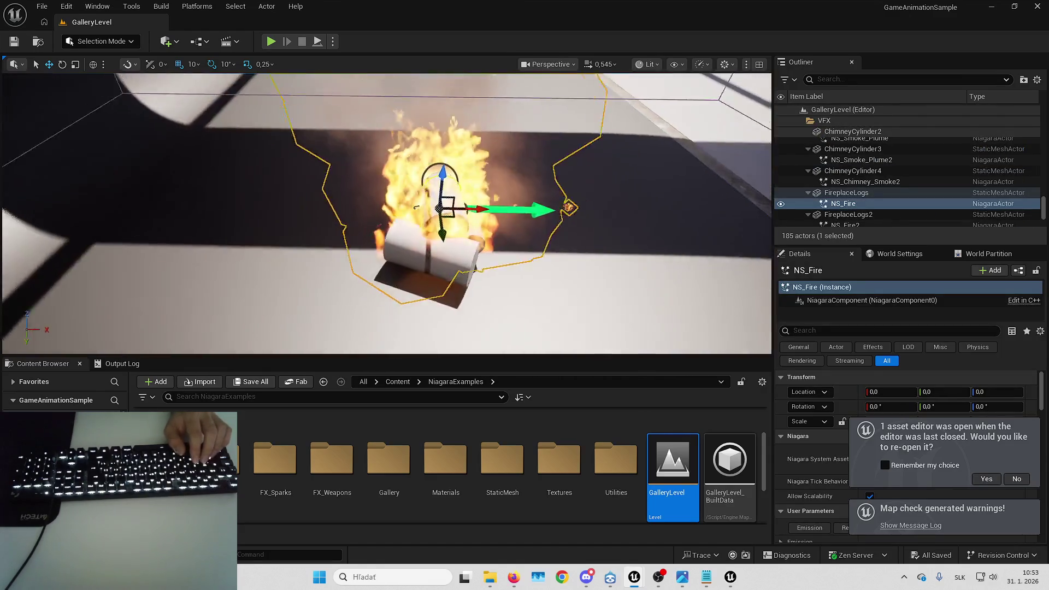
key("Up")
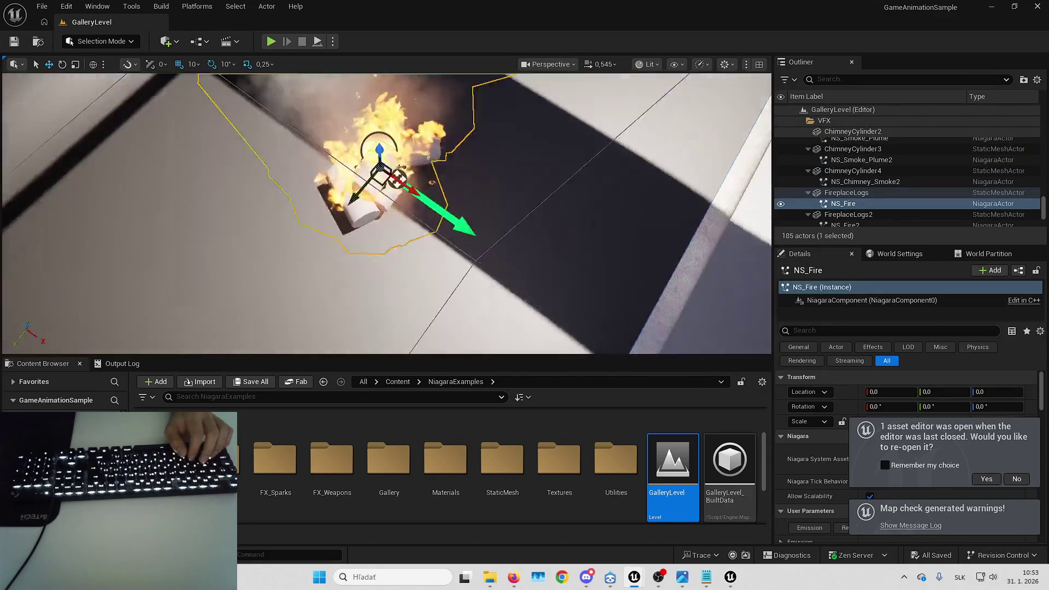
key("f")
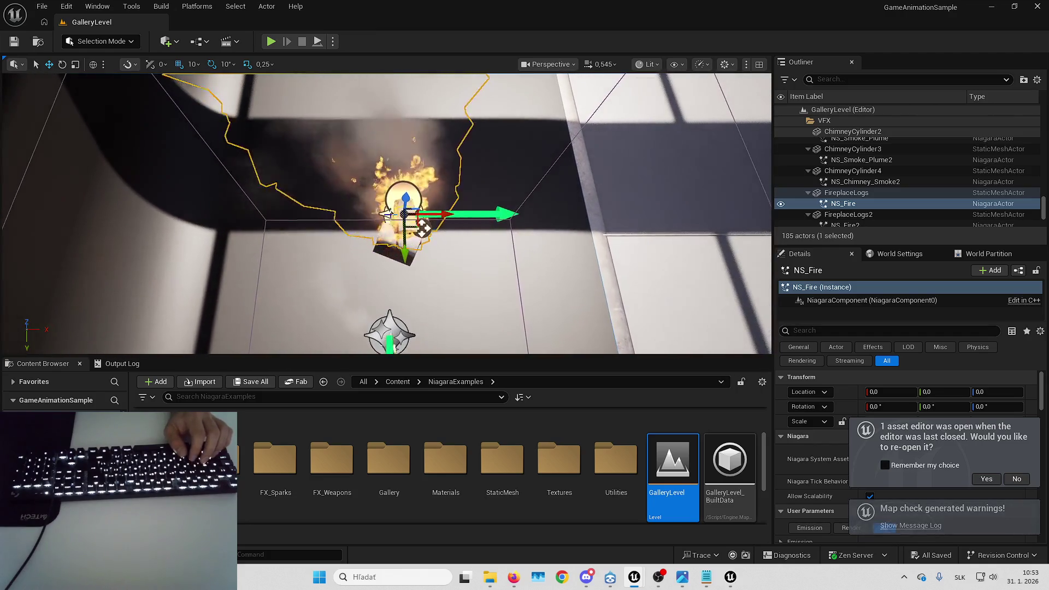
key("Up")
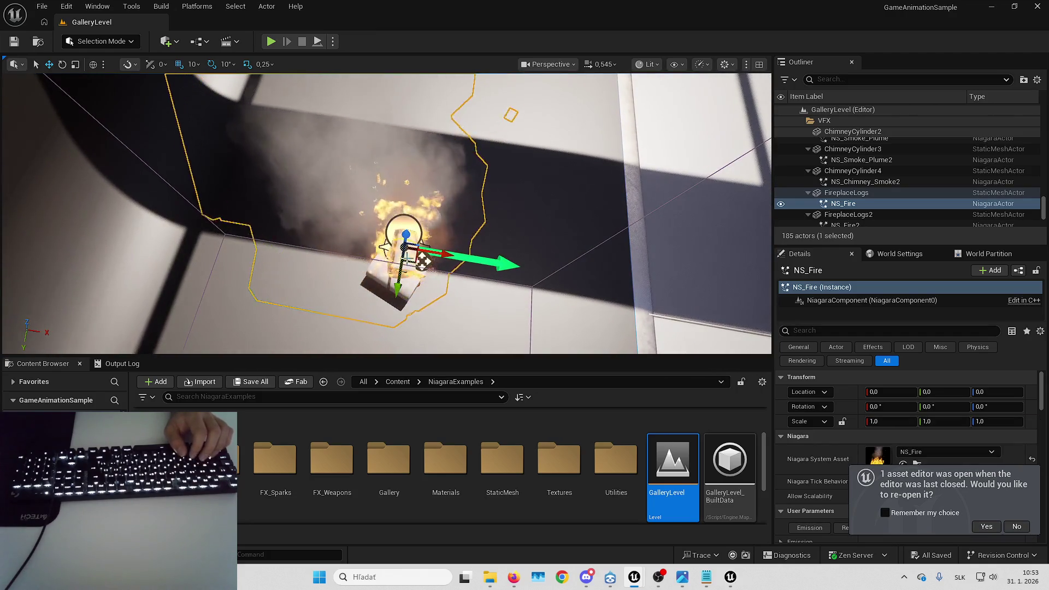
key("Up")
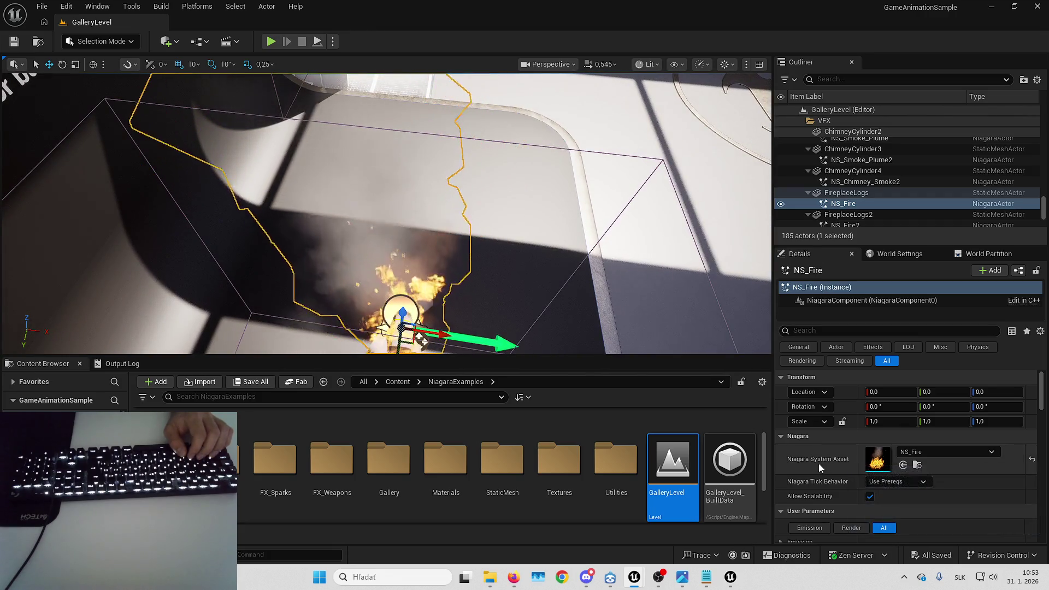
scroll(821, 463, "down", 5)
scroll(779, 398, "up", 1)
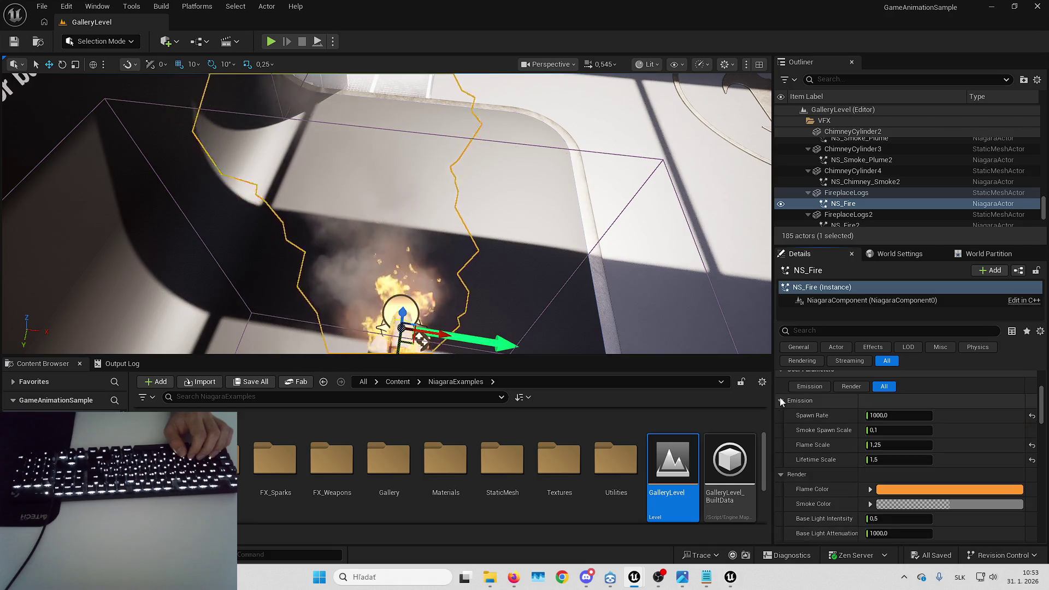
scroll(874, 437, "down", 4)
key("f")
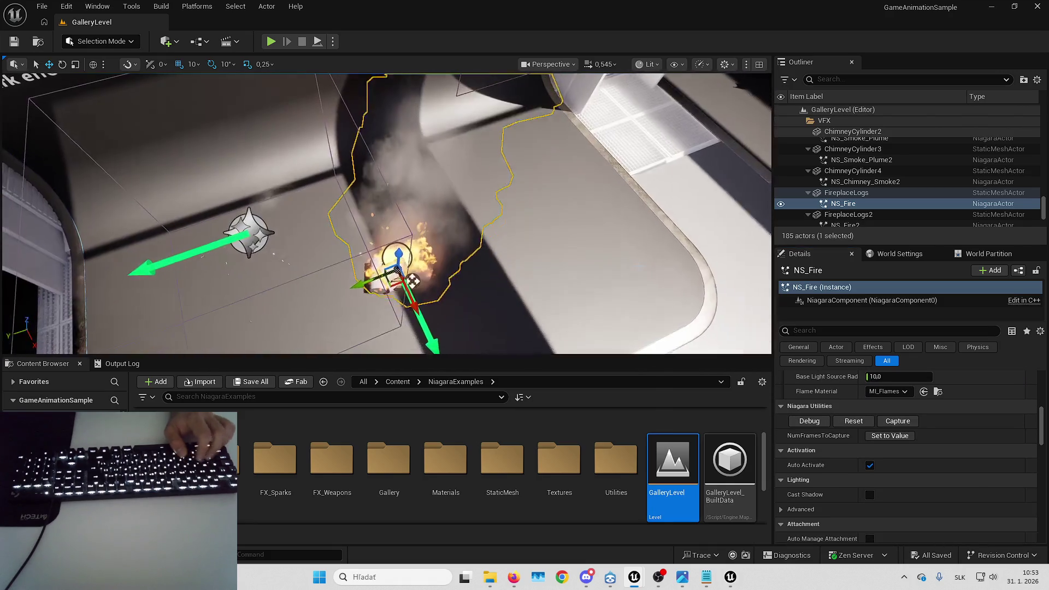
- Open the NS_Fire system for editing, then select and frame the FireplaceLogs actor
key("ctrl+e")
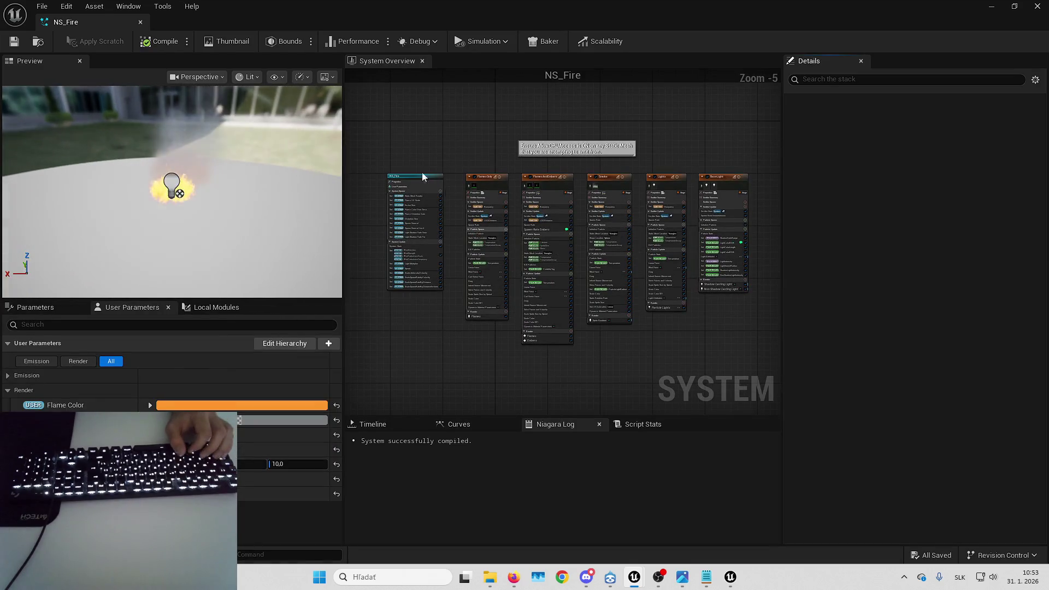
key("alt+Tab")
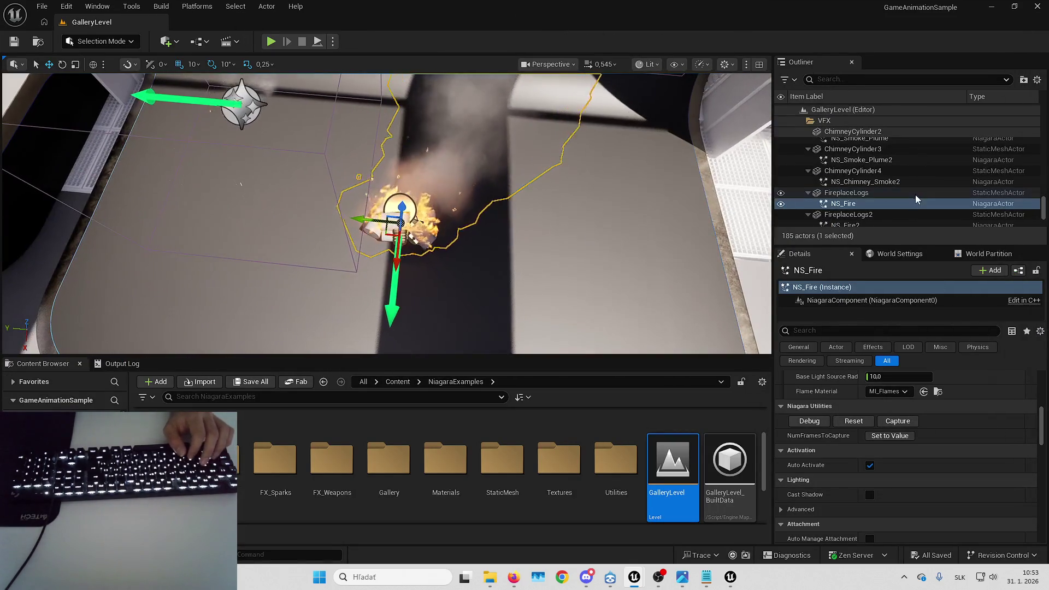
left_click(896, 192)
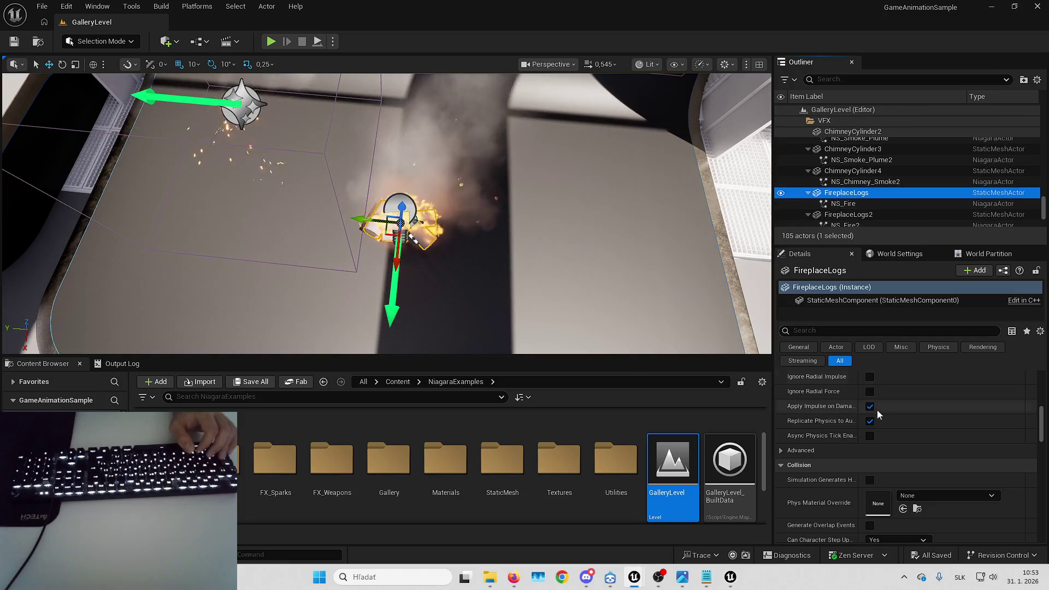
scroll(876, 410, "up", 5)
scroll(882, 410, "up", 5)
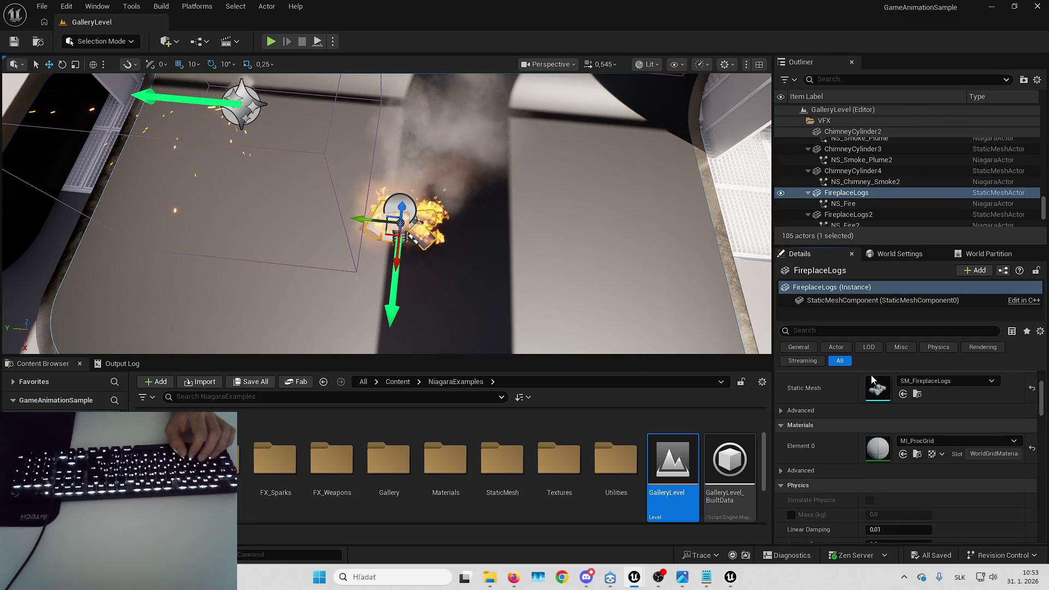
double_click(858, 194)
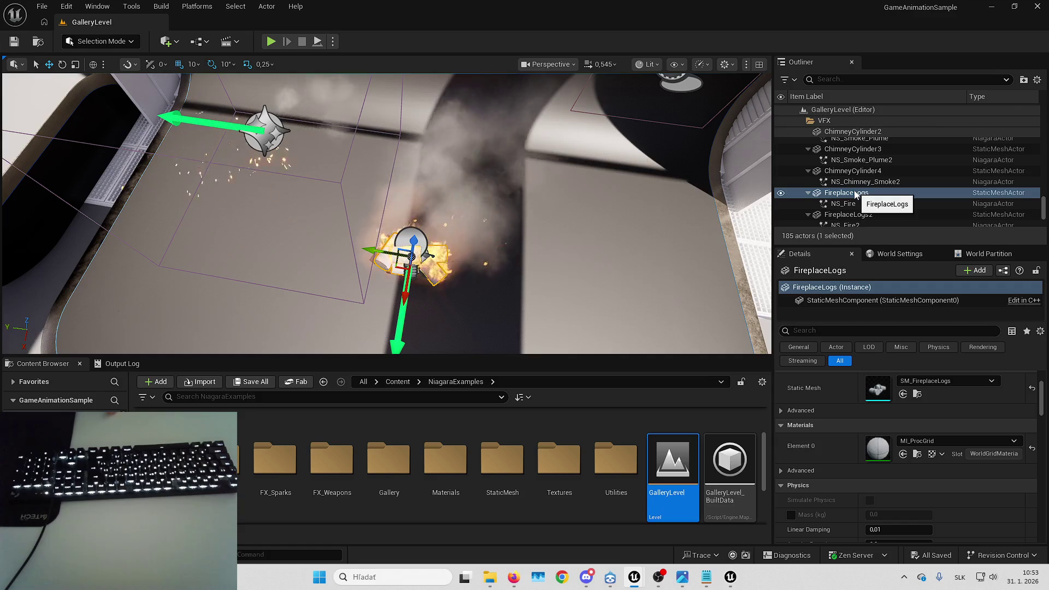
- Inspect GalleryLevel's level blueprint, close it, and return to the B_DevilBook window
left_click(200, 41)
left_click(260, 122)
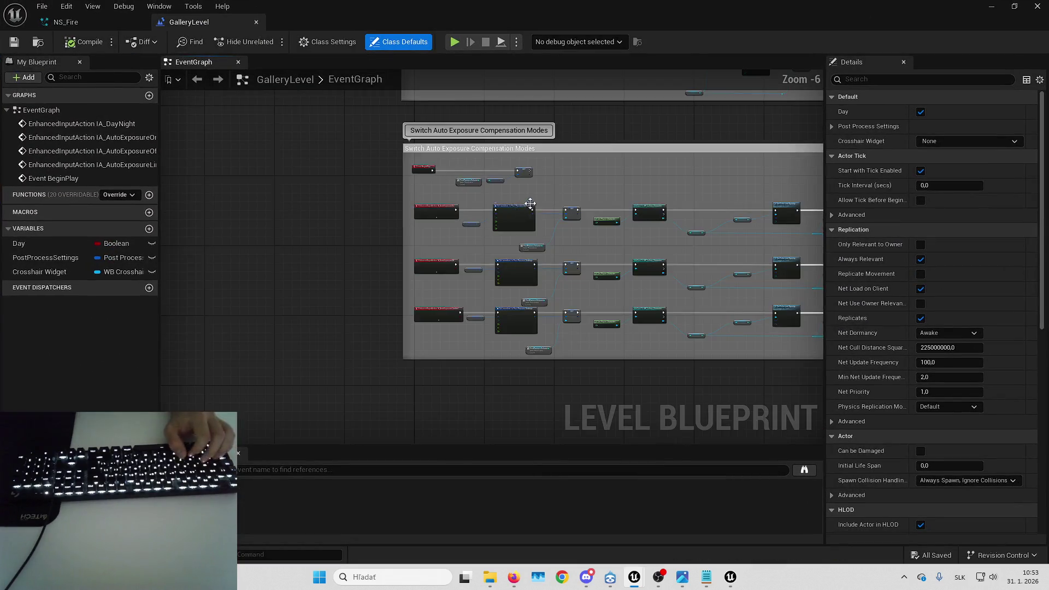
scroll(610, 316, "up", 5)
left_click_drag(611, 316, 585, 90)
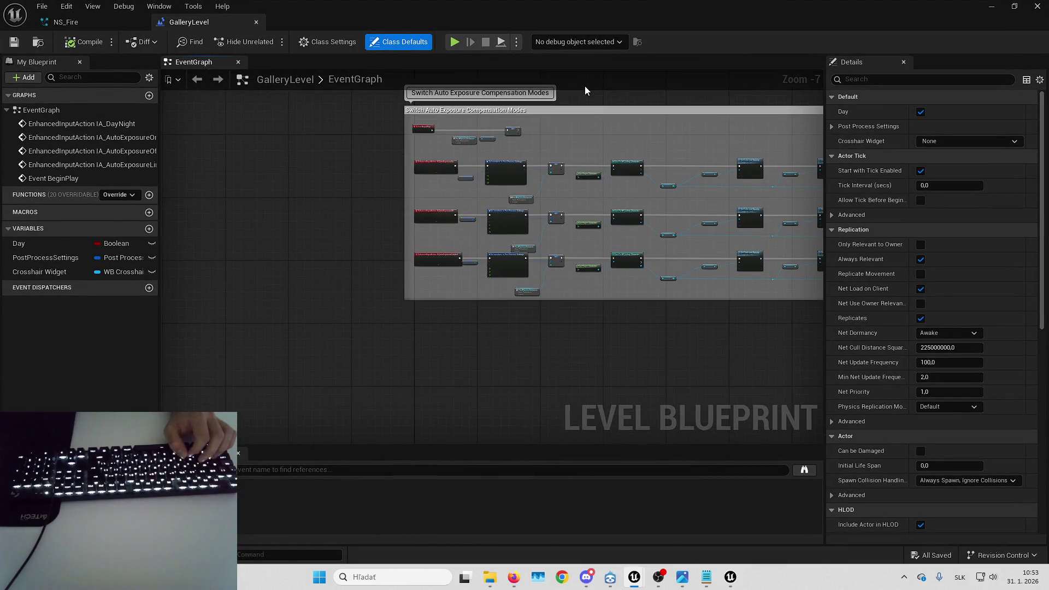
left_click(256, 22)
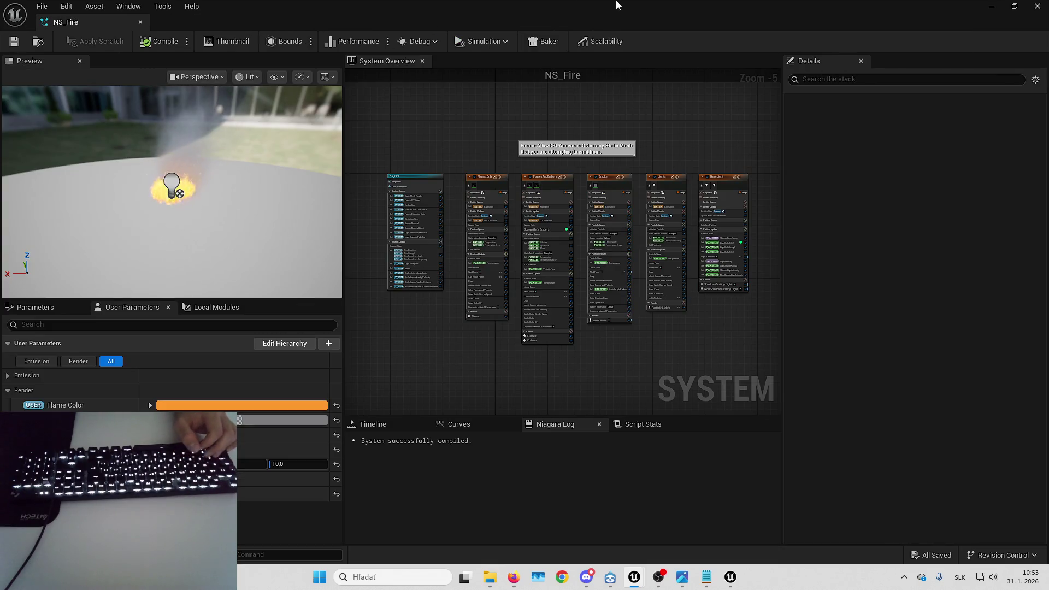
key("alt+Tab")
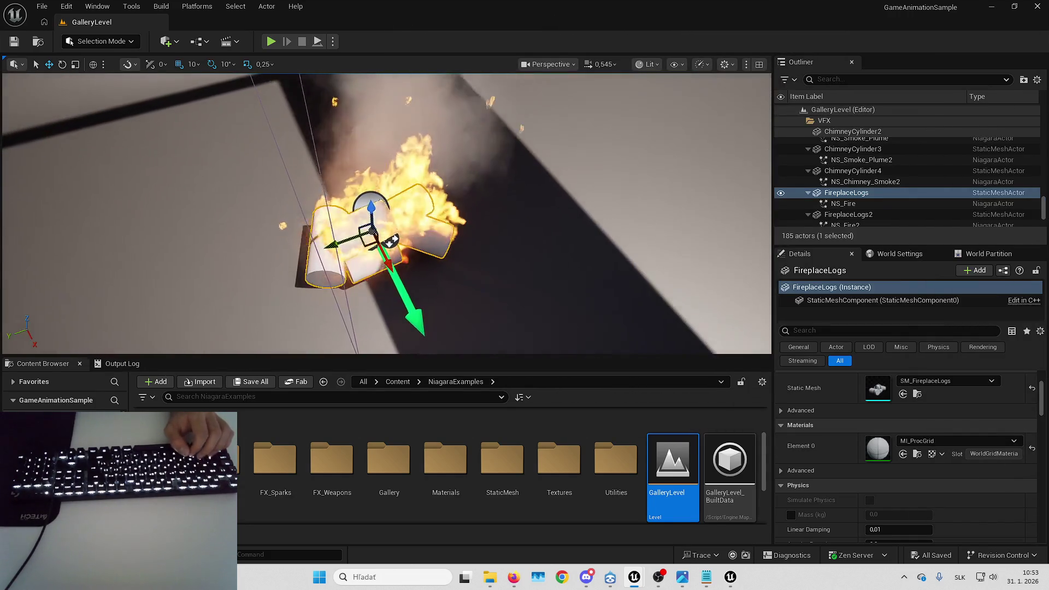
key("alt+Tab")
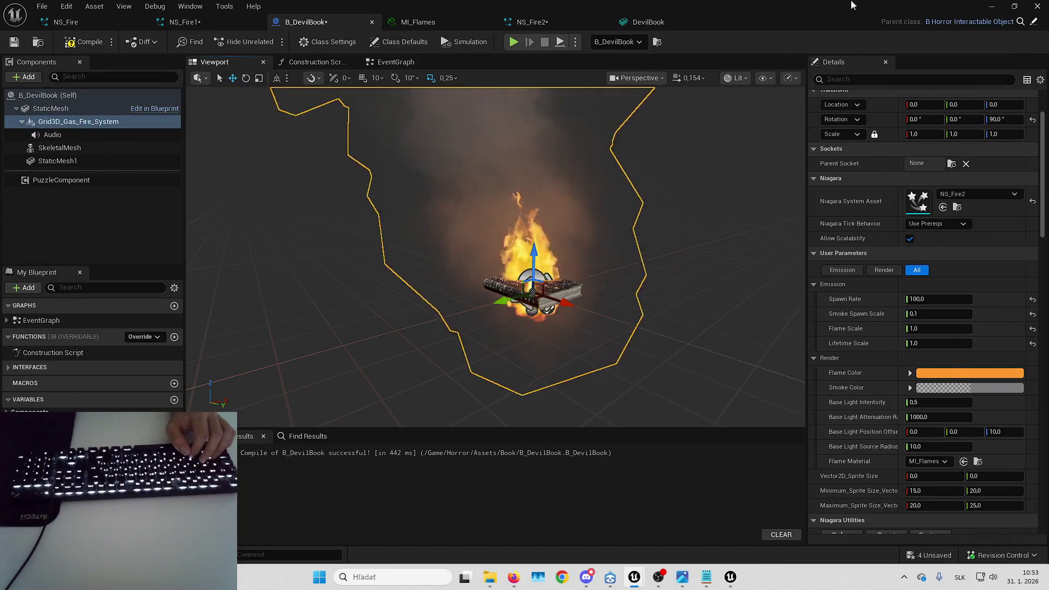
- Select the DevilBook on the desk and navigate back to the FX_Misc folder containing NS_Fire2
left_click(651, 21)
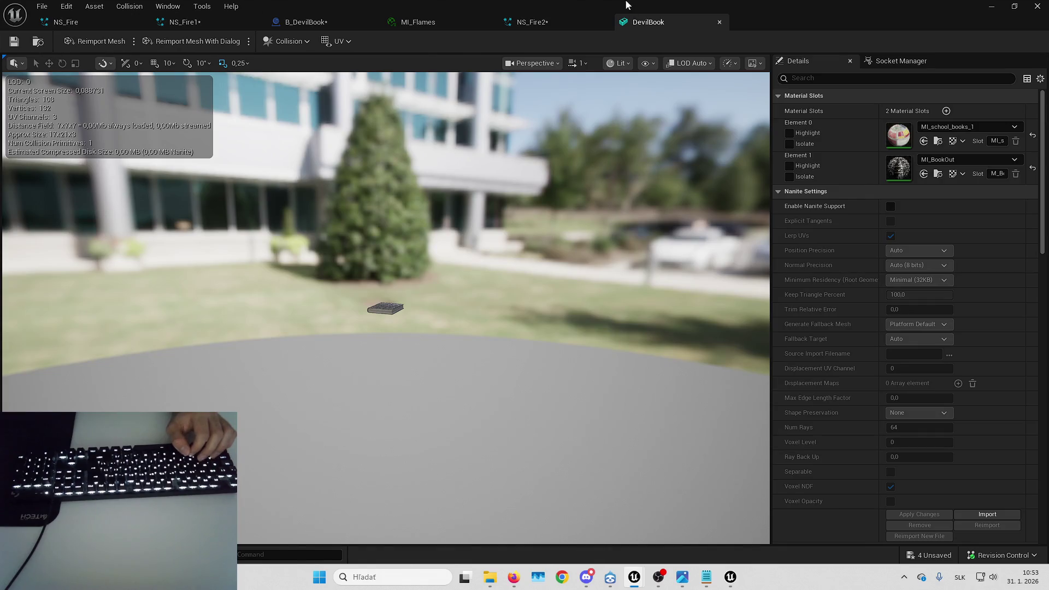
left_click(40, 44)
scroll(506, 234, "up", 5)
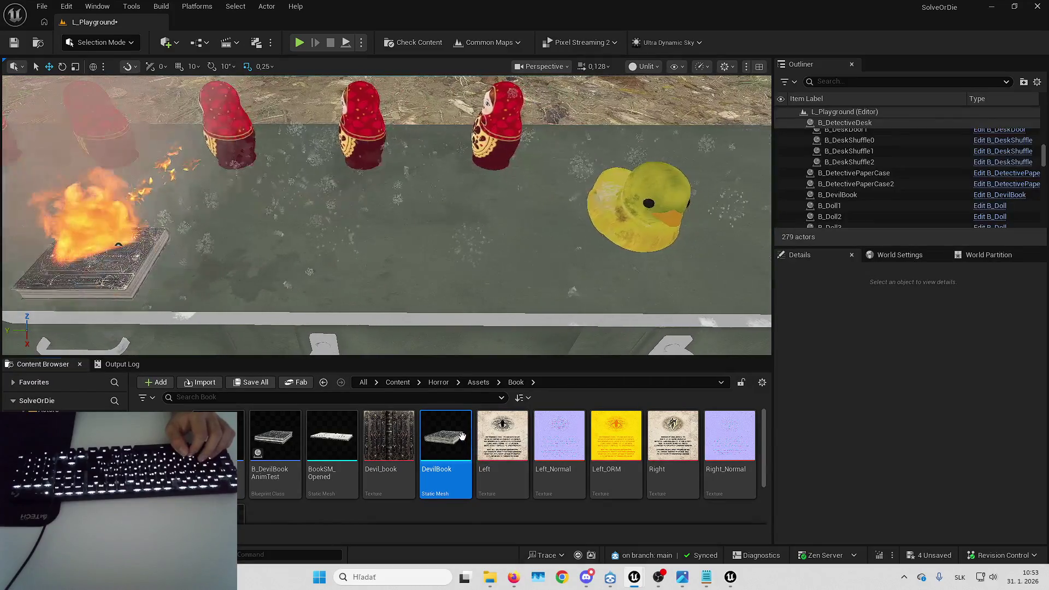
left_click(459, 243)
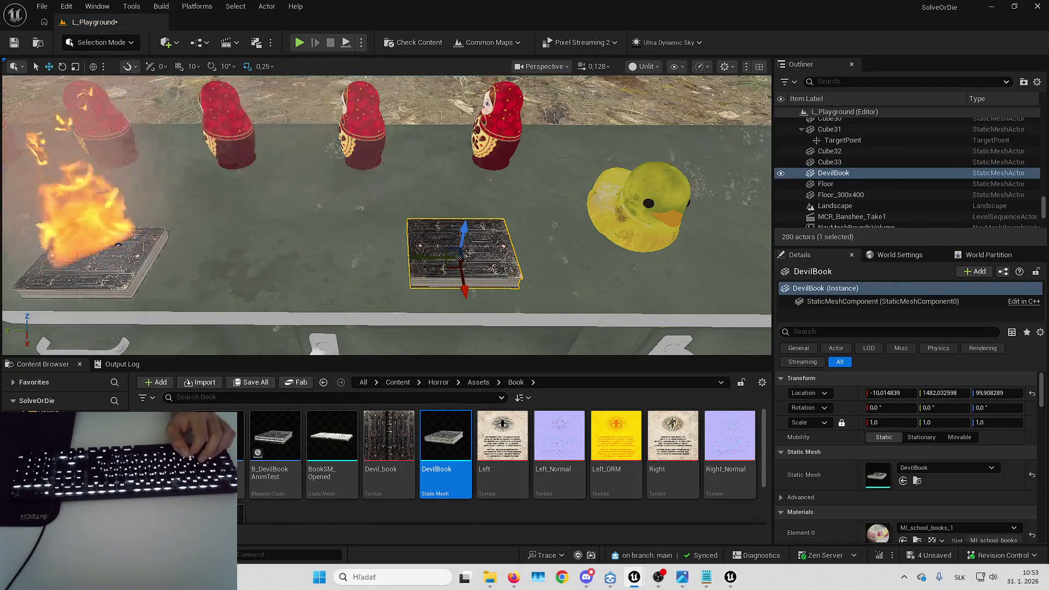
key("alt+Left")
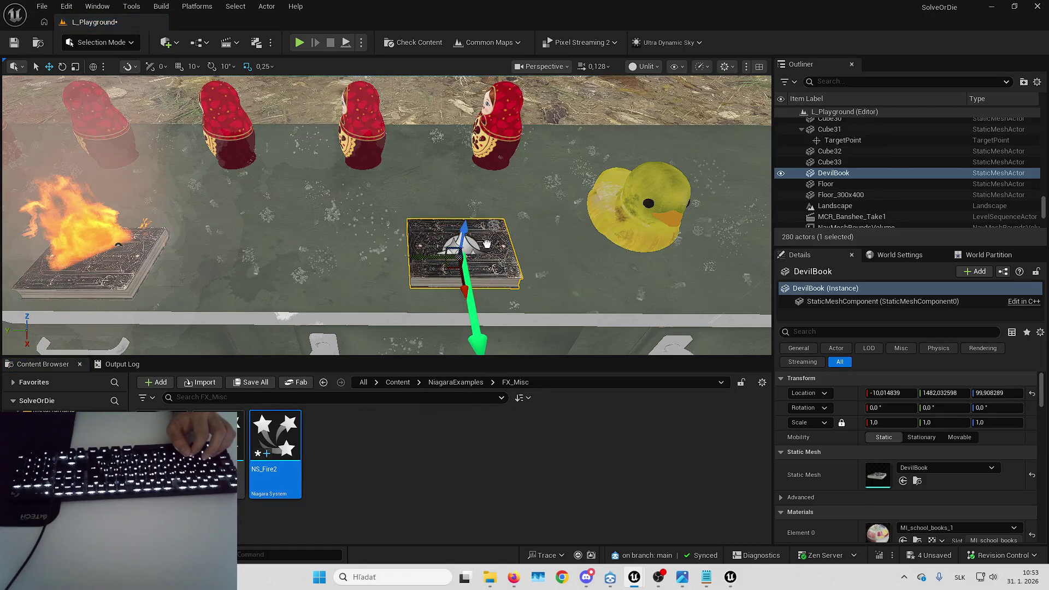
- Drop NS_Fire2 onto the book and attach the fire actor to DevilBook
left_click_drag(471, 238, 467, 245)
right_click(841, 178)
mouse_move(888, 421)
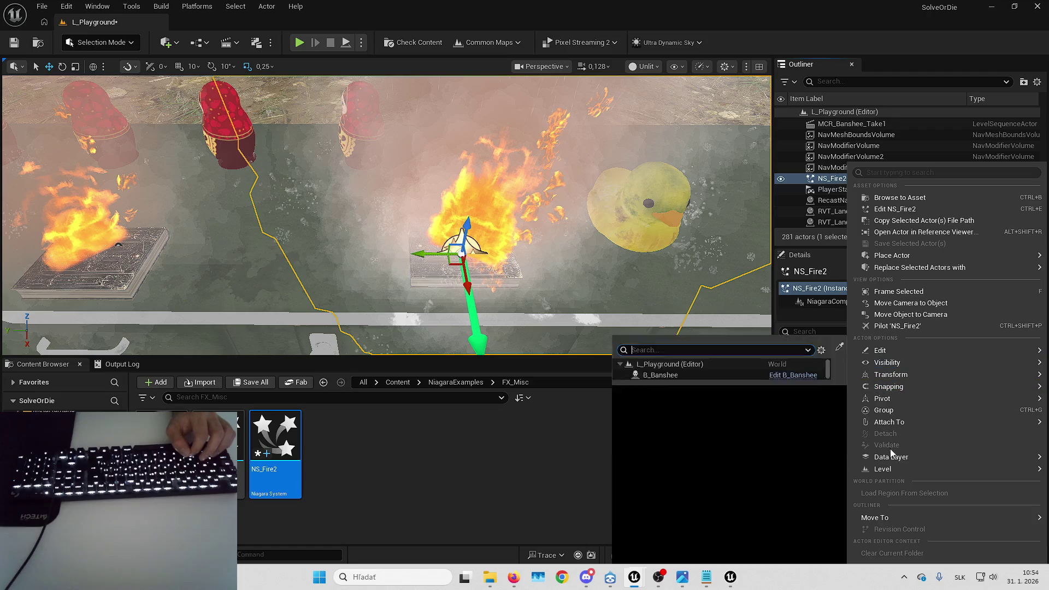
type("dev")
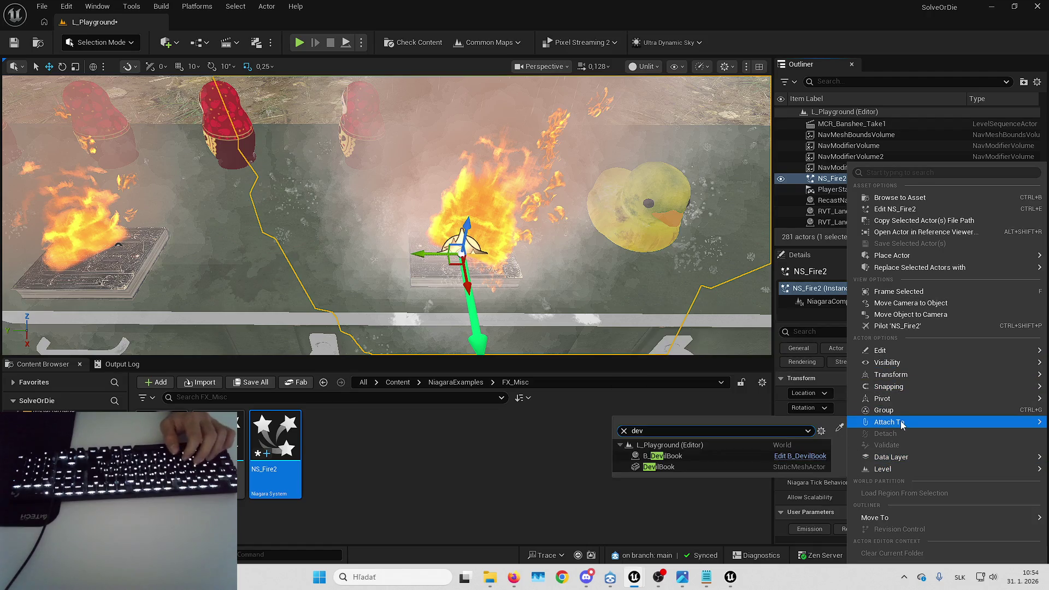
left_click(706, 463)
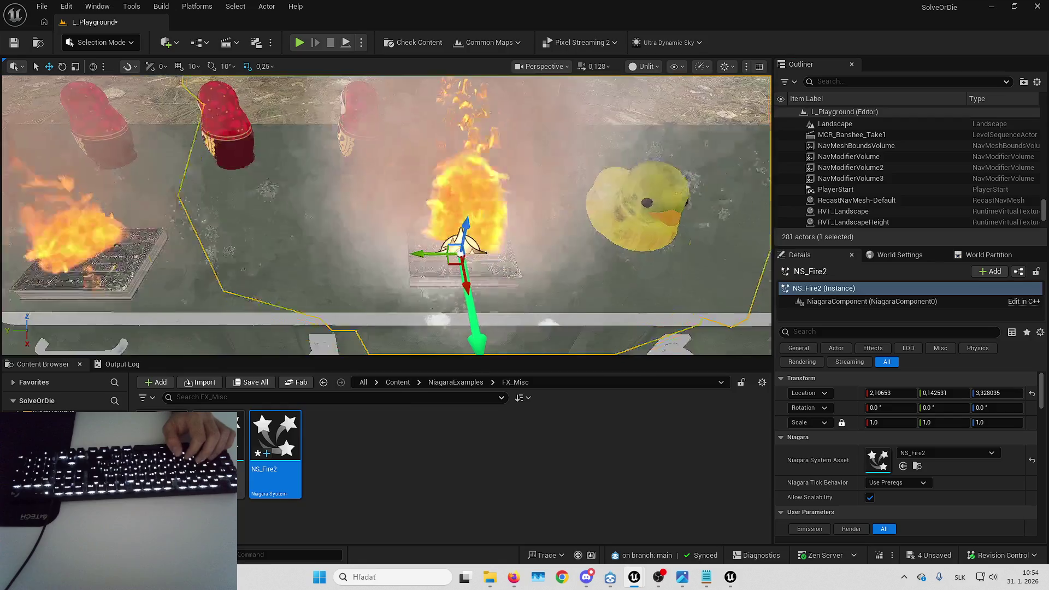
key("Escape")
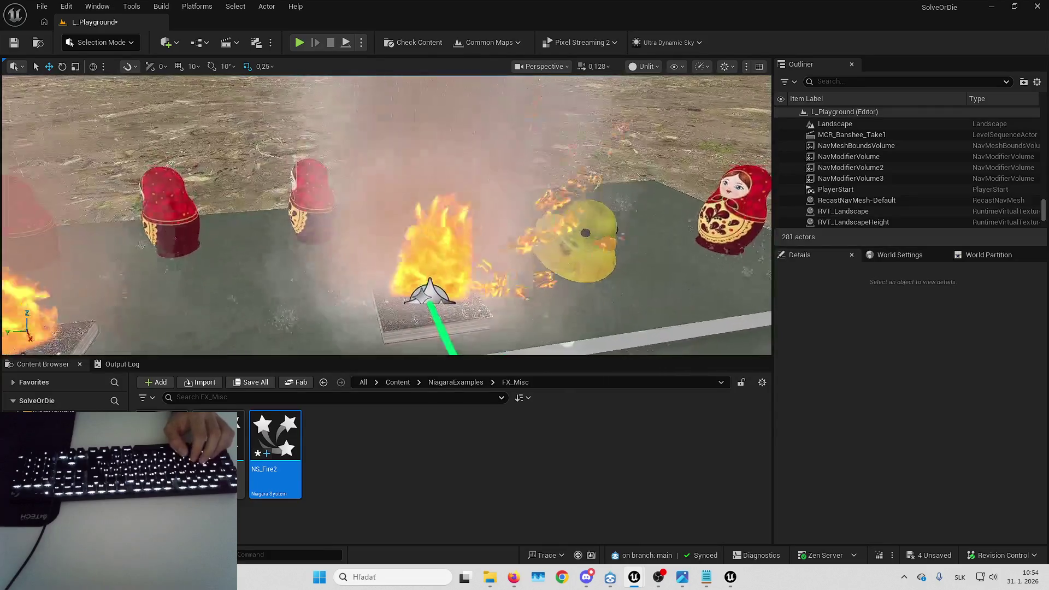
- Set the attached fire actor's Niagara System Asset to NS_Fire, then switch to GameAnimationSample
left_click(431, 292)
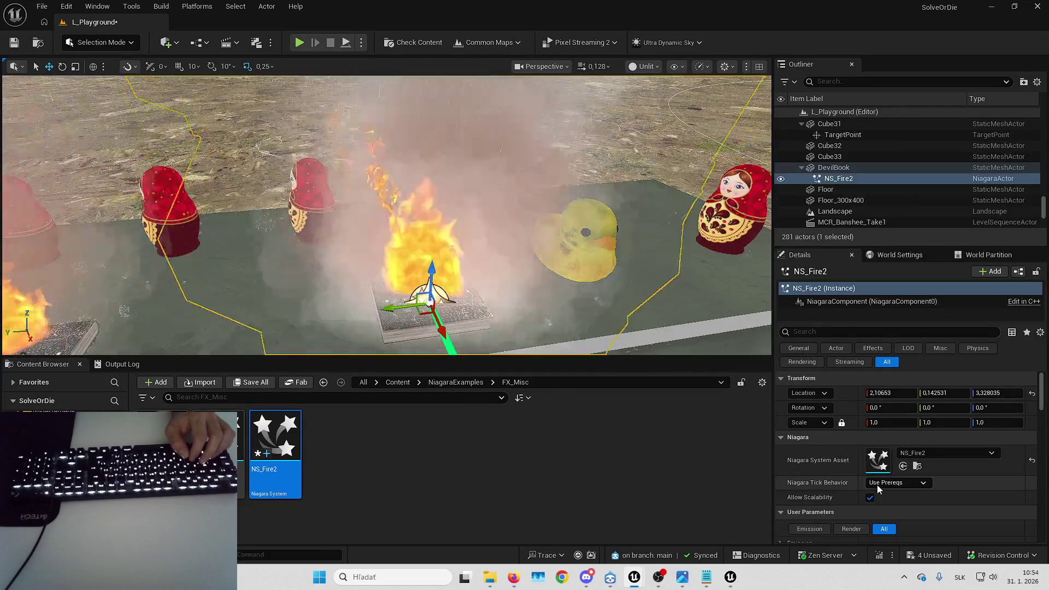
left_click_drag(161, 437, 831, 487)
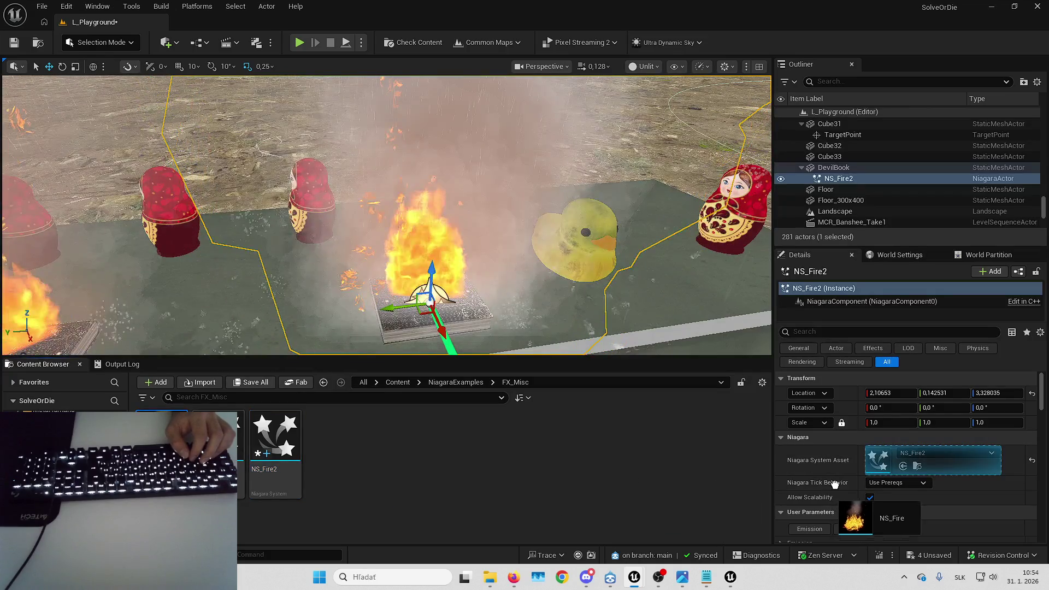
left_click_drag(879, 457, 878, 458)
scroll(470, 243, "up", 3)
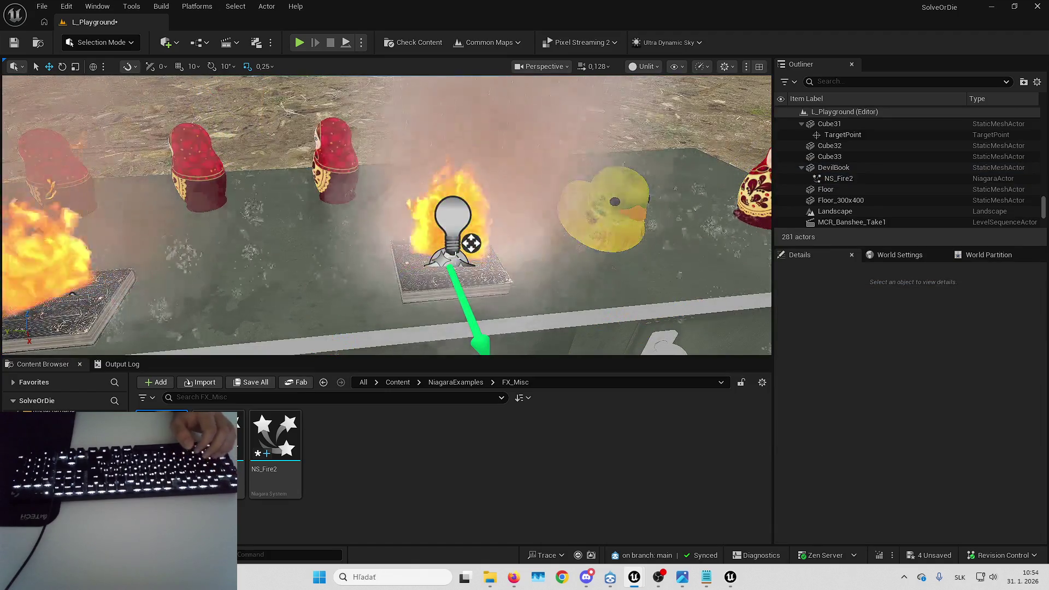
scroll(894, 407, "down", 5)
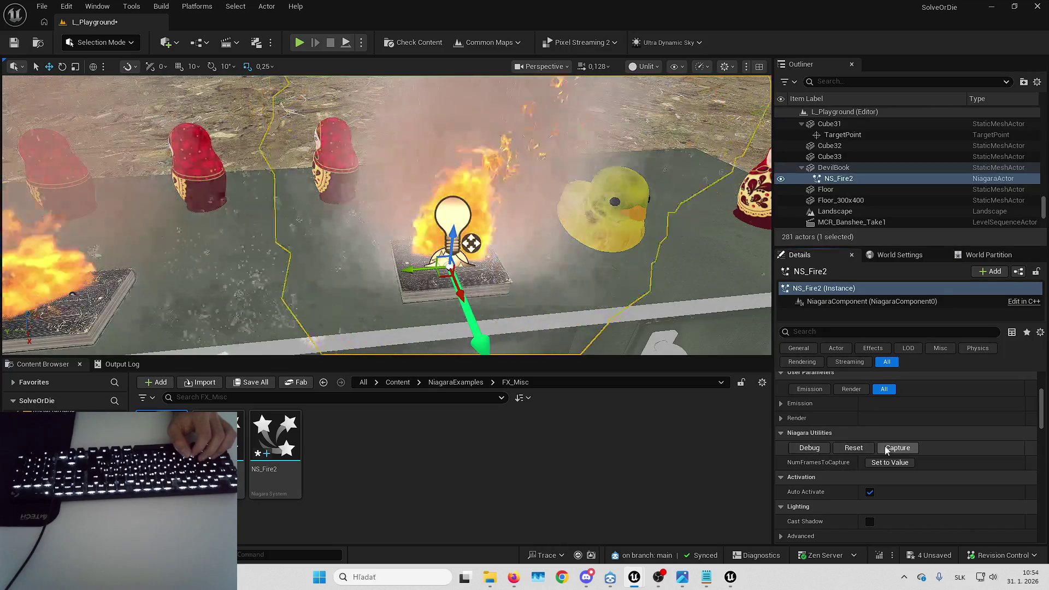
scroll(889, 450, "down", 1)
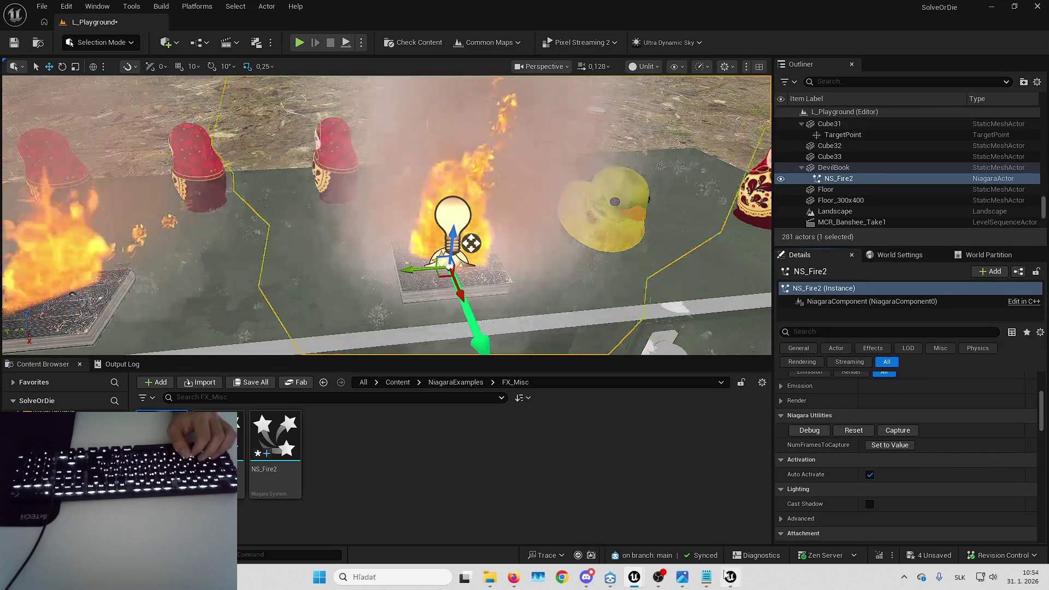
mouse_move(726, 577)
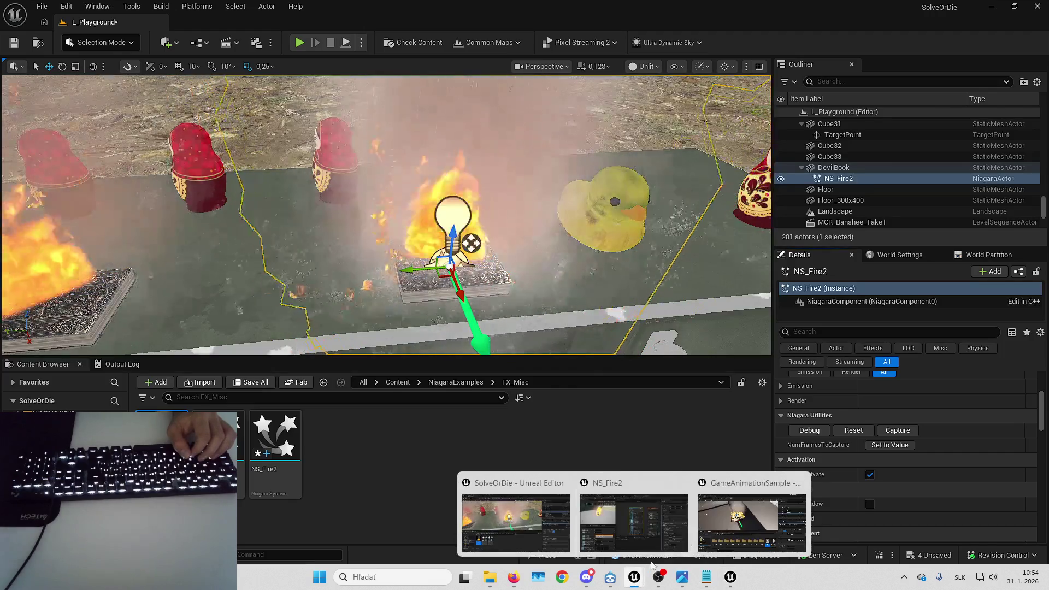
left_click(736, 507)
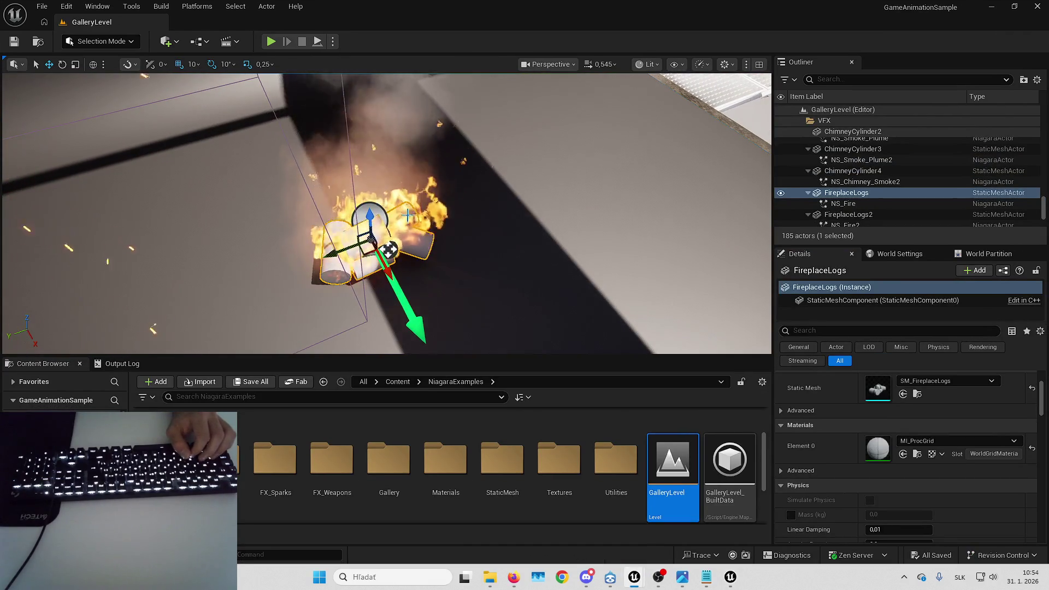
- Select the fireplace's NS_Fire and read its User Parameters, e.g. Flame Scale 1.25, Spawn Rate 1000
left_click(388, 218)
scroll(819, 382, "down", 5)
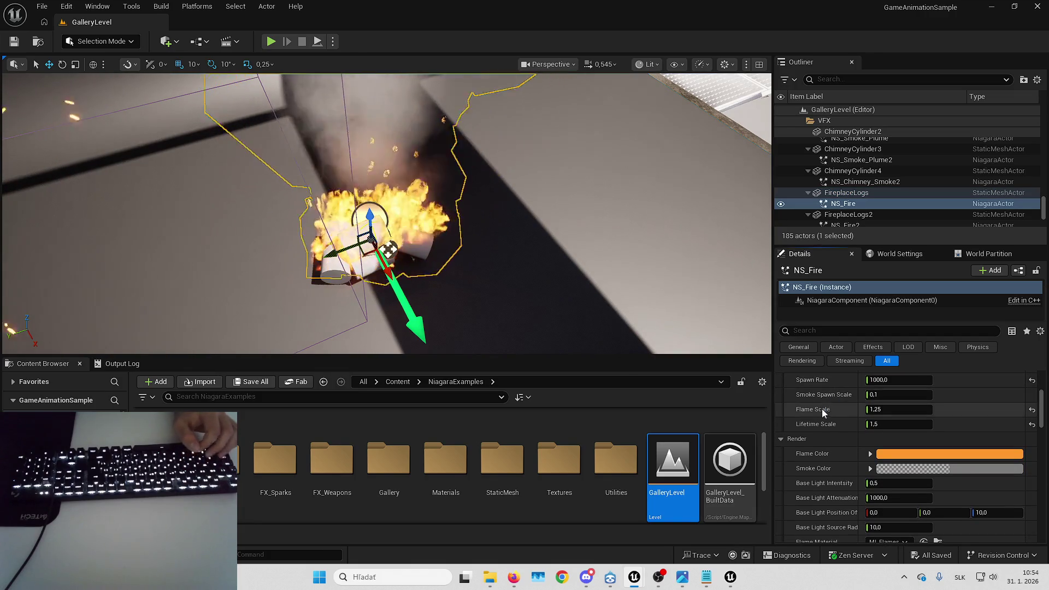
scroll(831, 425, "up", 5)
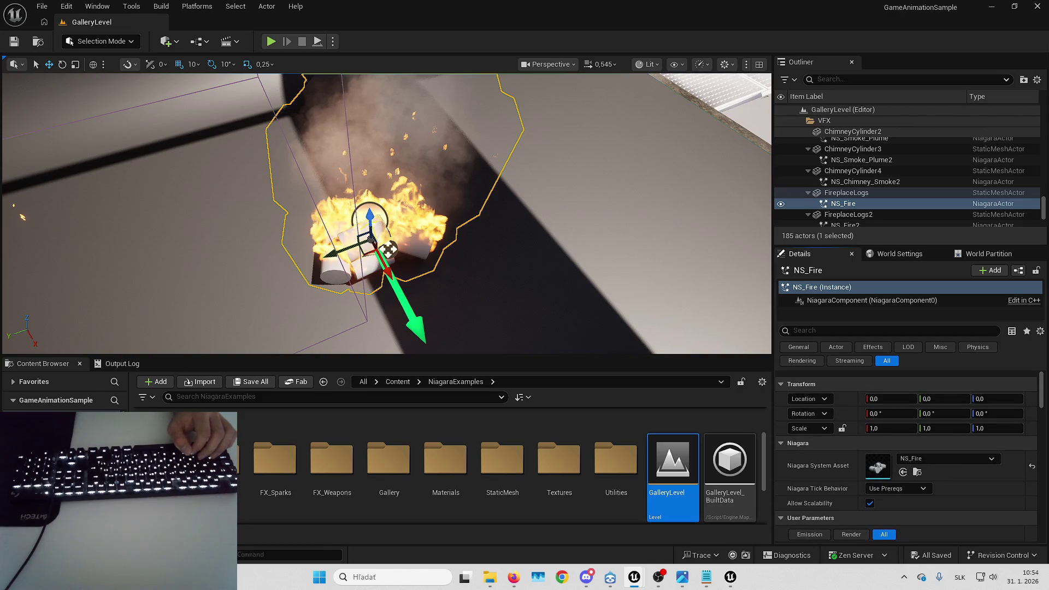
scroll(874, 453, "down", 4)
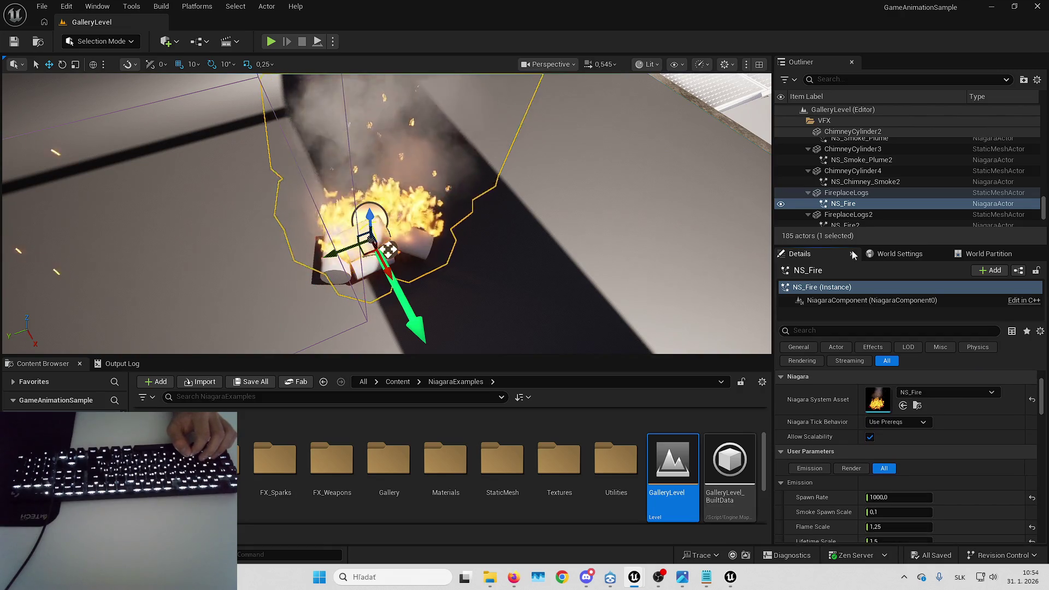
left_click(853, 193)
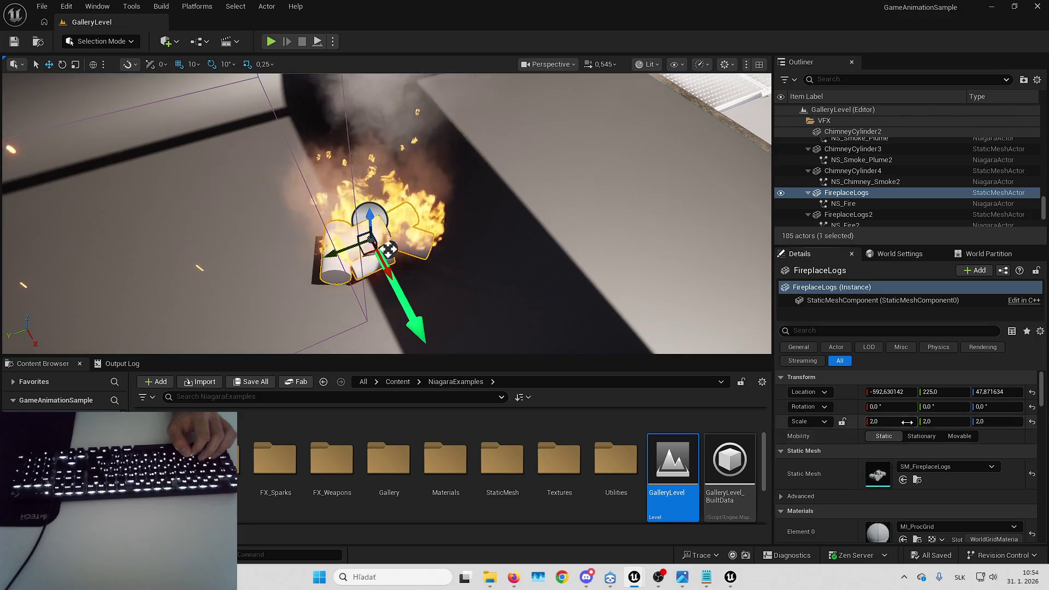
left_click(857, 204)
scroll(838, 500, "down", 5)
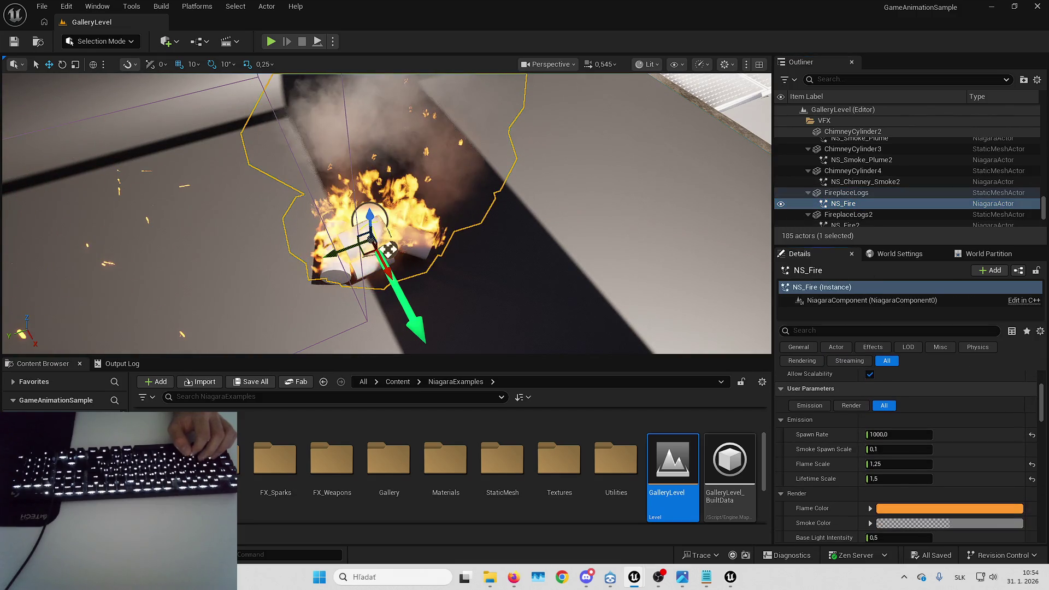
scroll(834, 493, "down", 10)
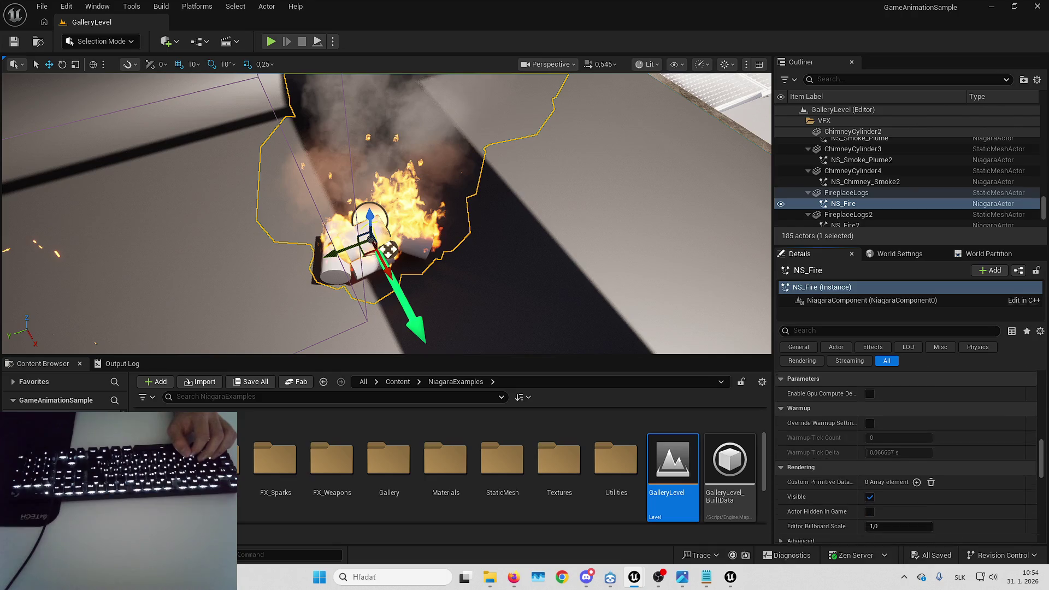
scroll(962, 464, "up", 10)
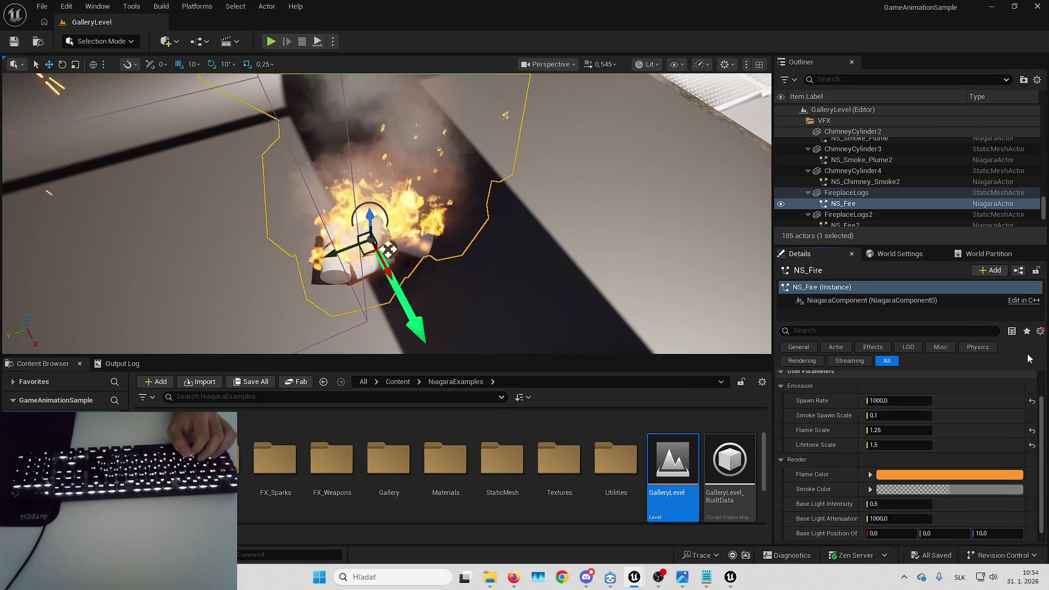
scroll(961, 507, "down", 2)
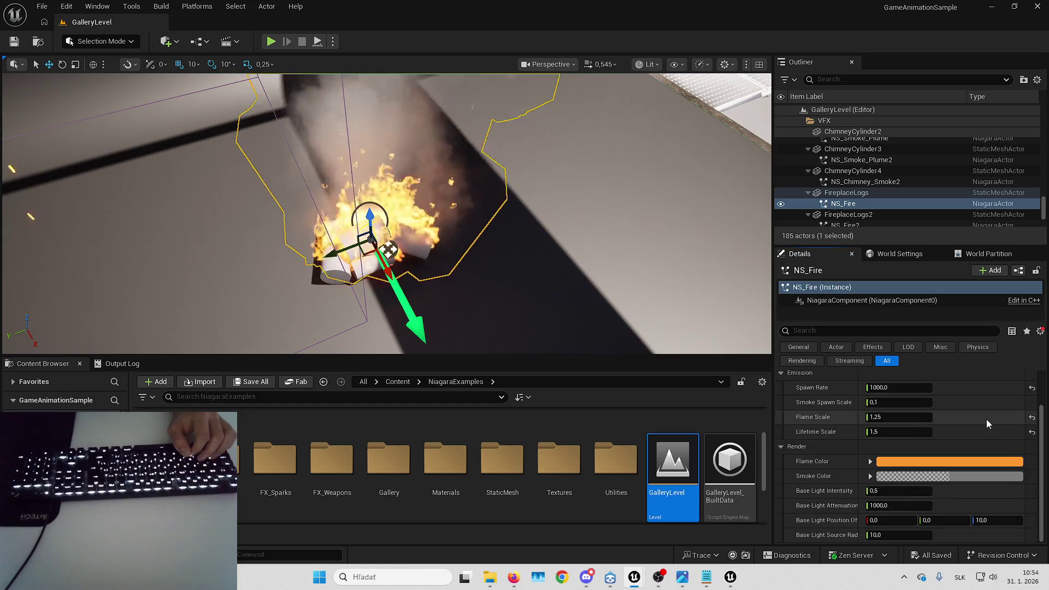
- Widen the Details name column and change its layout, then return to the SolveOrDie editor
left_click_drag(857, 482, 882, 478)
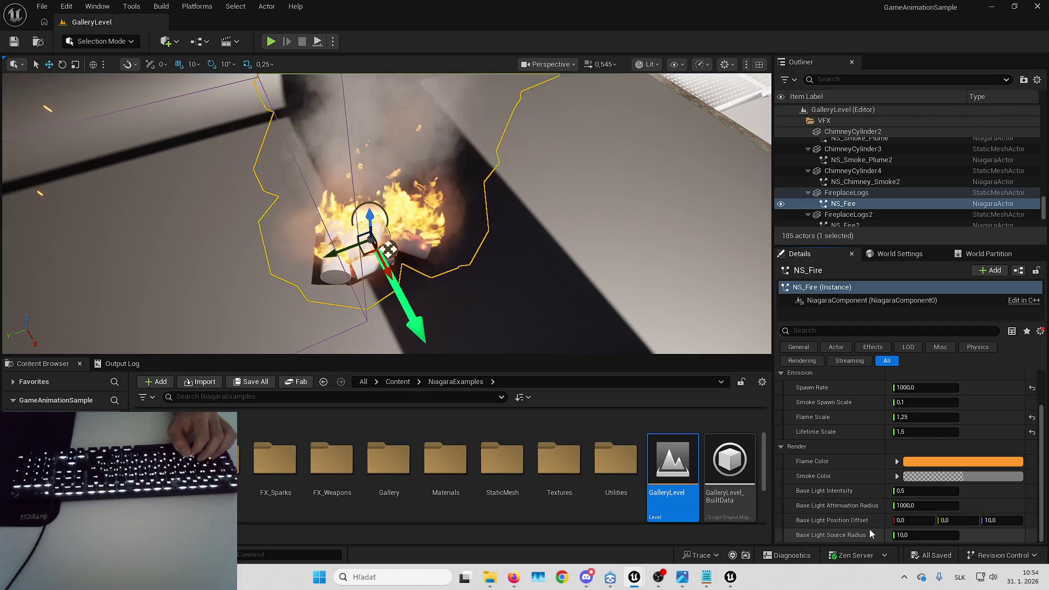
scroll(862, 491, "up", 1)
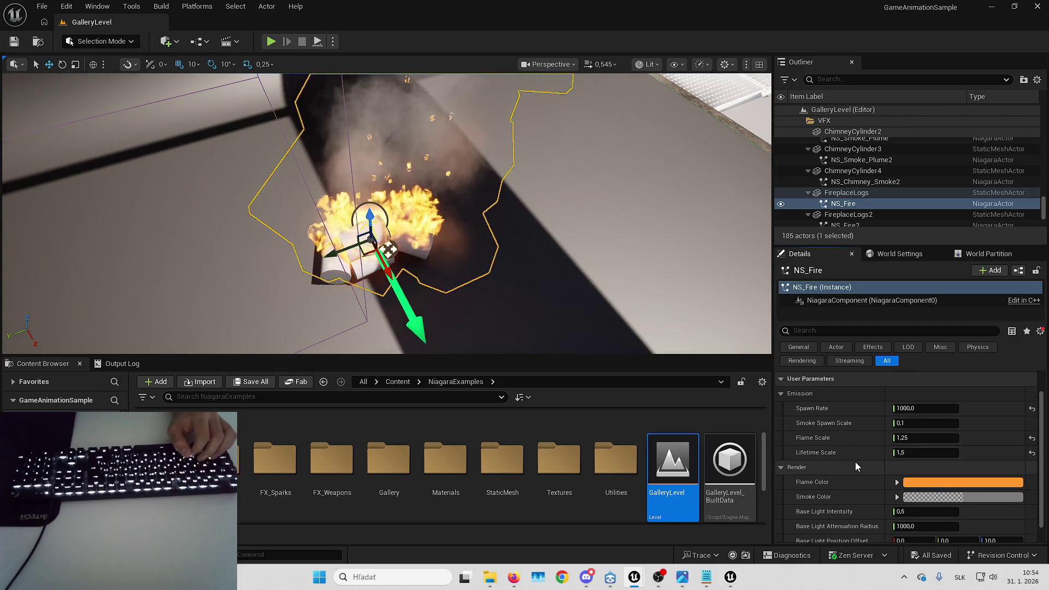
scroll(859, 438, "up", 2)
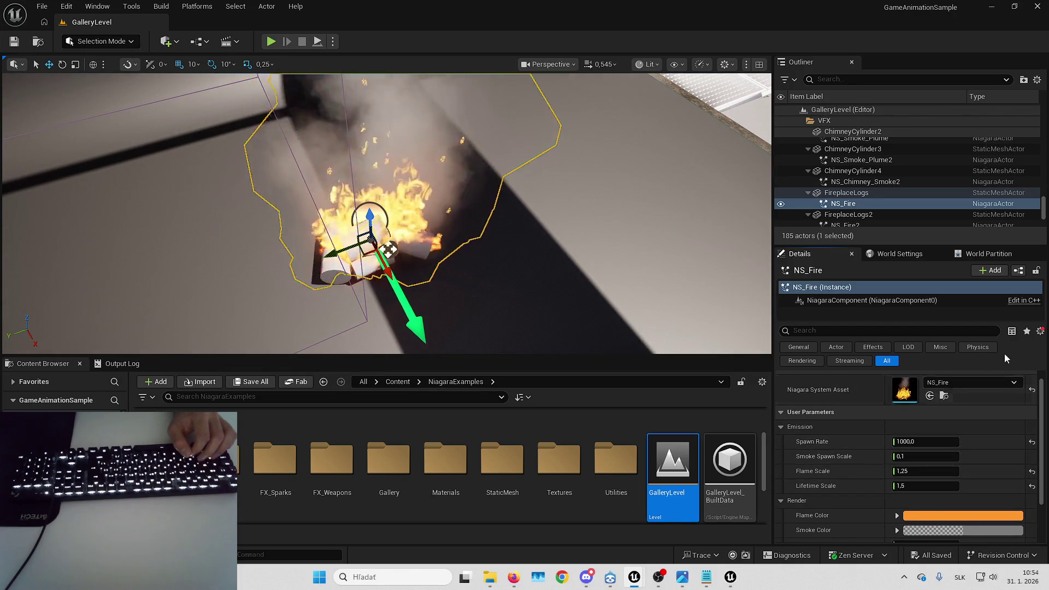
left_click(1040, 331)
left_click(977, 359)
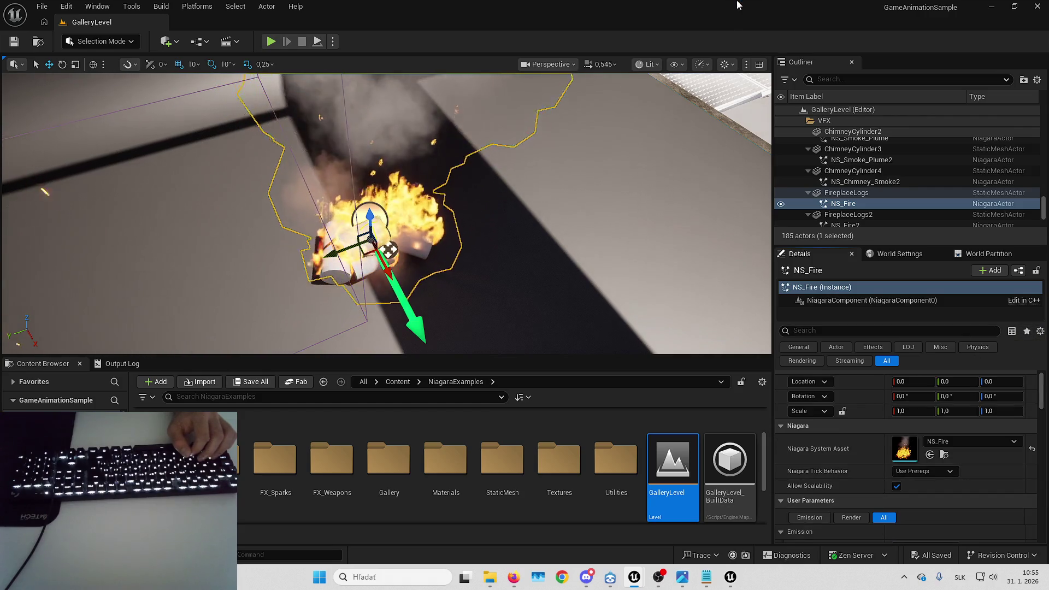
scroll(906, 464, "down", 10)
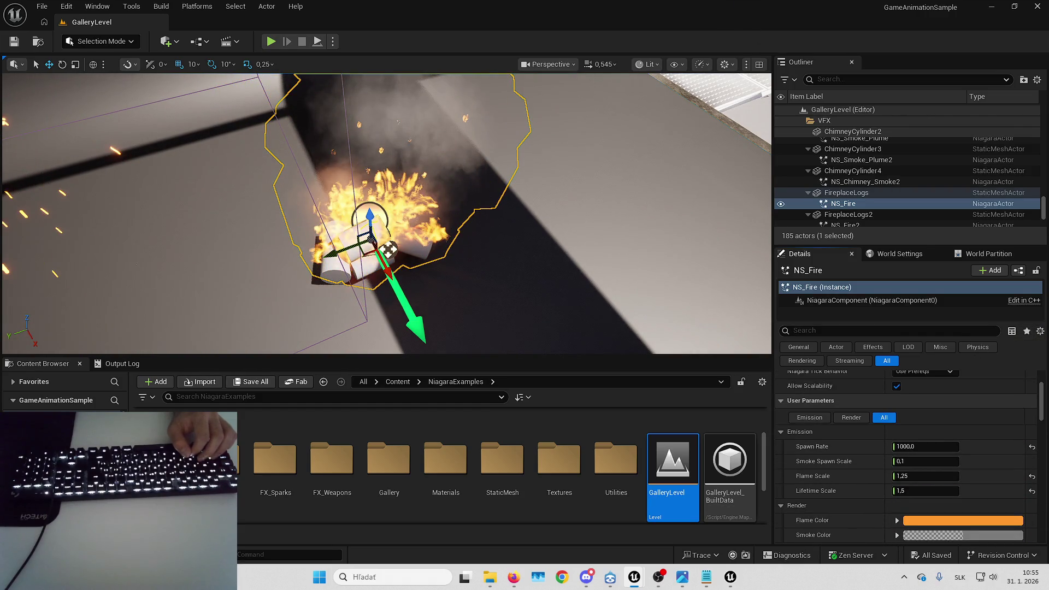
key("alt+Tab")
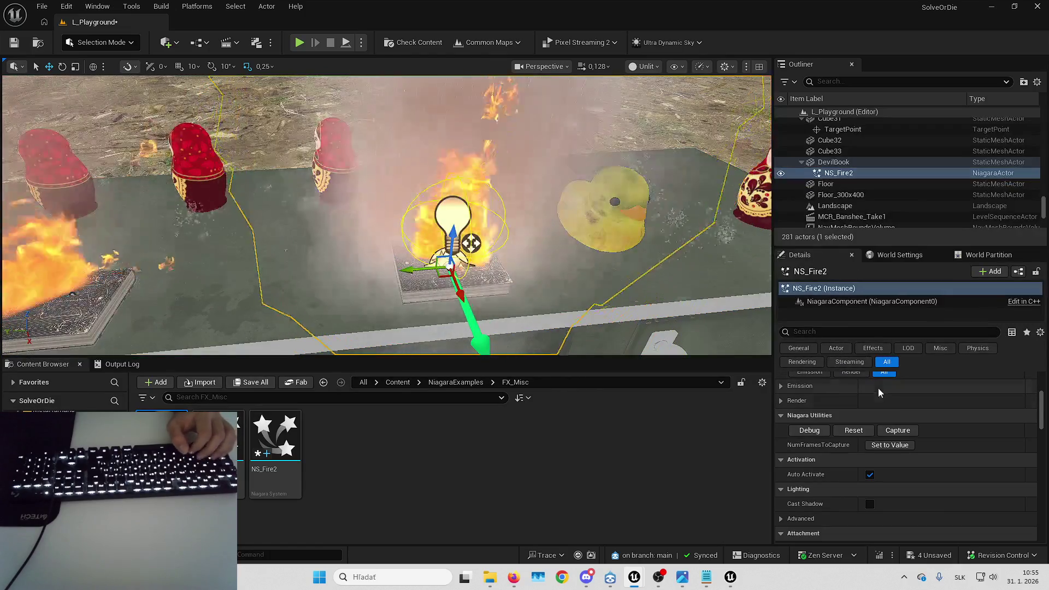
- Expand the fire's Emission and Render parameters in Details
scroll(874, 410, "up", 3)
left_click(781, 478)
left_click(784, 464)
scroll(819, 447, "down", 2)
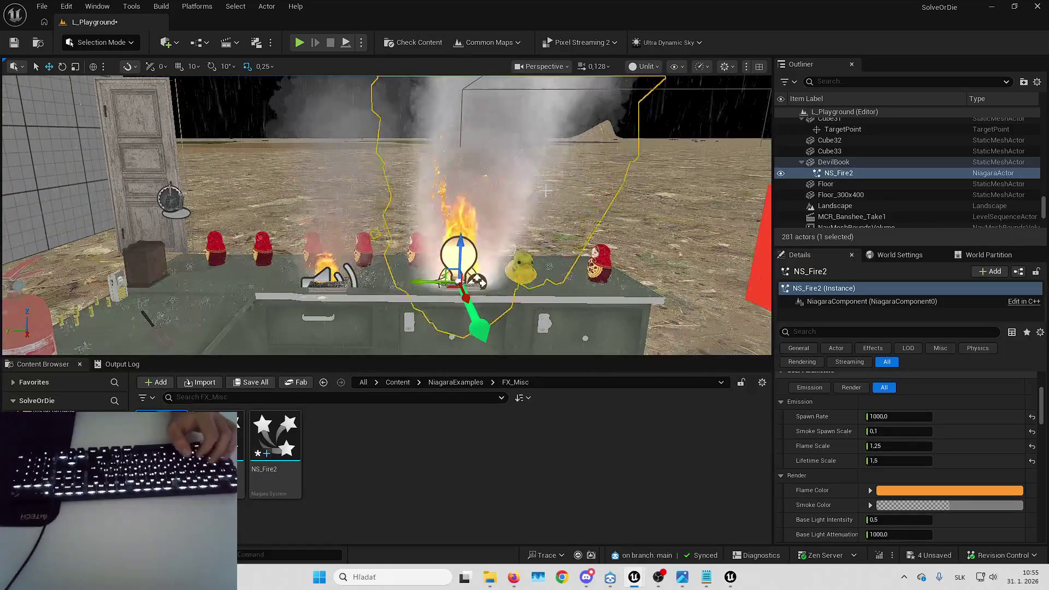
key("Escape")
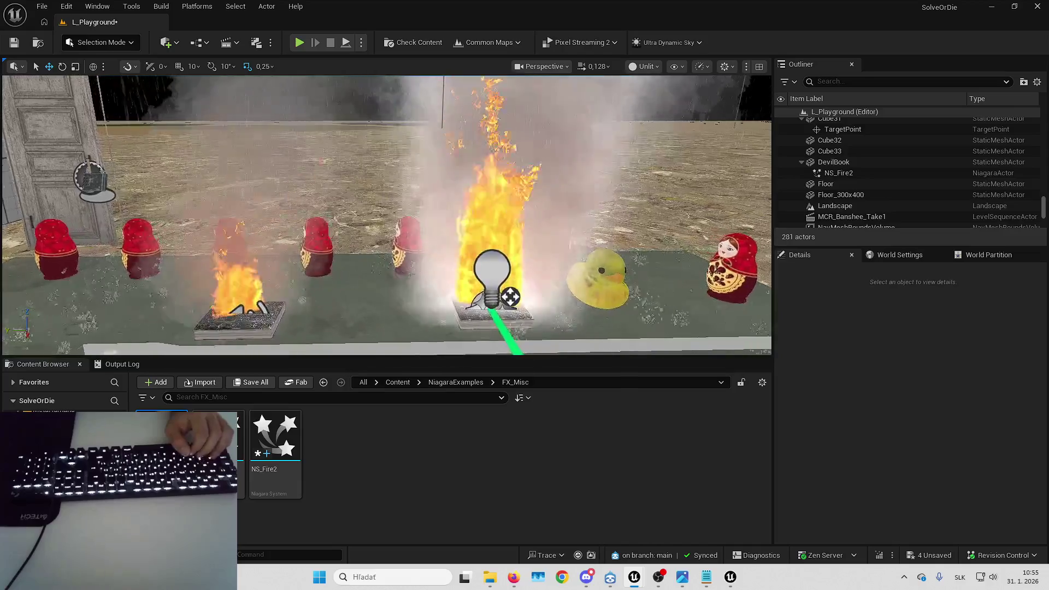
- Select NS_Fire2 on the devil book and restart it with the Niagara Reset button
left_click_drag(415, 219, 382, 219)
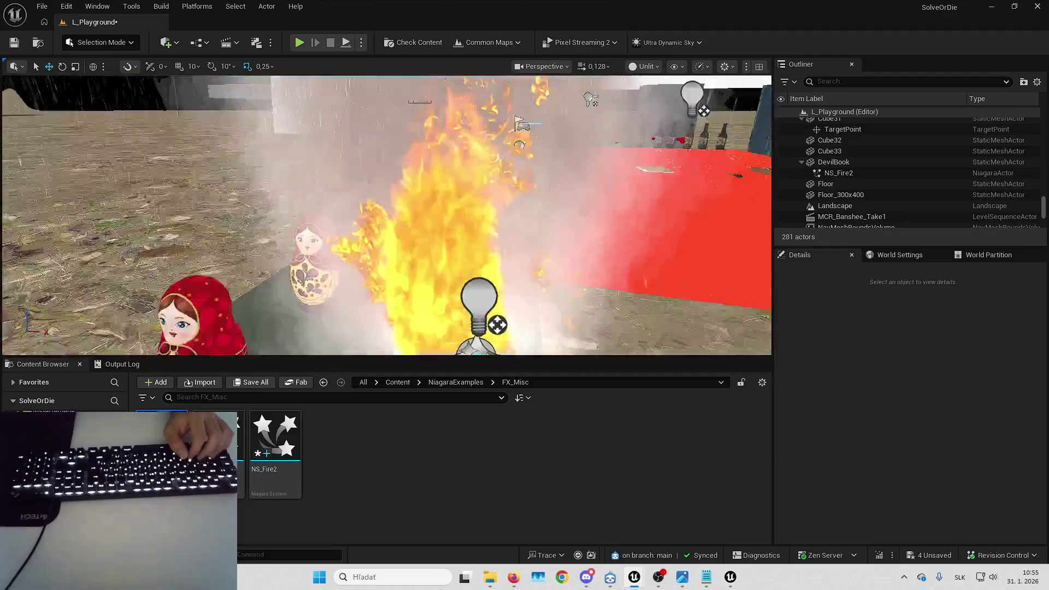
left_click(350, 212)
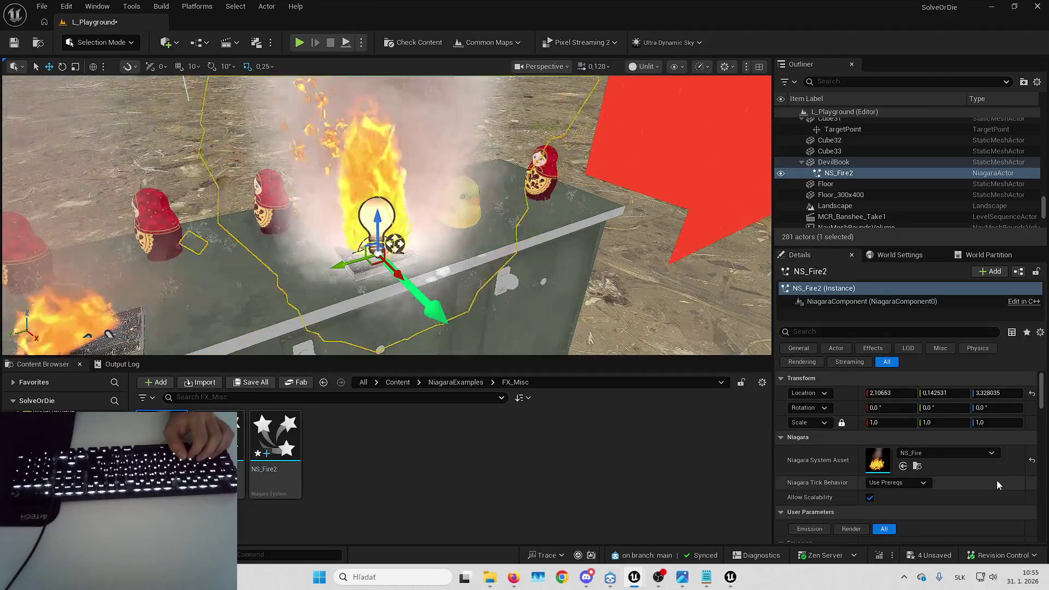
scroll(1000, 484, "down", 10)
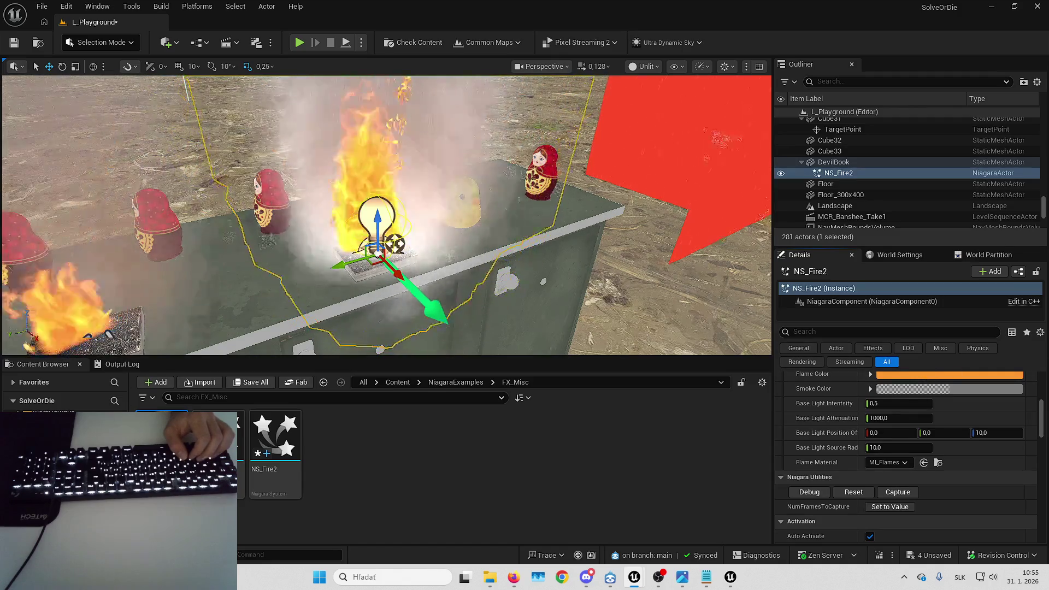
scroll(851, 442, "down", 2)
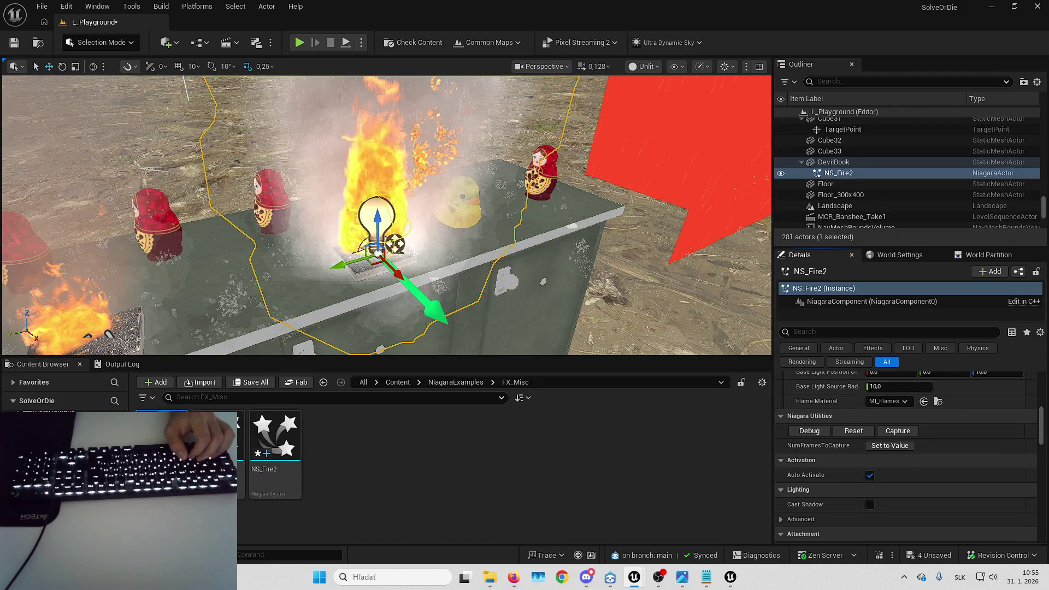
left_click(851, 436)
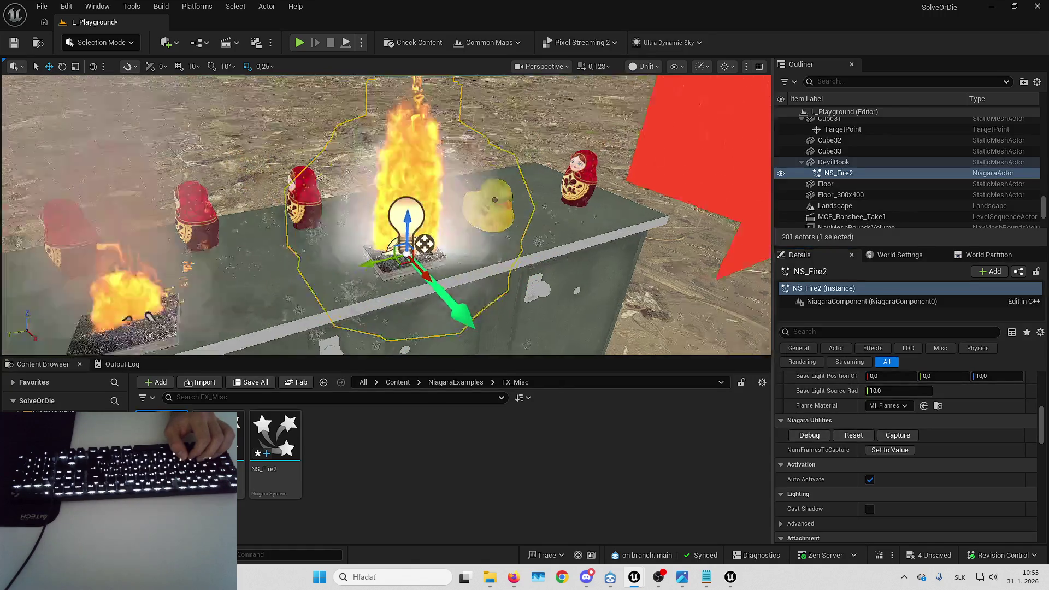
key("Escape")
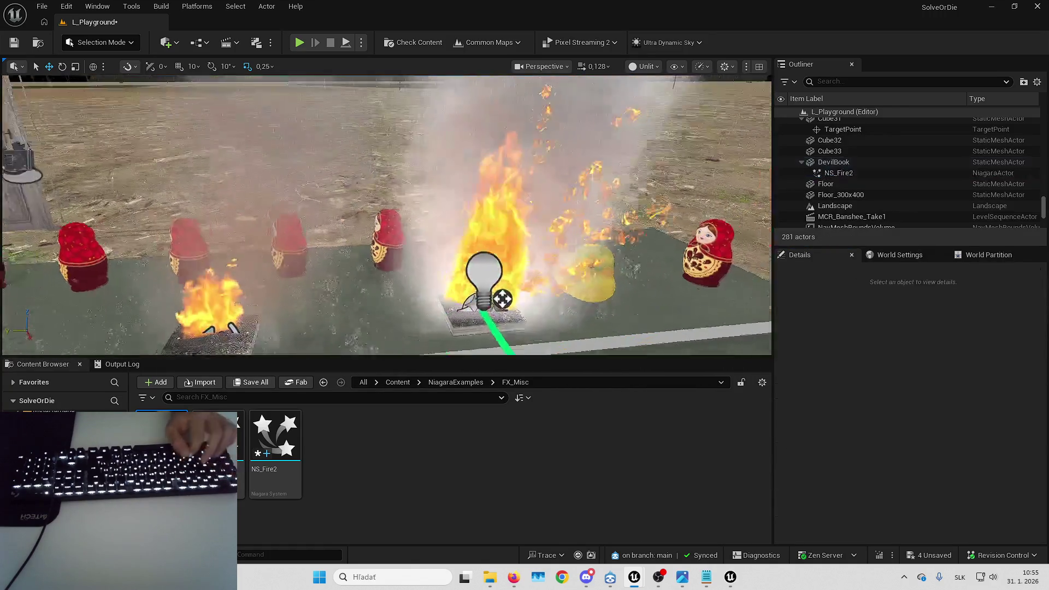
- Fly around comparing the book fire with the sample fireplace fire, then select the DevilBook
key("w")
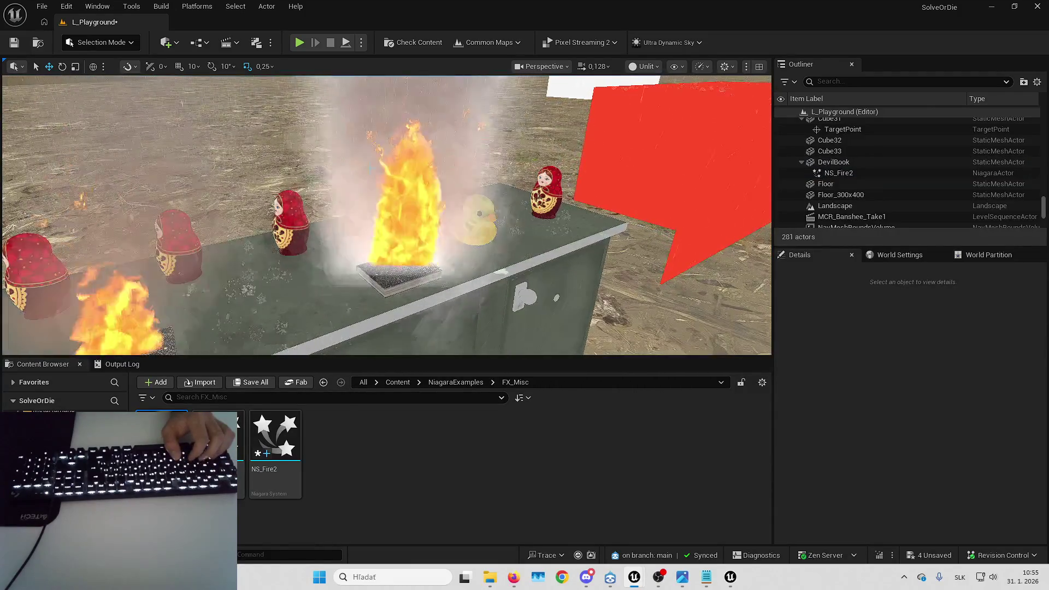
key("s")
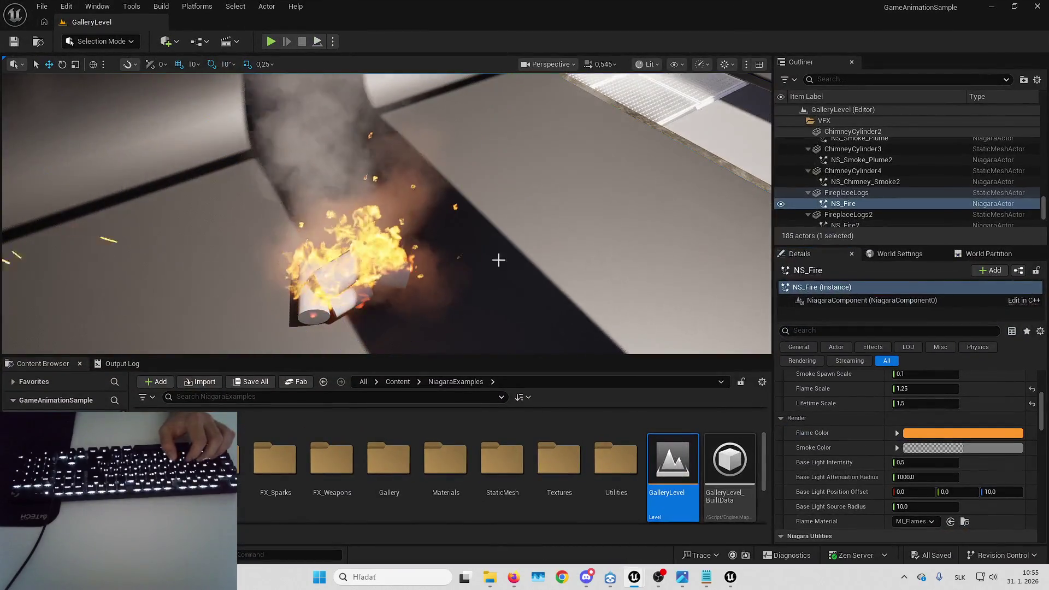
key("w")
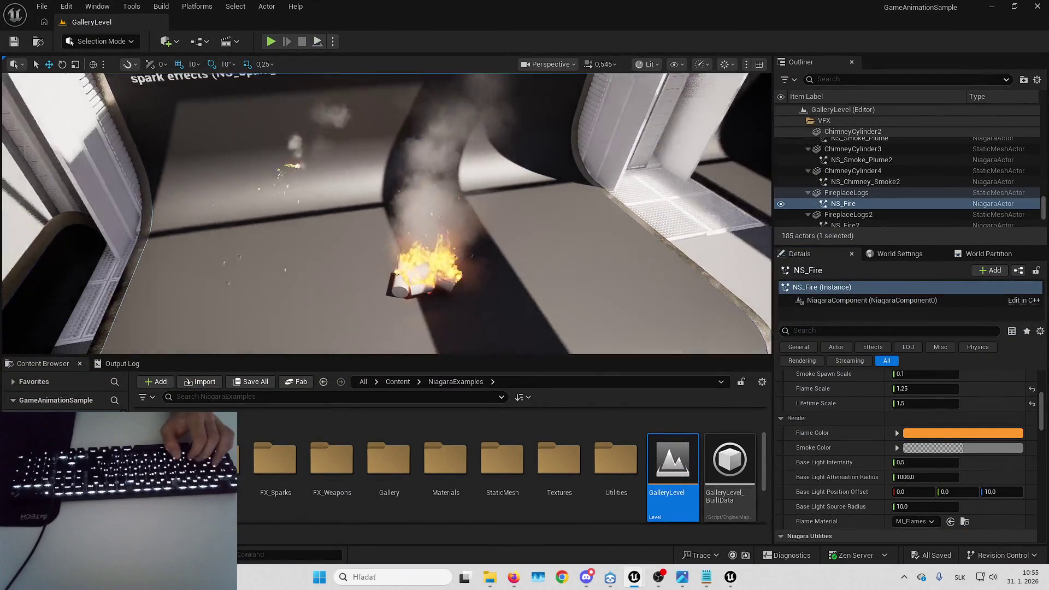
scroll(386, 213, "down", 2)
key("w")
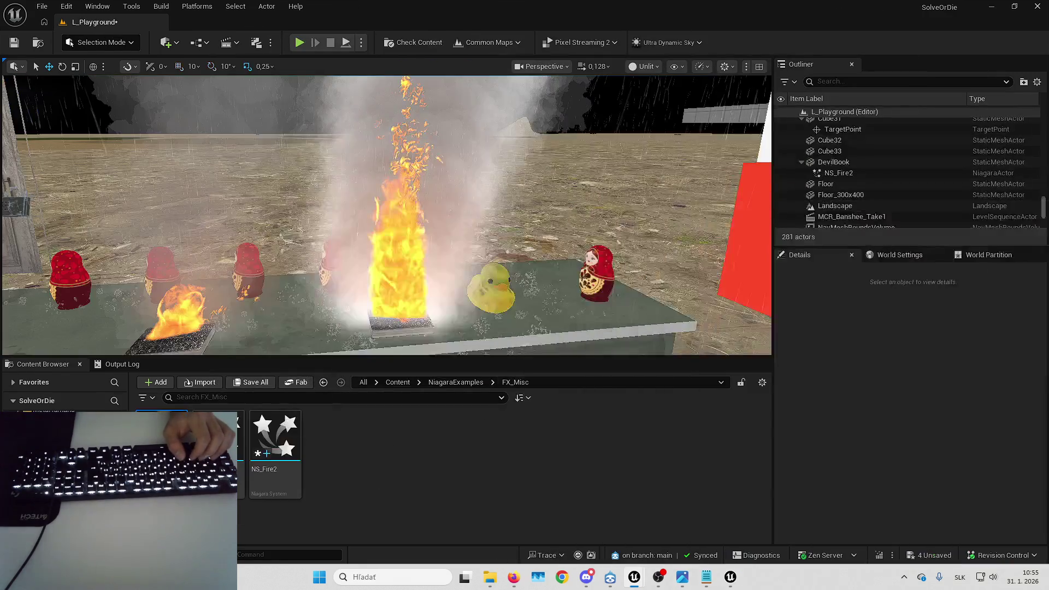
left_click_drag(608, 231, 607, 231)
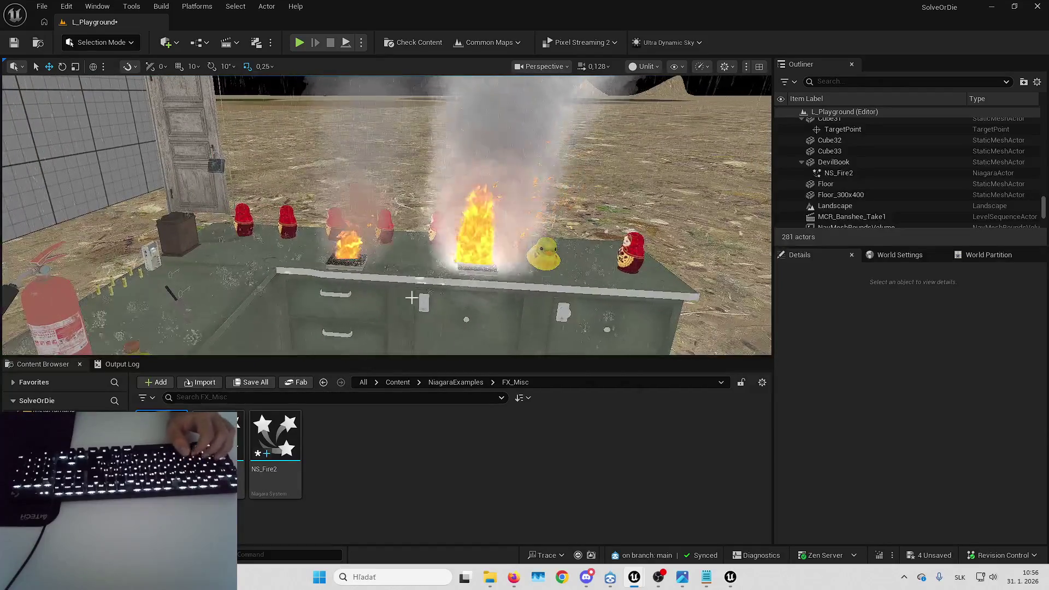
key("Up")
left_click(472, 258)
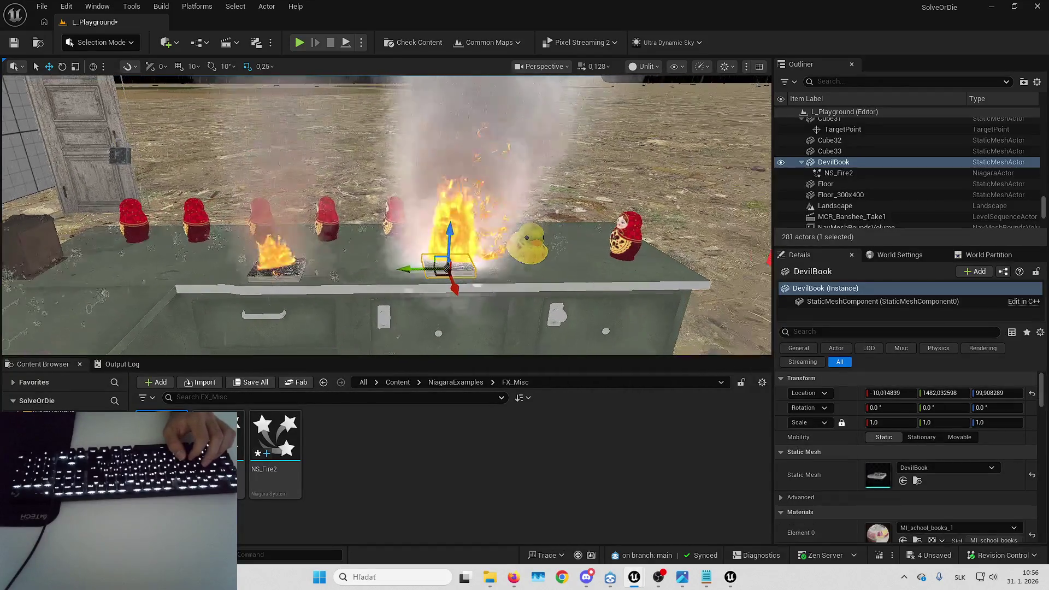
- Set NS_Fire2's Smoke Spawn Scale user parameter to 0.01
double_click(838, 173)
scroll(801, 473, "down", 10)
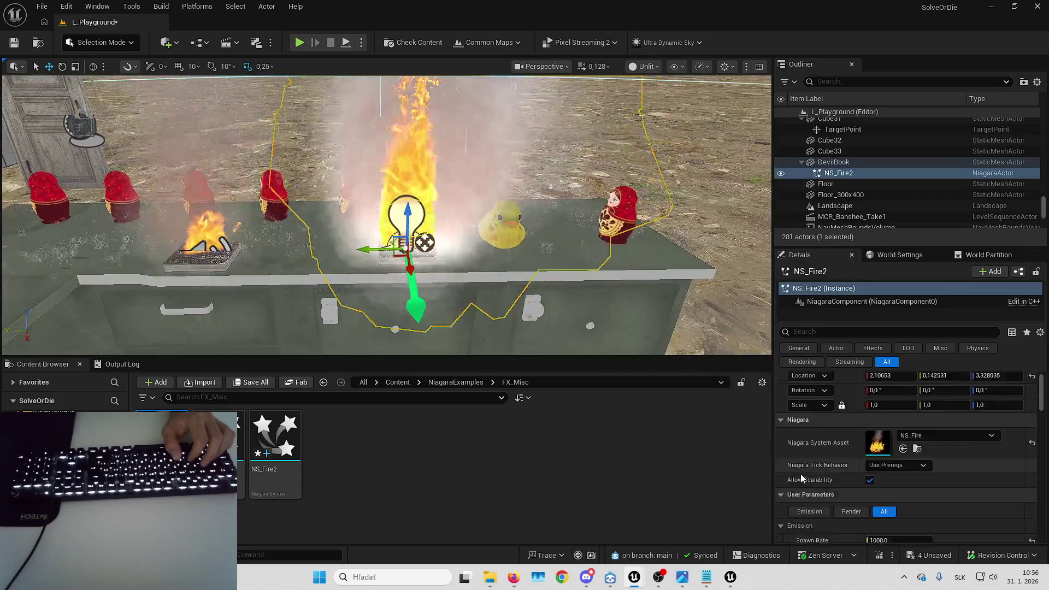
scroll(819, 473, "up", 3)
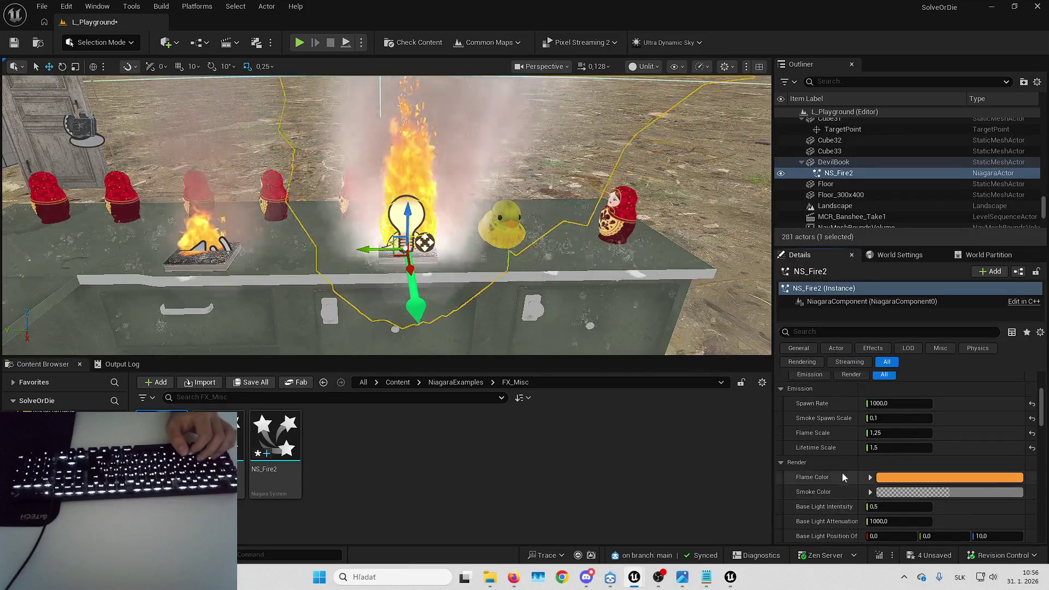
mouse_move(492, 219)
left_mouse_down()
mouse_move(470, 240)
mouse_move(464, 219)
left_mouse_up()
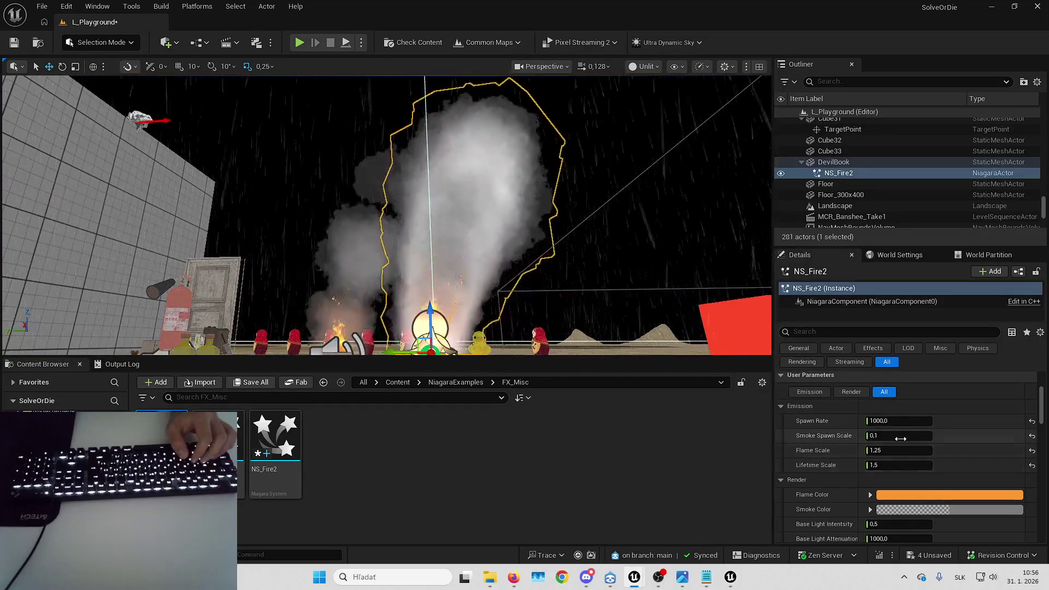
left_click(901, 435)
type(".01")
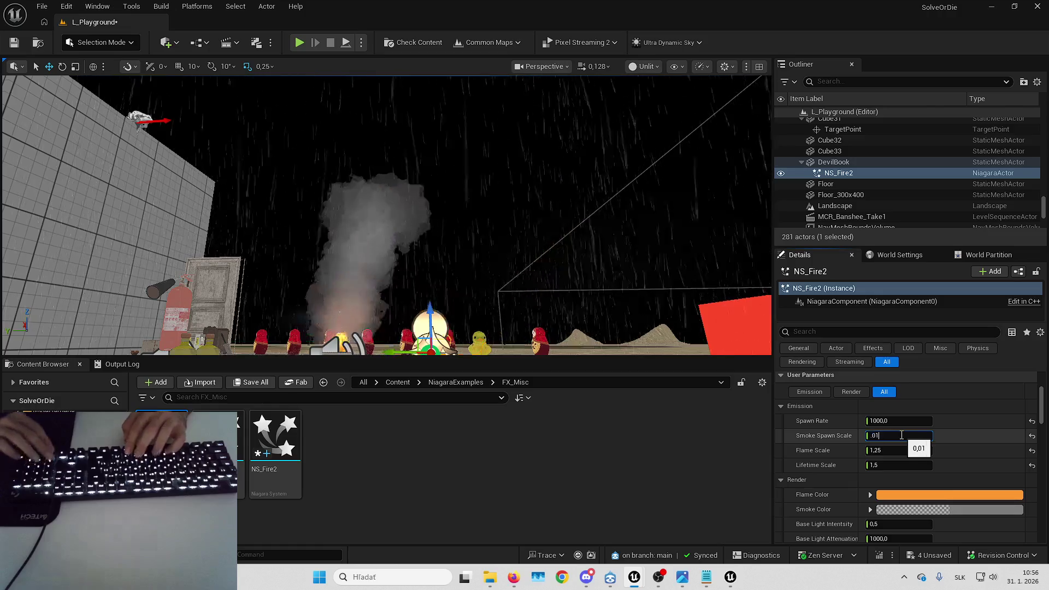
key("Return")
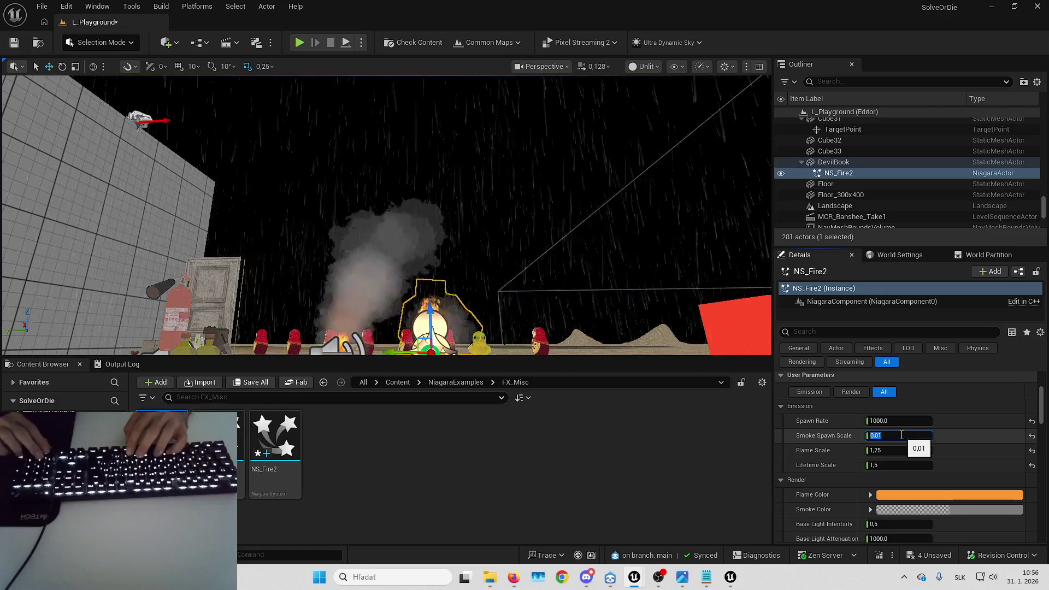
- Select the NS_Fire2 asset in the Content Browser and delete it, revealing the B_DevilBook reference
scroll(515, 290, "up", 5)
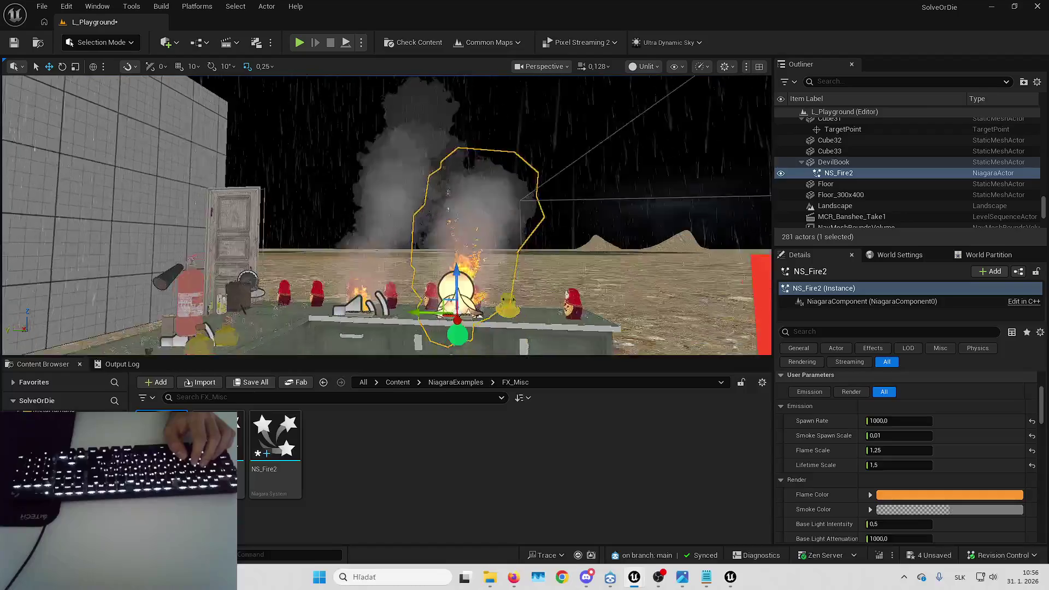
scroll(513, 289, "up", 8)
left_click(512, 288)
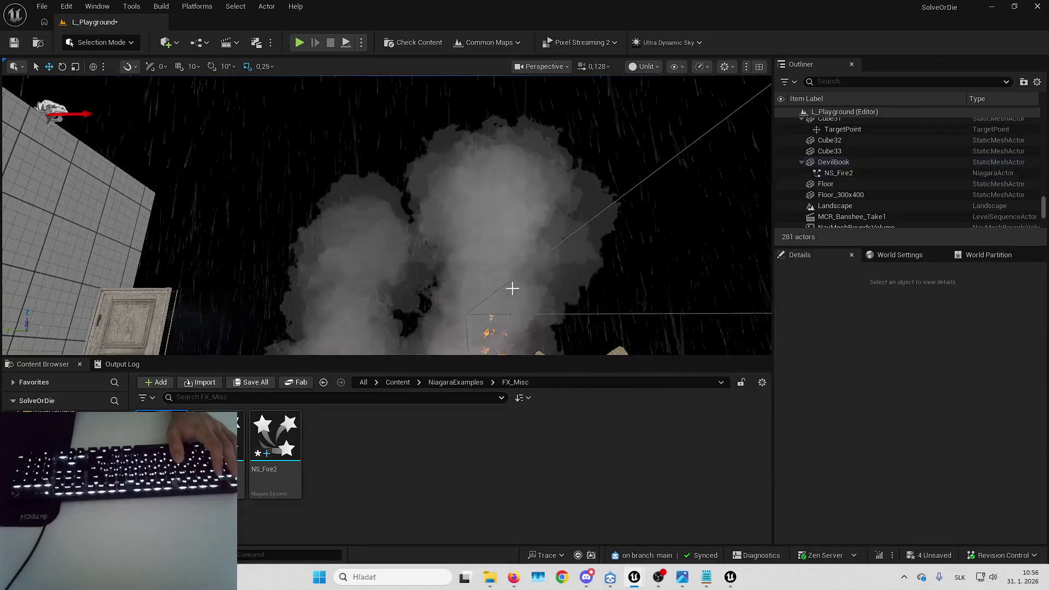
scroll(512, 288, "down", 8)
scroll(511, 289, "up", 4)
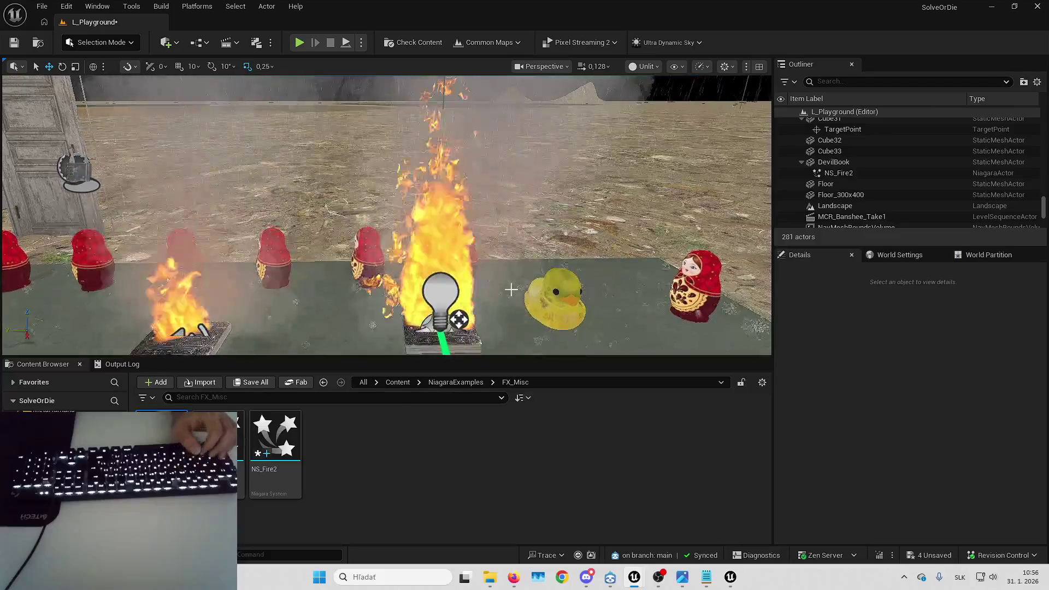
left_click(257, 449)
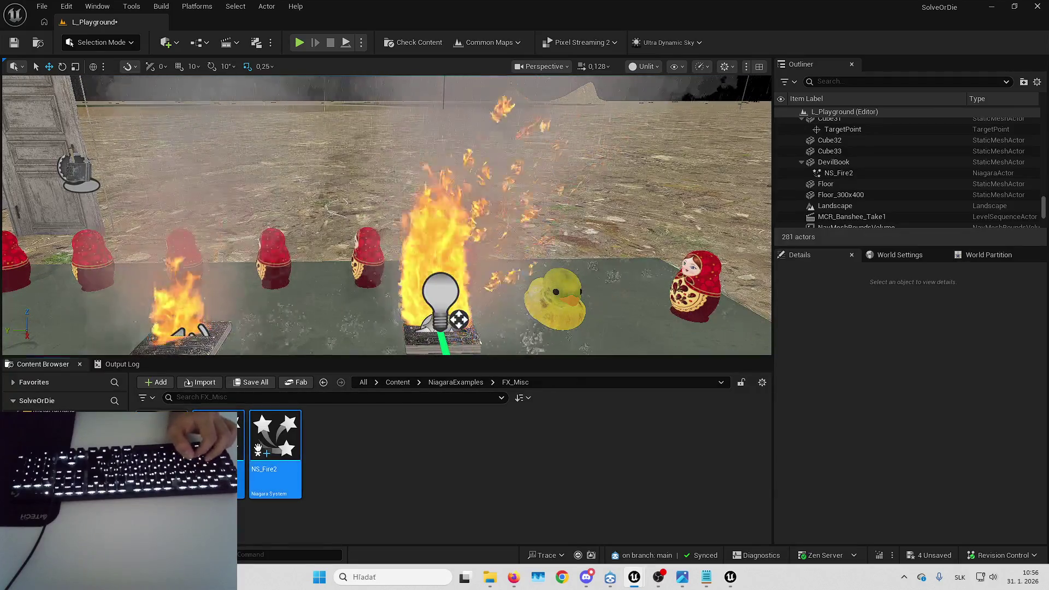
key("Delete")
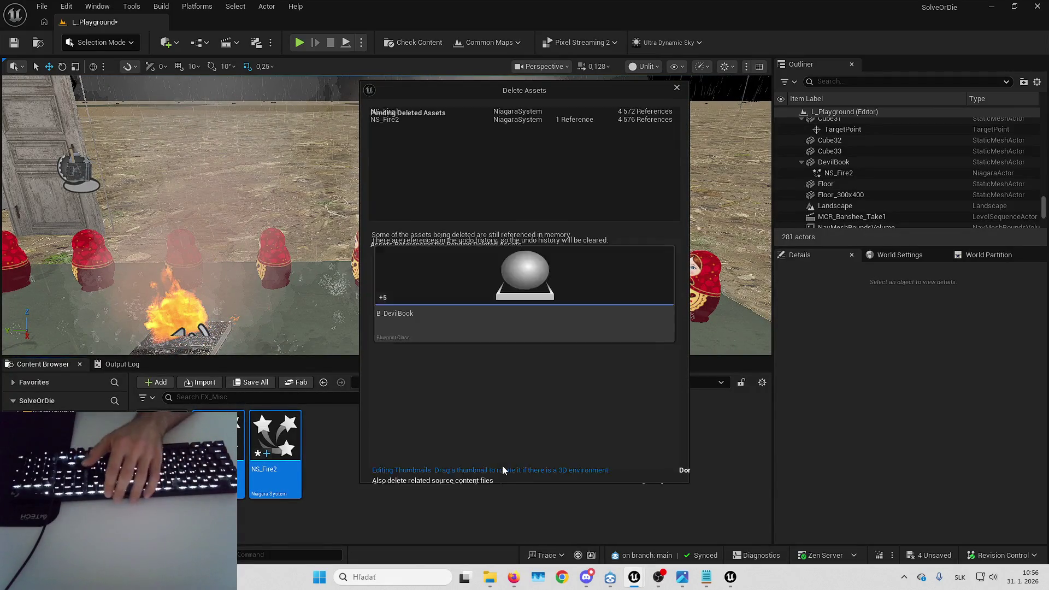
- Cancel the deletion, set B_DevilBook's fire Niagara System Asset to None, and save
left_click(434, 299)
key("Escape")
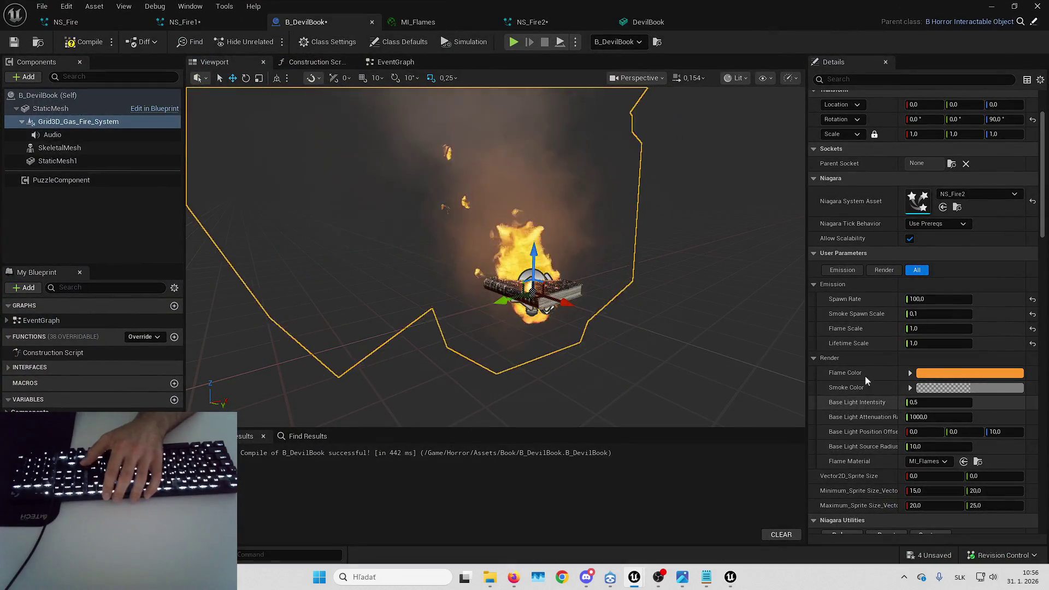
left_click(1032, 201)
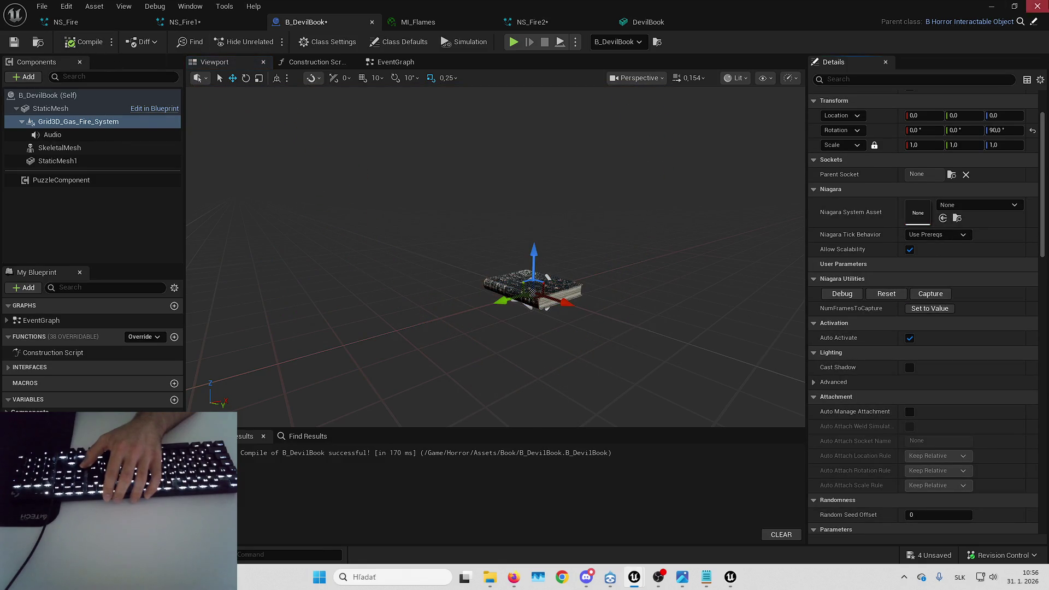
key("alt+Tab")
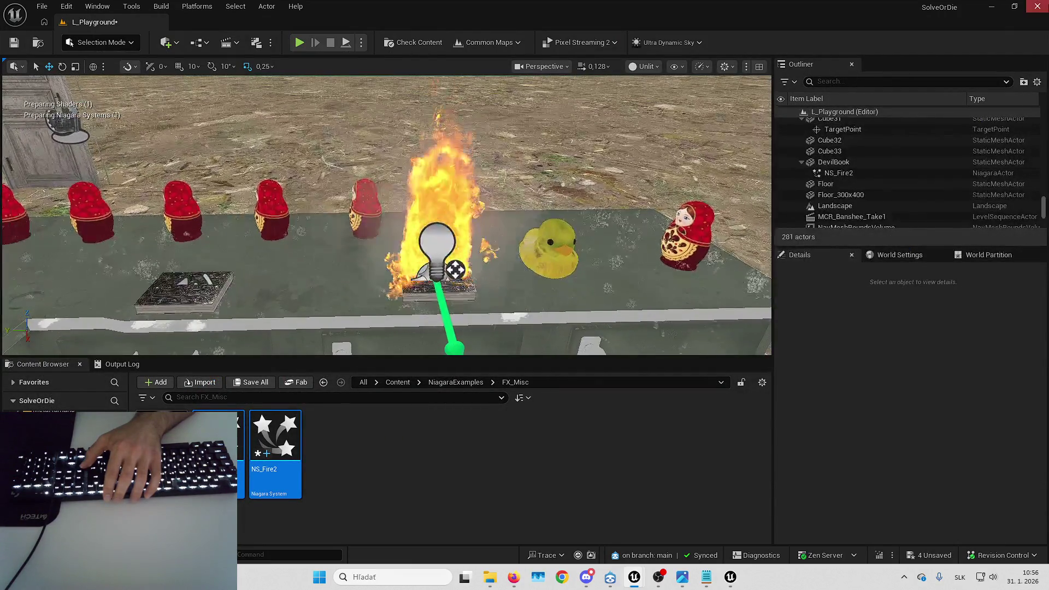
key("ctrl+shift+s")
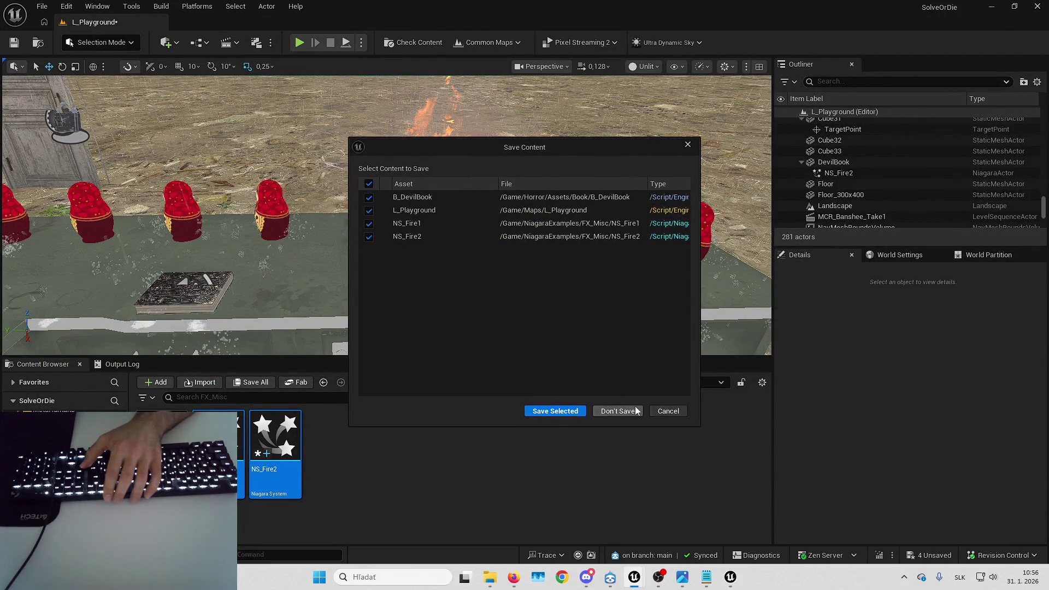
left_click(667, 410)
- Delete the NS_Fire2 actor from the level and force-delete the NS_Fire2 asset
left_click(406, 222)
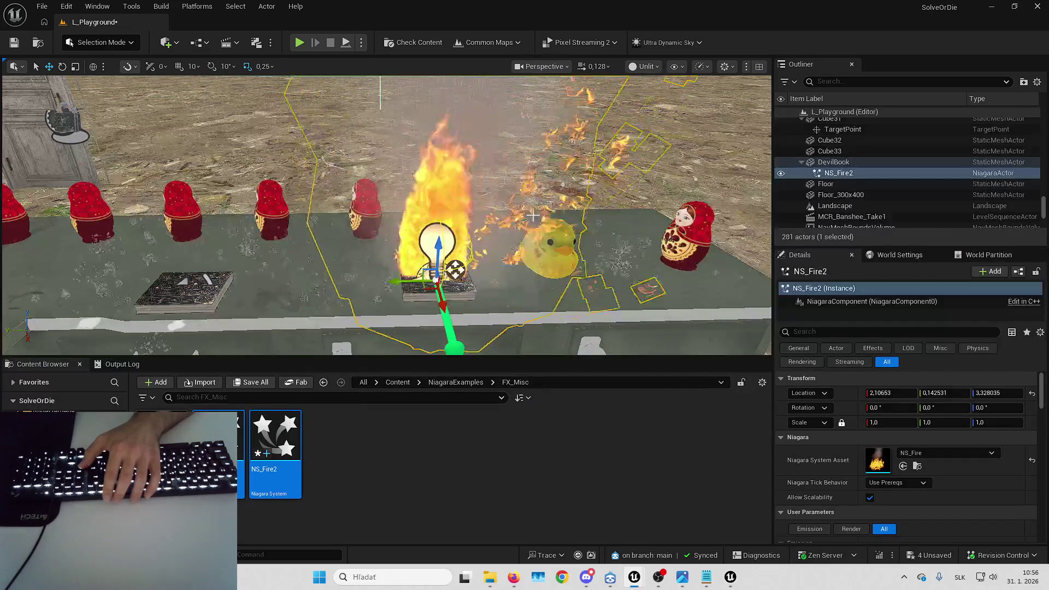
key("Delete")
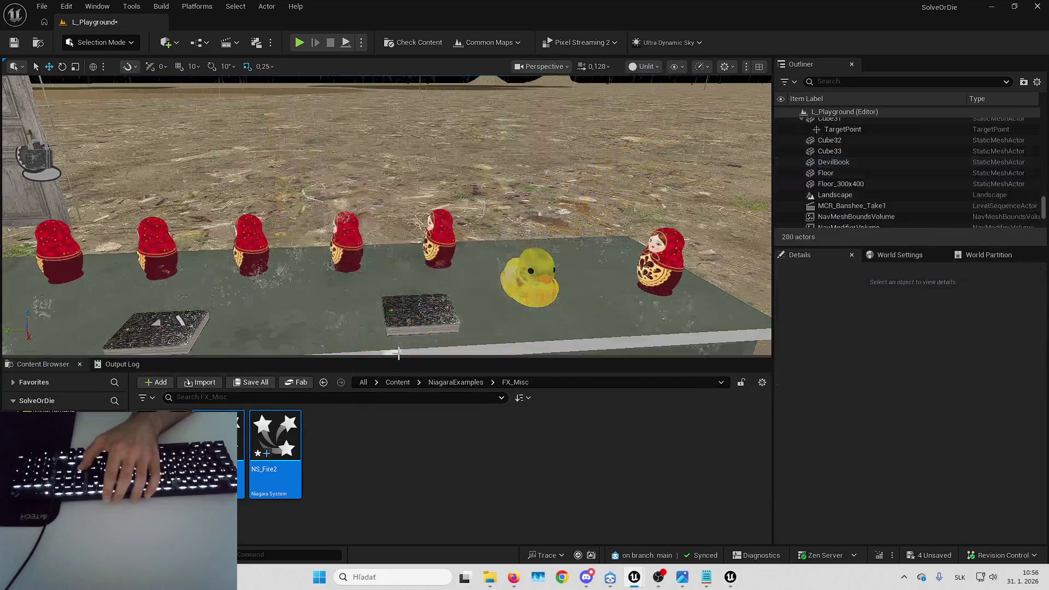
right_click(268, 447)
key("Delete")
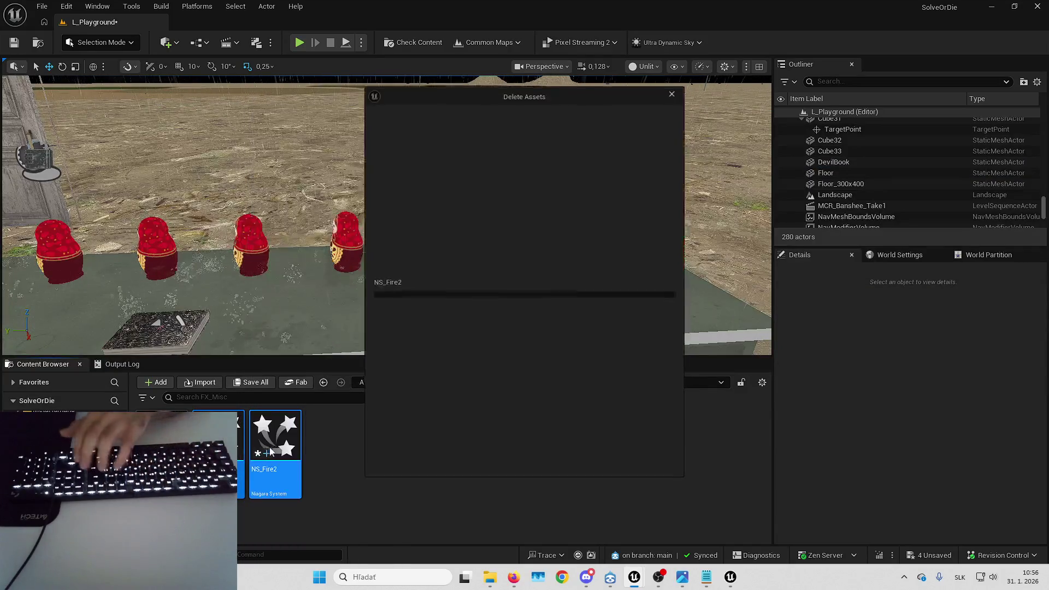
left_click(492, 463)
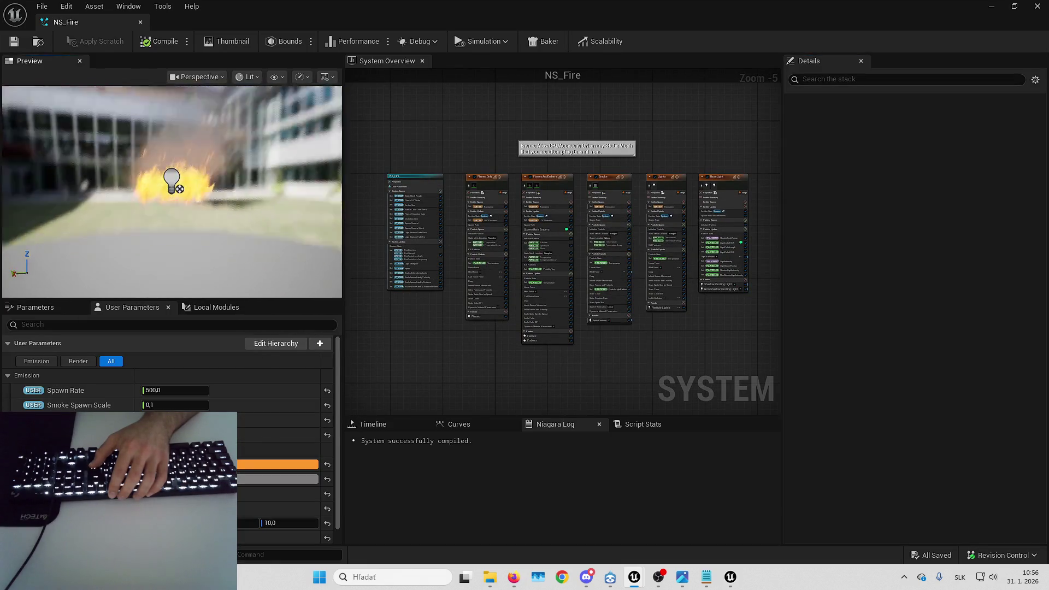
- Show the NS_Fire system properties and preview the fire on the DevilBook mesh
scroll(164, 382, "down", 1)
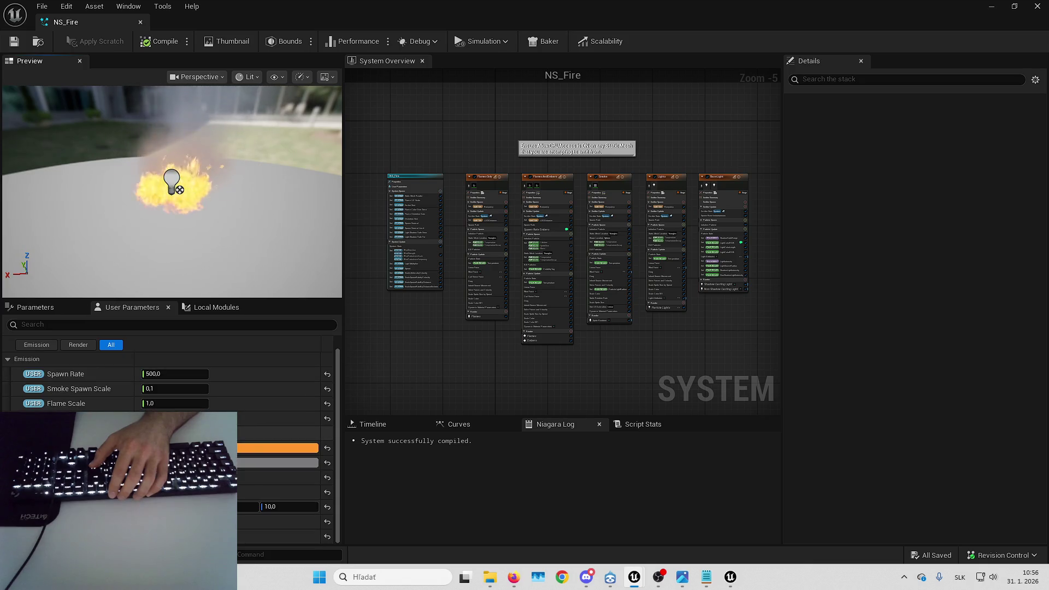
left_click(985, 10)
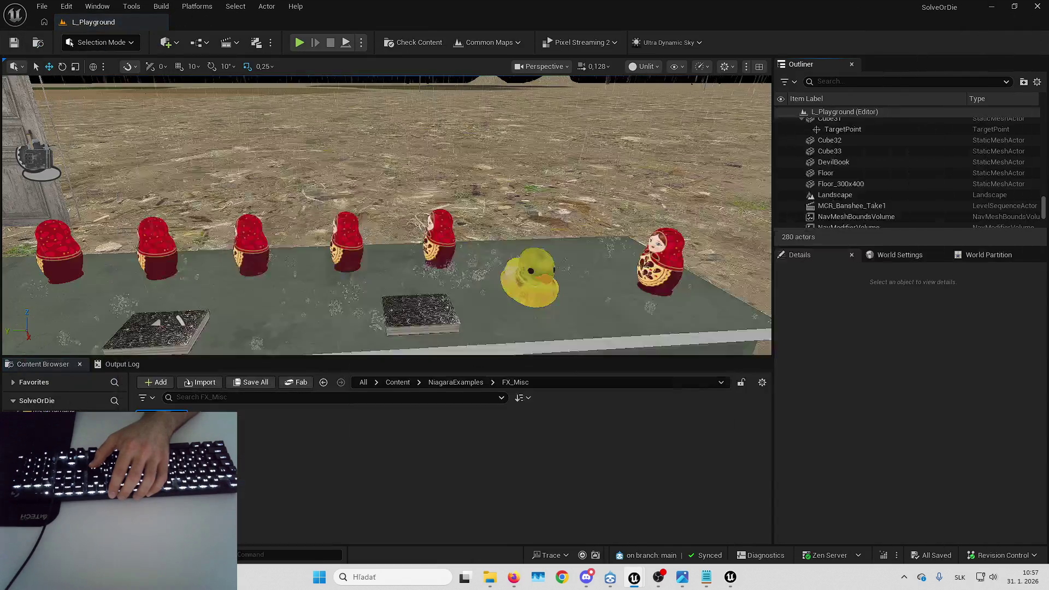
key("alt+Tab")
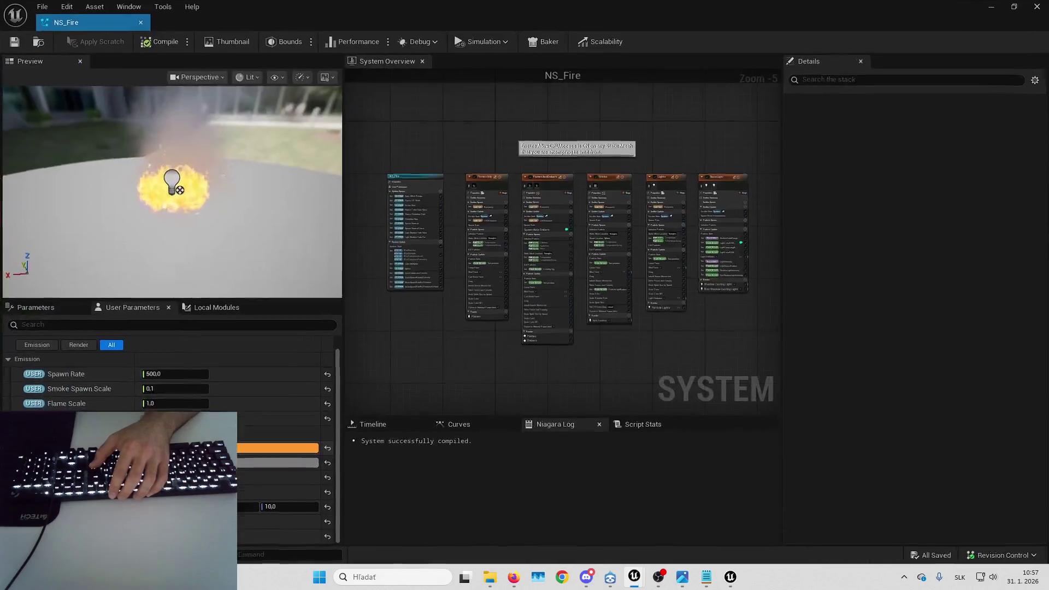
scroll(514, 202, "up", 3)
left_click_drag(480, 201, 654, 167)
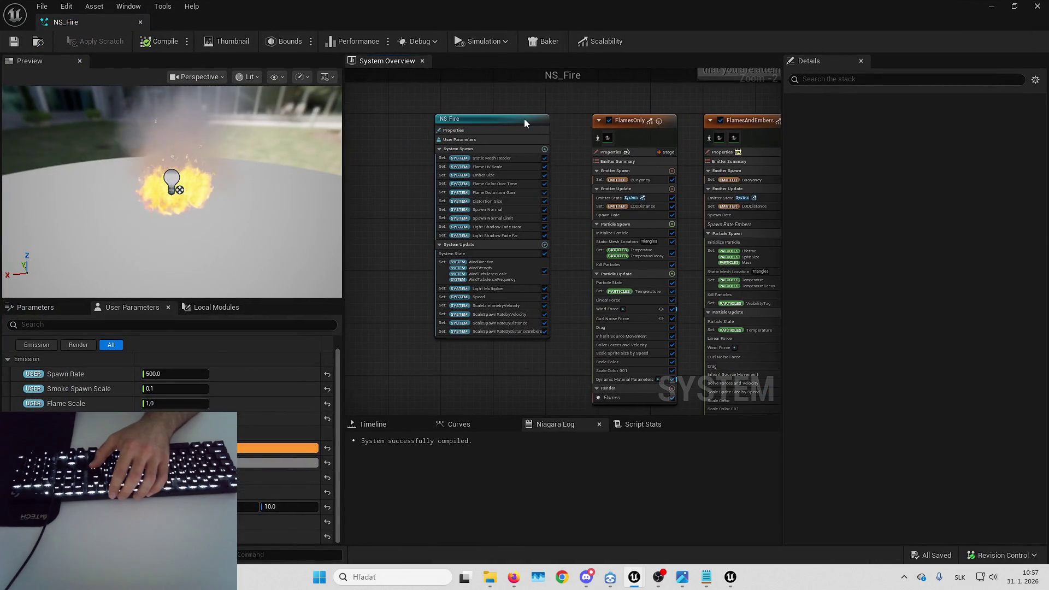
left_click(523, 119)
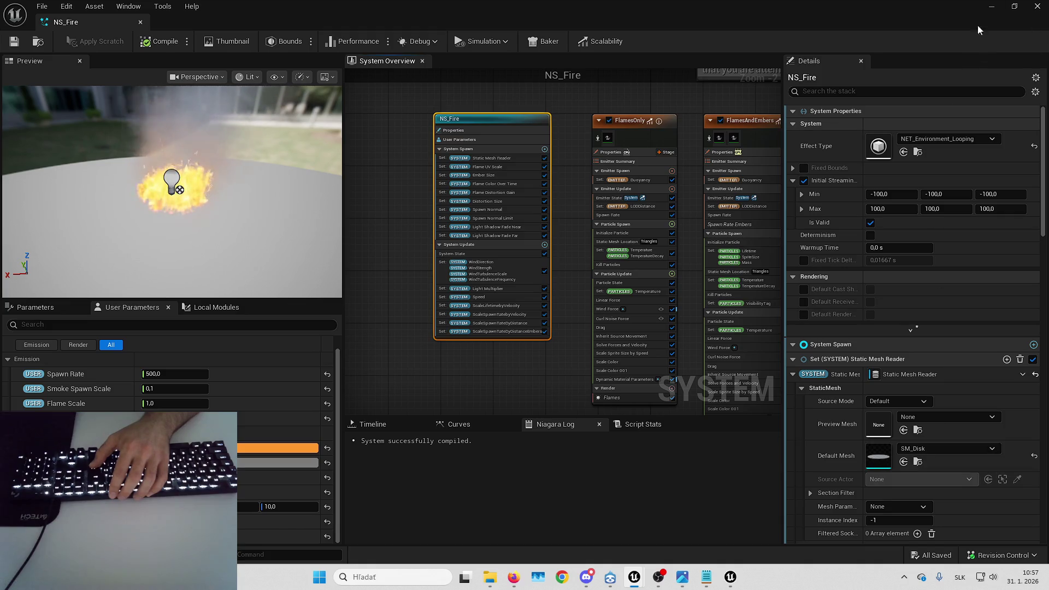
left_click(970, 416)
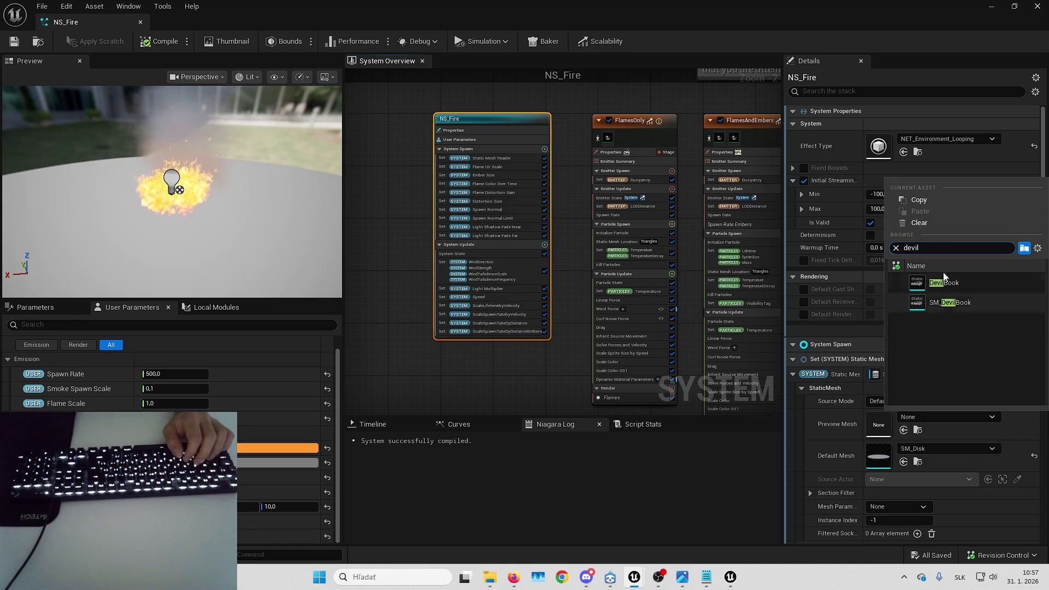
left_click(948, 282)
- Reset the preview mesh to None, save NS_Fire and close its editor
left_click_drag(181, 164, 180, 213)
left_click(1034, 425)
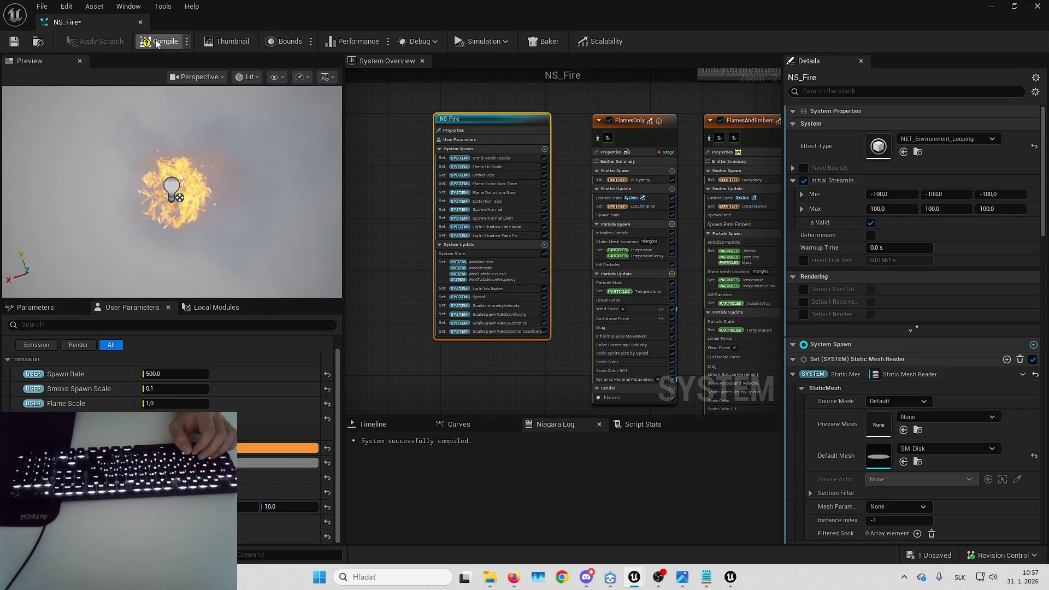
left_click(6, 41)
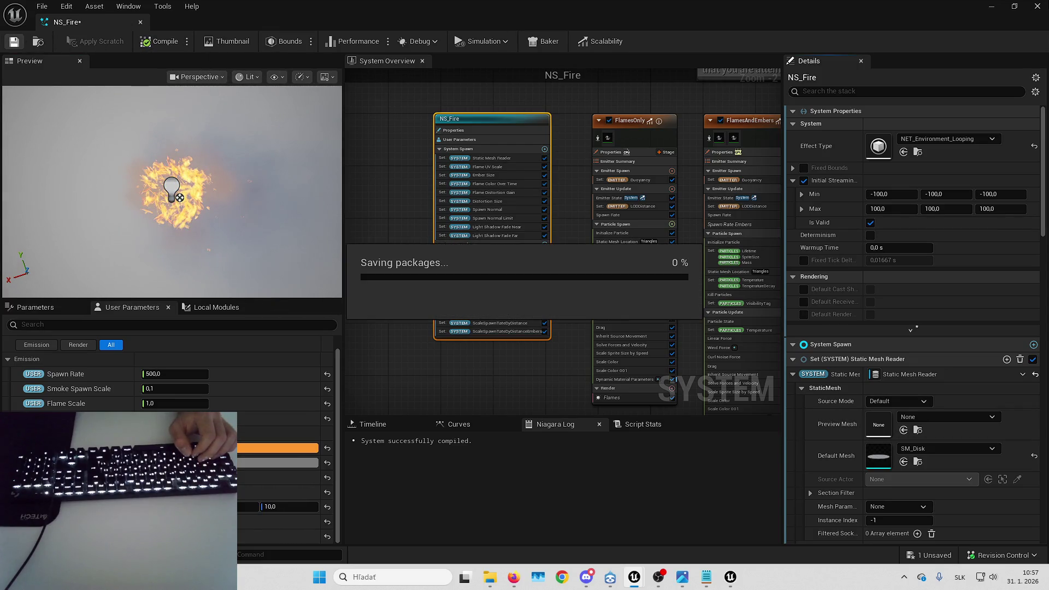
left_click(1037, 6)
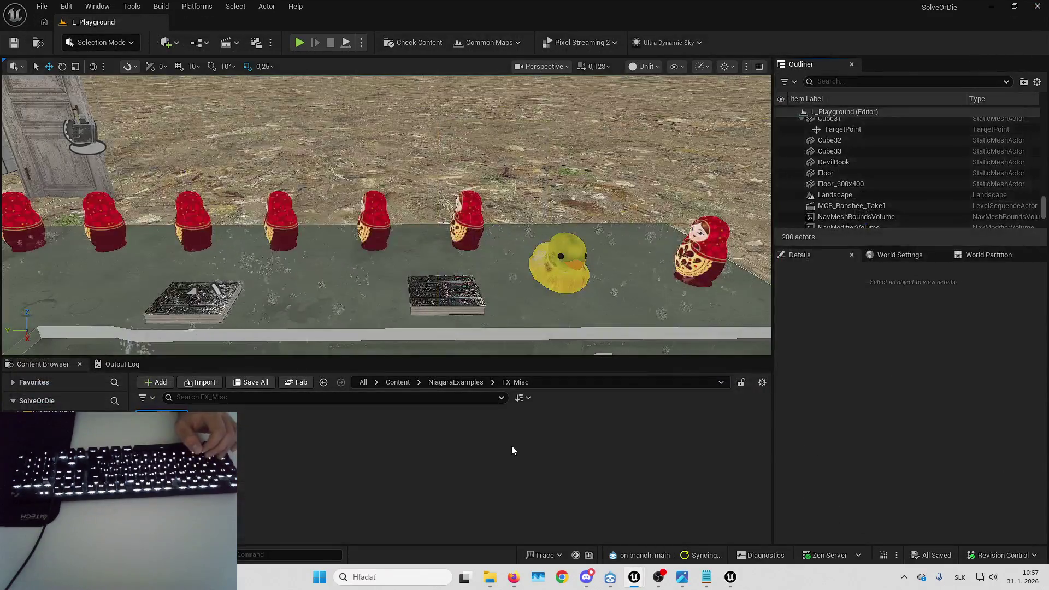
- Place an NS_Fire effect on the table and frame it in view
left_click_drag(450, 285, 448, 281)
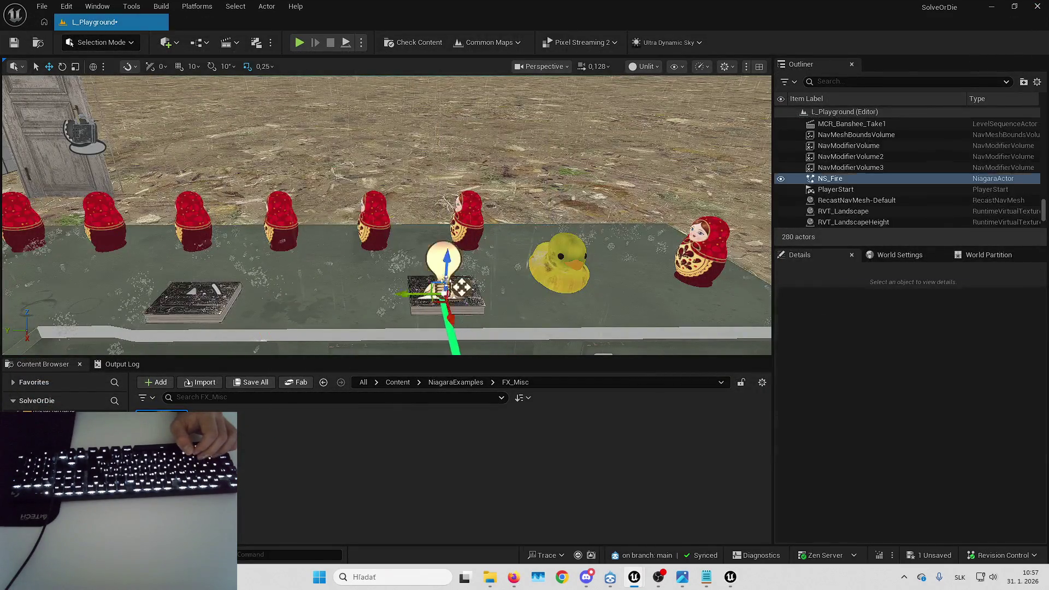
key("f")
left_click_drag(382, 219, 185, 219)
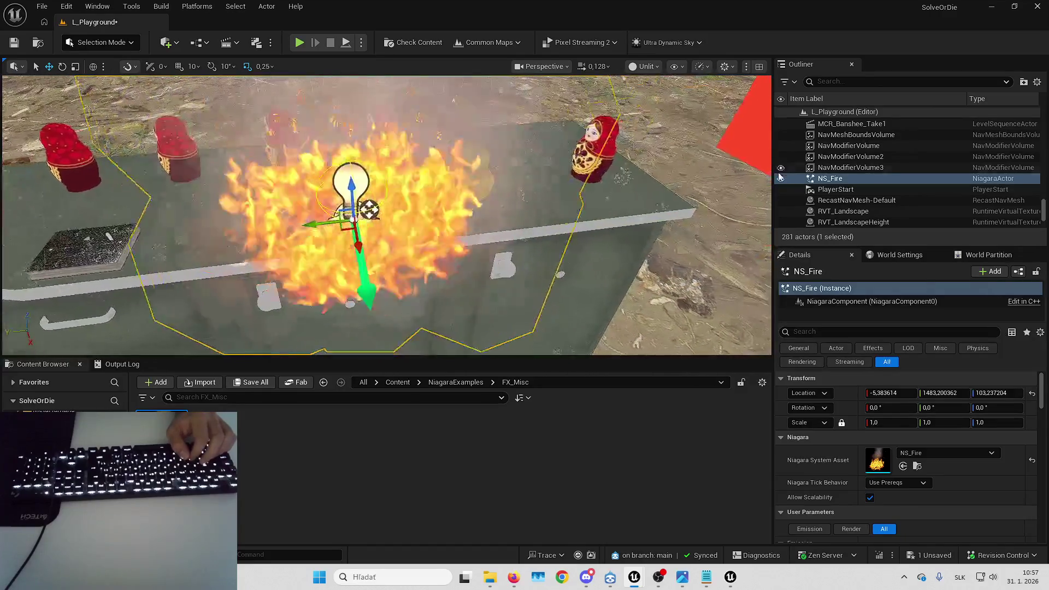
- Attach the NS_Fire actor to DevilBook using Attach To
right_click(850, 179)
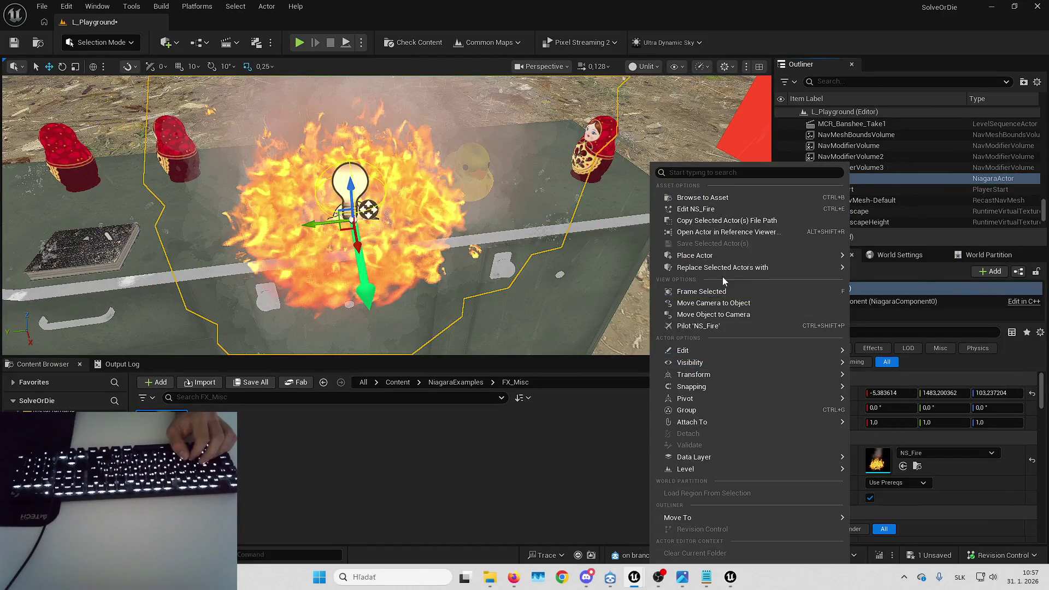
mouse_move(707, 373)
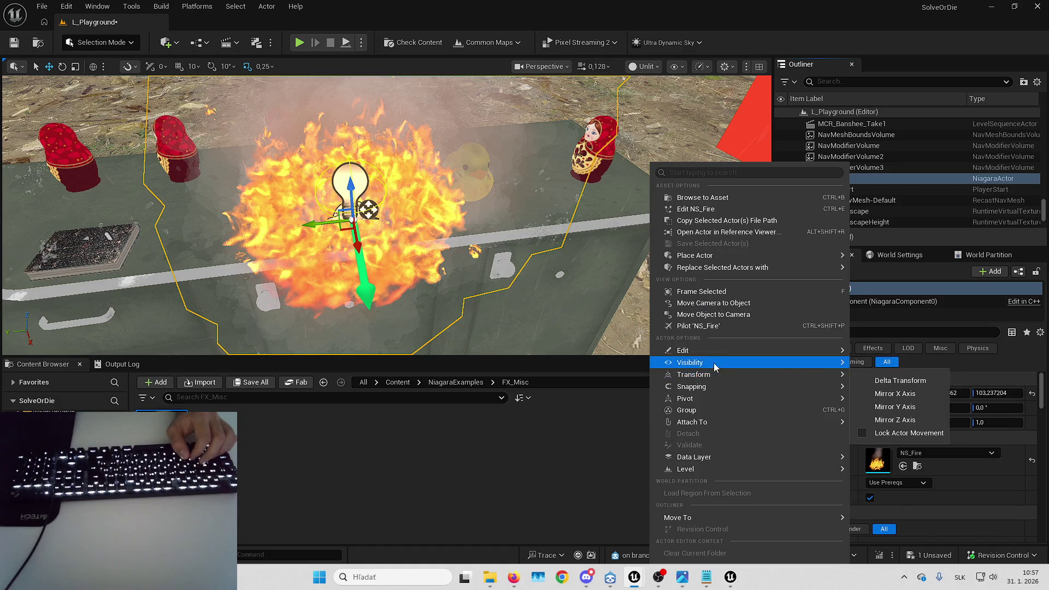
mouse_move(697, 423)
type("dev")
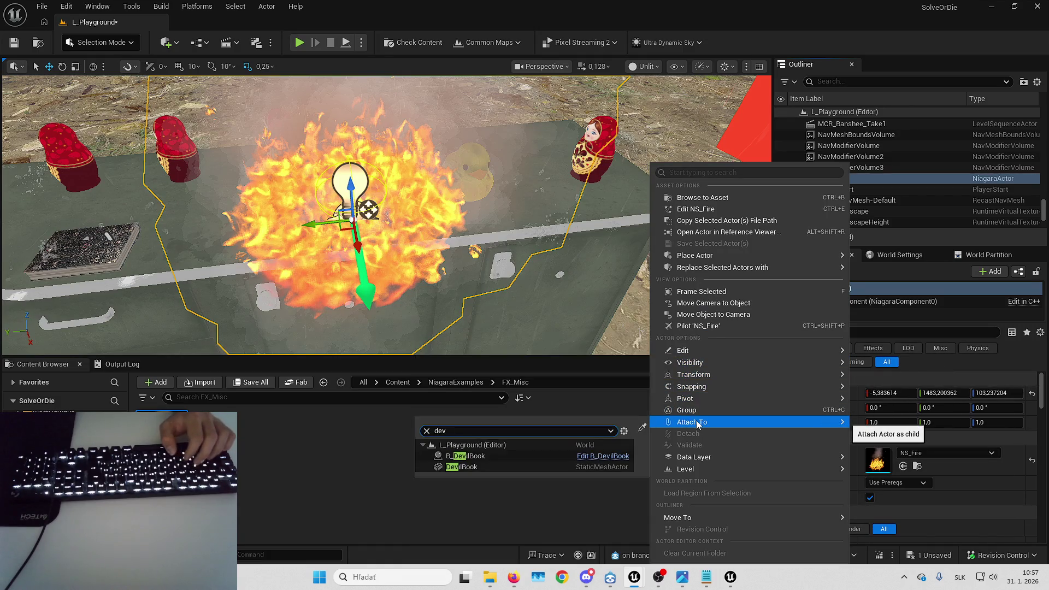
left_click(535, 470)
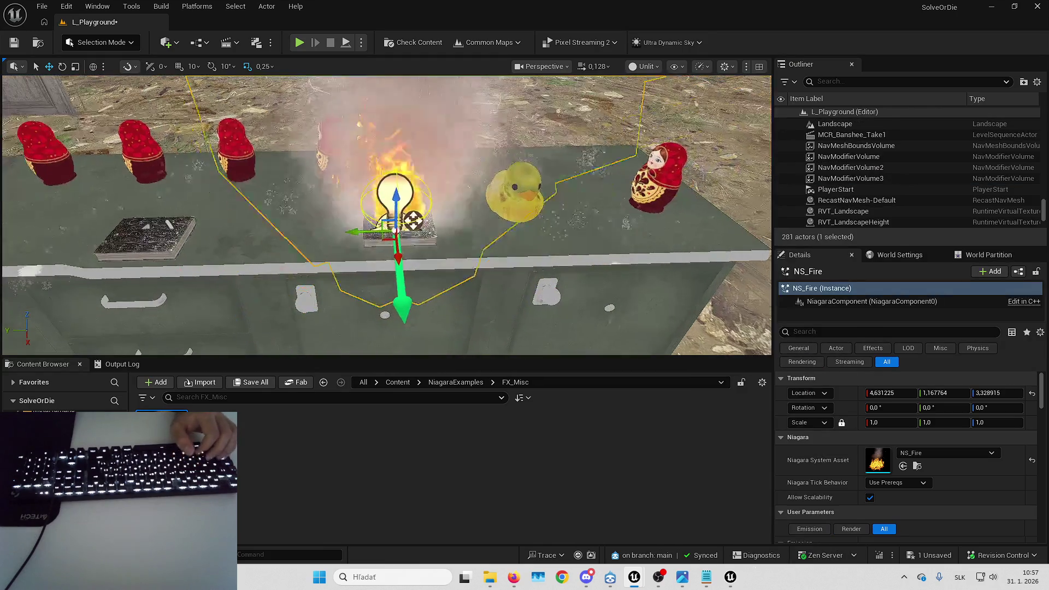
- Undo the fire's attachment to DevilBook and inspect the fire around the table
key("Escape")
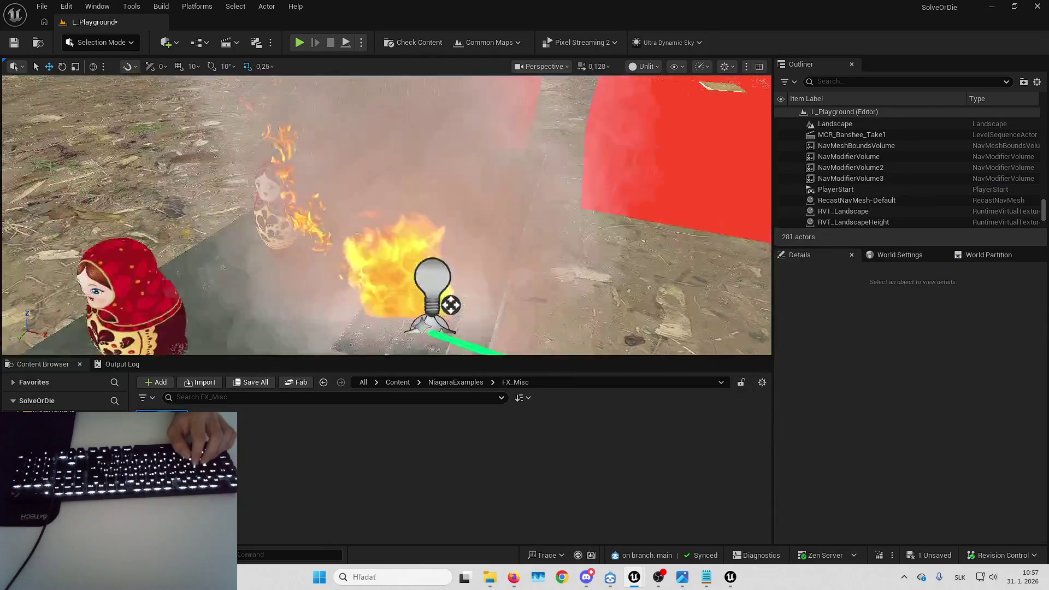
key("w")
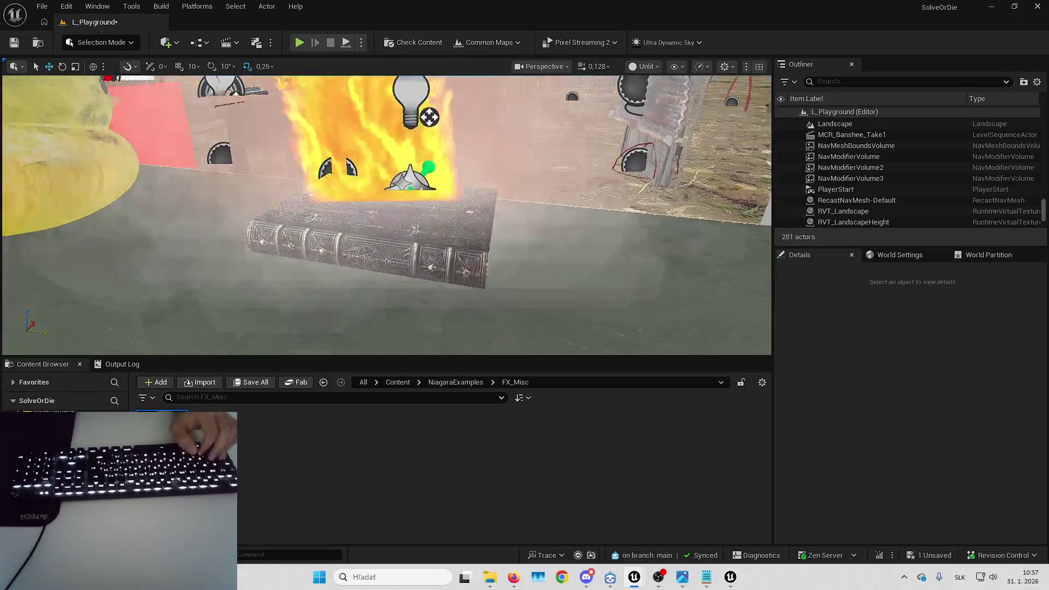
key("s")
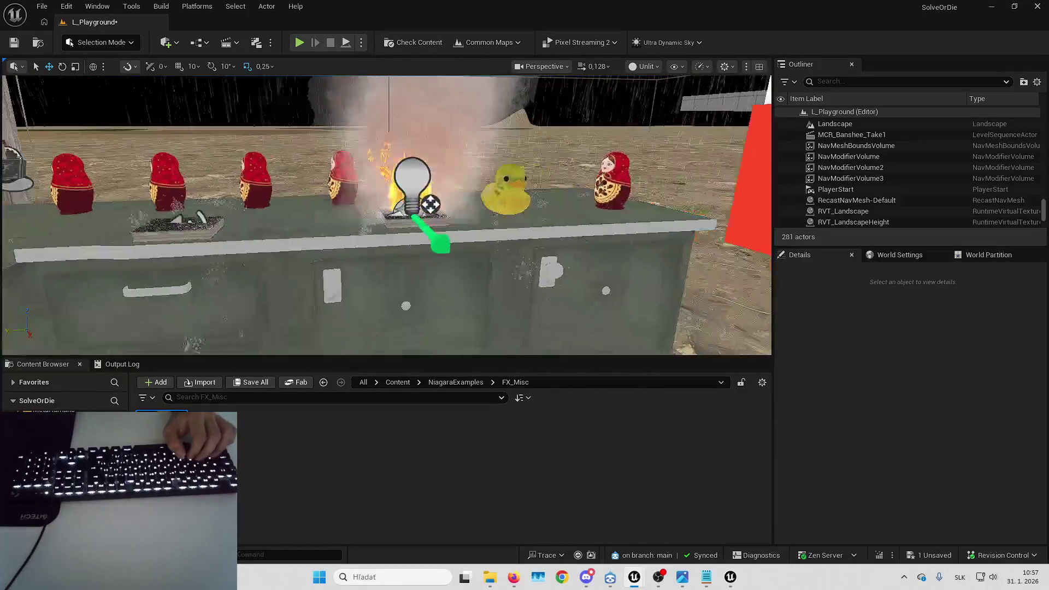
left_click(485, 258)
key("ctrl+z")
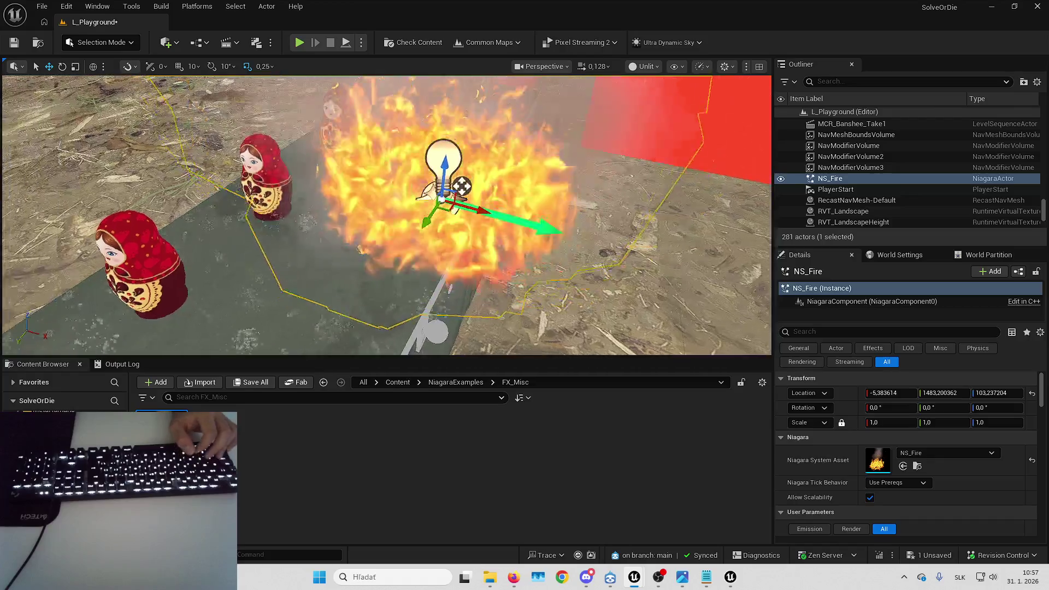
key("d")
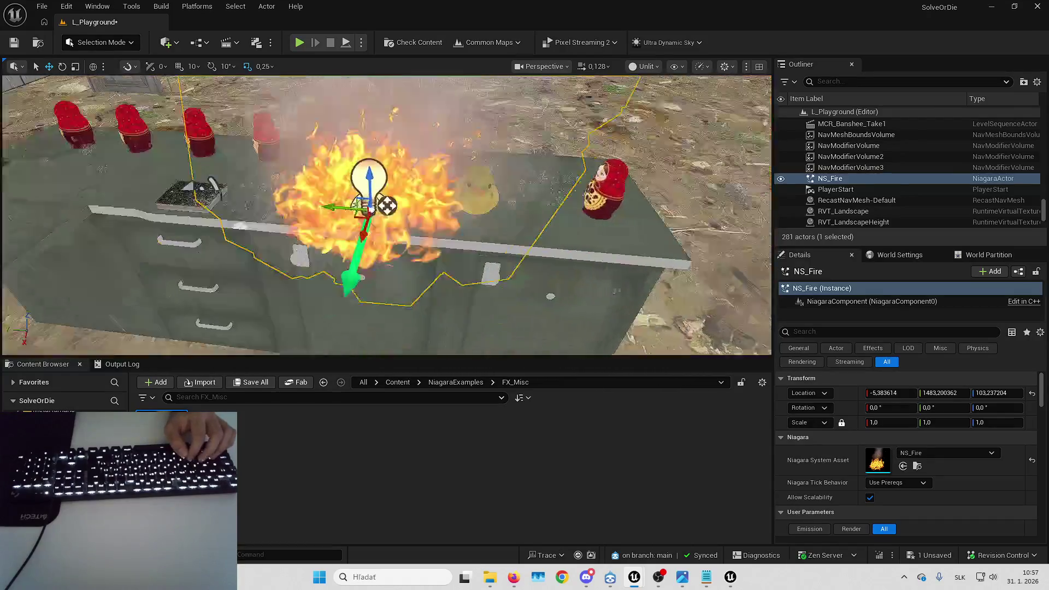
key("Escape")
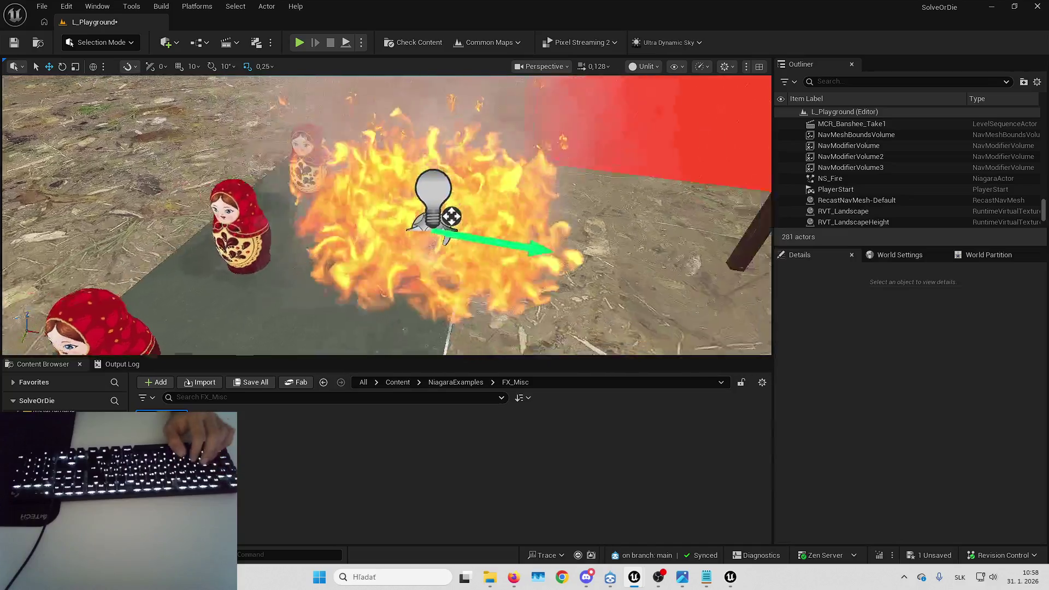
key("d")
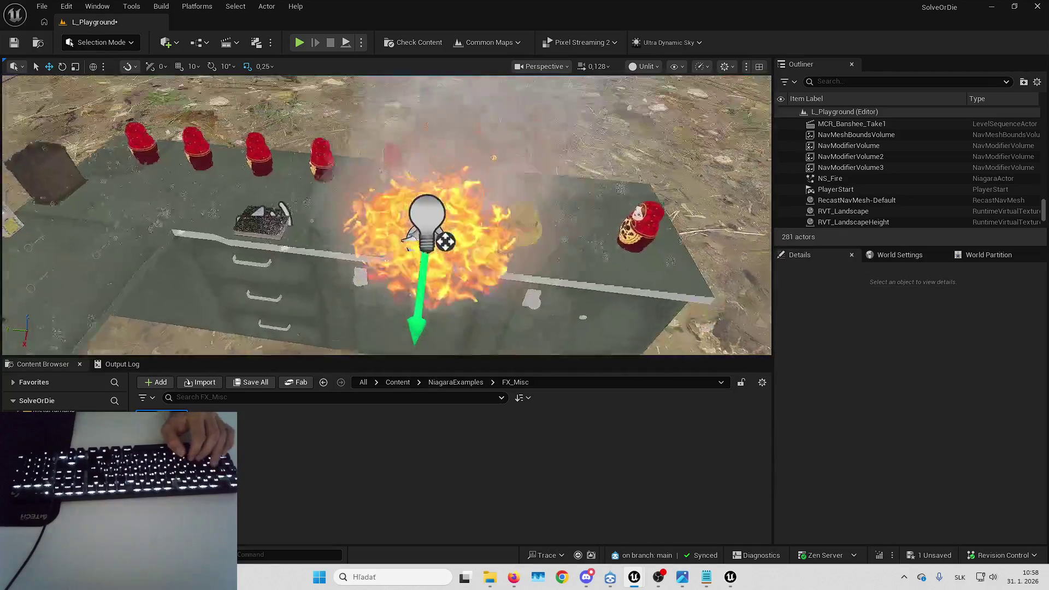
key("w")
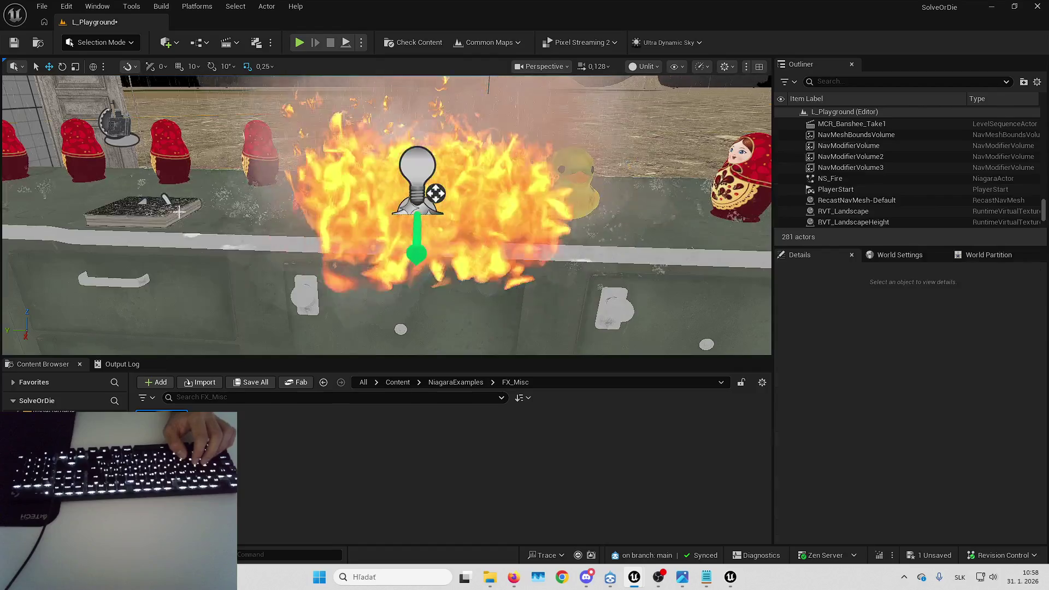
- Select and frame the DevilBook static mesh actor, then open its mesh for editing
left_click(143, 210)
key("f")
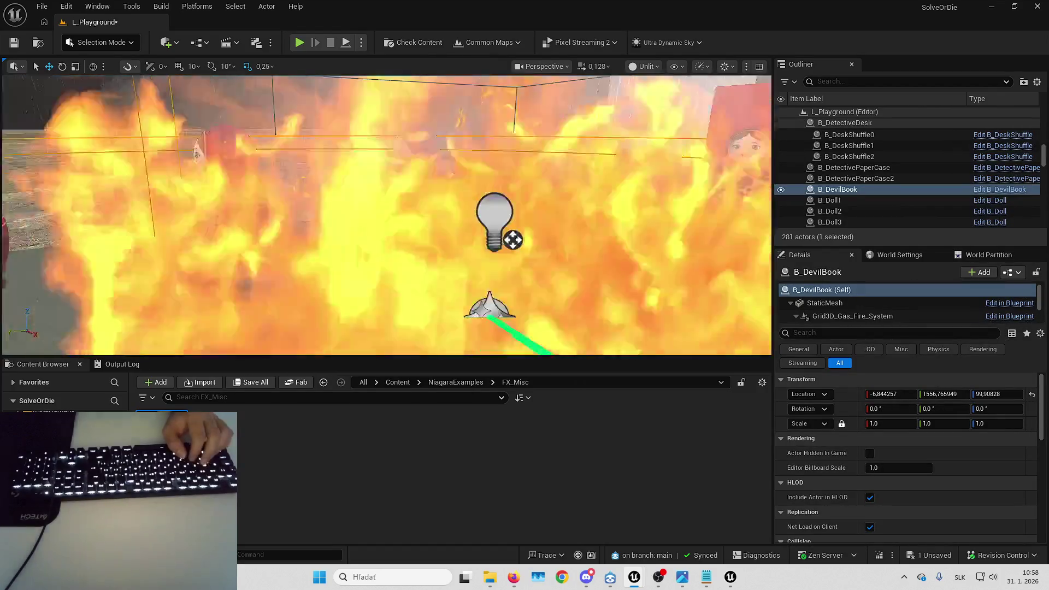
left_click(488, 322)
left_click(491, 305)
key("f")
scroll(382, 218, "down", 5)
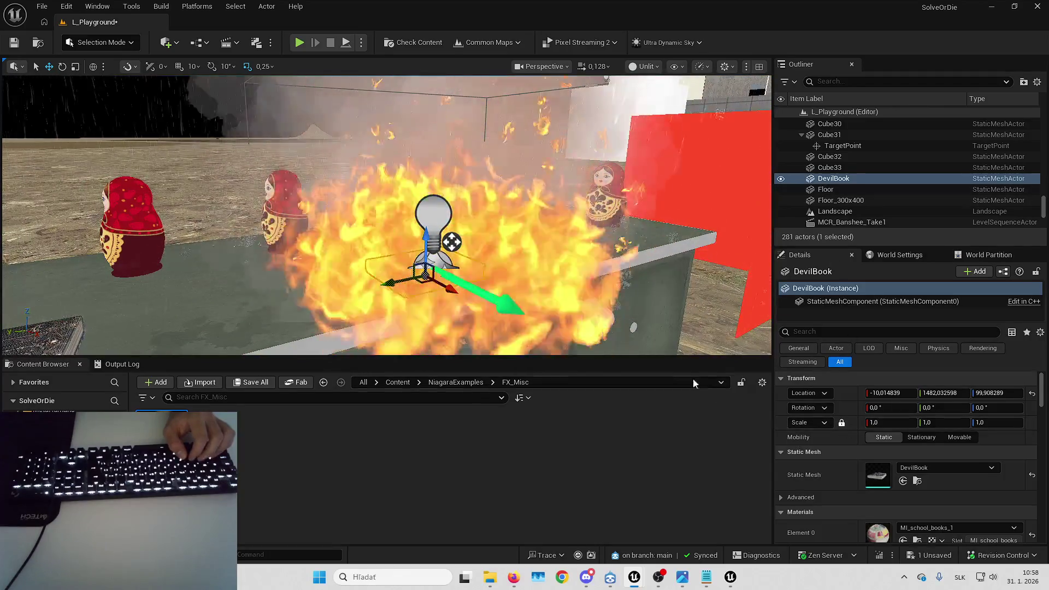
key("F11")
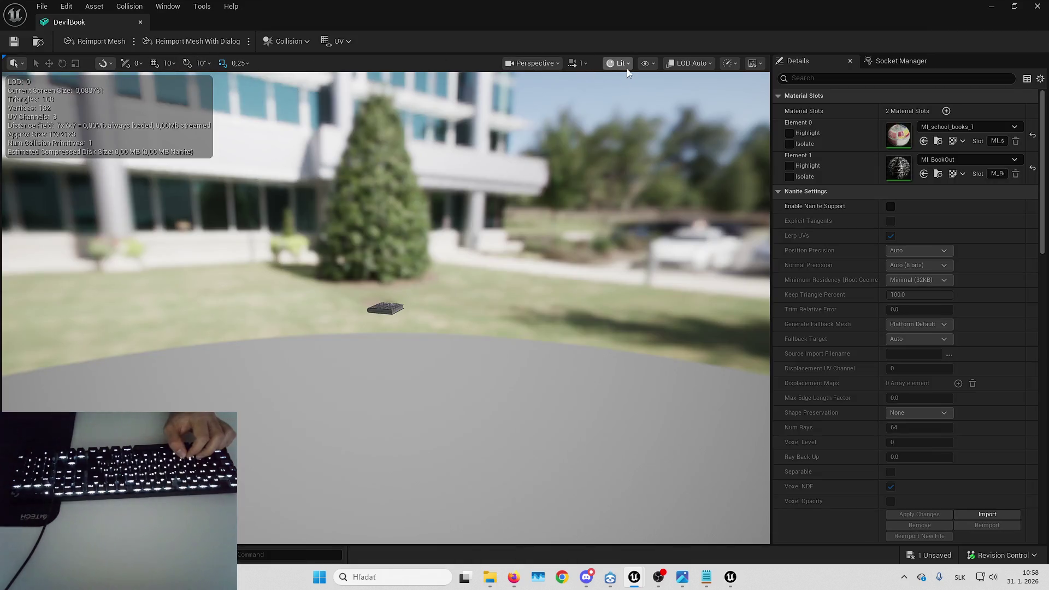
- Display the DevilBook's simple collision in the mesh editor viewport
left_click_drag(628, 72, 619, 82)
left_click(617, 64)
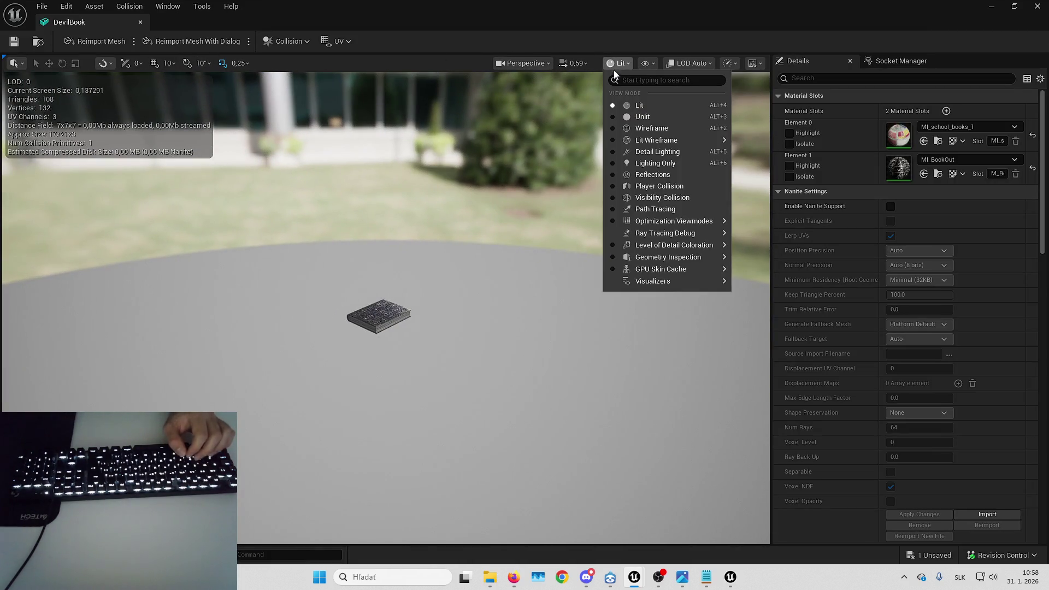
left_click(650, 62)
left_click(654, 64)
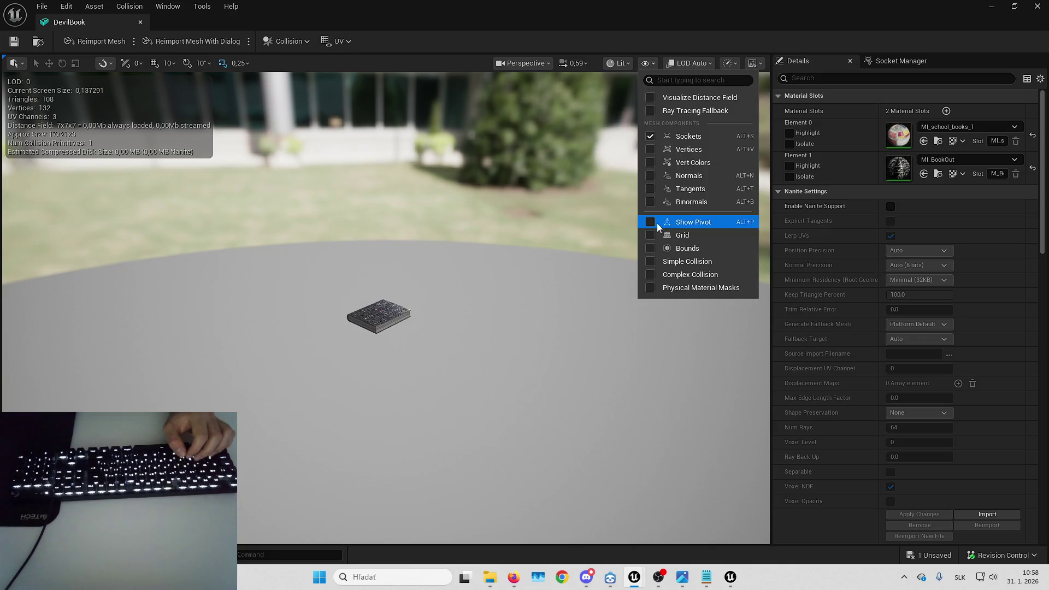
left_click(659, 260)
left_click_drag(660, 260, 628, 257)
key("f")
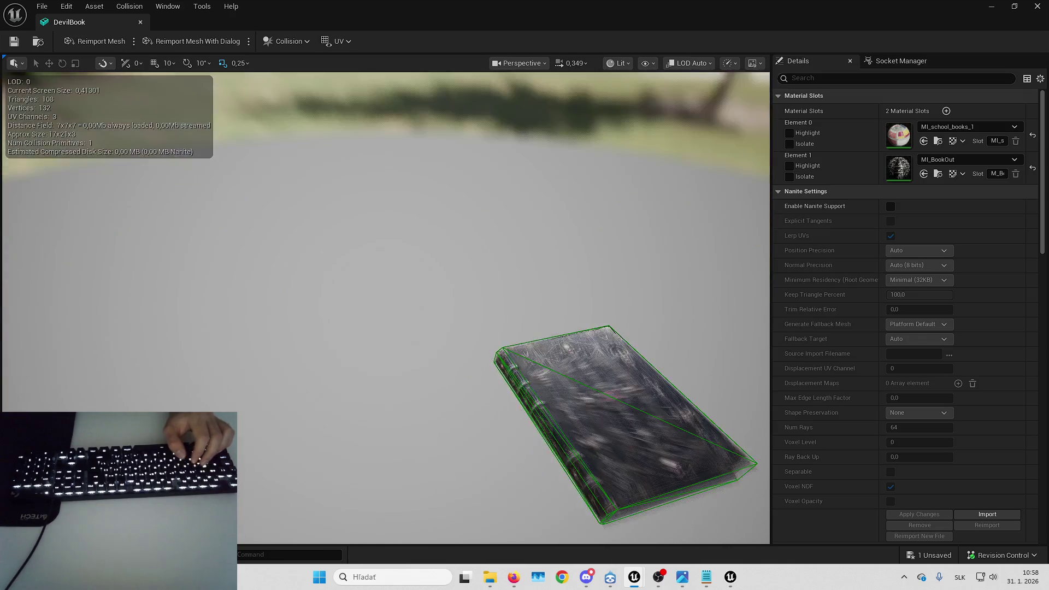
key("Right")
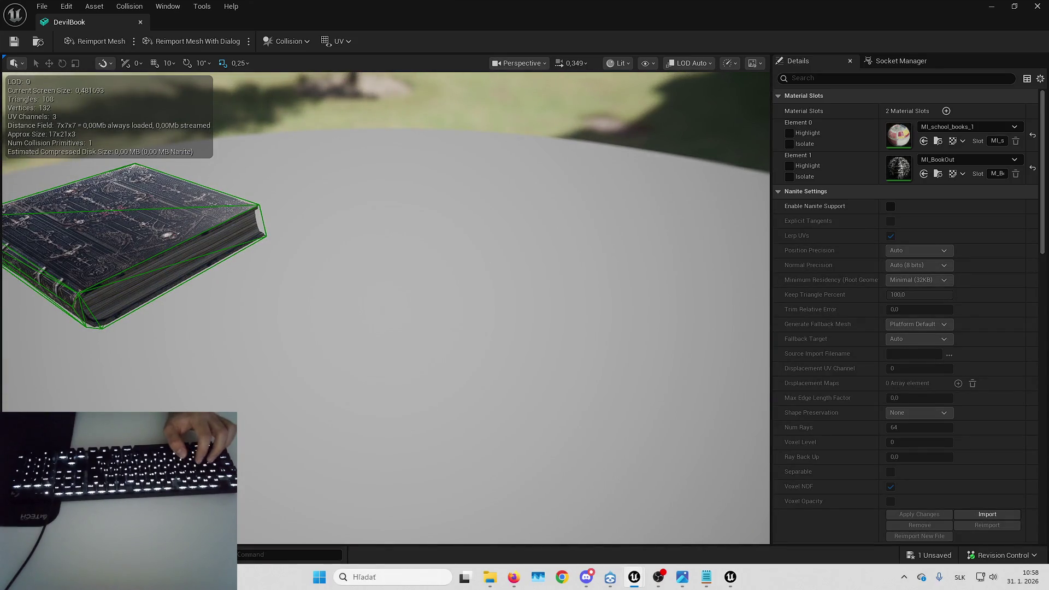
- Show simple and complex collision on the logs in SM_FireplaceLogs
key("alt+Tab")
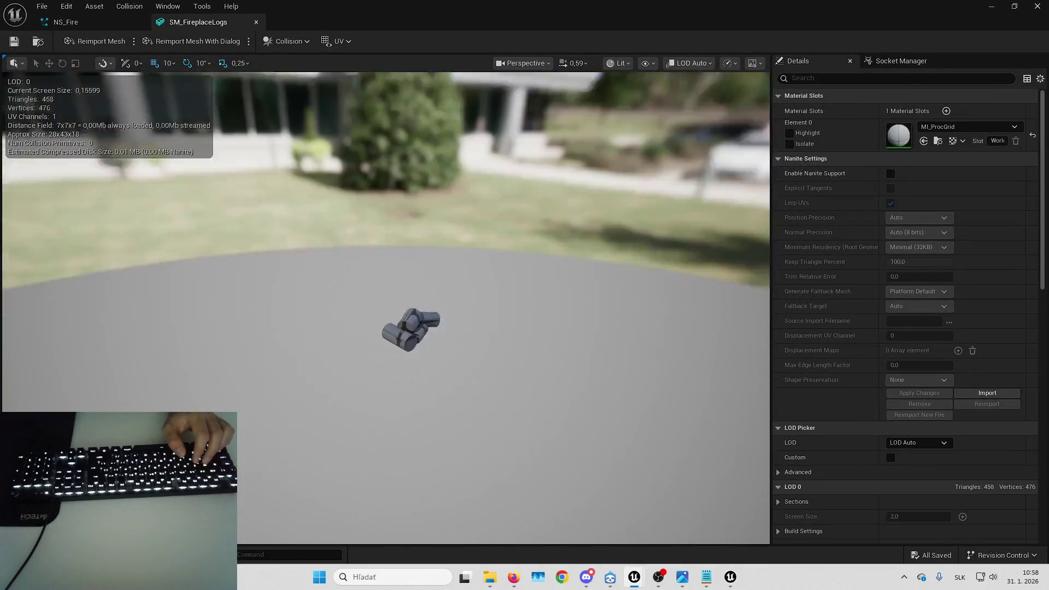
mouse_move(464, 212)
left_mouse_down()
mouse_move(464, 221)
mouse_move(464, 213)
left_mouse_up()
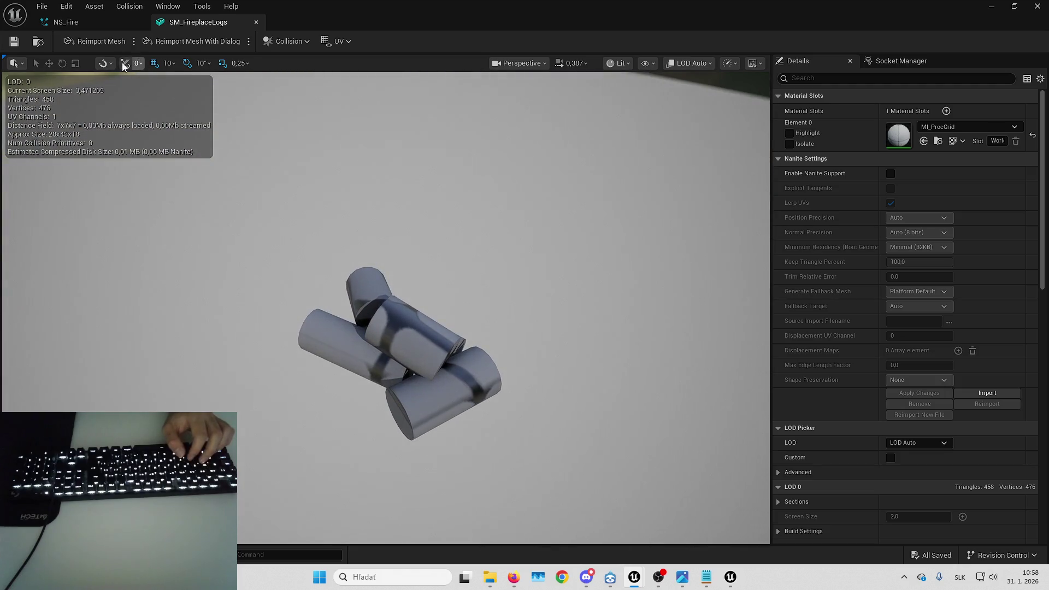
left_click(646, 64)
left_click(661, 261)
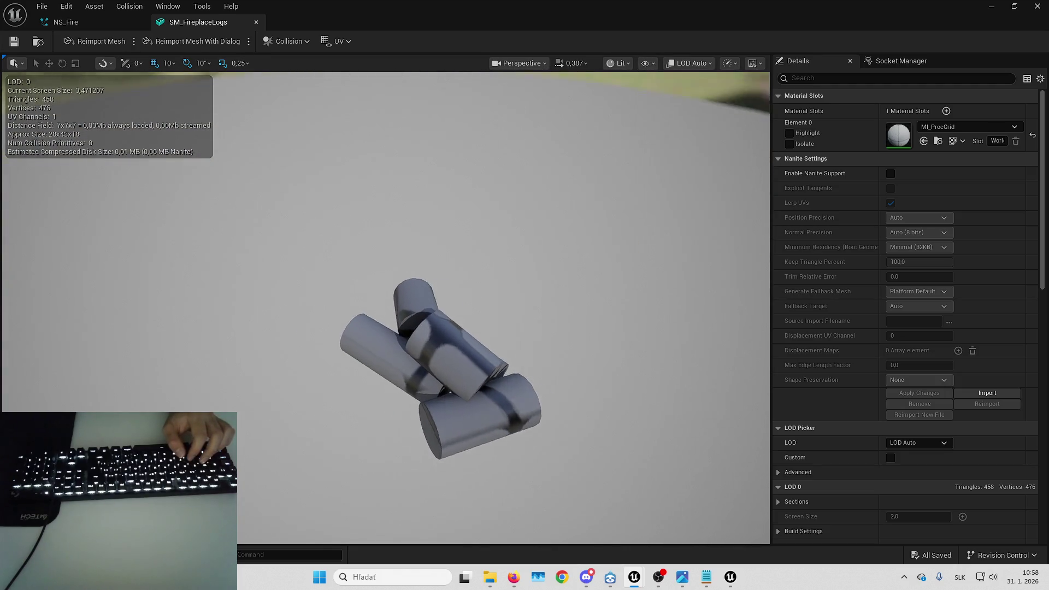
left_click(653, 63)
left_click(686, 274)
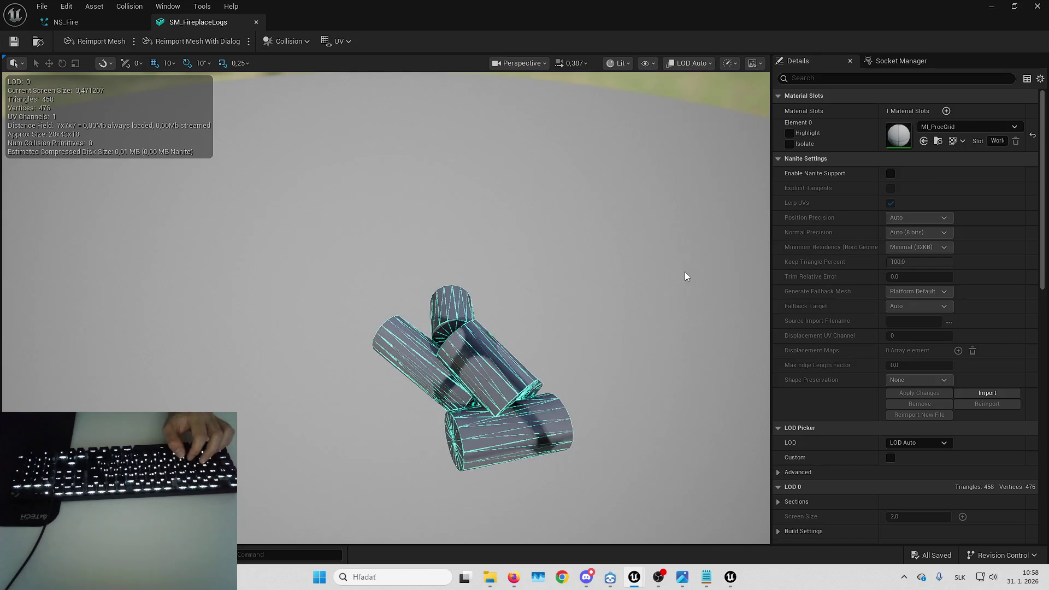
left_click(645, 62)
left_click(676, 275)
left_click_drag(676, 275, 623, 257)
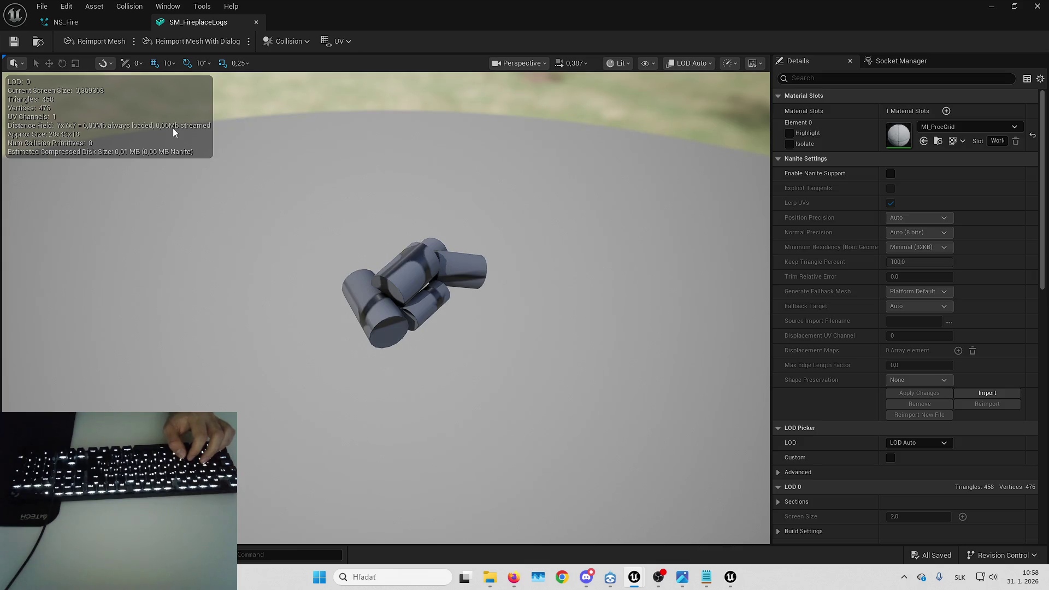
- Close the fireplace logs editor and save the unsaved DevilBook mesh
left_click(1036, 6)
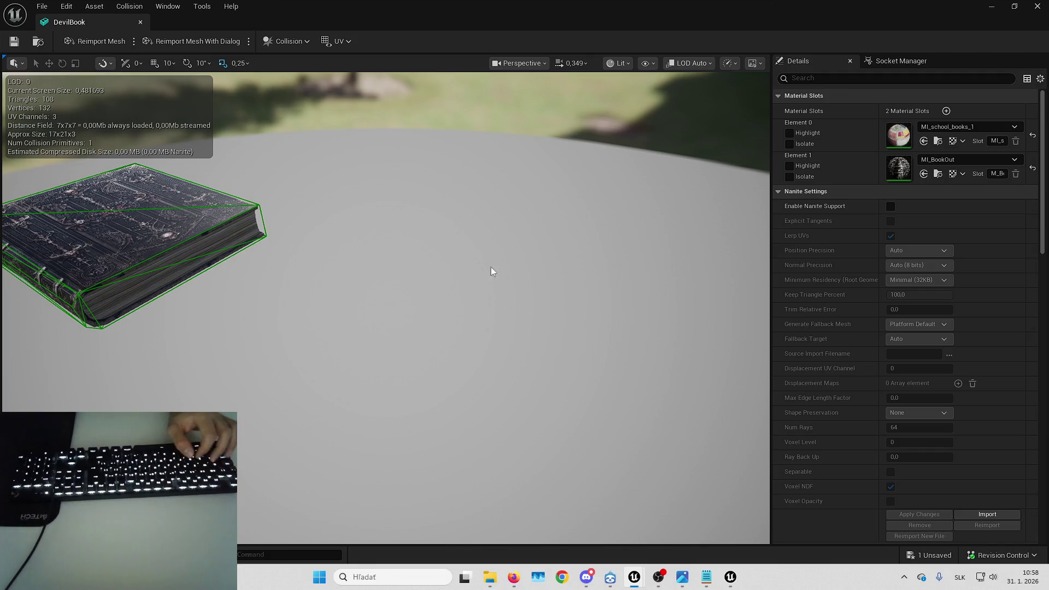
key("f")
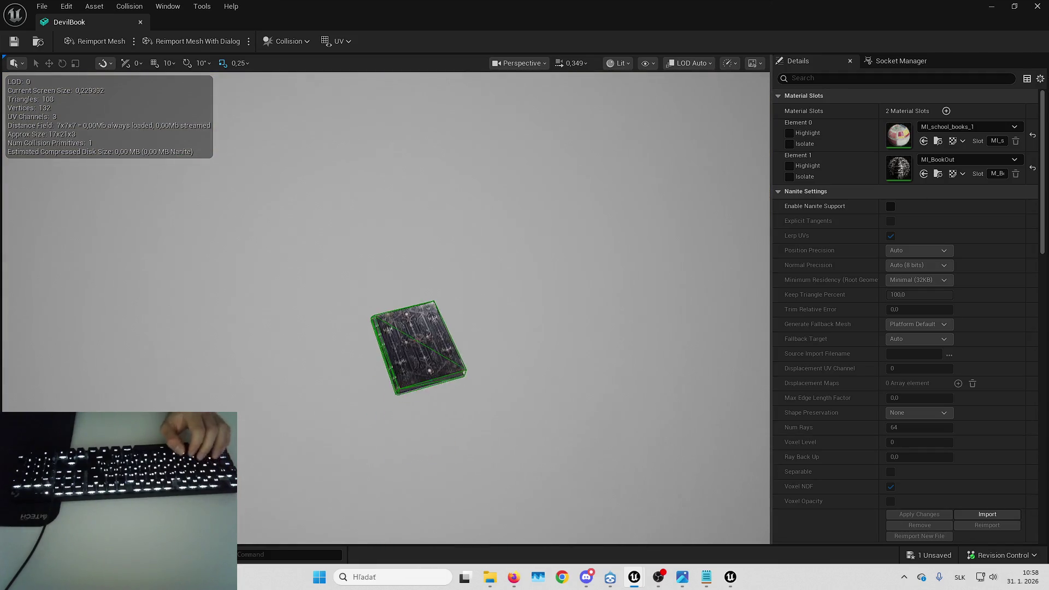
left_click(921, 555)
key("Return")
- Show only modified properties in the DevilBook Details panel
right_click(942, 354)
scroll(931, 230, "down", 8)
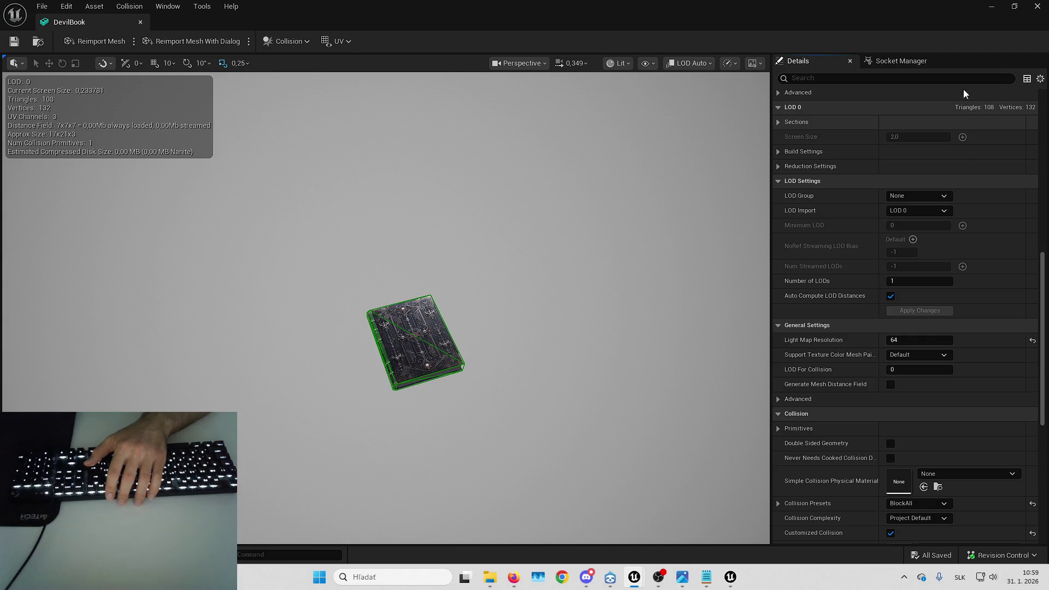
left_click(1041, 81)
left_click(1026, 101)
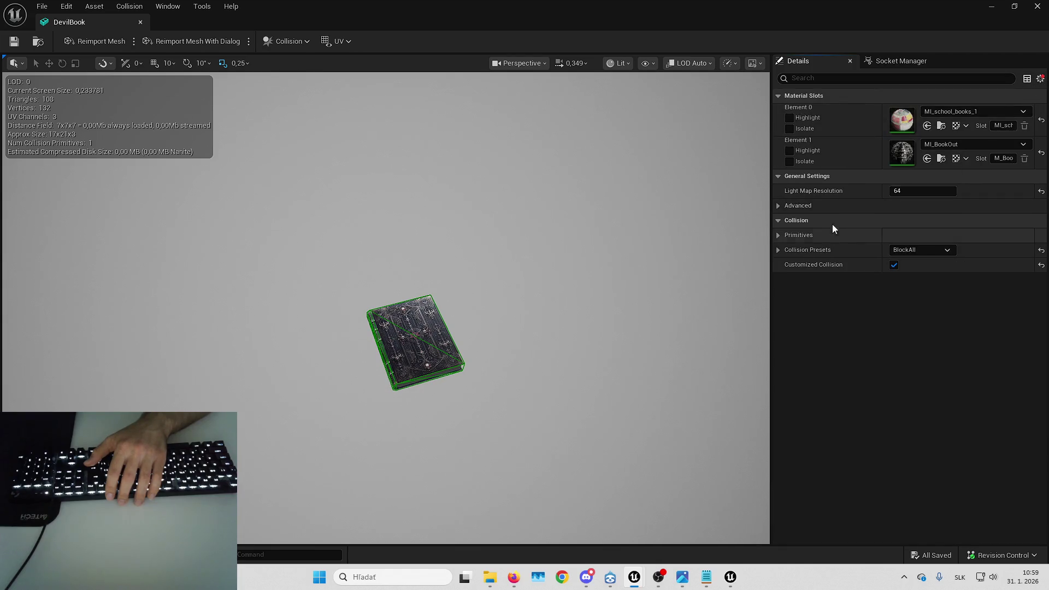
- Show all properties again, search 'allow' and enable Allow CPUAccess on the DevilBook mesh
left_click(833, 207)
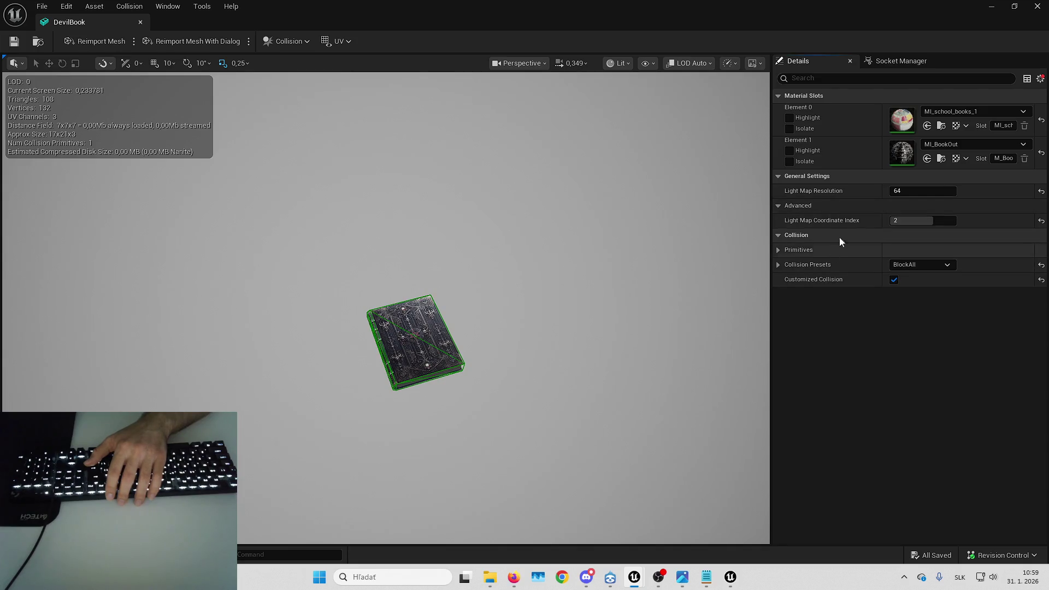
left_click(1040, 78)
left_click(1019, 97)
left_click(927, 79)
type("a")
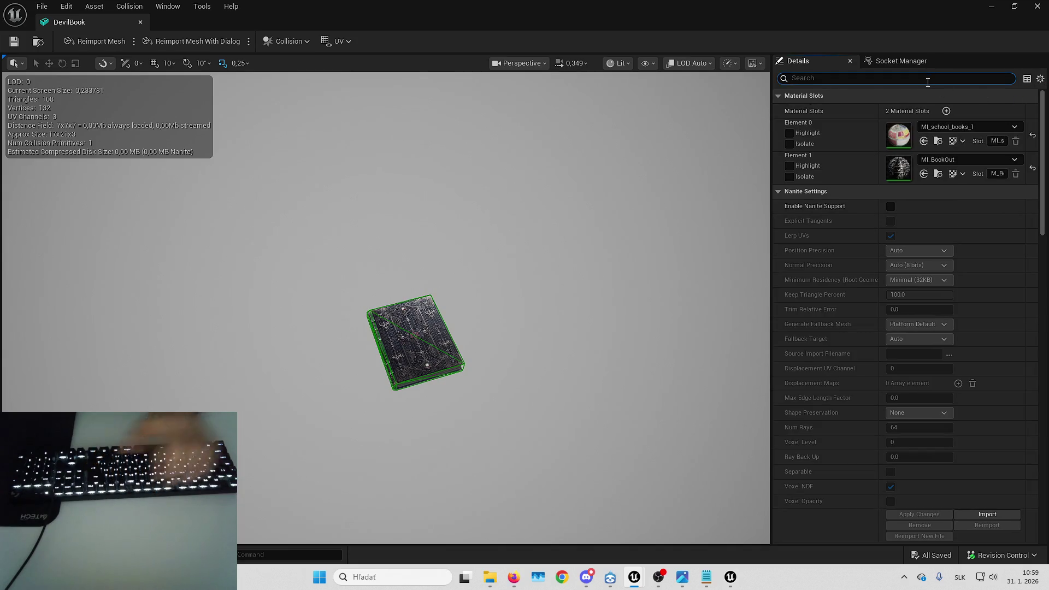
type("llow")
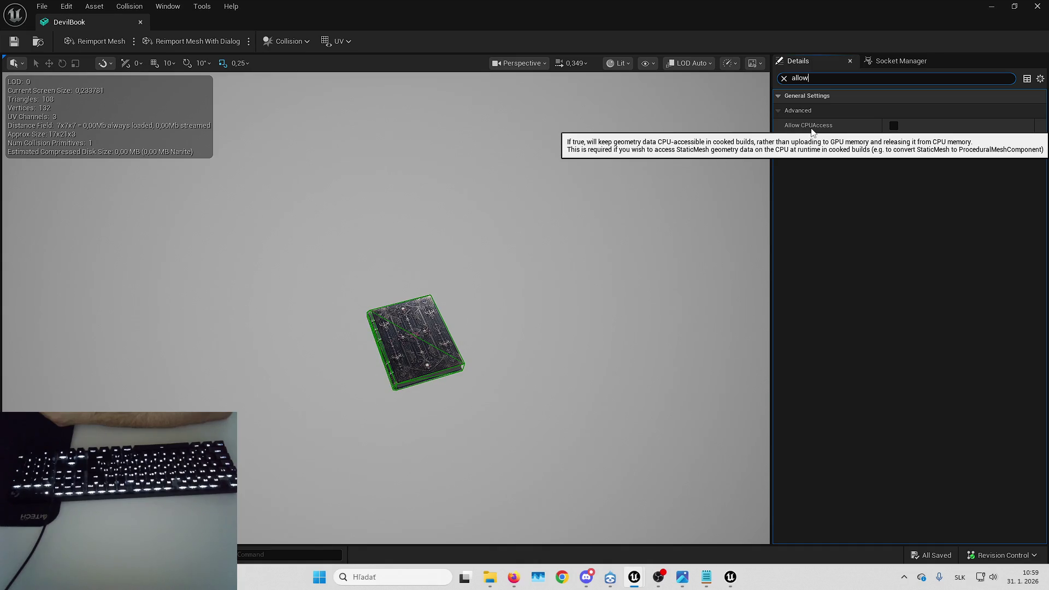
left_click(893, 126)
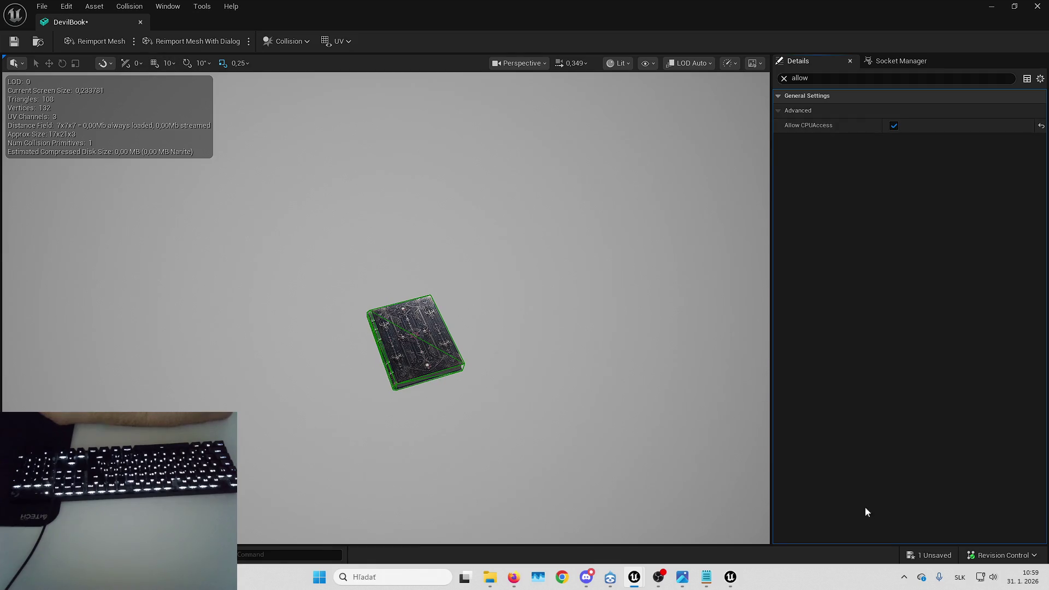
- Save the DevilBook mesh and return to the level, selecting the detective desk
key("ctrl+s")
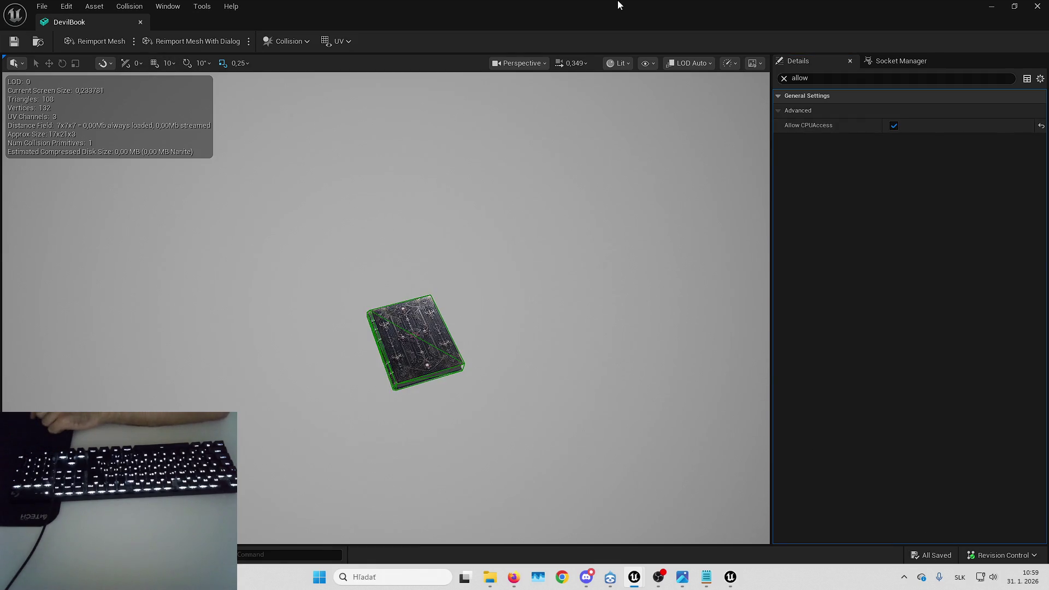
key("alt+Tab")
left_click(601, 273)
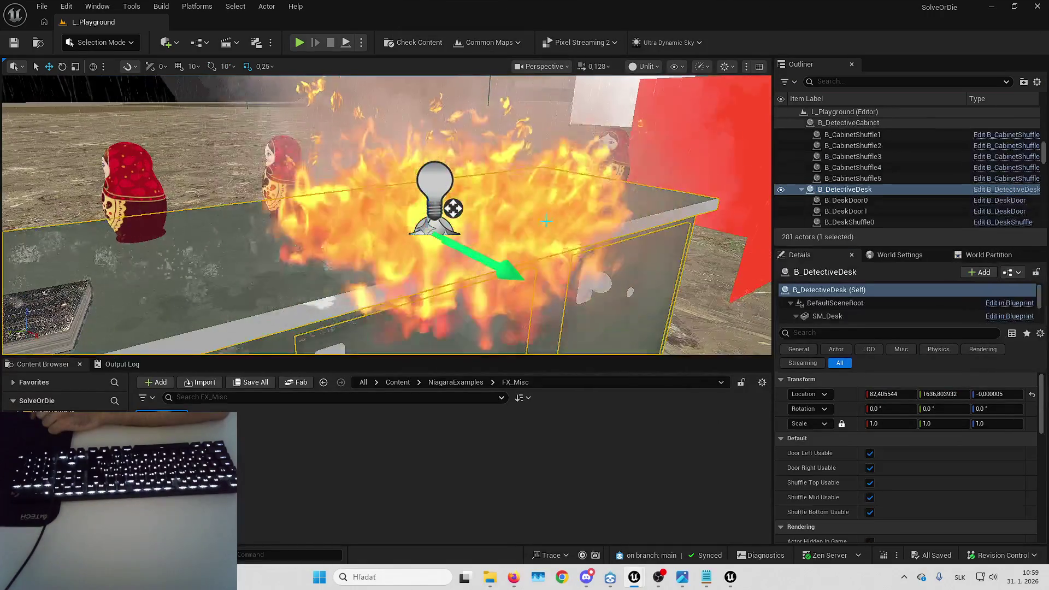
- Attach the NS_Fire actor to DevilBook and inspect the fire from several angles
left_click(434, 180)
right_click(890, 175)
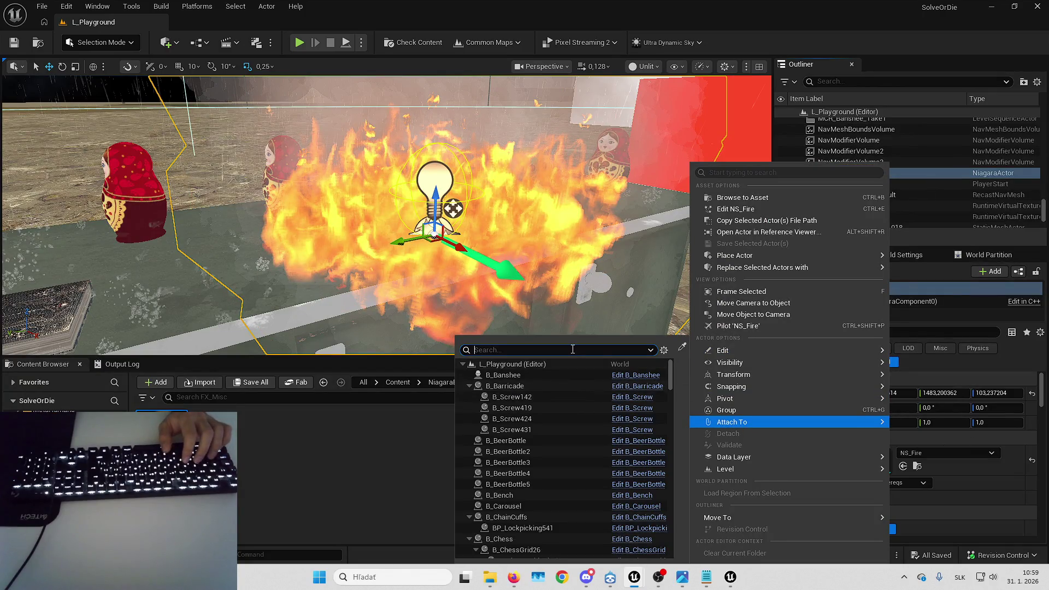
type("dev")
left_click(513, 467)
key("Escape")
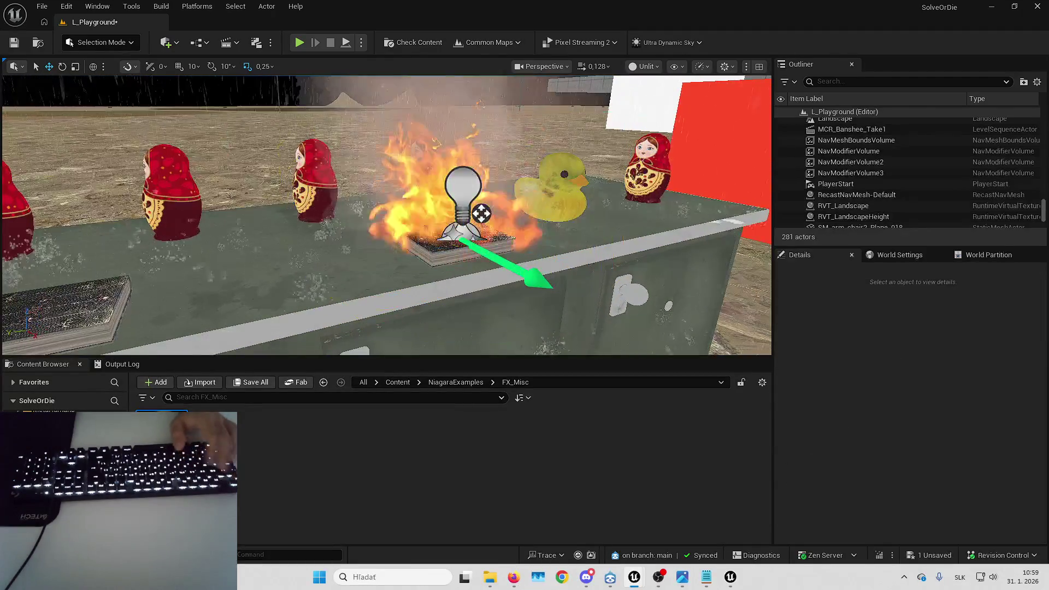
key("w")
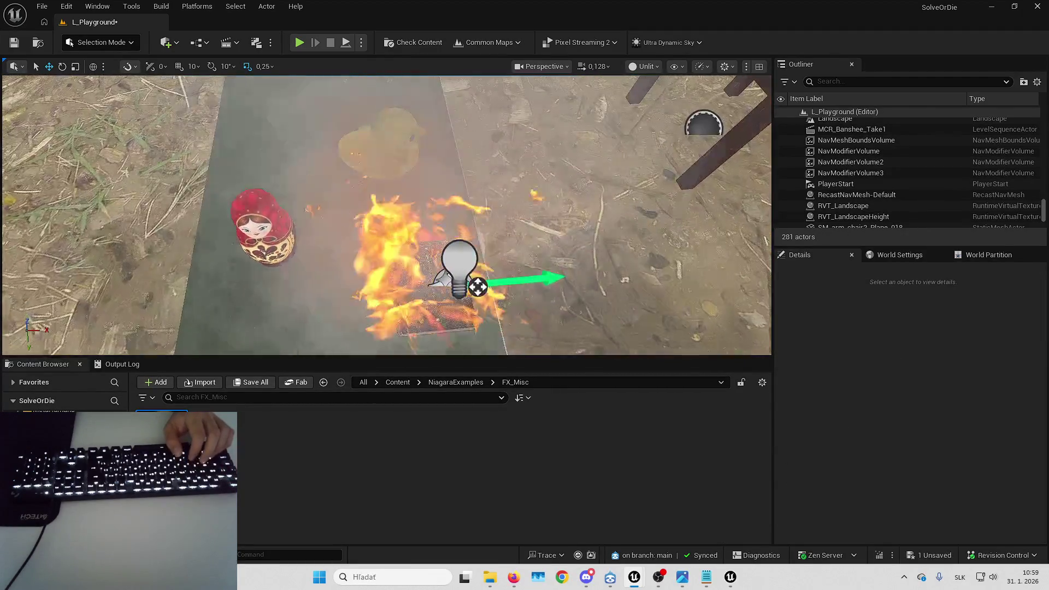
key("s")
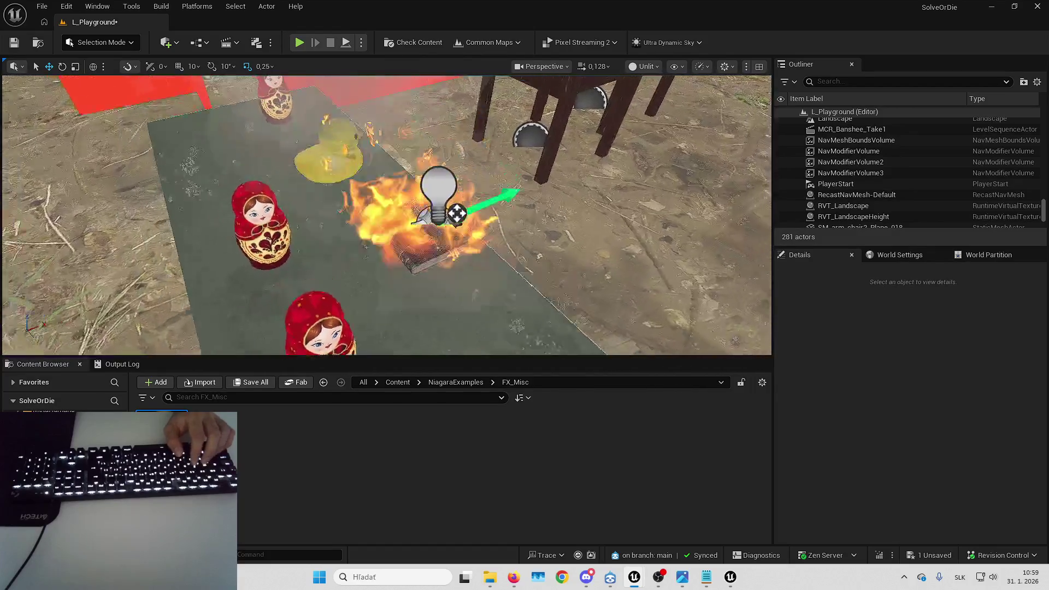
key("d")
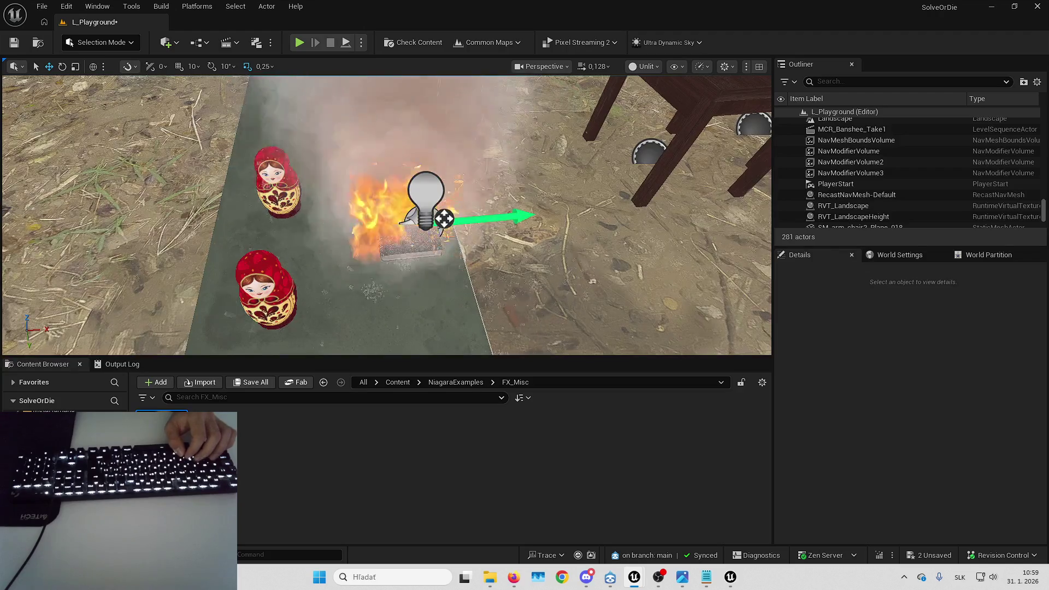
key("w")
key("s")
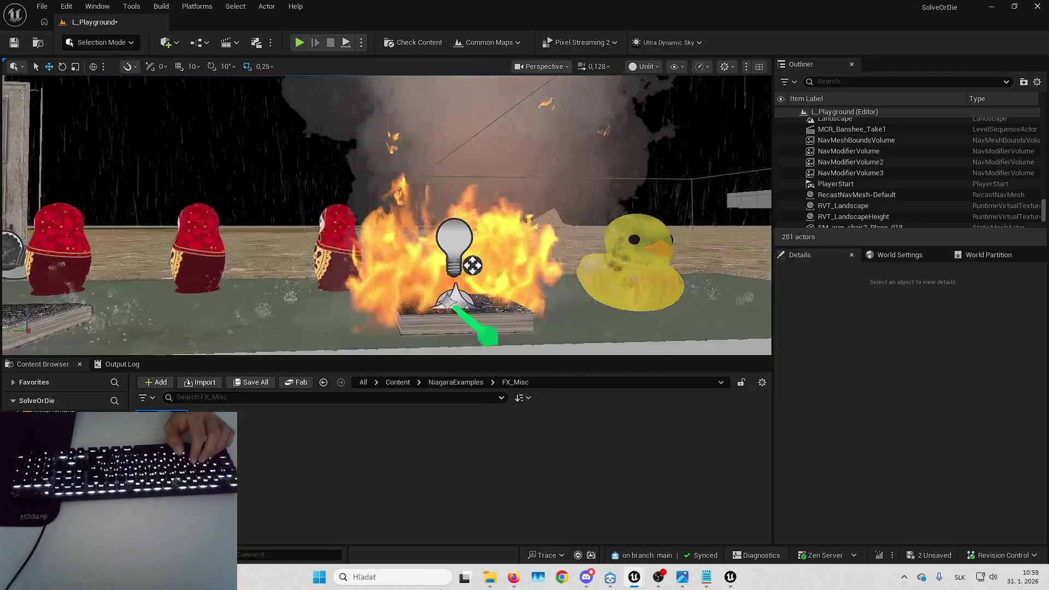
key("w")
key("e")
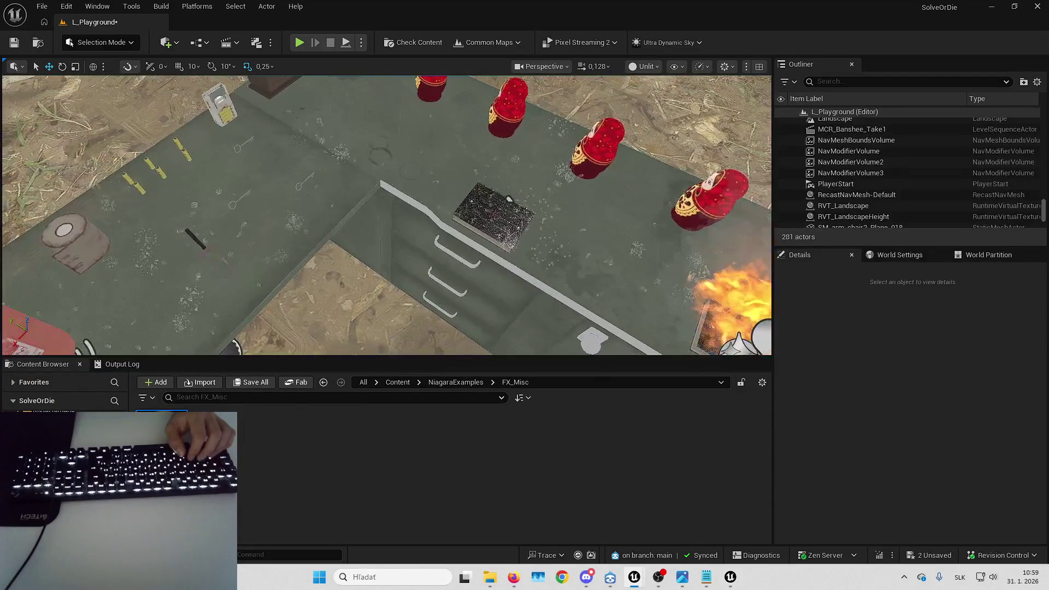
- Select the B_DevilBook actor on the desk and open its Blueprint editor
left_click(382, 235)
left_click(836, 189)
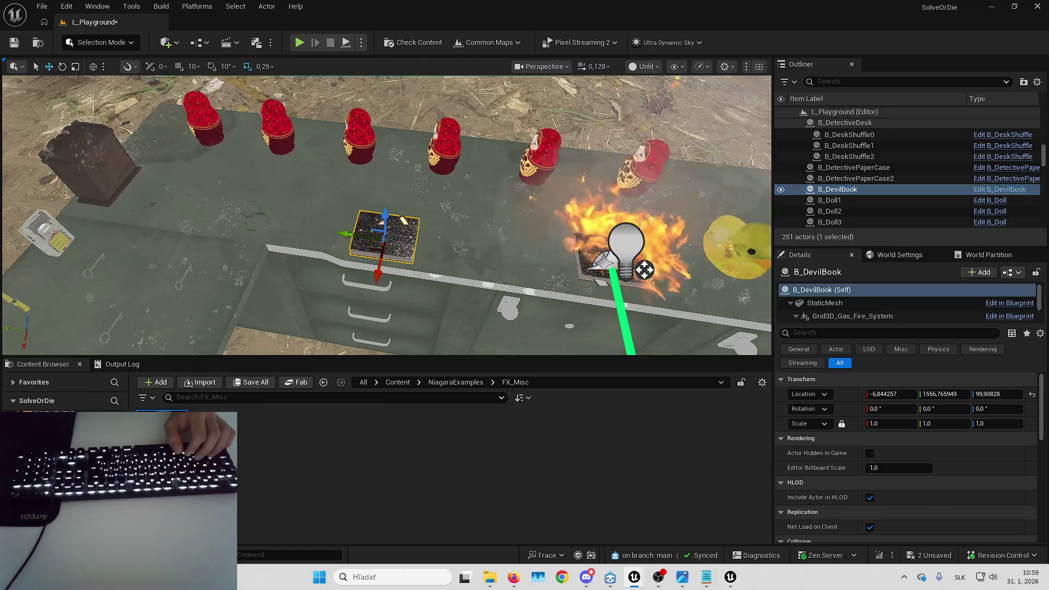
key("ctrl+e")
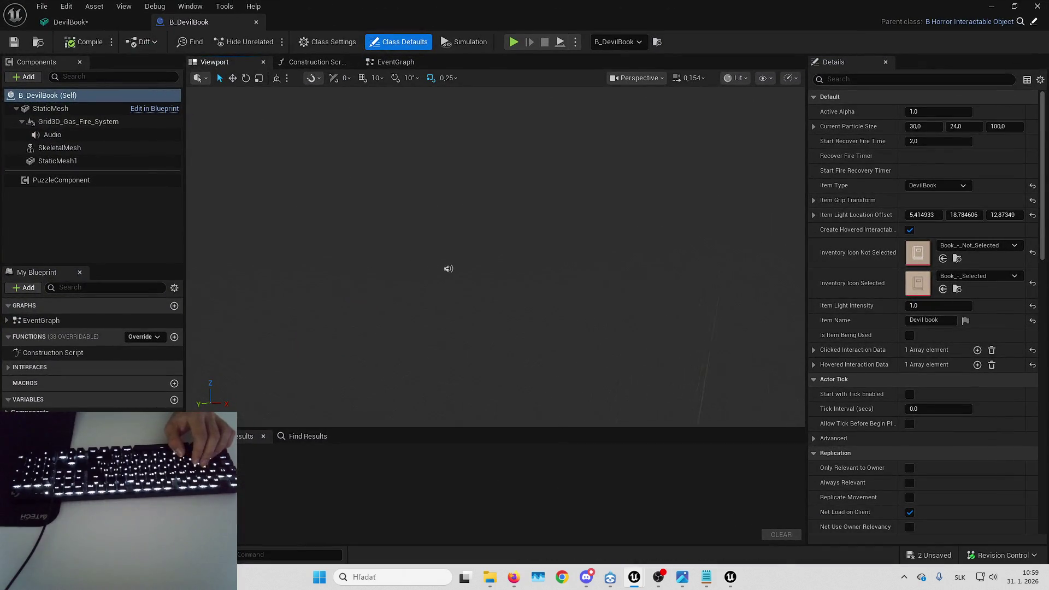
- Set Grid3D_Gas_Fire_System's Niagara System Asset to NS_Fire and compile B_DevilBook
left_click(76, 122)
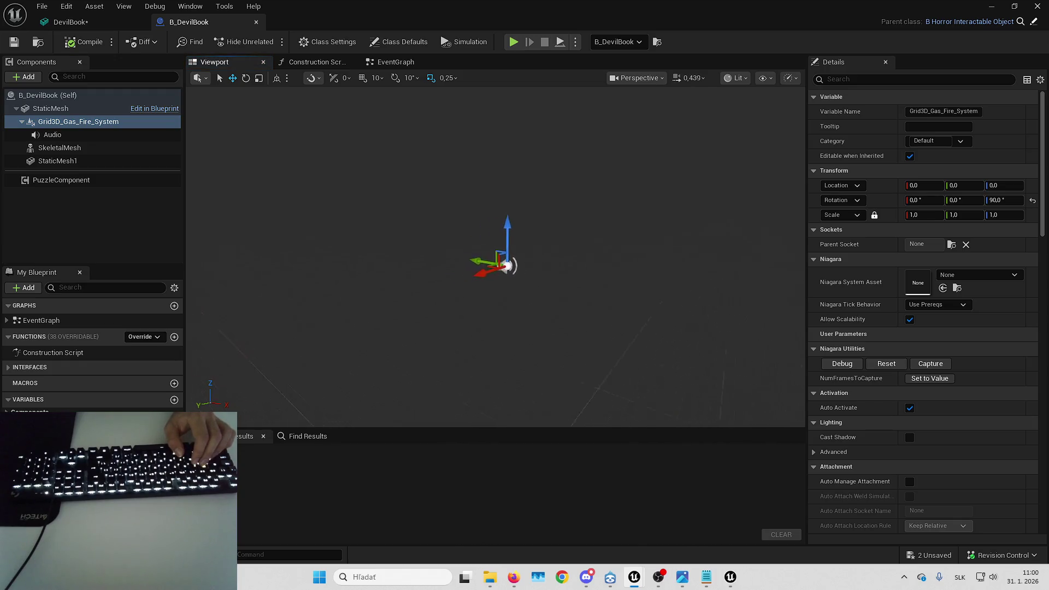
key("f")
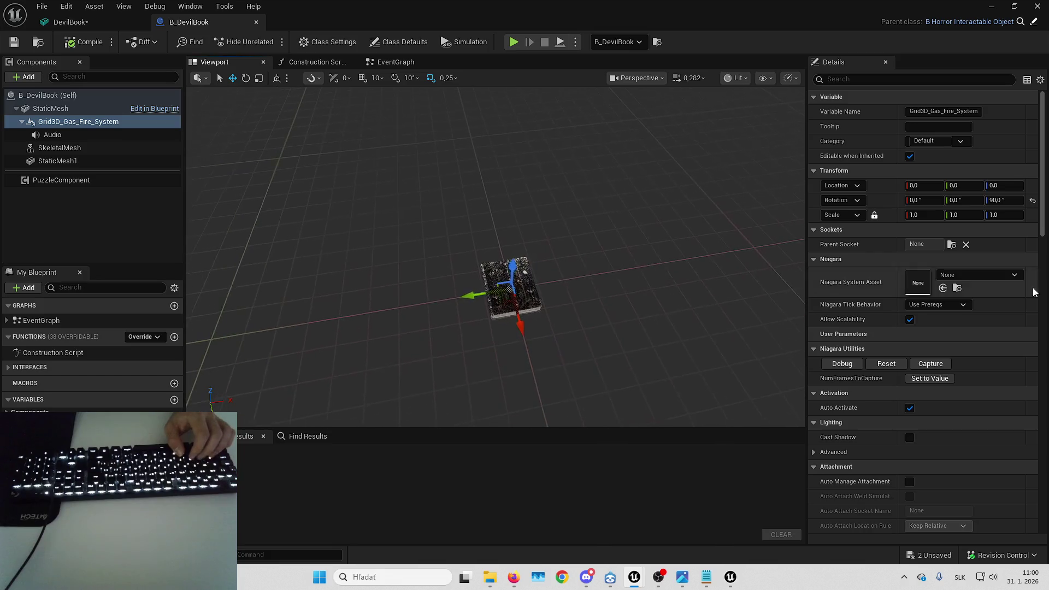
left_click(943, 290)
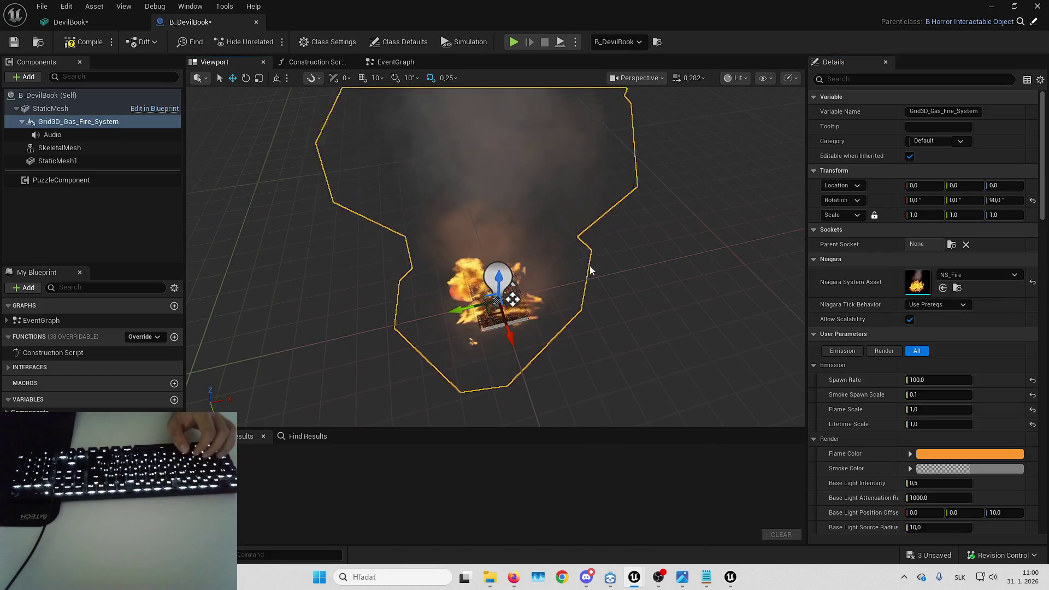
left_click(65, 223)
left_click(82, 47)
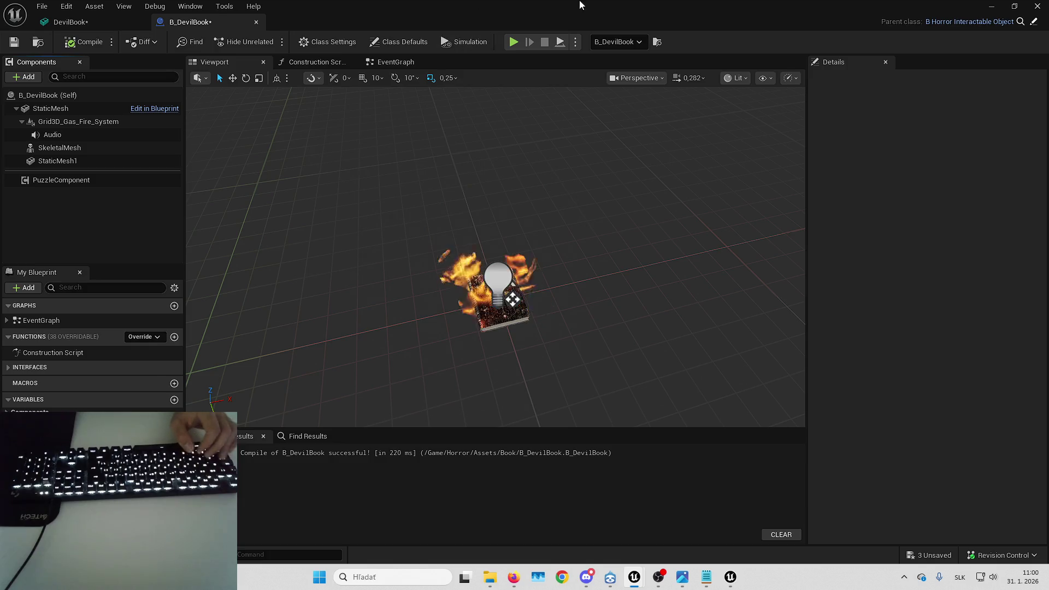
- Check the burning books in the level, then reopen B_DevilBook as a floating window
key("alt+Tab")
key("Escape")
left_click_drag(383, 246, 382, 180)
left_click_drag(383, 219, 514, 218)
mouse_move(361, 255)
left_mouse_down()
mouse_move(305, 257)
mouse_move(361, 256)
mouse_move(339, 202)
mouse_move(328, 256)
mouse_move(455, 241)
left_mouse_up()
double_click(455, 240)
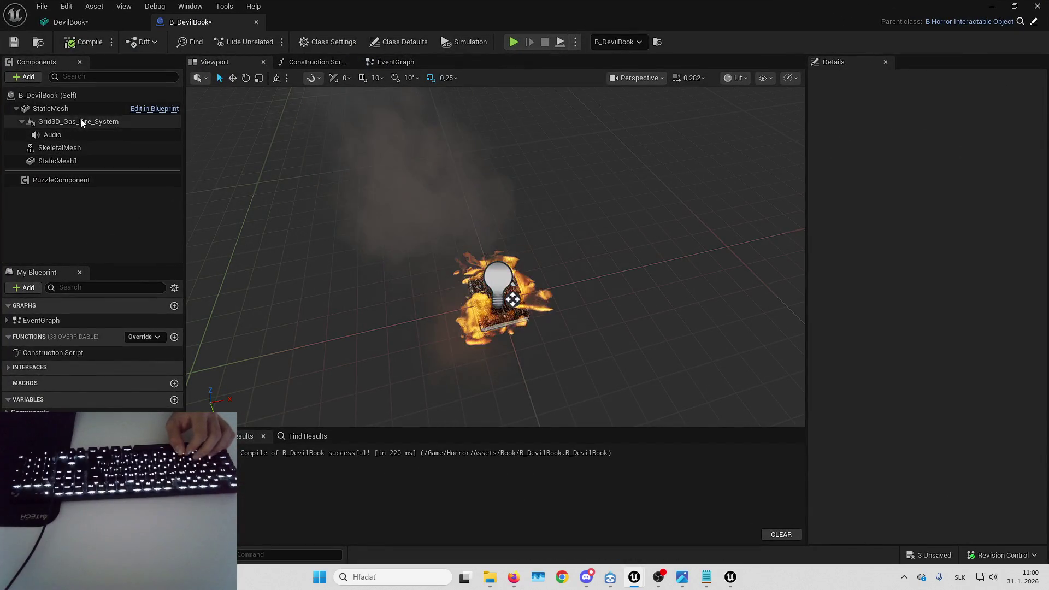
left_click(81, 122)
mouse_move(973, 6)
left_mouse_down()
mouse_move(1044, 123)
mouse_move(805, 123)
mouse_move(755, 2)
left_mouse_up()
- Try a Spawn Rate of 1000 on the fire system, then clear the value
key("f")
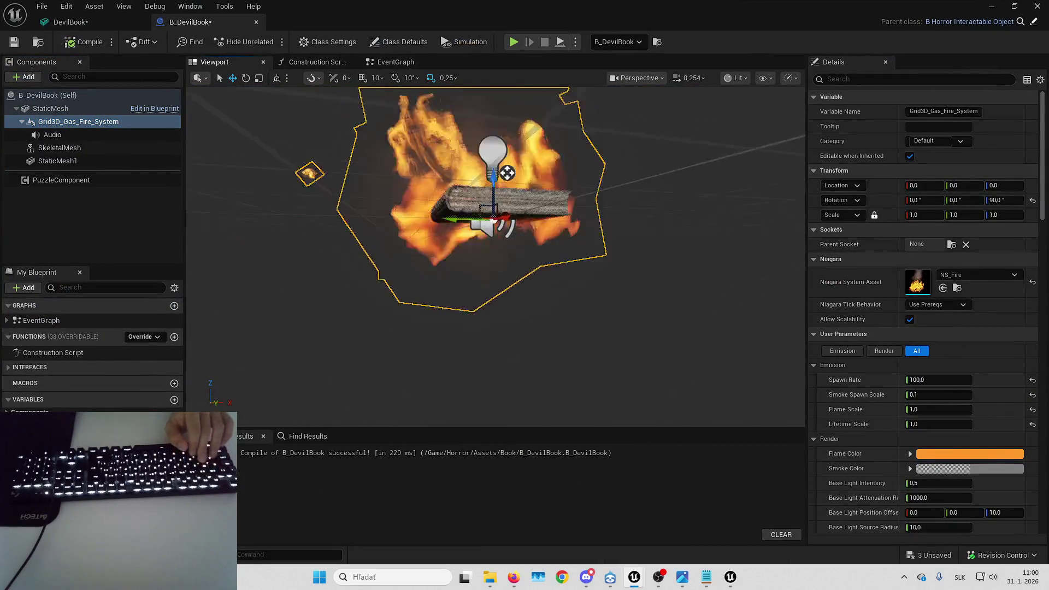
left_click(924, 380)
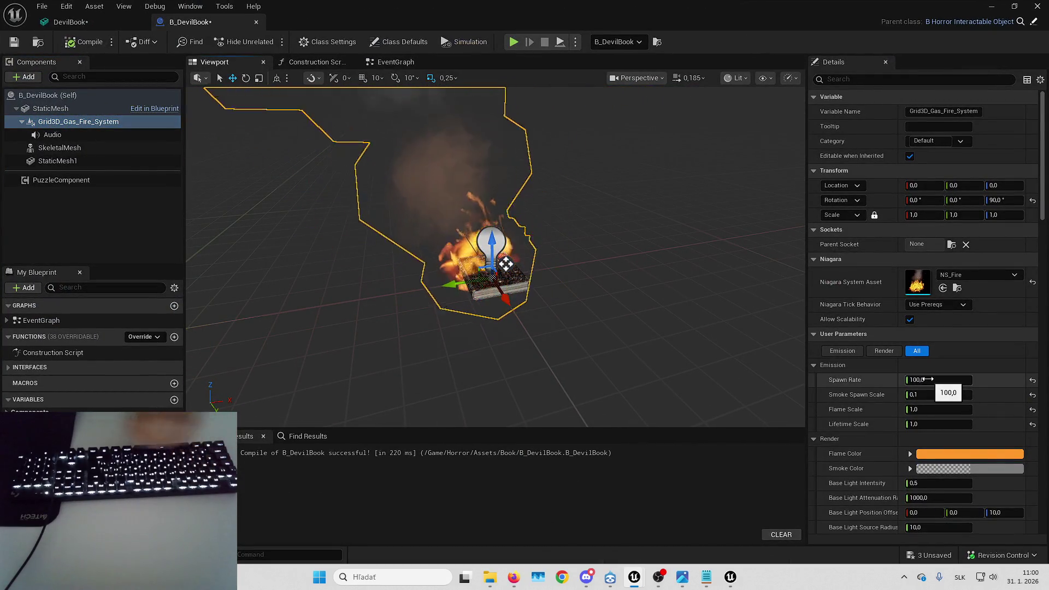
type("1000")
key("Return")
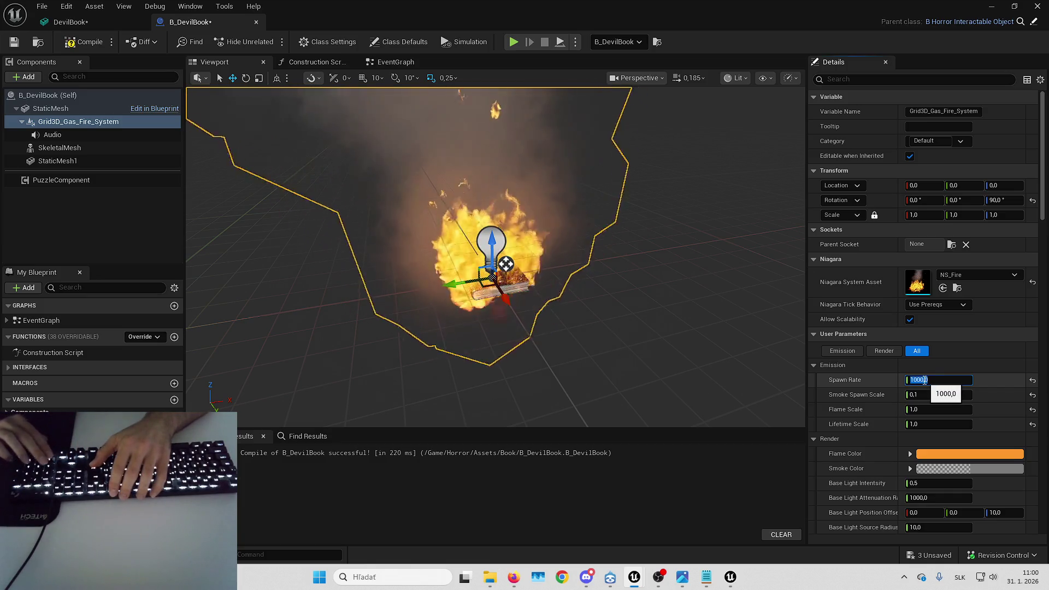
type("500")
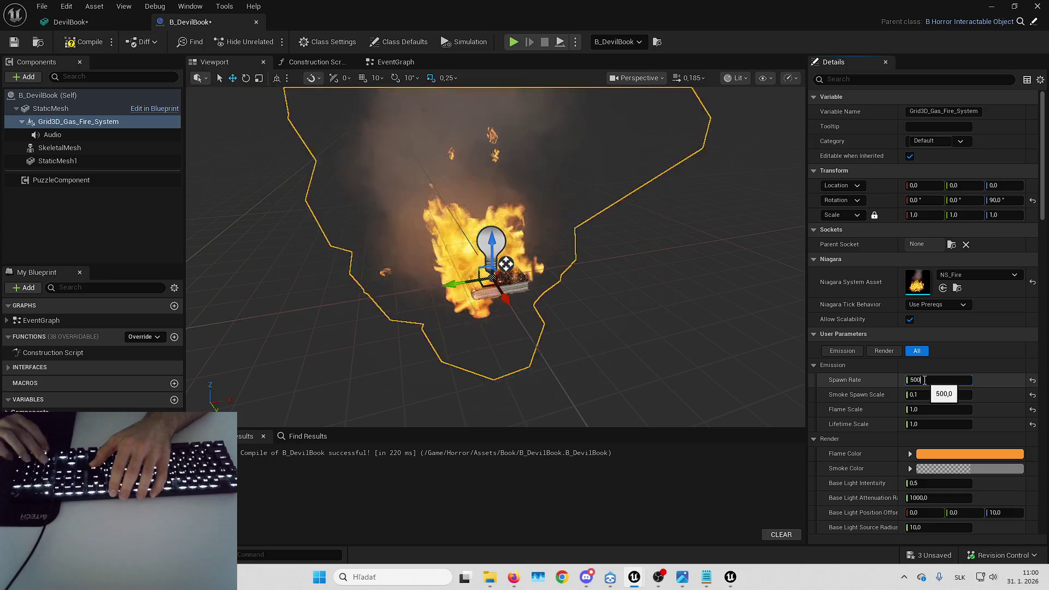
key("BackSpace")
key("BackSpace")
key("BackSpace")
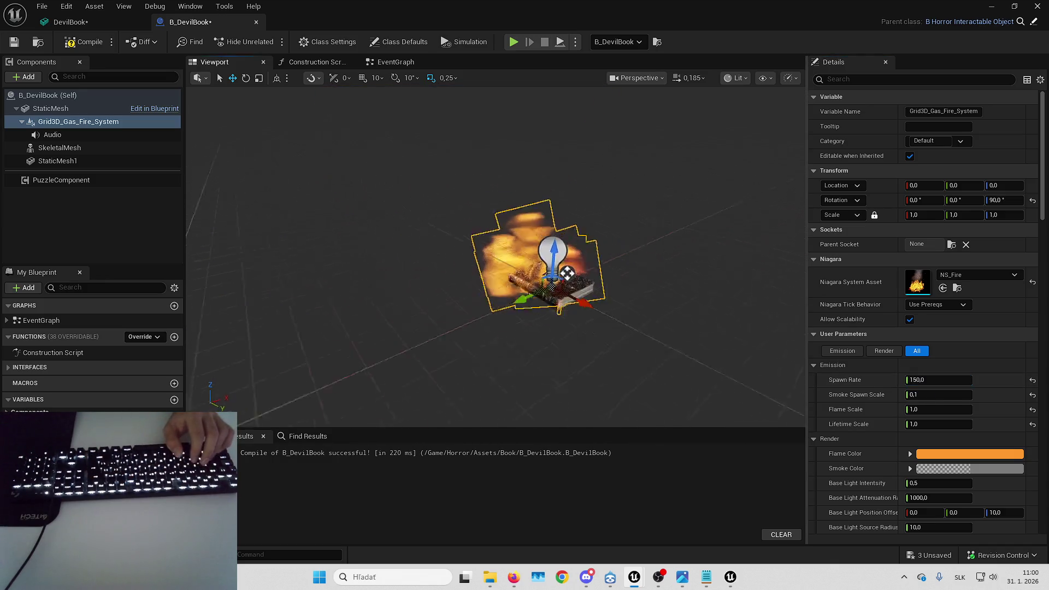
- Reselect the fire system component and commit a Spawn Rate of 600
key("Escape")
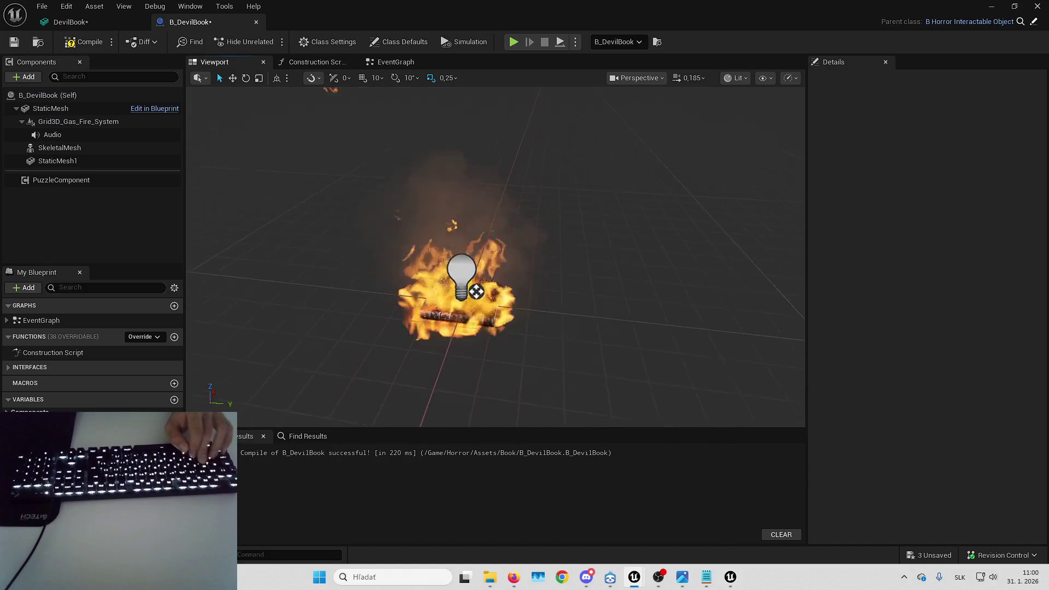
key("Up")
key("Up")
key("Up")
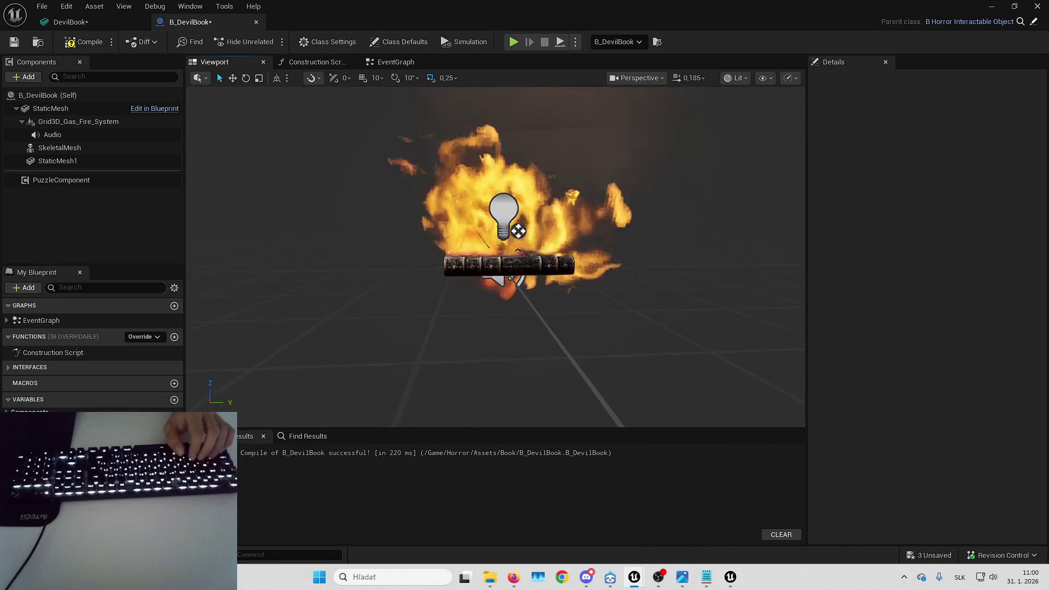
key("Down")
key("Down")
left_click(87, 121)
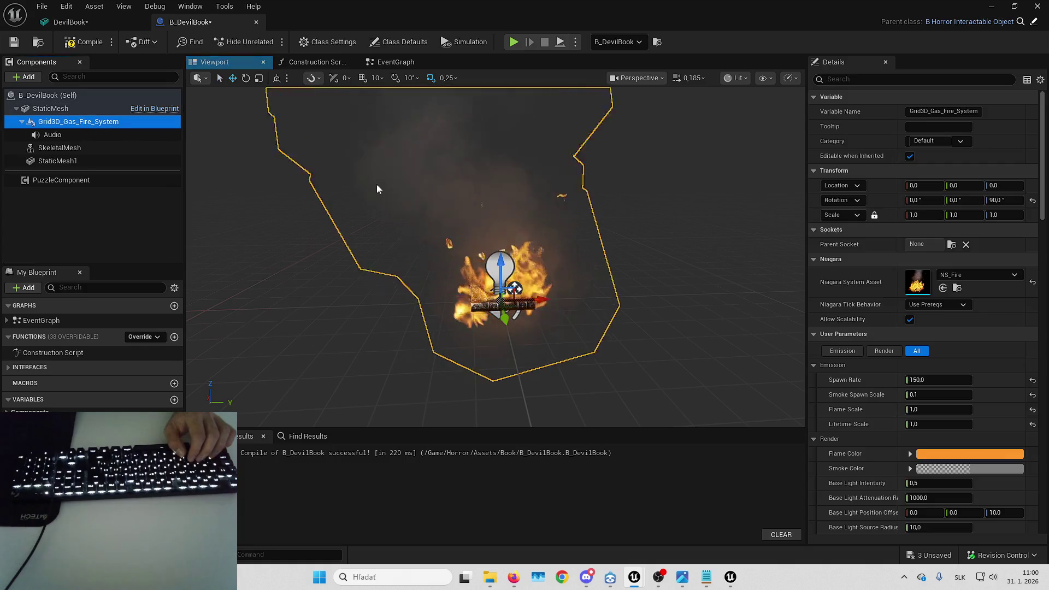
left_click(931, 380)
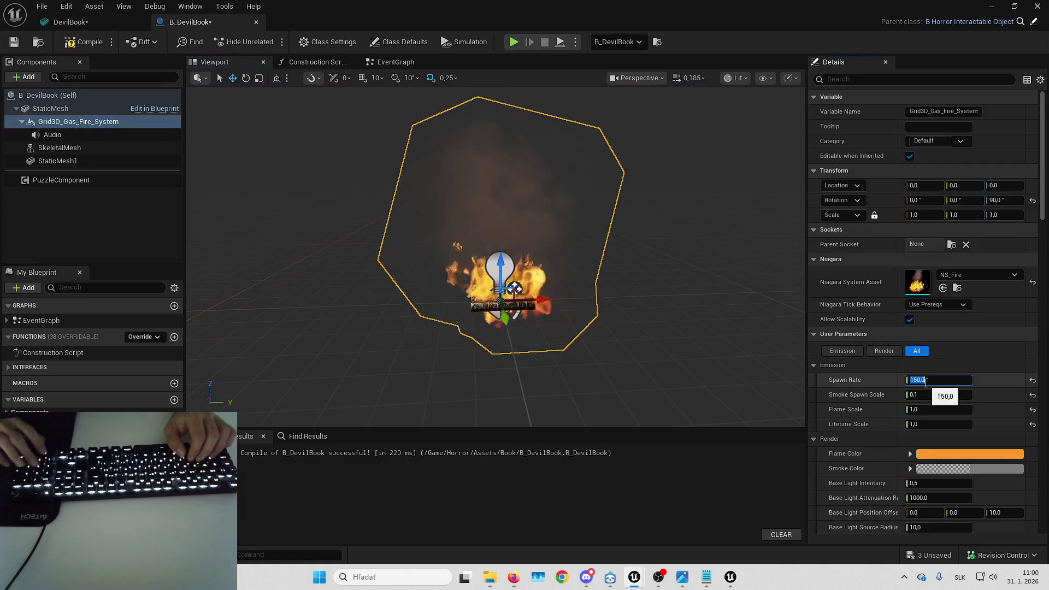
type("600")
key("Return")
- Preview the flames up close, then raise Spawn Rate to 800 for a denser fire
left_click(292, 243)
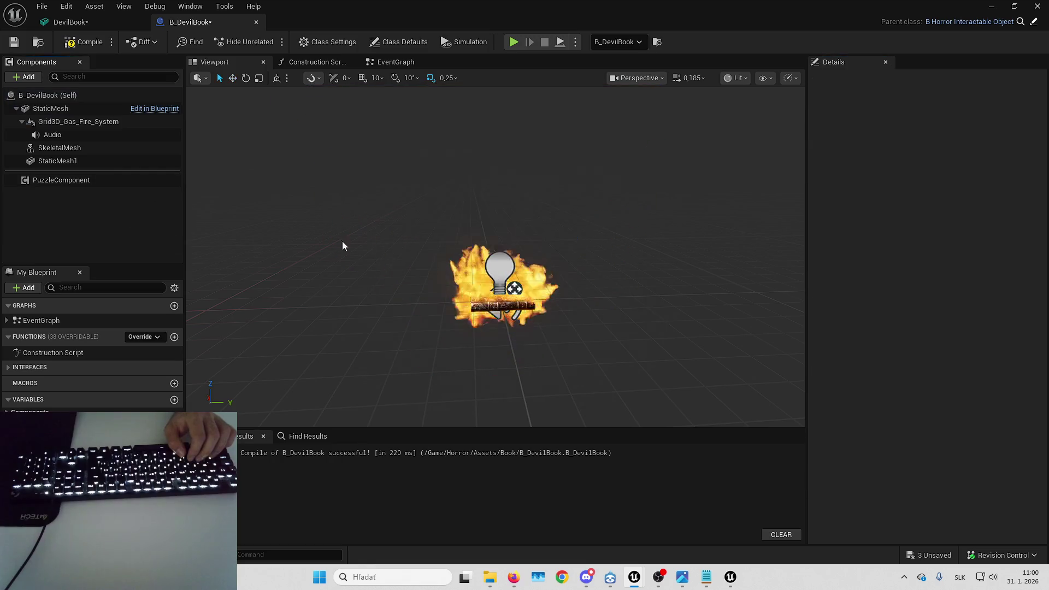
key("Left")
key("Up")
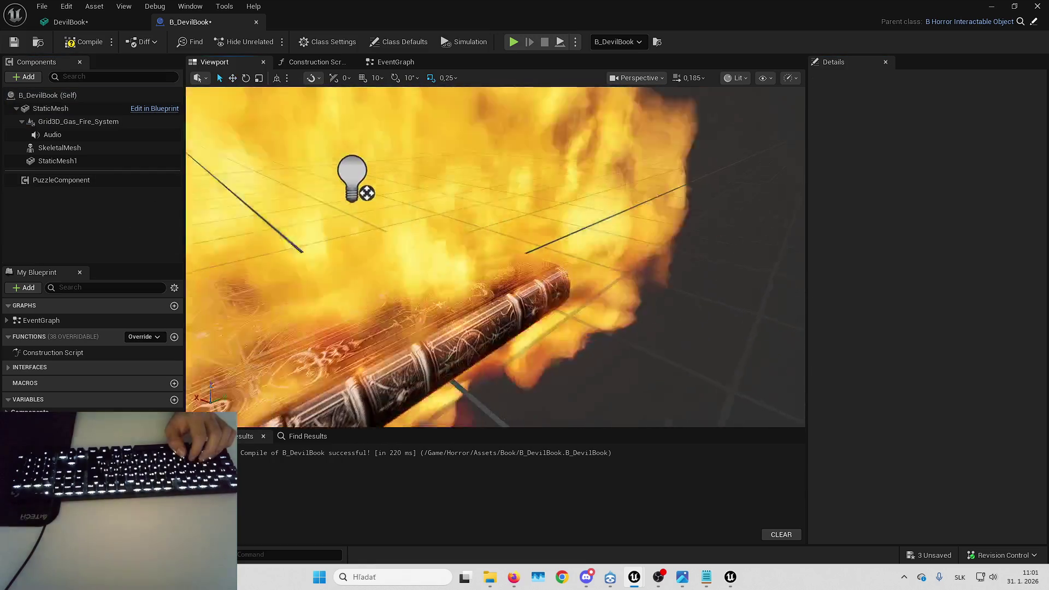
key("Down")
left_click(94, 122)
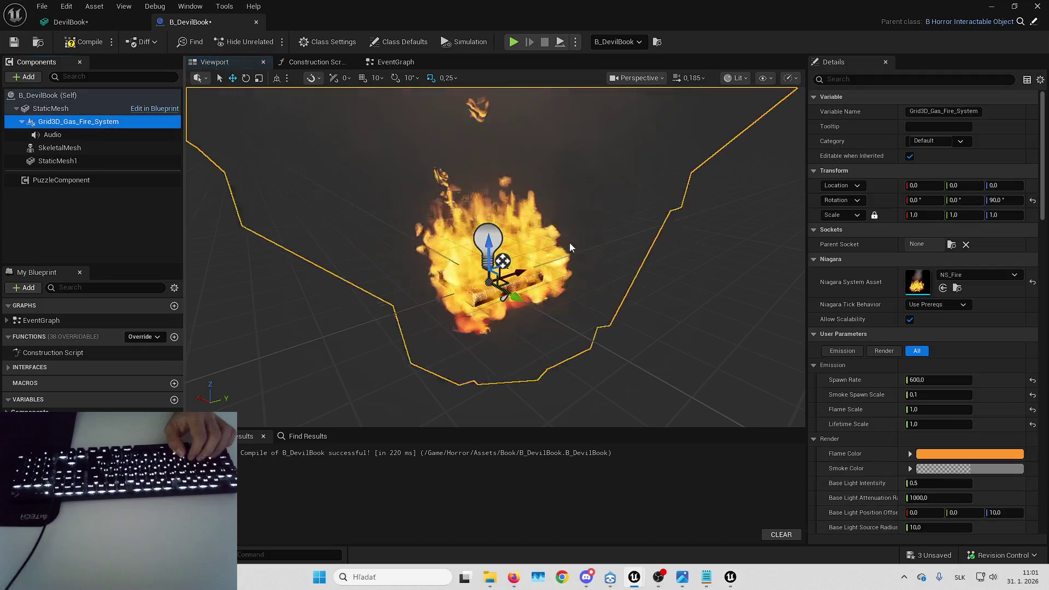
left_click(936, 381)
type("800")
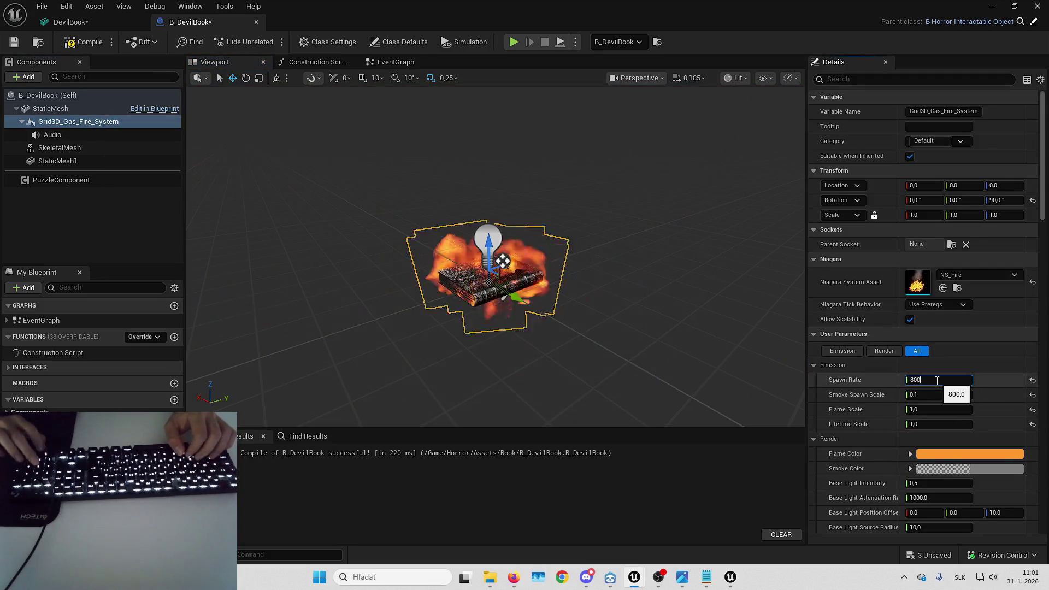
left_click(140, 241)
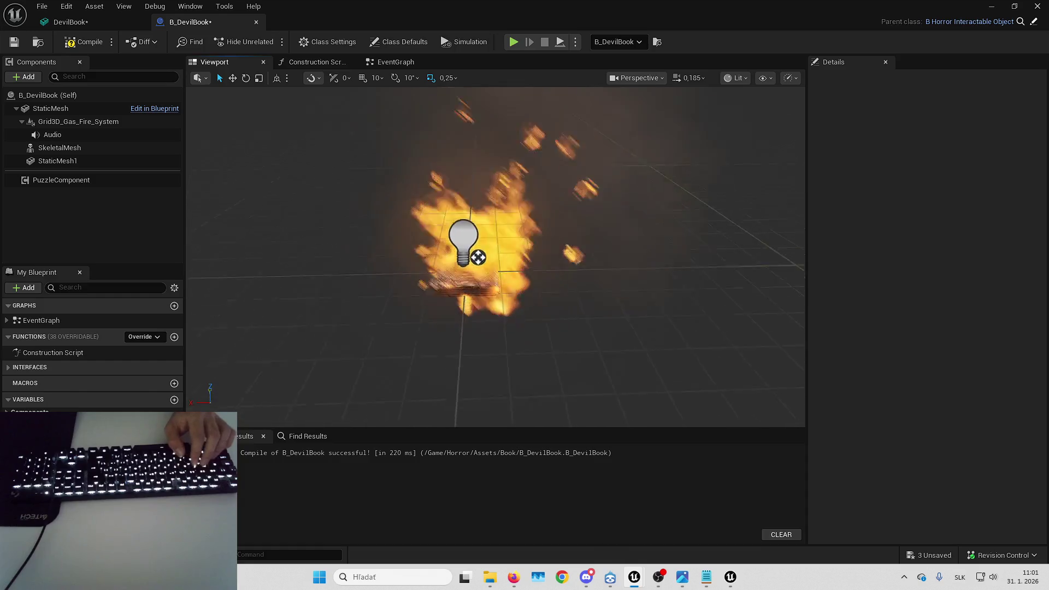
left_click(78, 121)
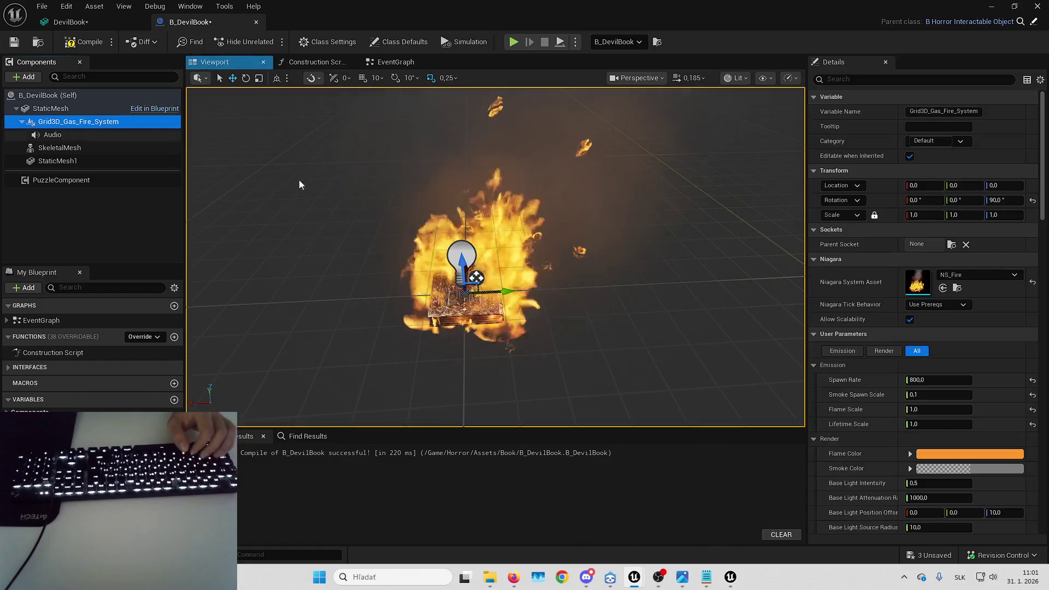
- Try Flame Scale values of 0.7 and then 0.1, previewing the flames
left_click(934, 411)
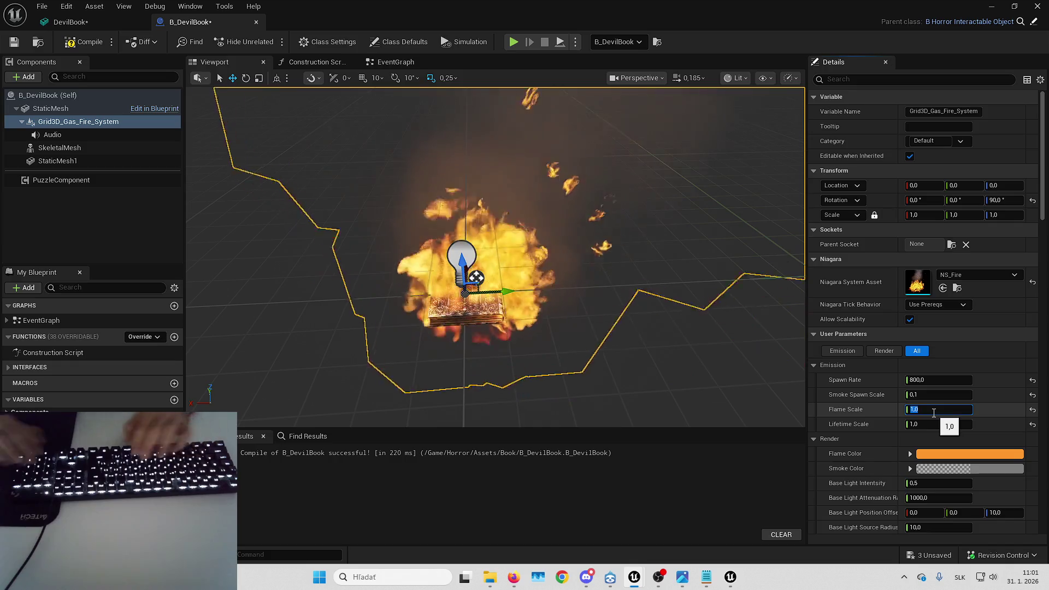
type(".7")
key("Return")
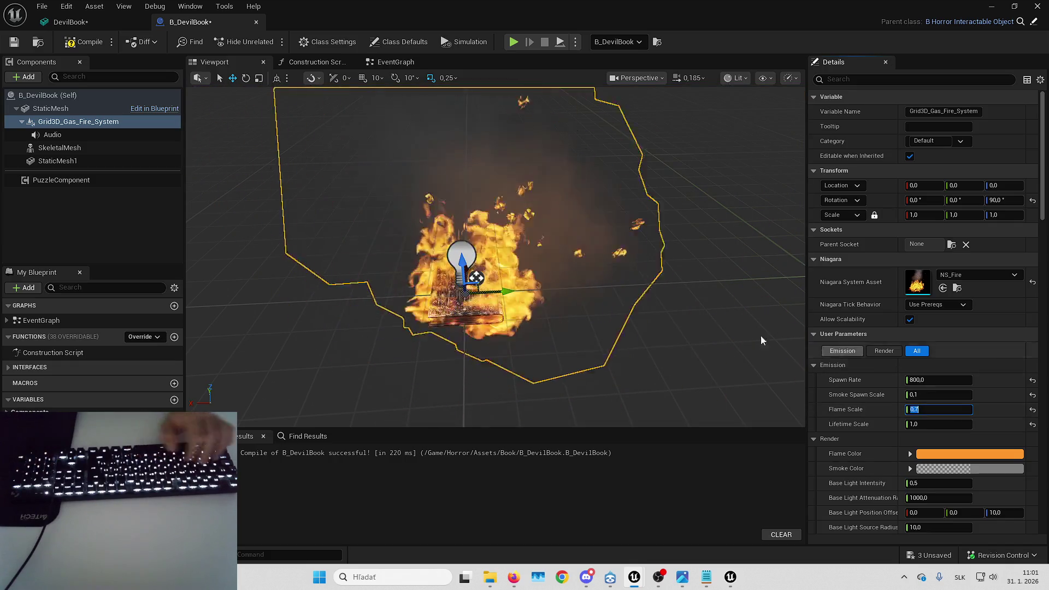
left_click(942, 415)
type(".1")
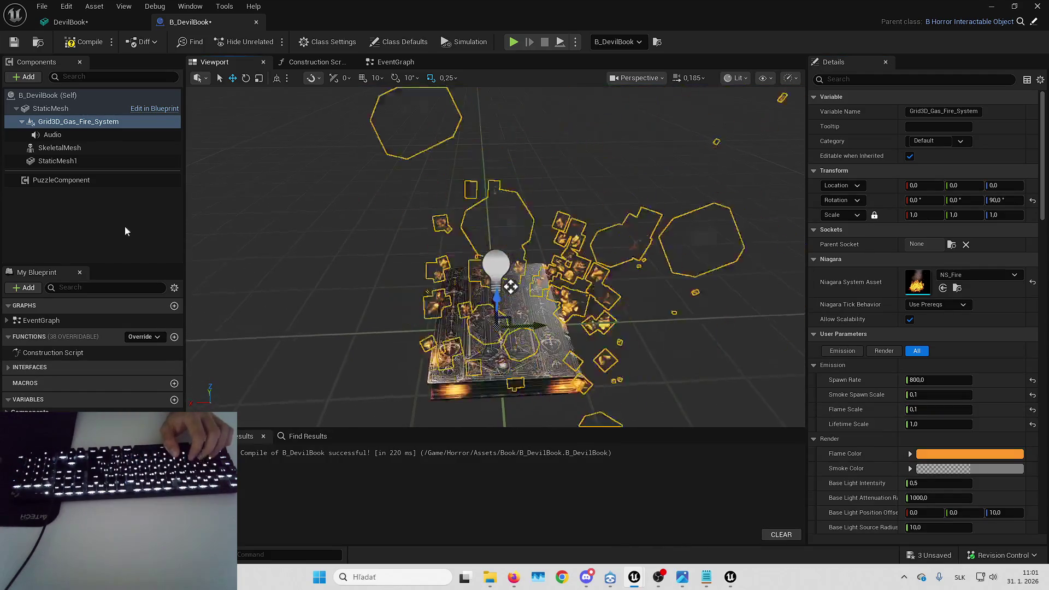
left_click(140, 235)
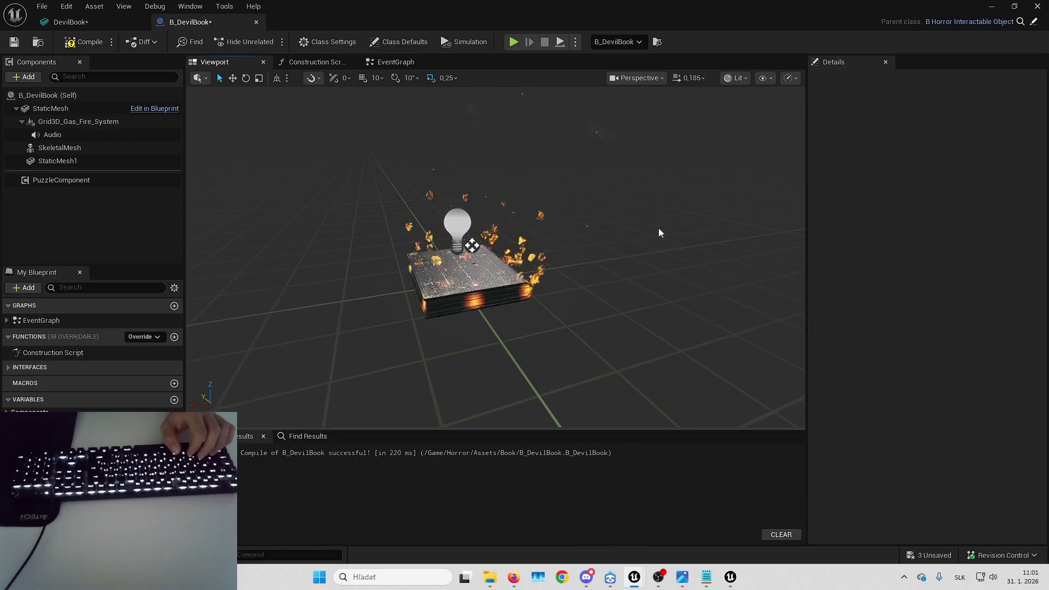
- Try Flame Scale 5, then settle on 0.9 and frame the burning book
left_click(137, 121)
left_click(944, 410)
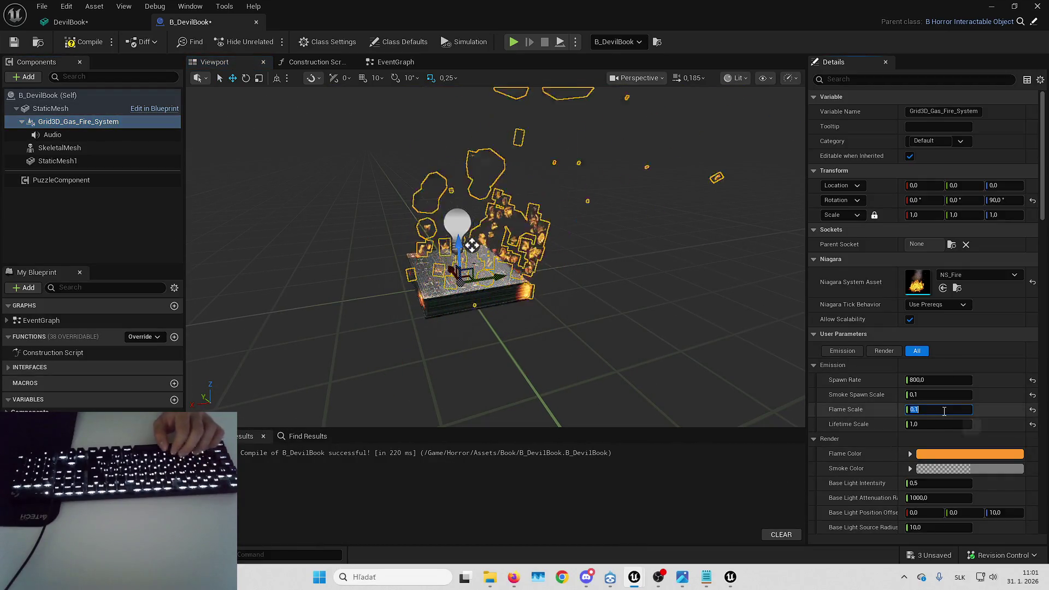
type("5")
key("Return")
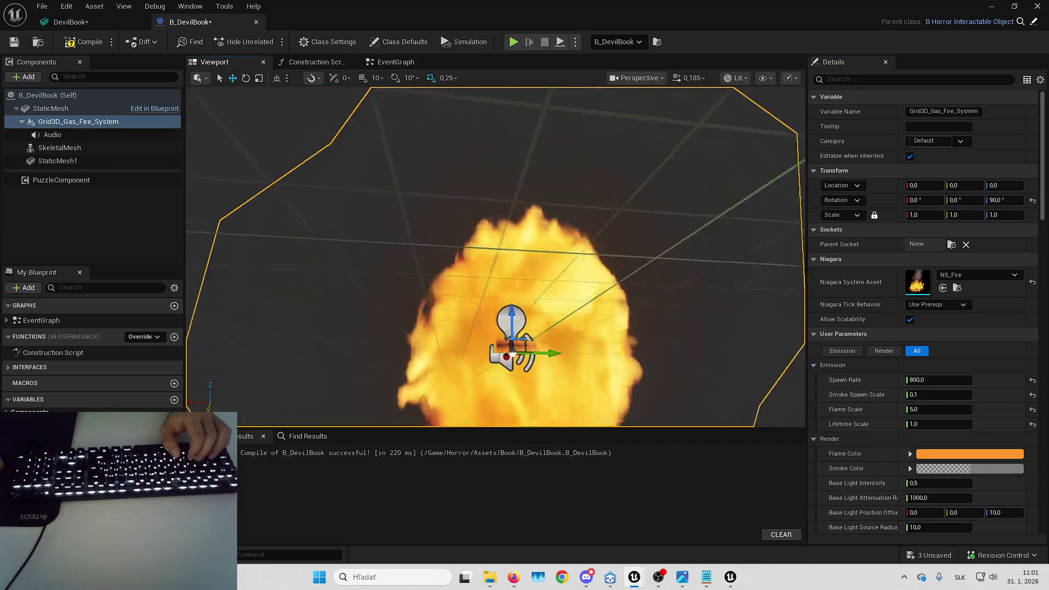
left_click(932, 412)
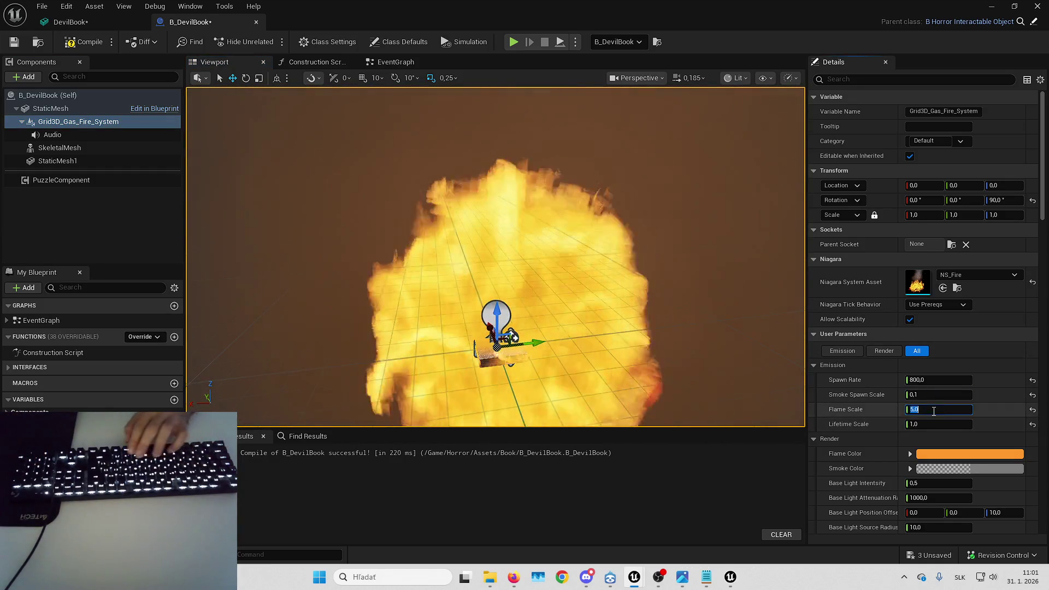
type("0,9")
key("Return")
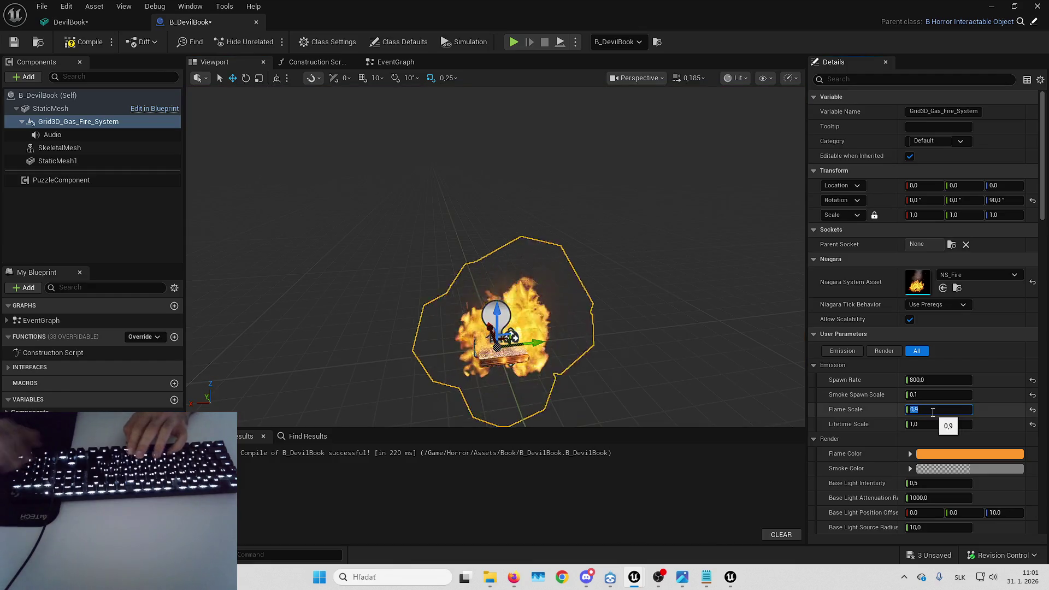
key("f")
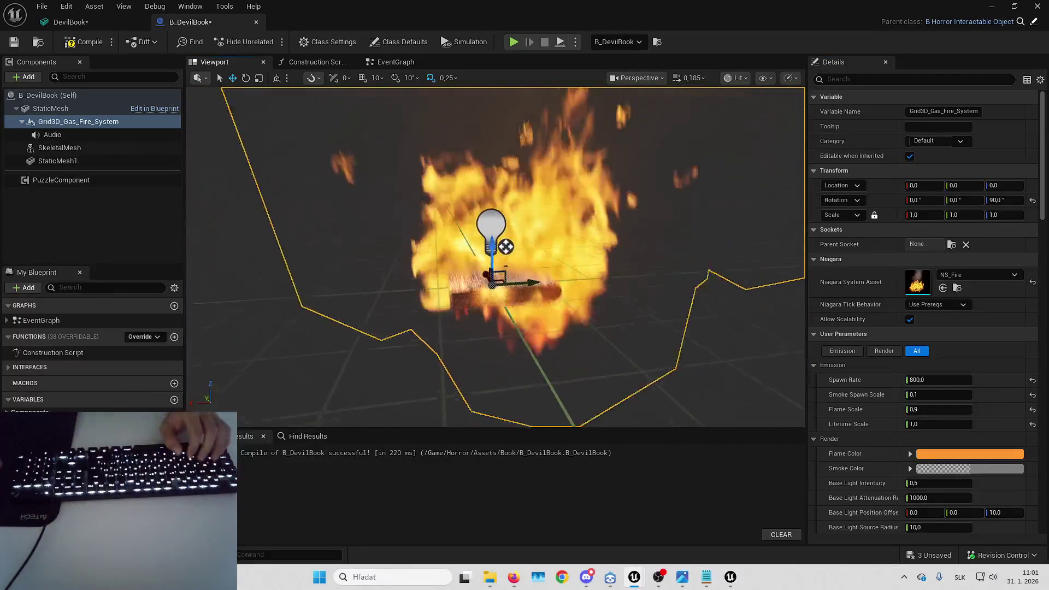
mouse_move(726, 369)
left_mouse_down()
mouse_move(727, 349)
mouse_move(726, 369)
mouse_move(765, 365)
left_mouse_up()
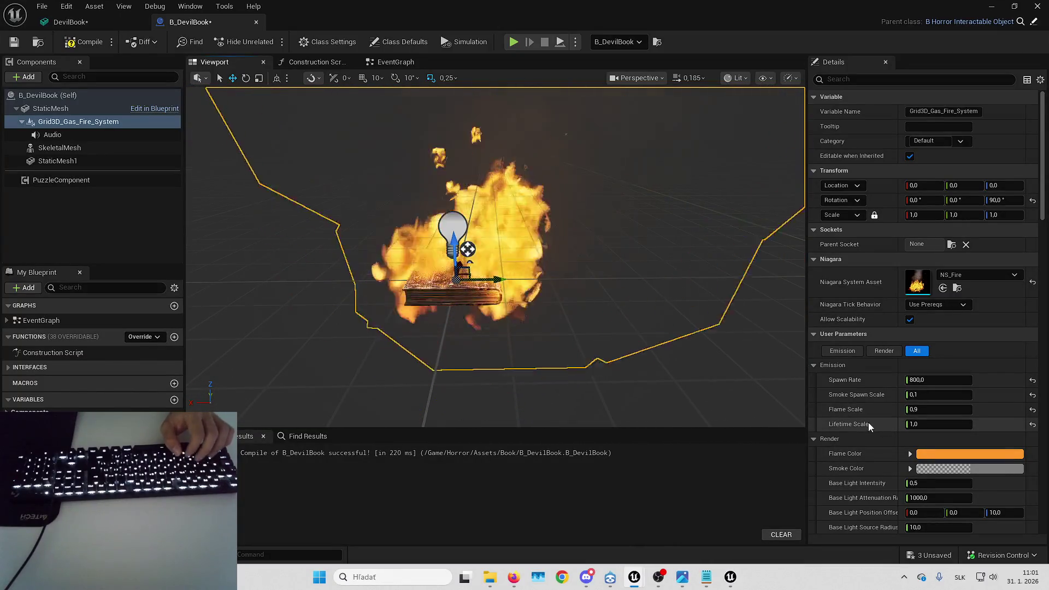
left_click(928, 426)
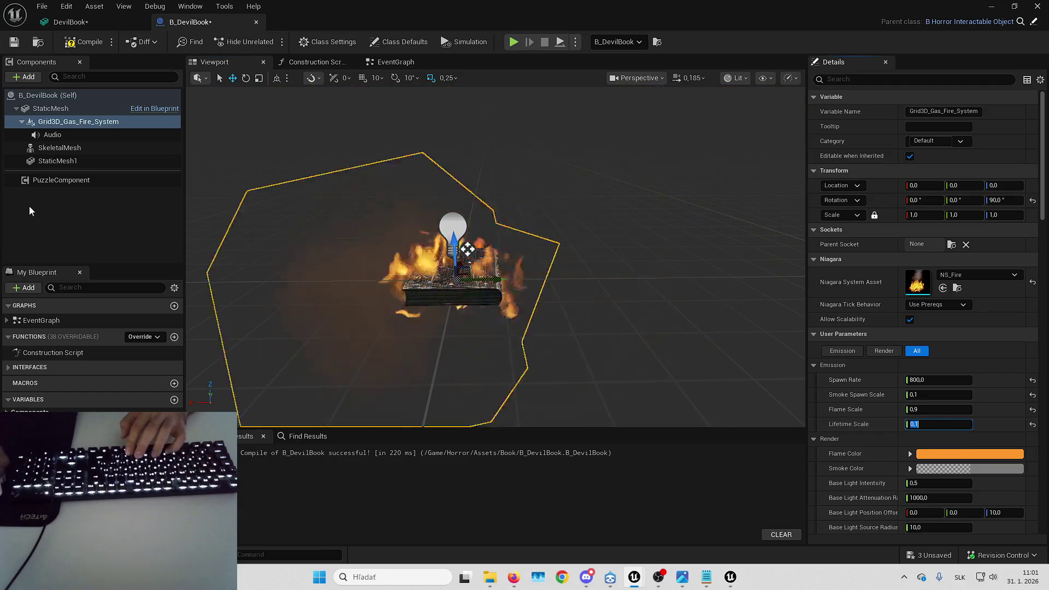
- Set the fire component's Lifetime Scale to 5.0
left_click(284, 261)
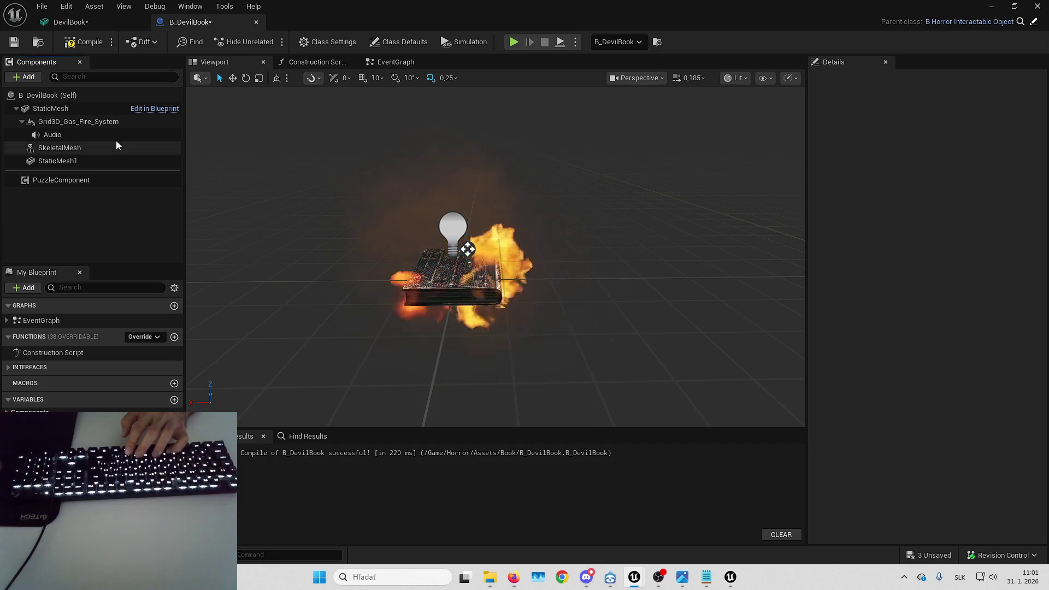
left_click(136, 122)
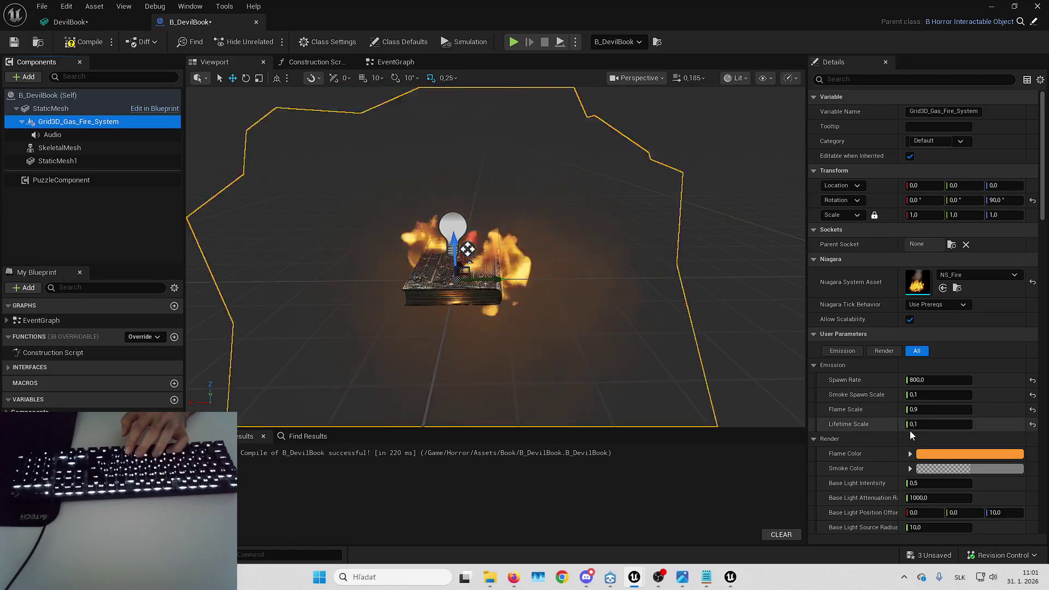
left_click(929, 424)
type("5")
key("Return")
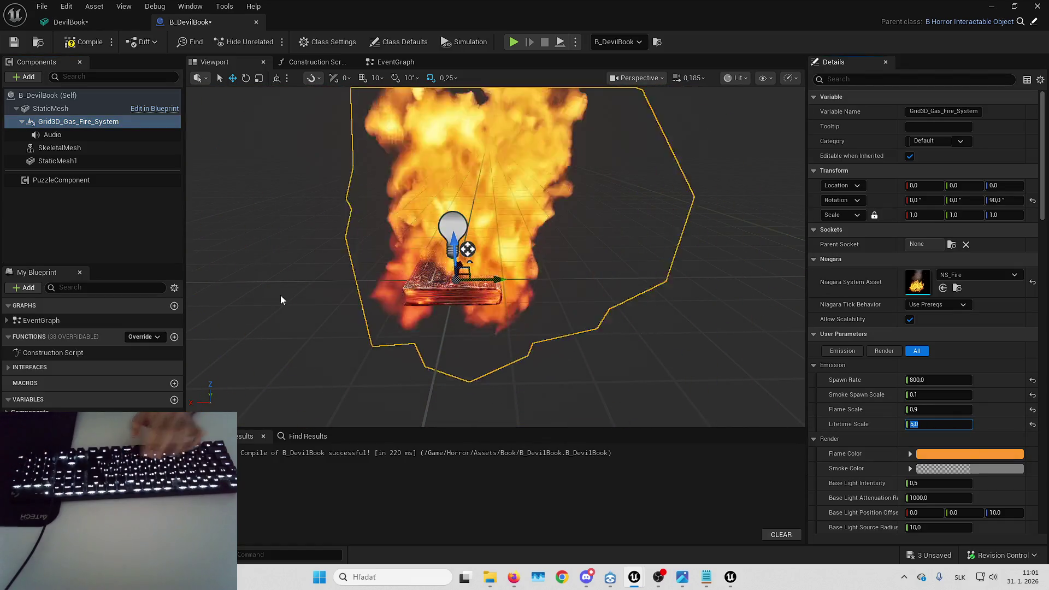
- Preview the much taller flames in the viewport, then return to the L_Playground level
left_click(355, 305)
key("Up")
key("Down")
key("alt+Tab")
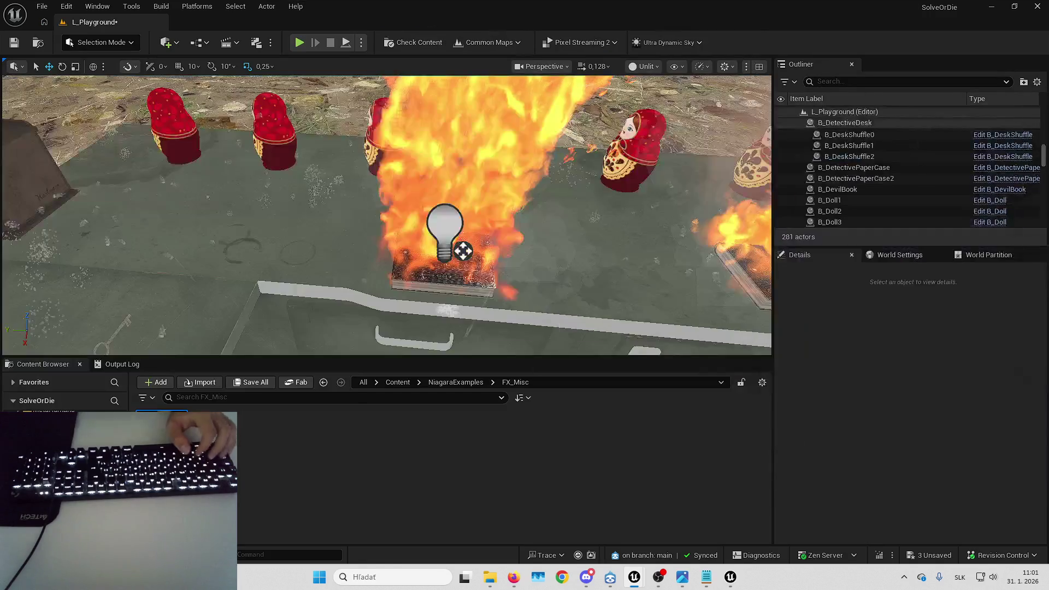
- Fly around the desk in L_Playground to view the burning books, then return to B_DevilBook
key("Down")
left_click_drag(537, 164, 537, 203)
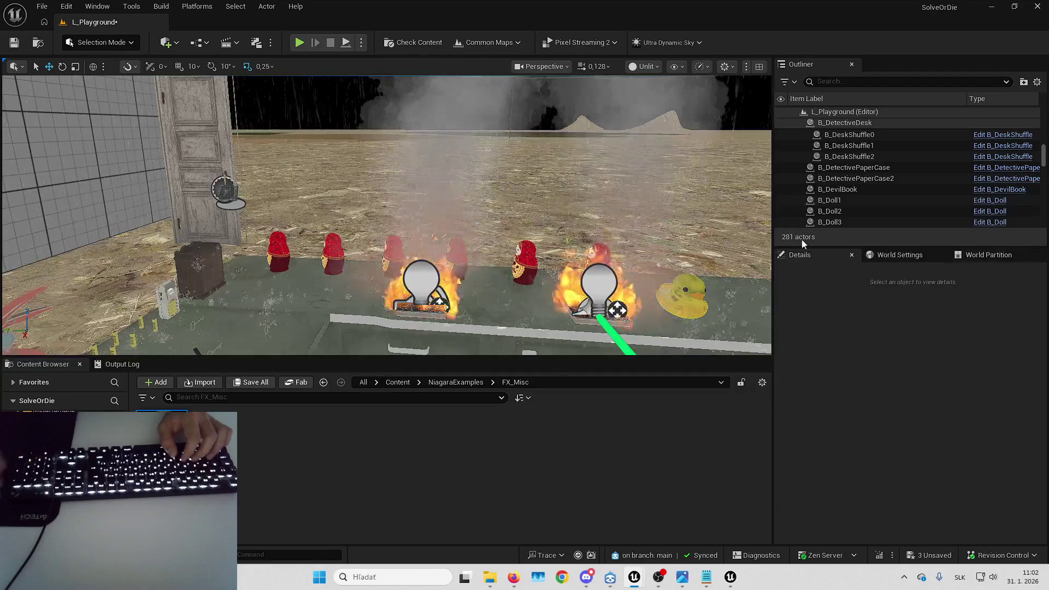
key("w")
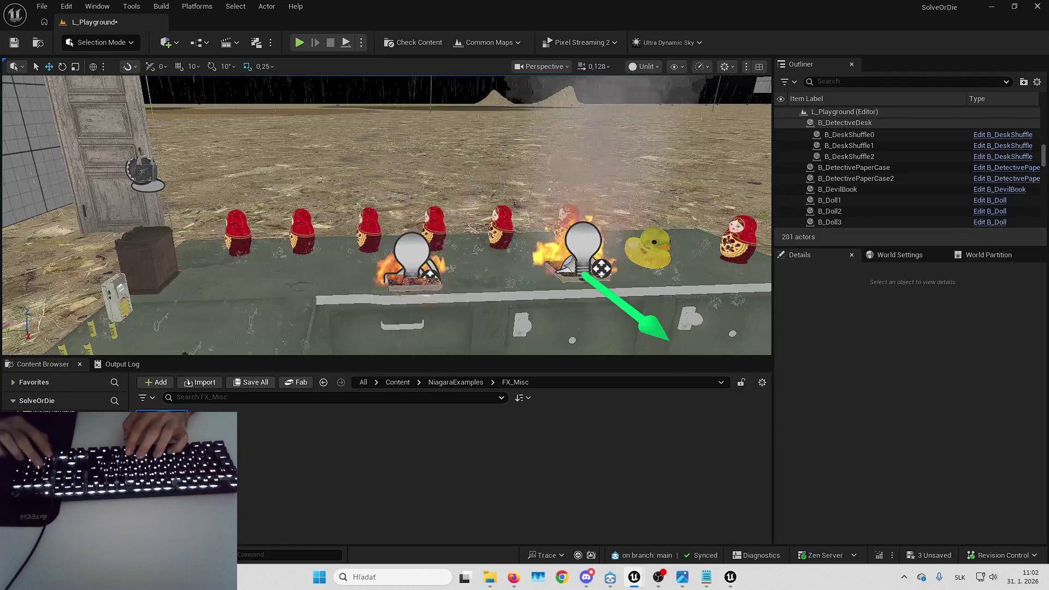
key("w")
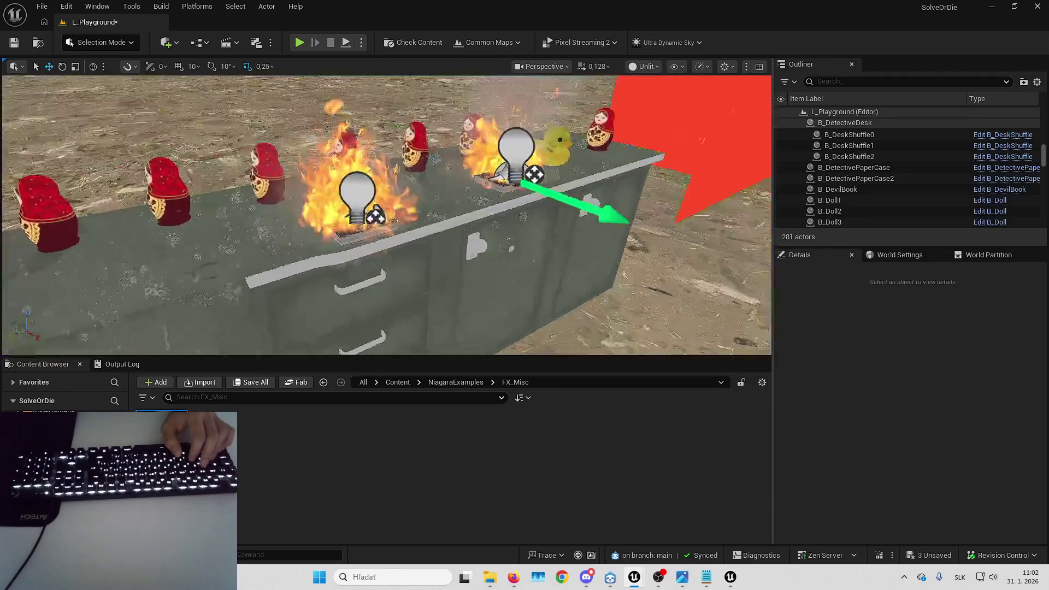
key("a")
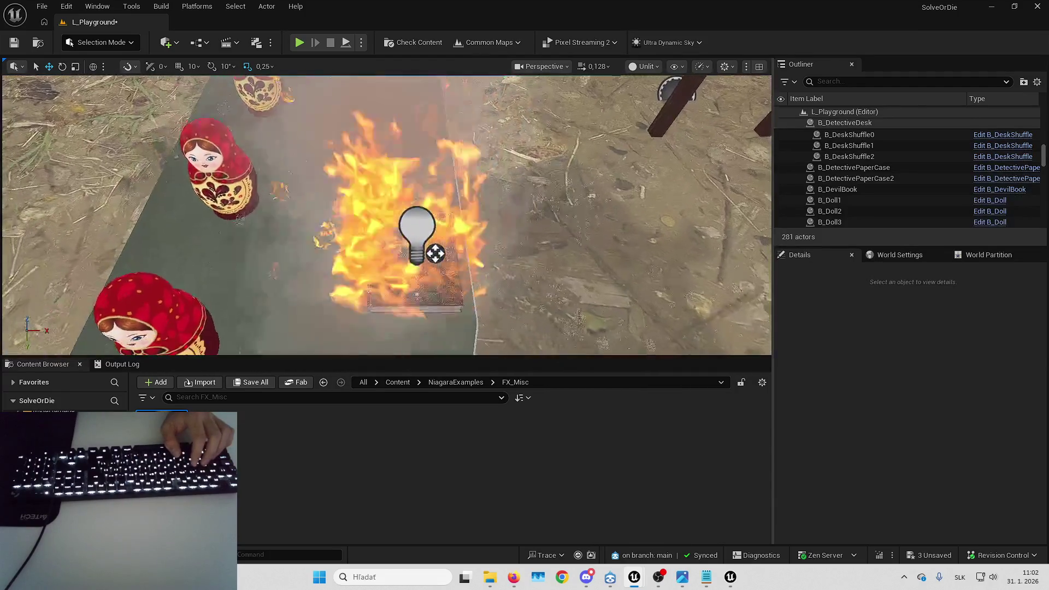
key("a")
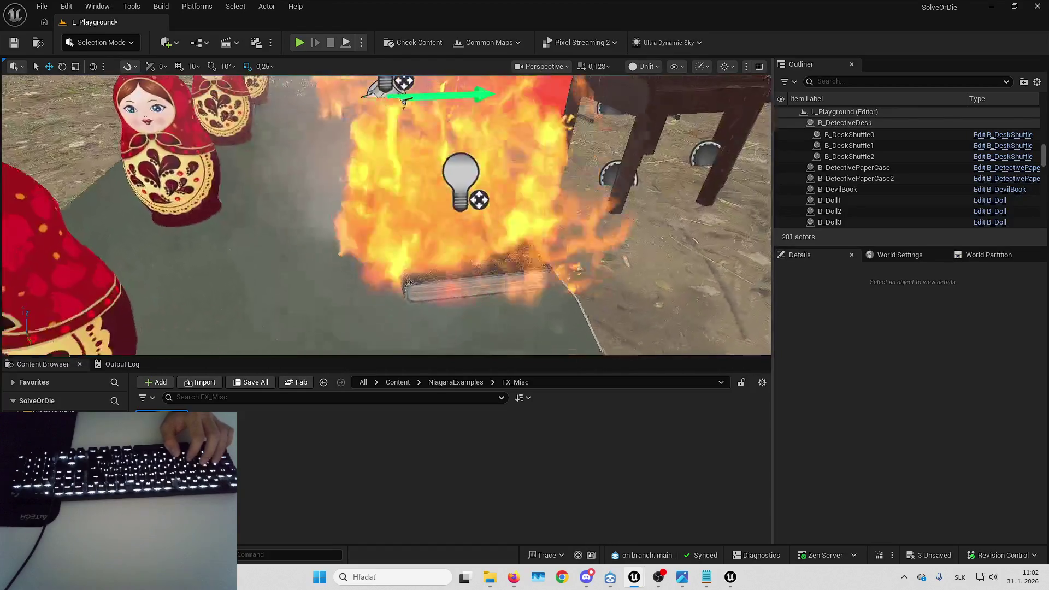
key("alt+Tab")
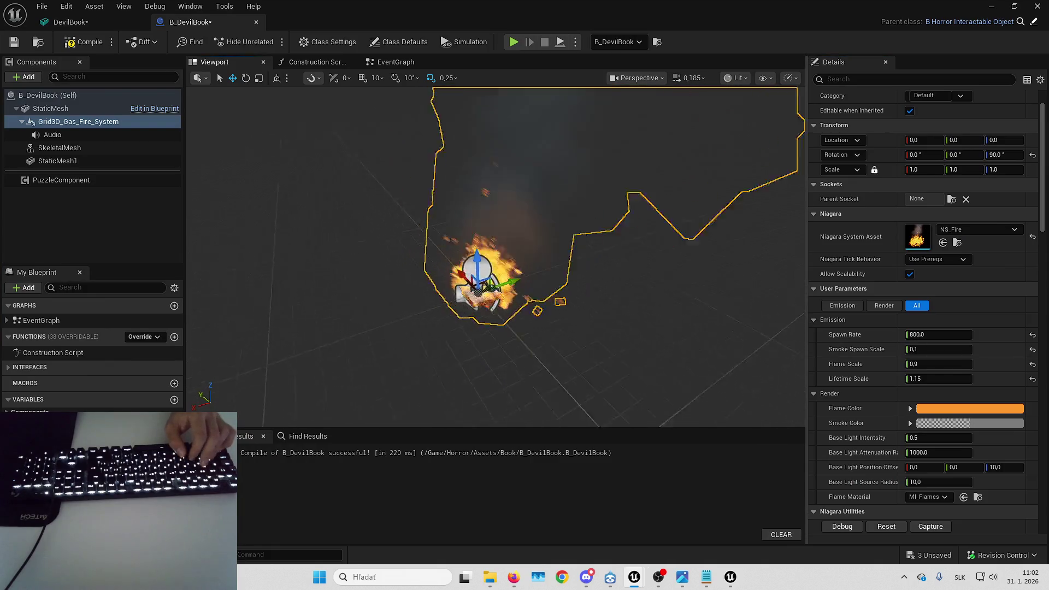
- Open and cancel the Flame Color picker, and widen the Details property name column
mouse_move(546, 245)
left_mouse_down()
mouse_move(590, 245)
mouse_move(573, 252)
left_mouse_up()
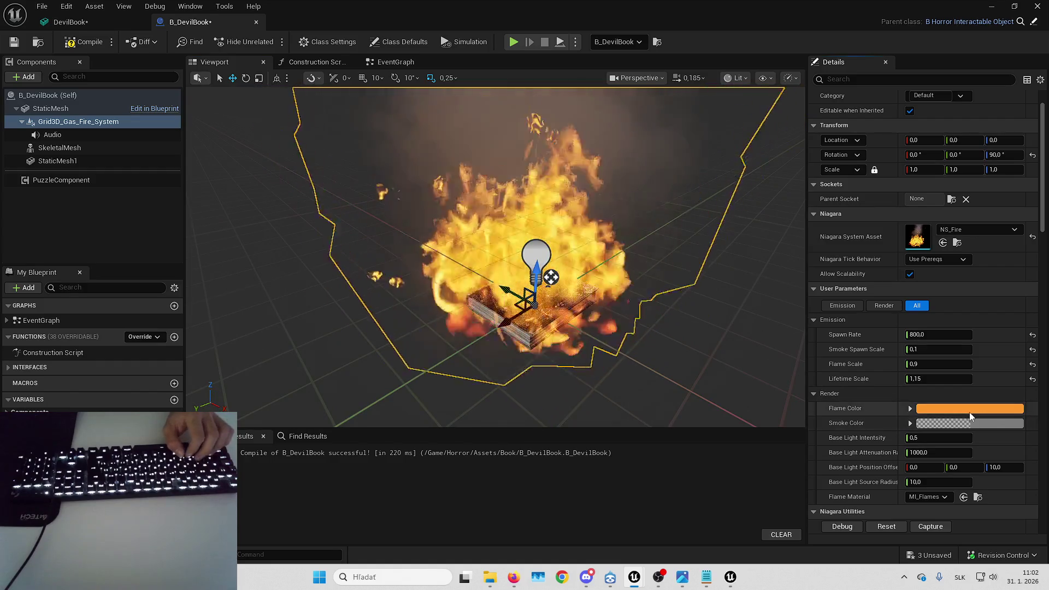
left_click(961, 410)
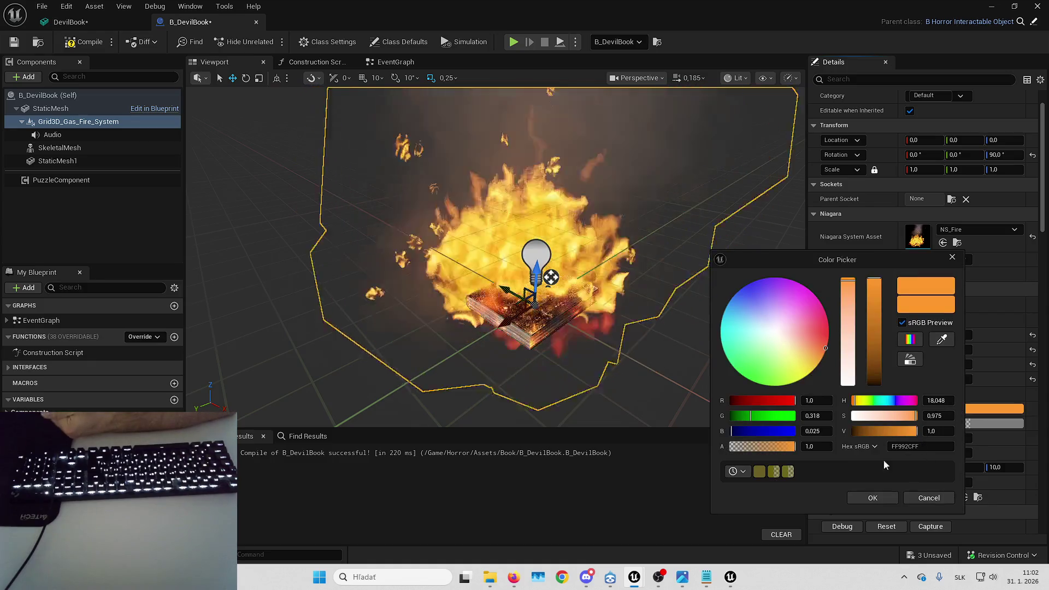
left_click(908, 500)
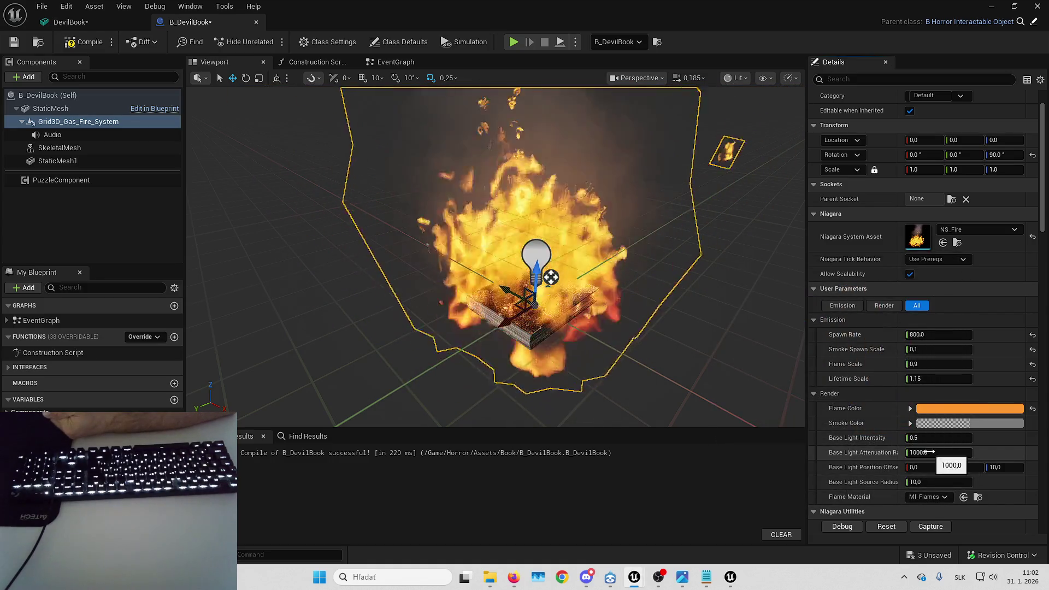
left_click_drag(900, 445, 920, 446)
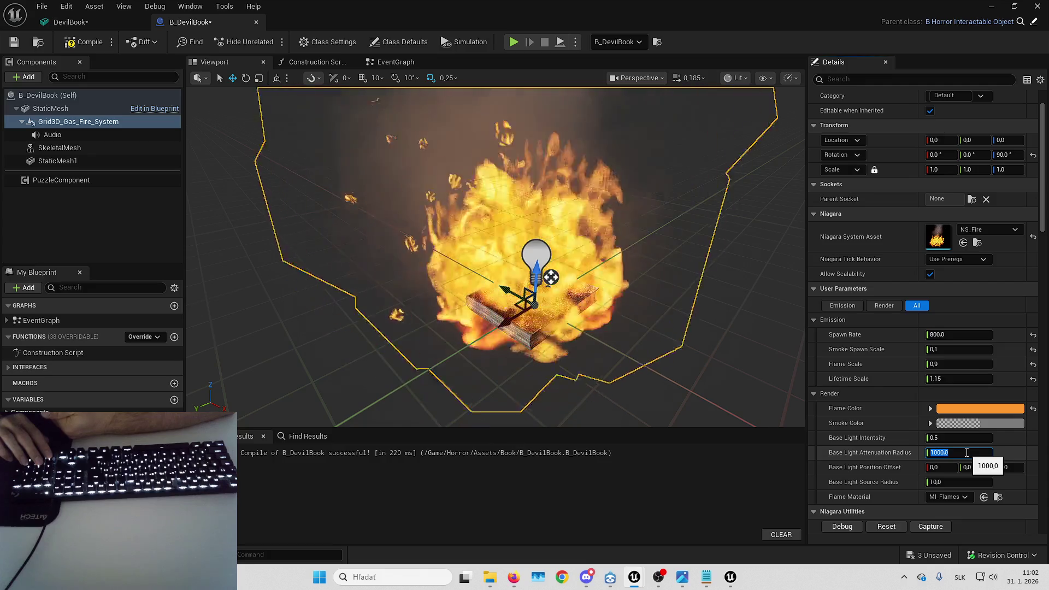
- Set Base Light Attenuation Radius to 50 and reopen the Flame Color picker
type("11")
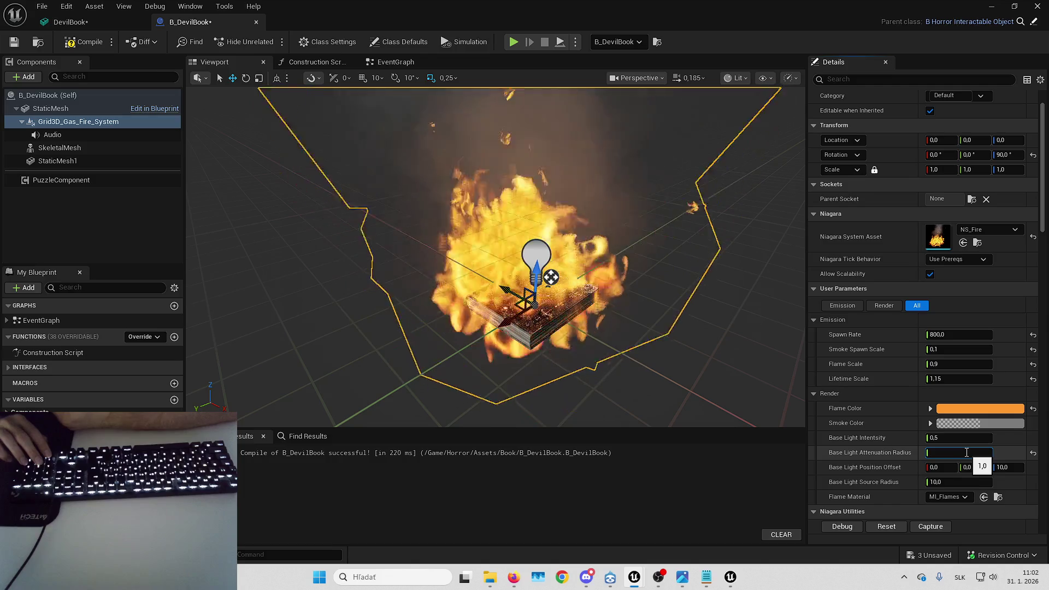
key("BackSpace")
type("50")
key("Return")
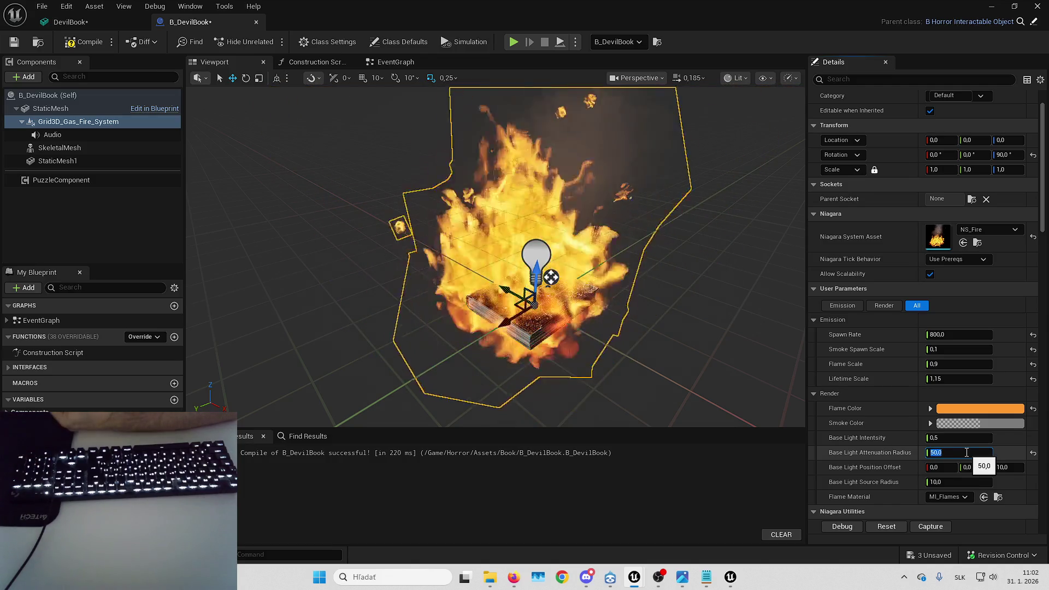
left_click(961, 408)
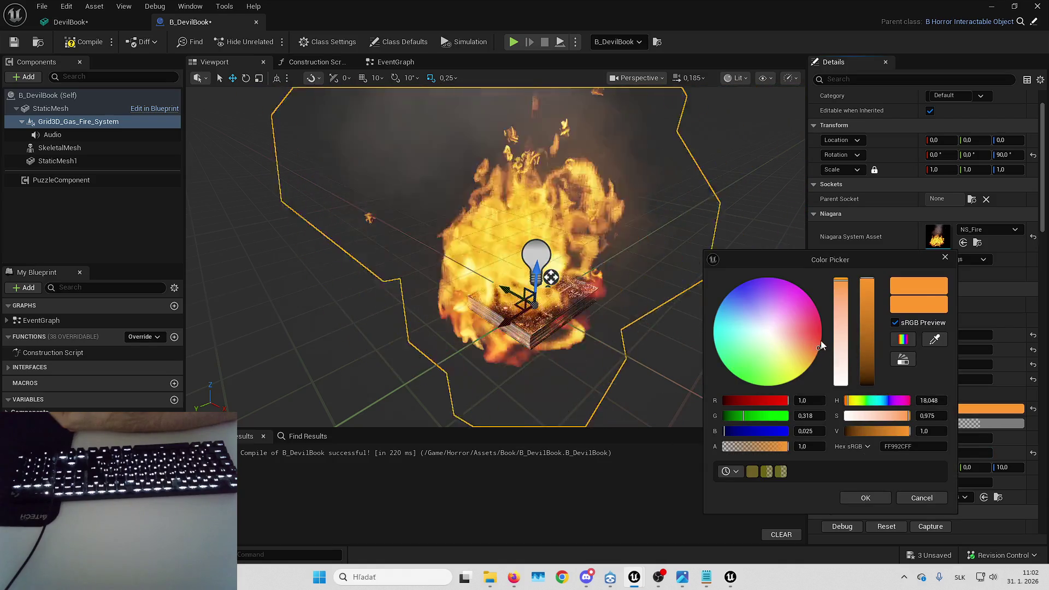
- Make the flames pink-red (FF4369FF), recompile B_DevilBook, and return to L_Playground
left_click_drag(821, 341, 818, 327)
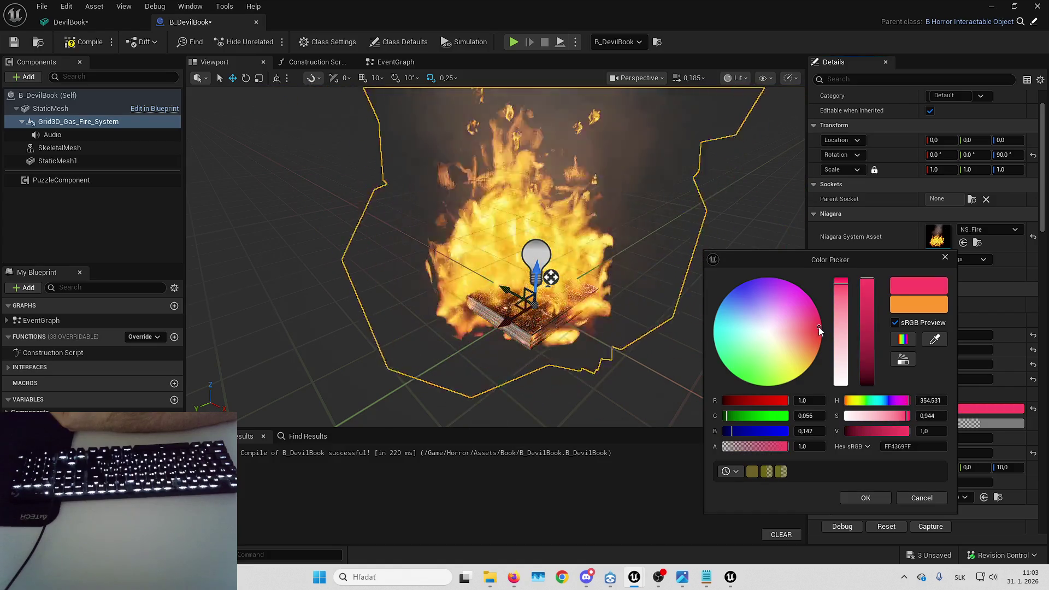
left_click(868, 498)
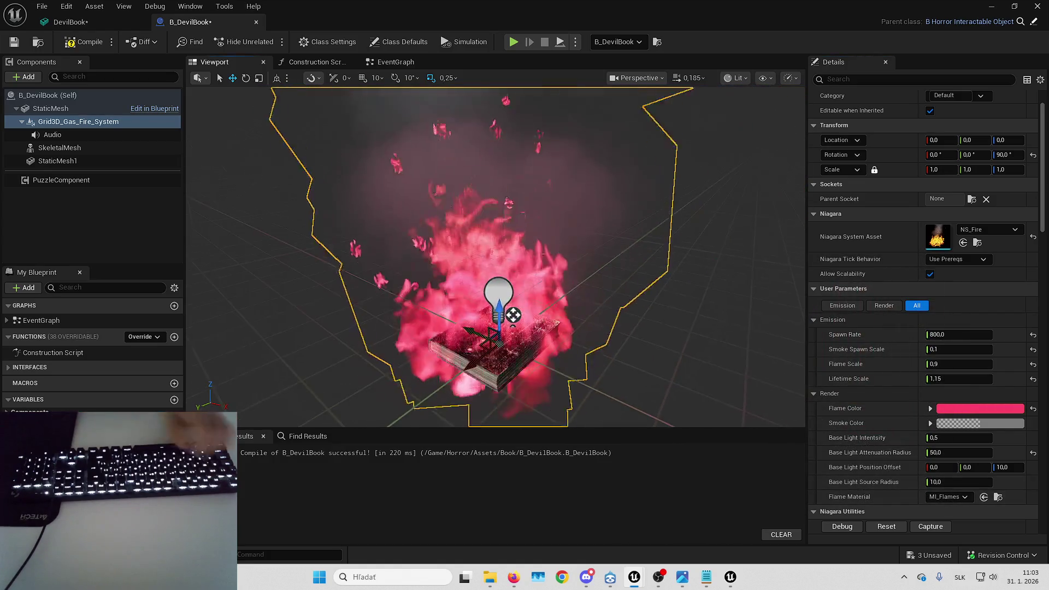
left_click(84, 41)
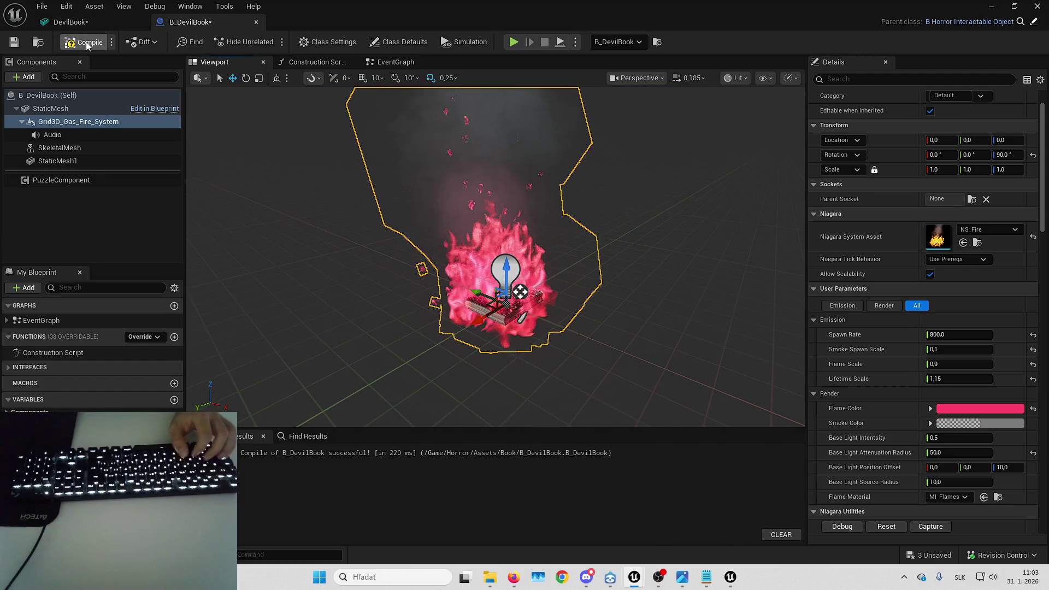
left_click(990, 6)
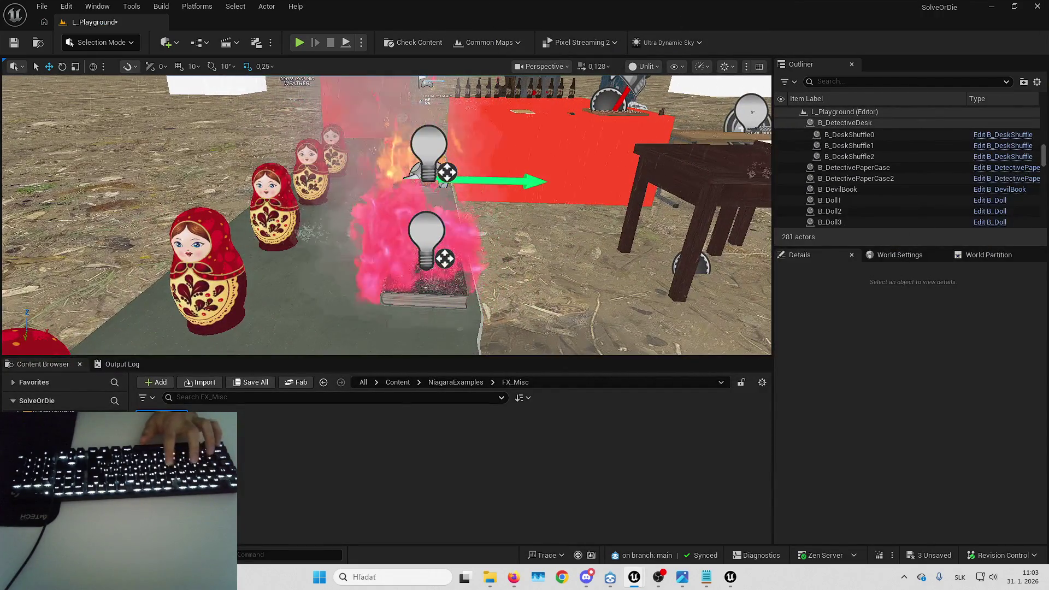
- Undo the pink colour change and circle the camera around the table's burning books
key("ctrl+z")
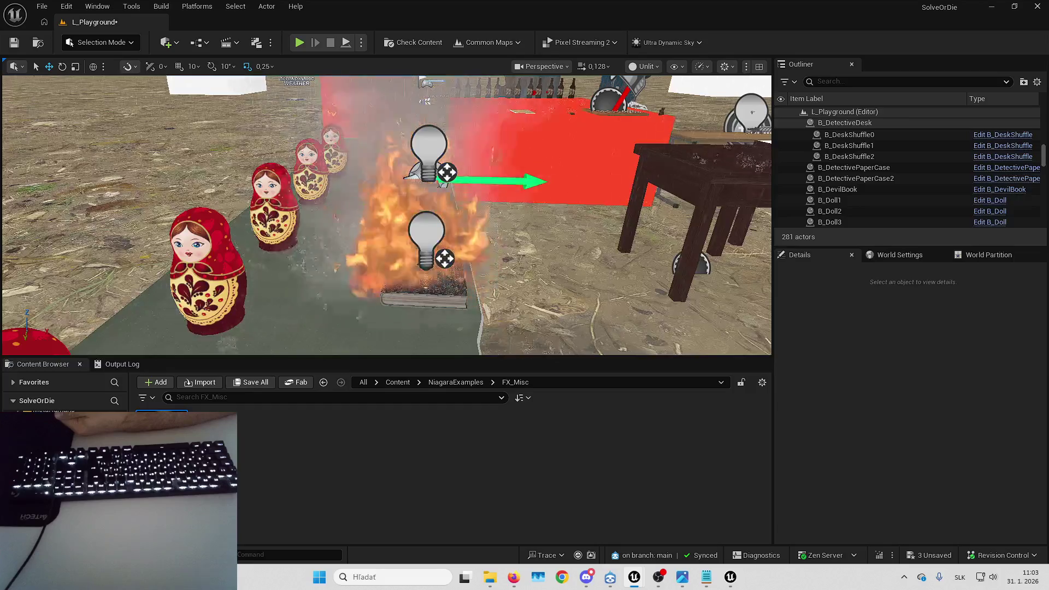
key("Up")
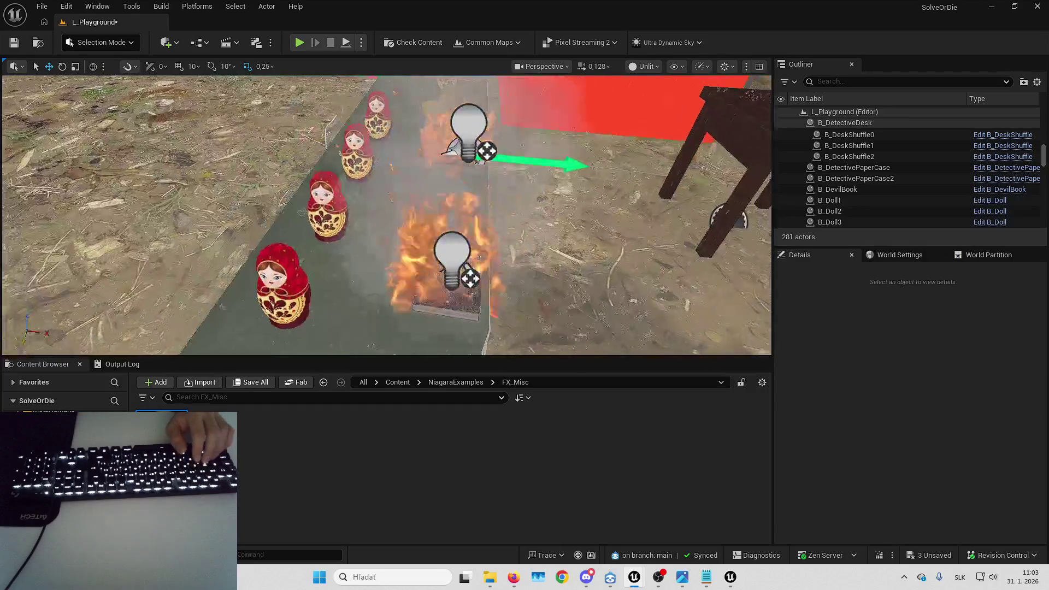
key("Up")
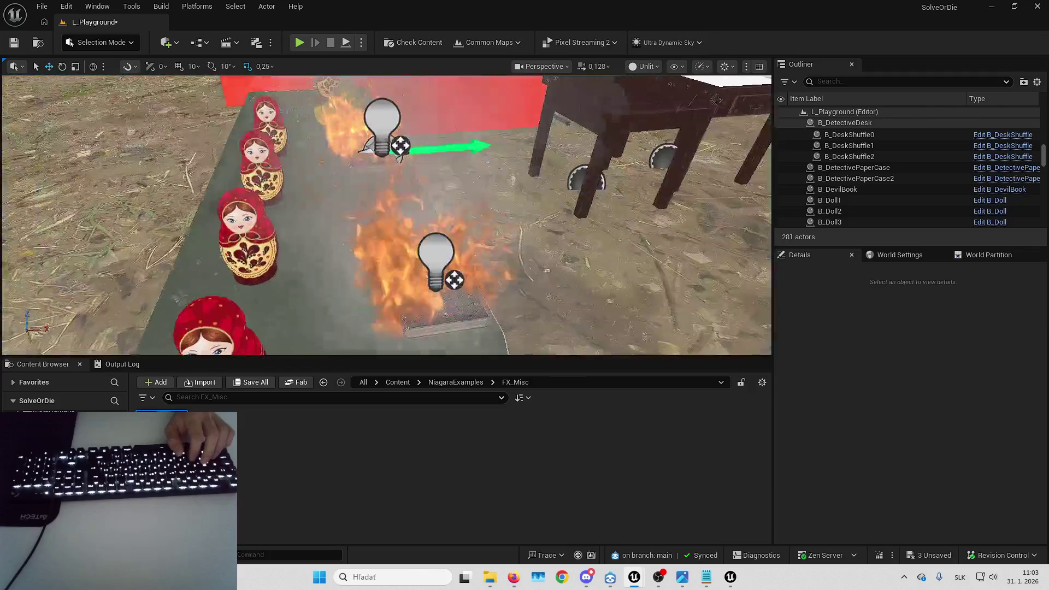
key("Left")
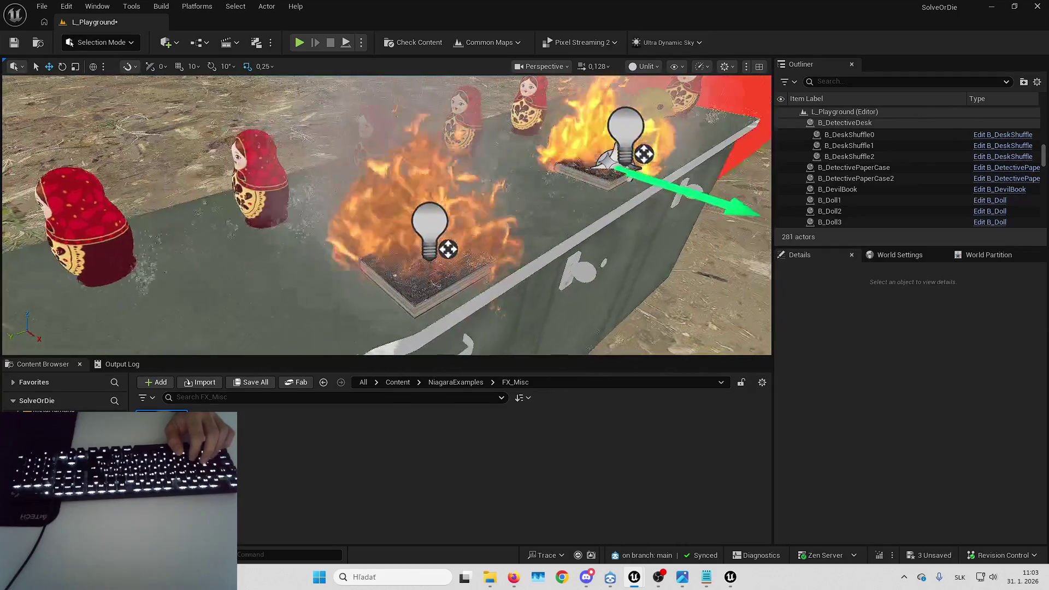
key("Left")
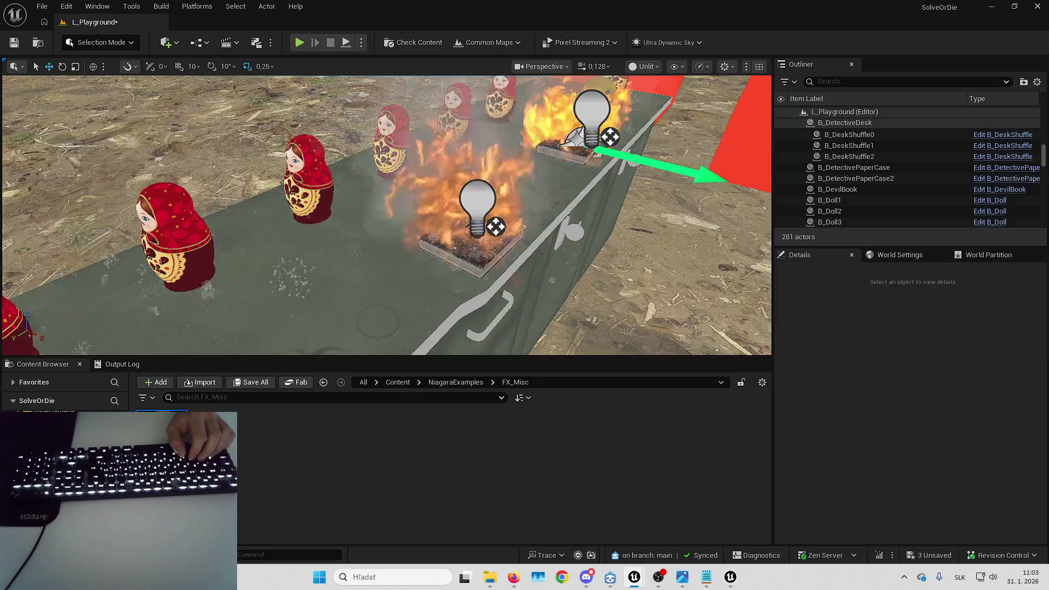
key("Right")
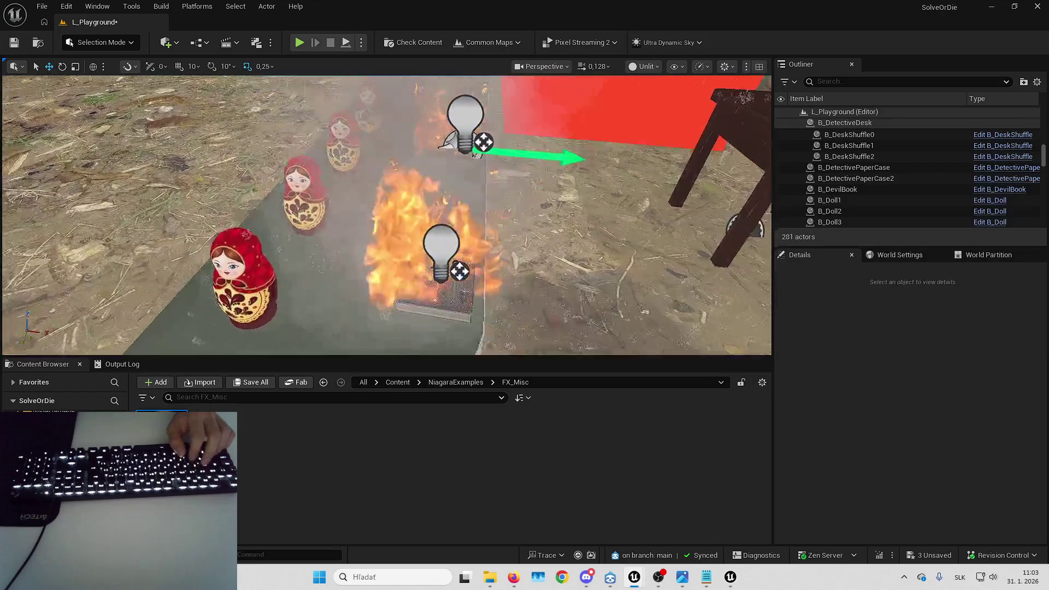
key("Left")
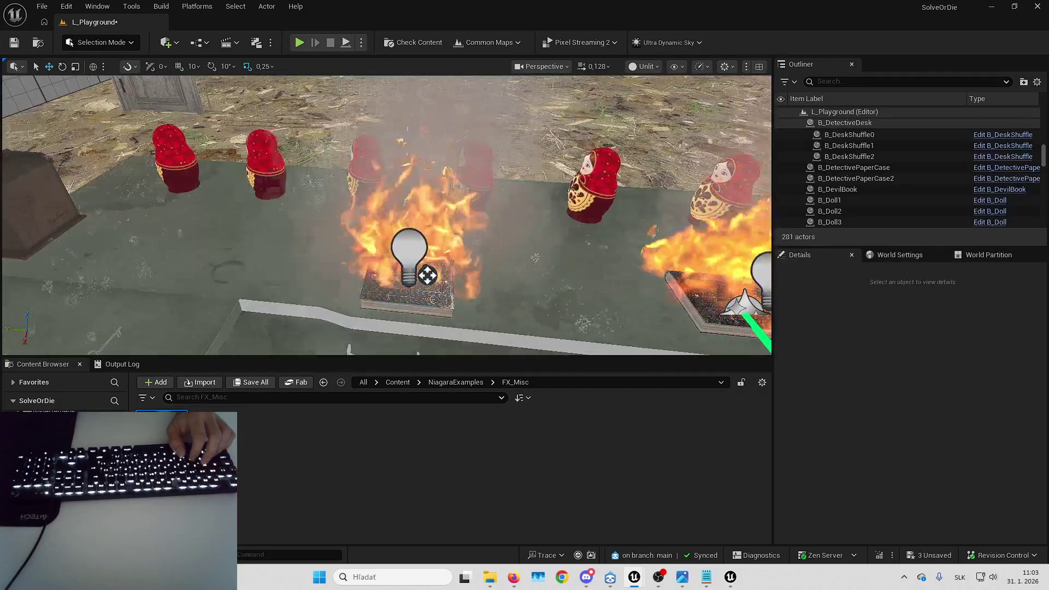
- Save all three unsaved assets and select the fire extinguisher in the level
left_click(909, 555)
key("Return")
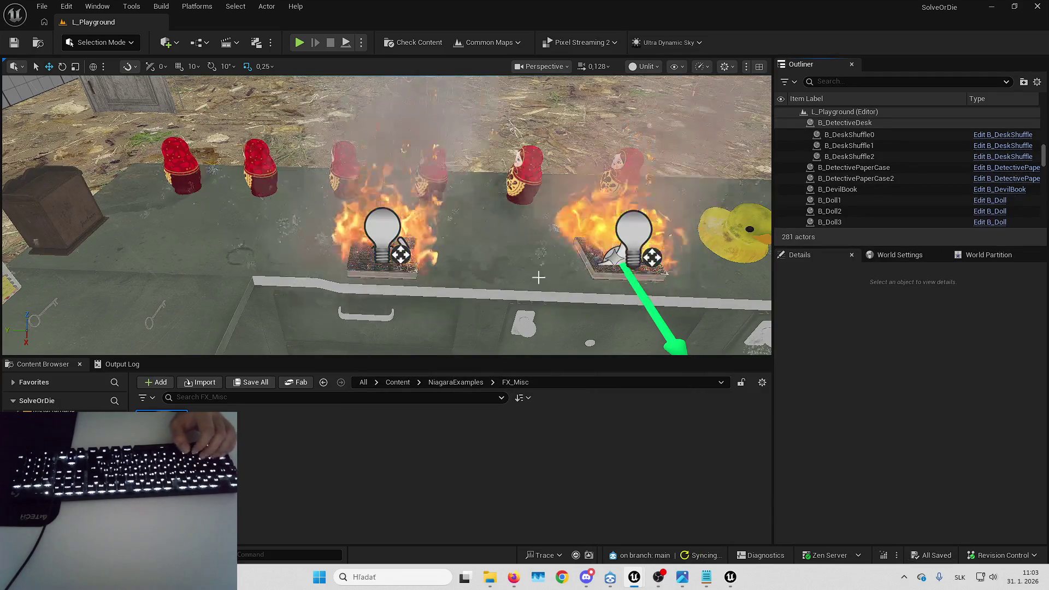
left_click(279, 294)
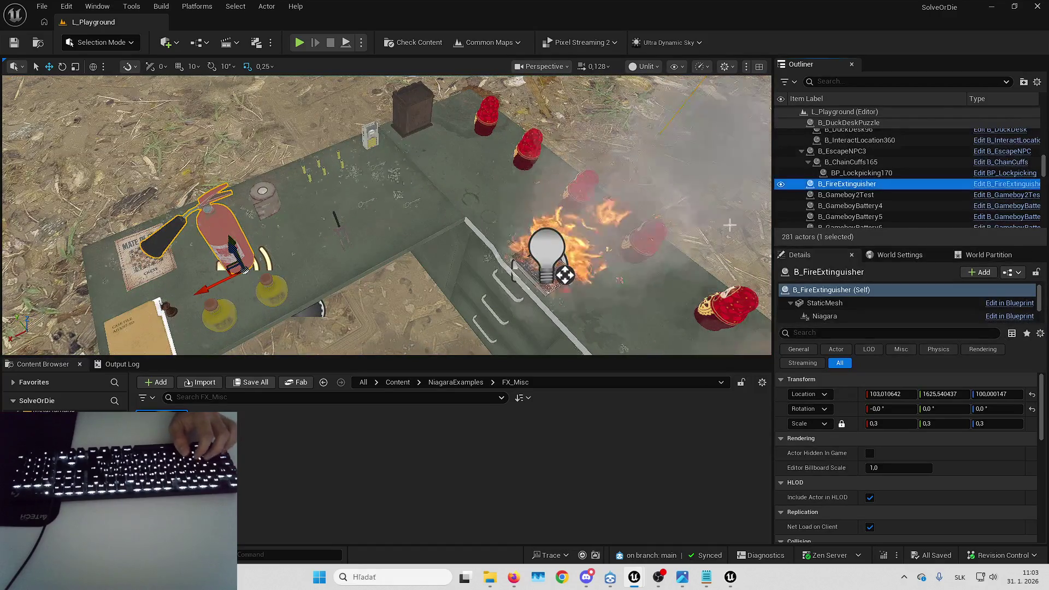
- Open B_FireExtinguisher's Trace function to its Deactivate Fire call, then view B_DevilBook's EventGraph
key("ctrl+e")
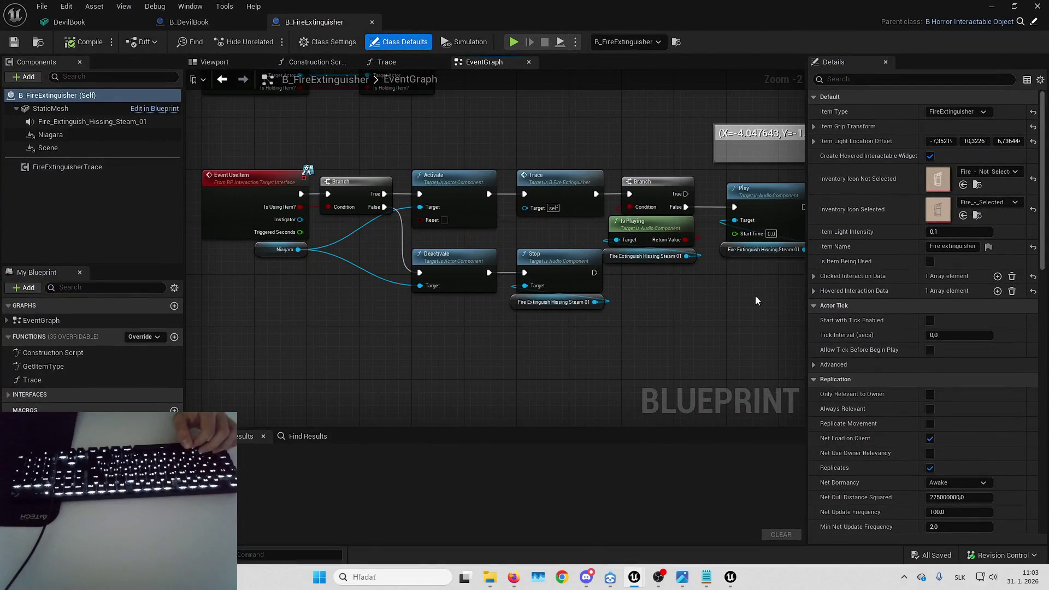
scroll(656, 283, "down", 5)
scroll(492, 219, "up", 4)
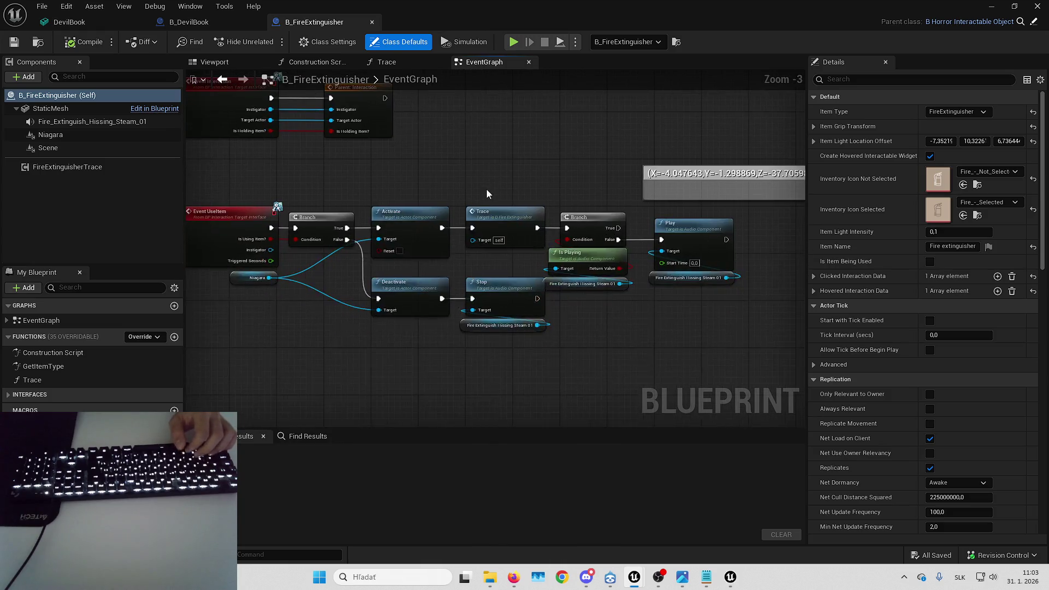
left_click(515, 246)
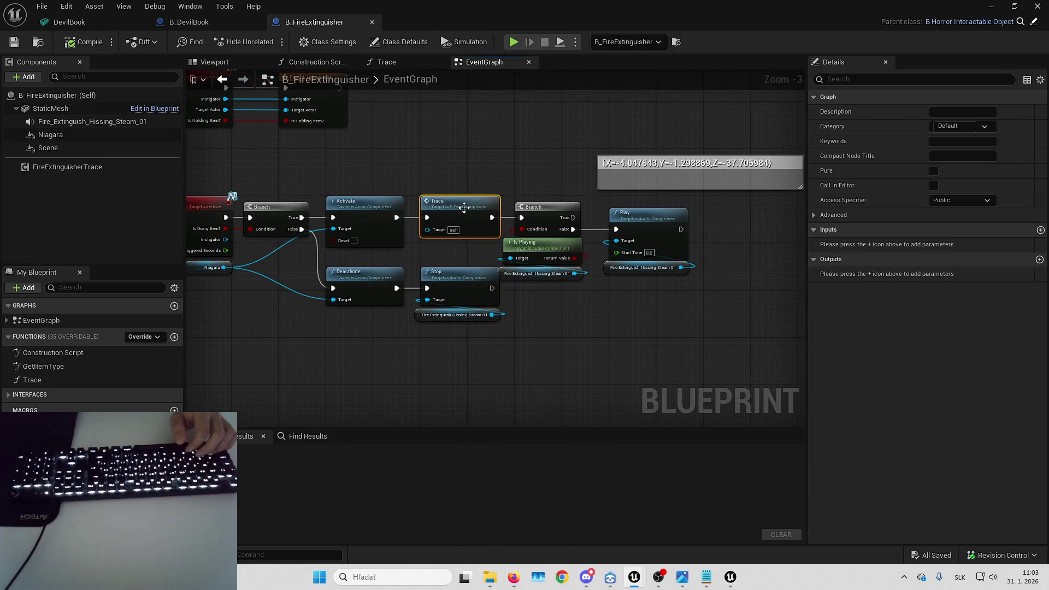
double_click(463, 207)
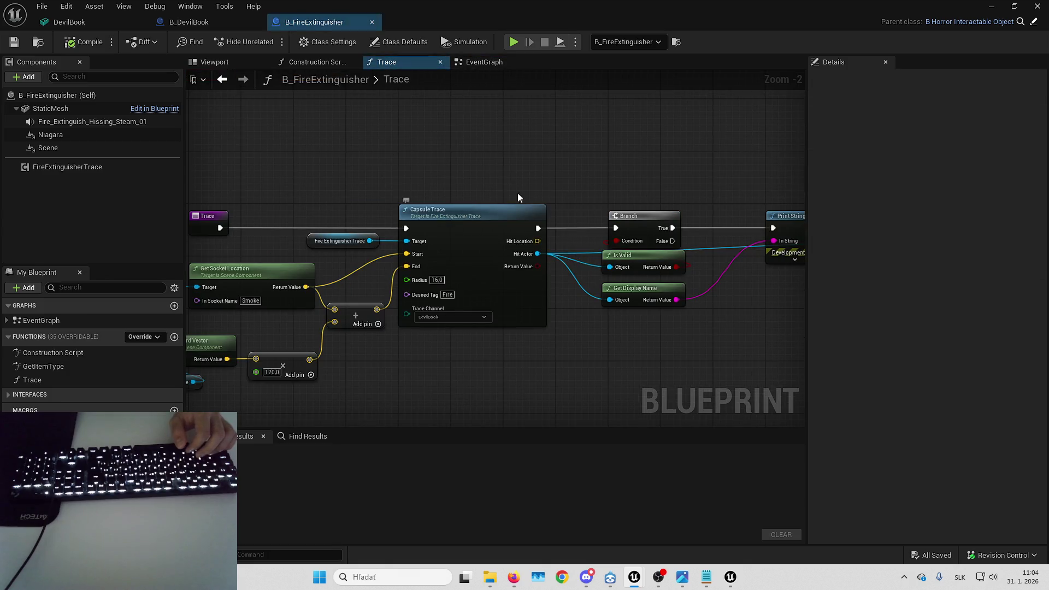
left_click_drag(497, 153, 384, 174)
mouse_move(525, 164)
left_mouse_down()
mouse_move(500, 138)
mouse_move(375, 159)
mouse_move(448, 336)
mouse_move(633, 355)
left_mouse_up()
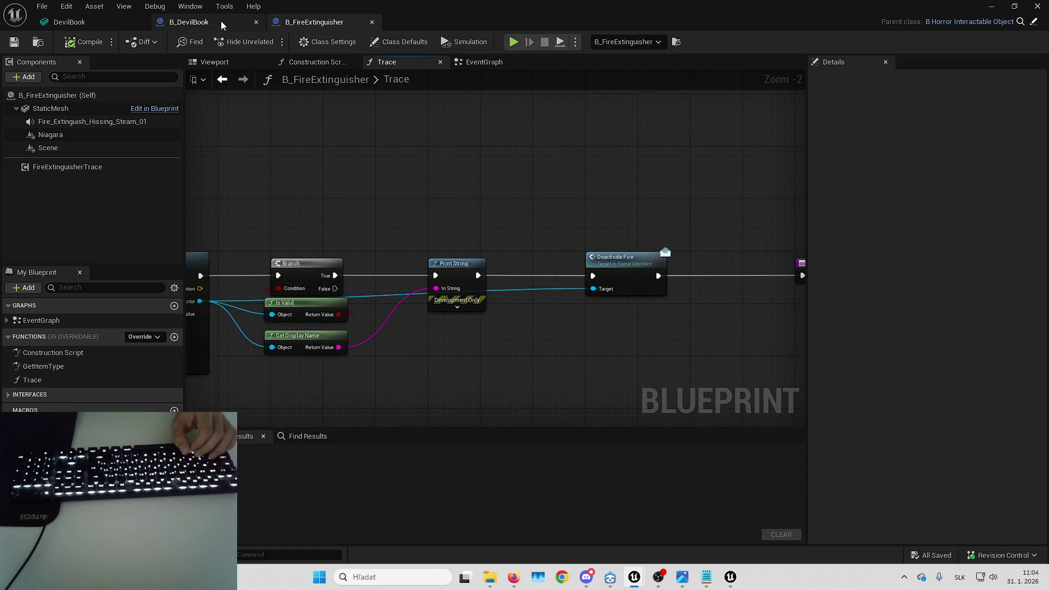
left_click(218, 21)
left_click(395, 61)
left_click_drag(424, 214, 277, 155)
scroll(448, 162, "down", 2)
mouse_move(448, 162)
left_mouse_down()
mouse_move(406, 262)
mouse_move(405, 167)
mouse_move(436, 229)
mouse_move(458, 22)
left_mouse_up()
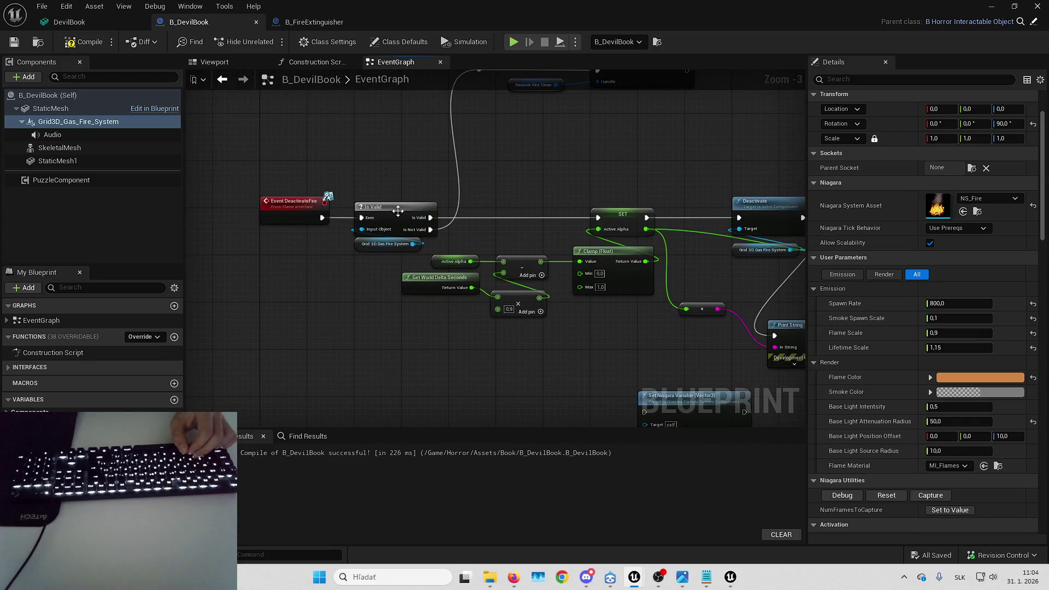
left_click(270, 244)
left_click_drag(270, 243, 218, 269)
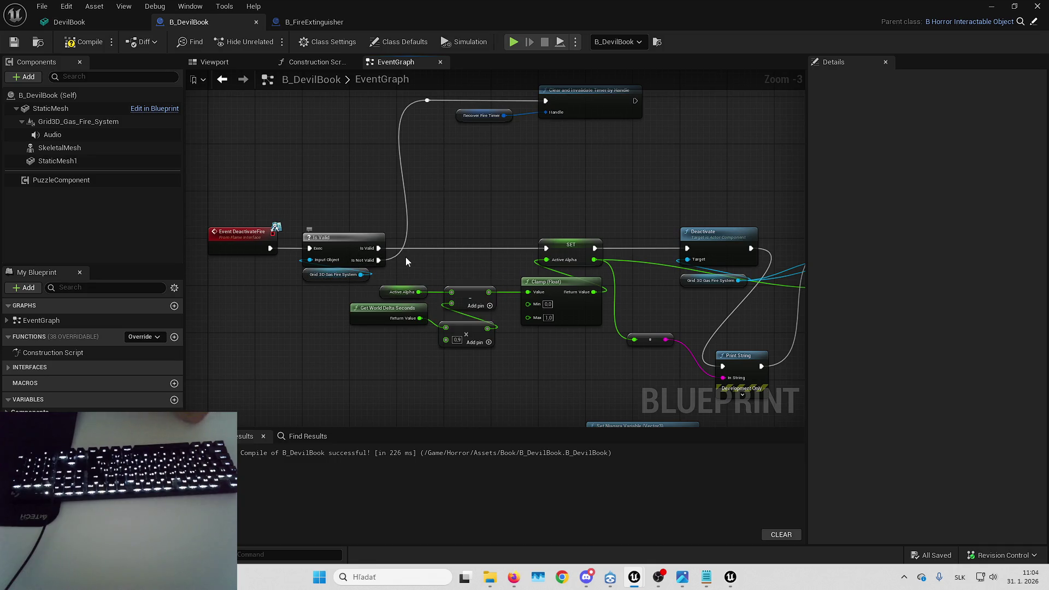
left_click_drag(477, 240, 442, 262)
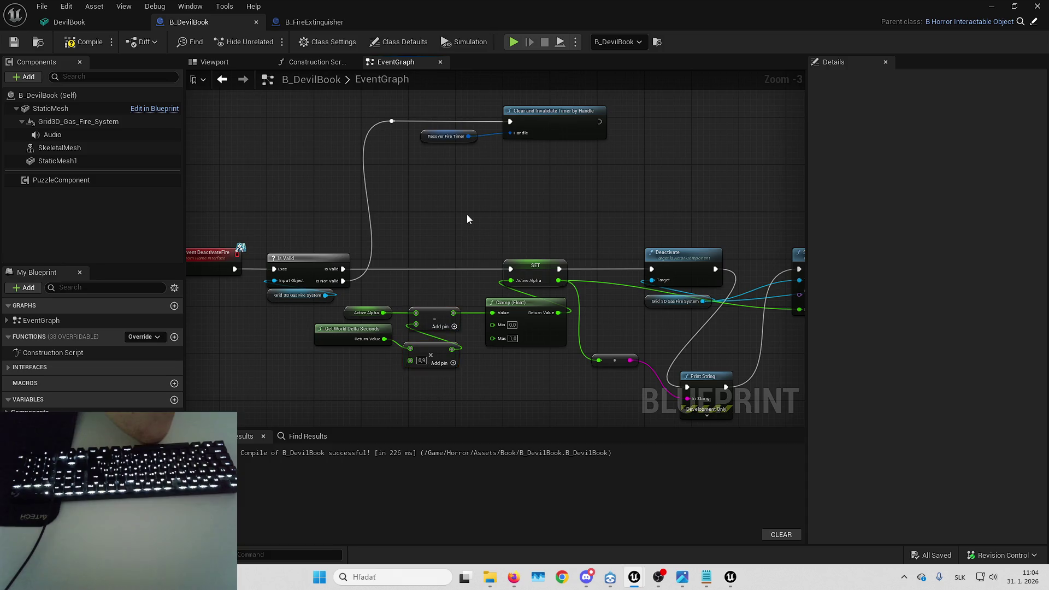
left_click_drag(466, 214, 356, 220)
scroll(406, 236, "up", 1)
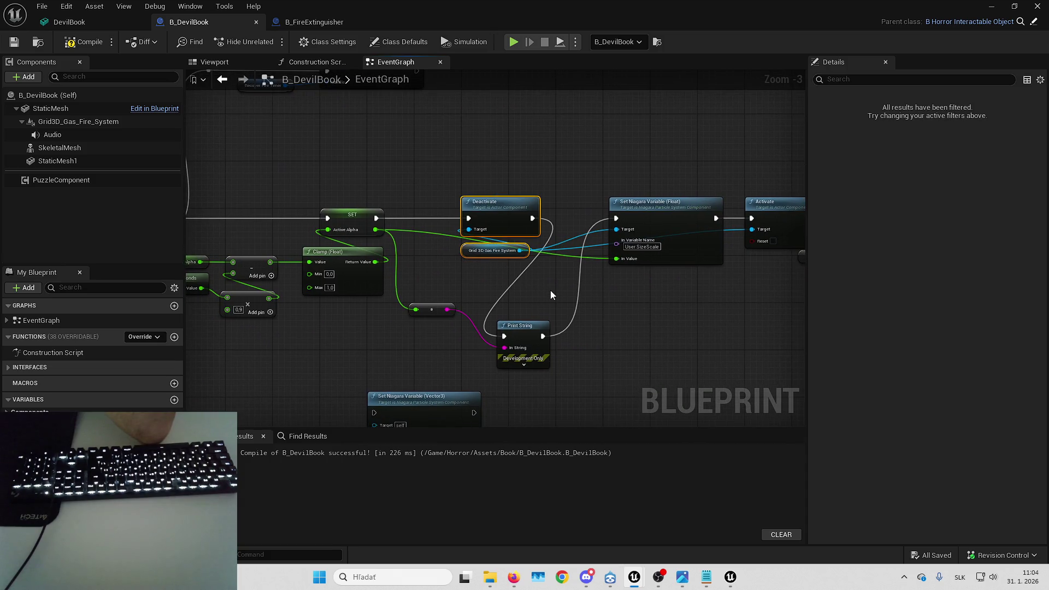
mouse_move(183, 222)
left_mouse_down()
mouse_move(612, 202)
mouse_move(538, 241)
mouse_move(392, 350)
mouse_move(130, 189)
left_mouse_up()
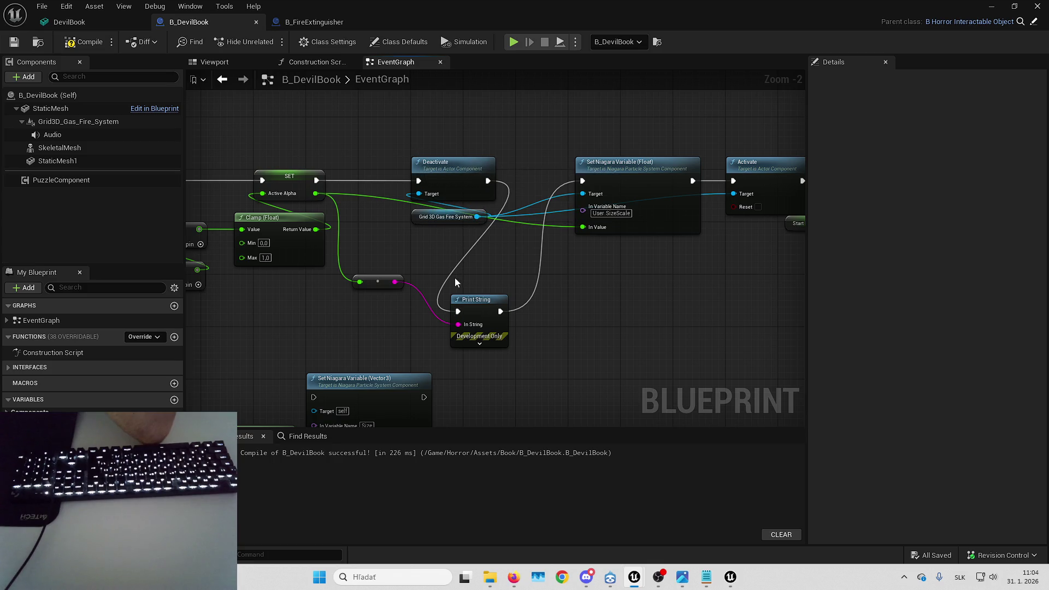
left_click_drag(633, 137, 526, 160)
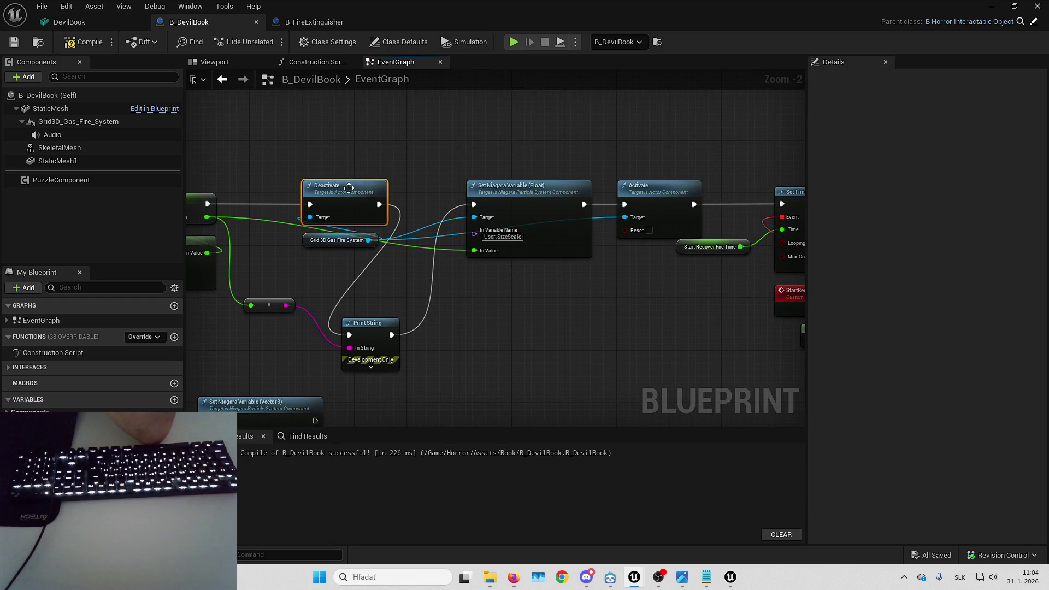
left_click_drag(346, 191, 282, 237)
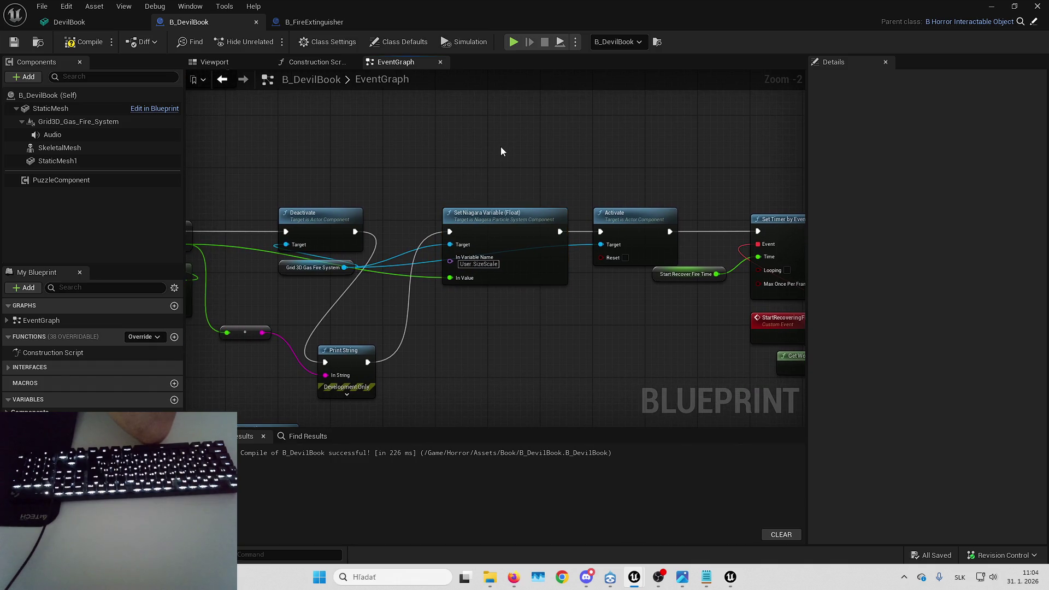
scroll(500, 147, "up", 2)
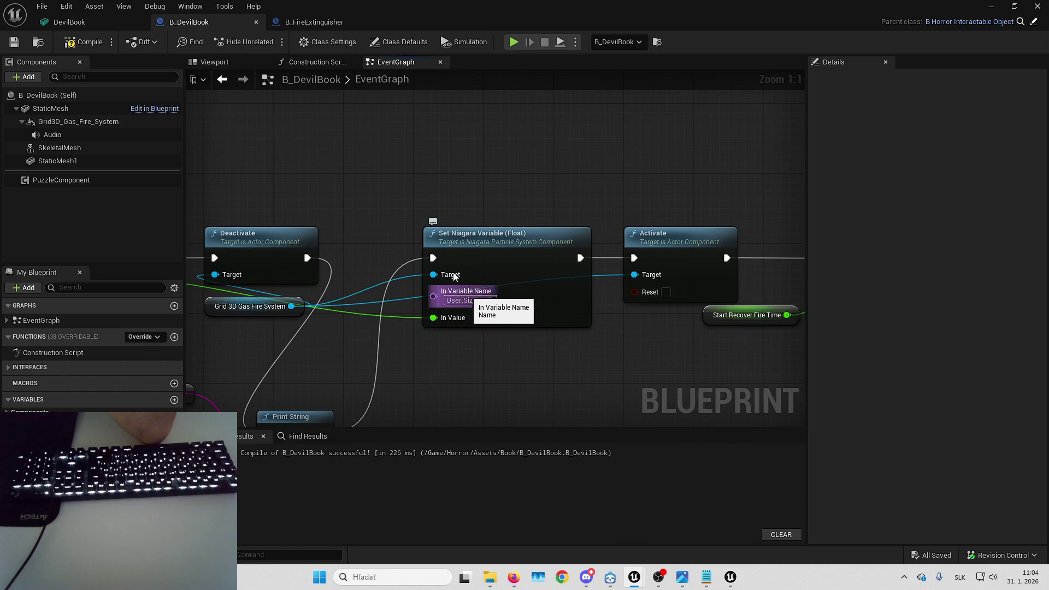
left_click(78, 121)
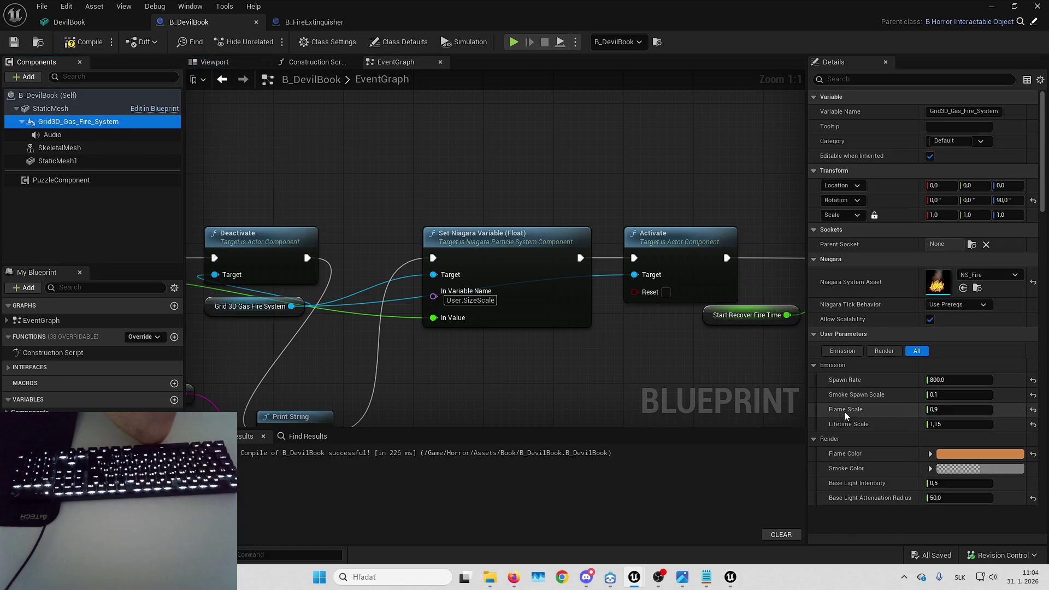
- Rename the Set Niagara Variable node's In Variable Name to FlameScale and compile B_DevilBook
left_click(480, 300)
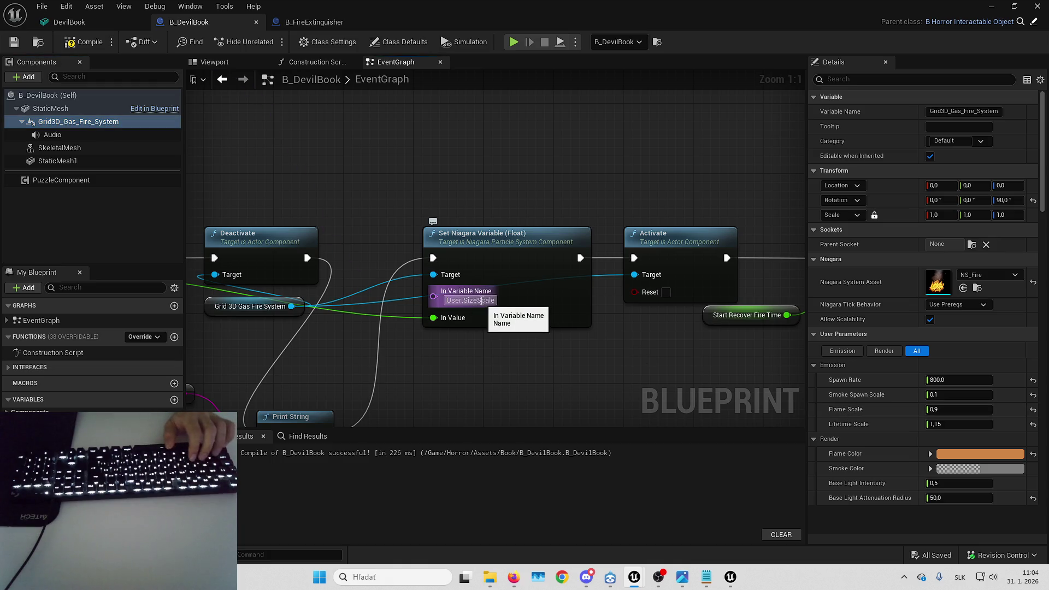
type("FlameScale")
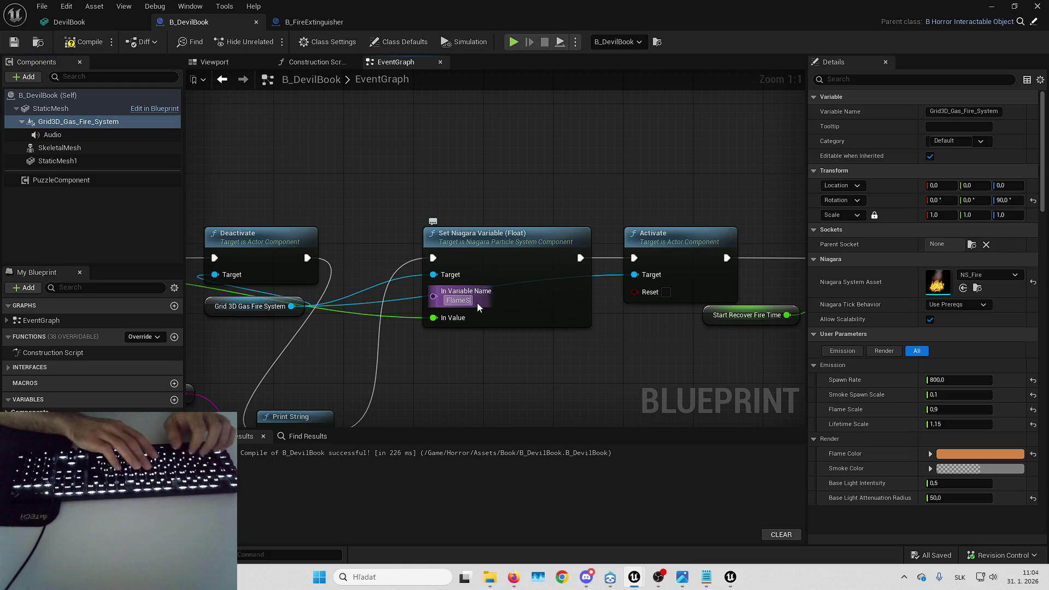
key("Return")
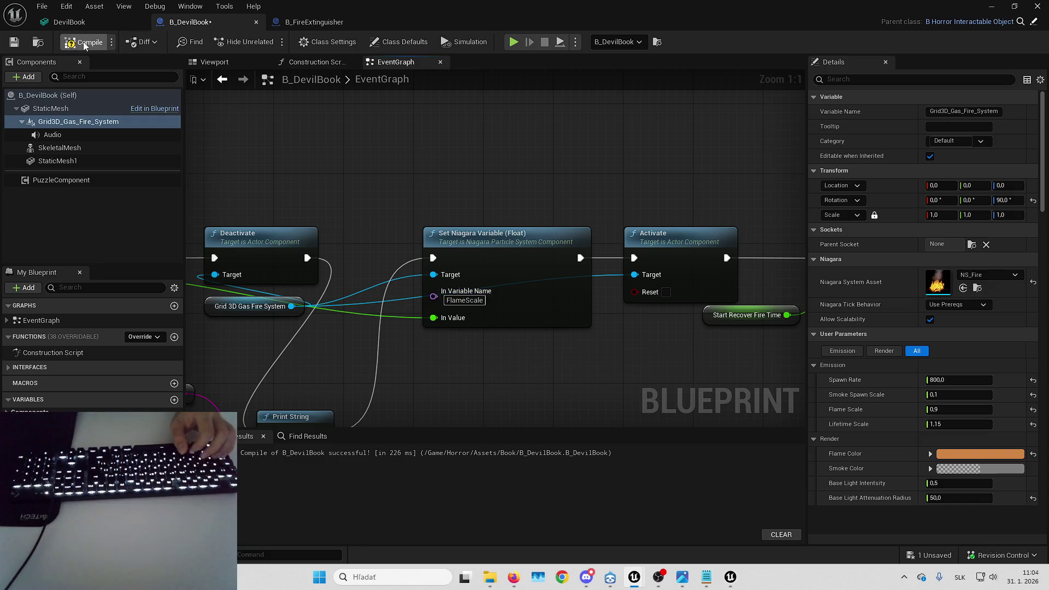
left_click(85, 44)
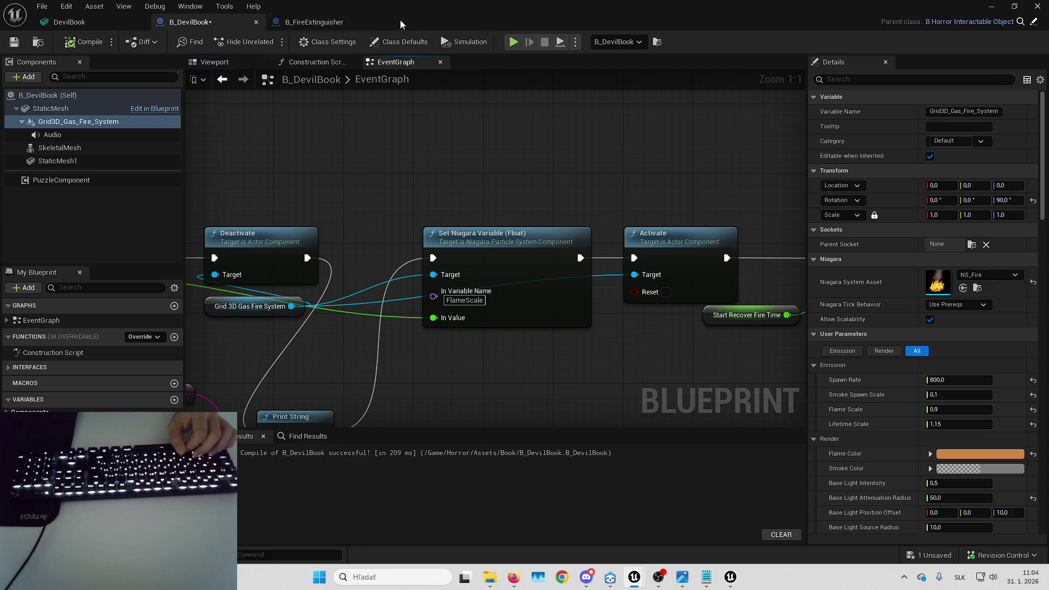
- Check the NS_Fire system for reference, then return to the B_DevilBook graph
key("alt+Tab")
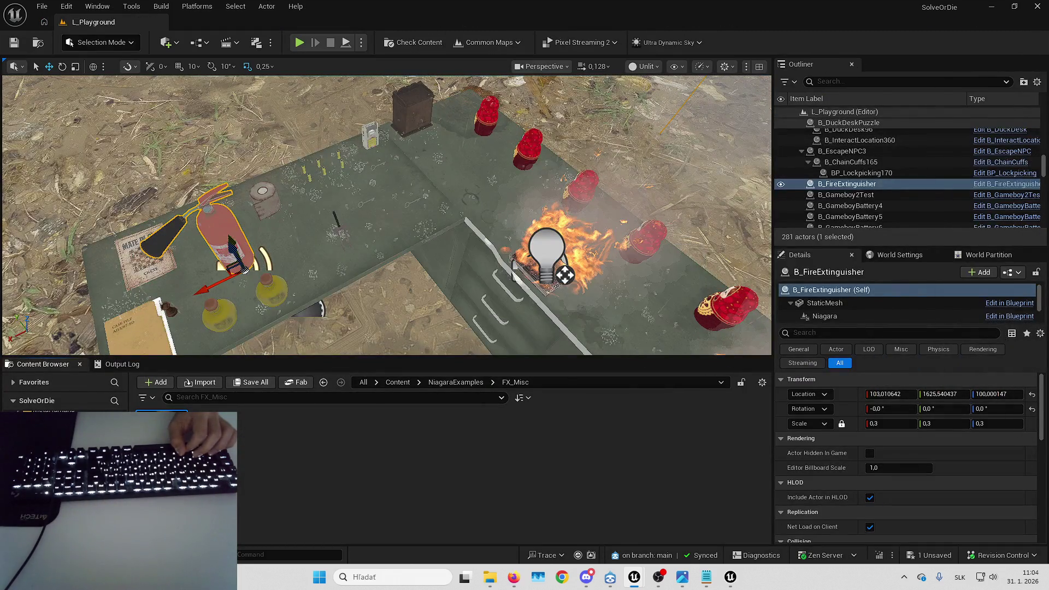
key("alt+Tab")
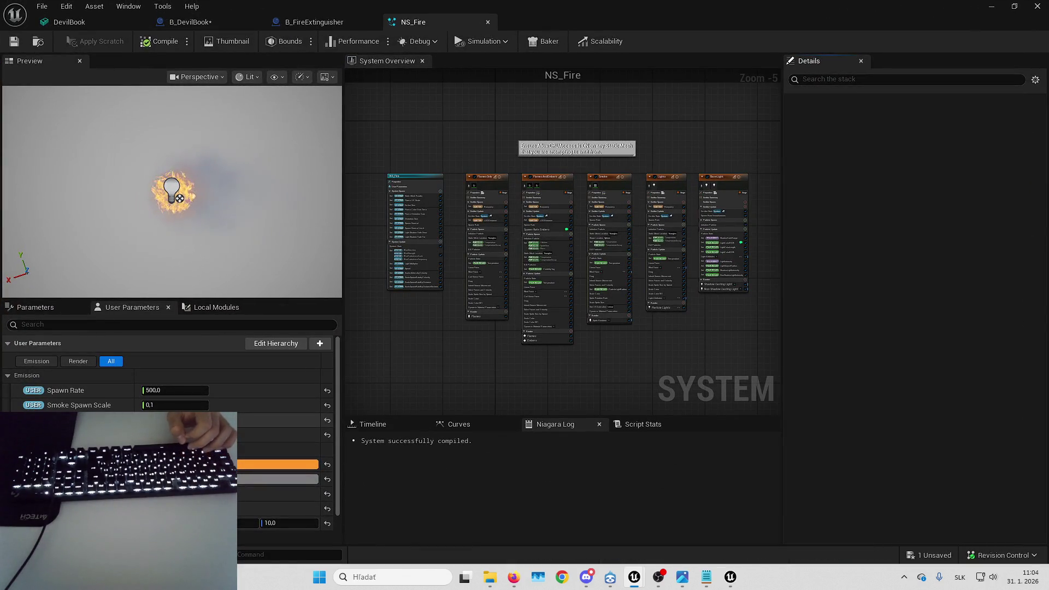
left_click(197, 23)
left_click_drag(479, 410, 552, 320)
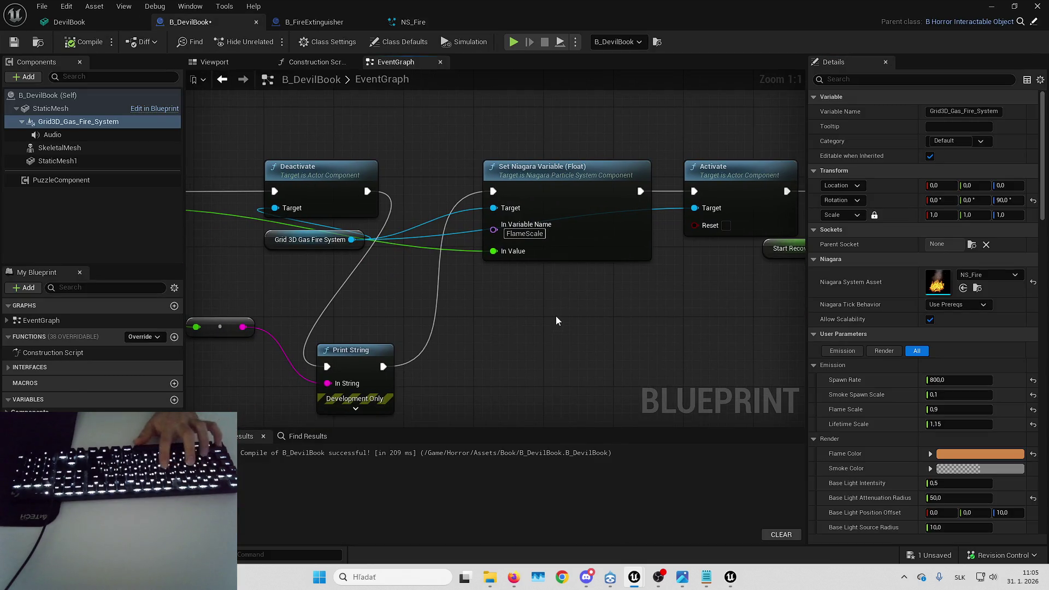
- Change the In Variable Name to User.FlameScale and recompile B_DevilBook
key("ctrl+z")
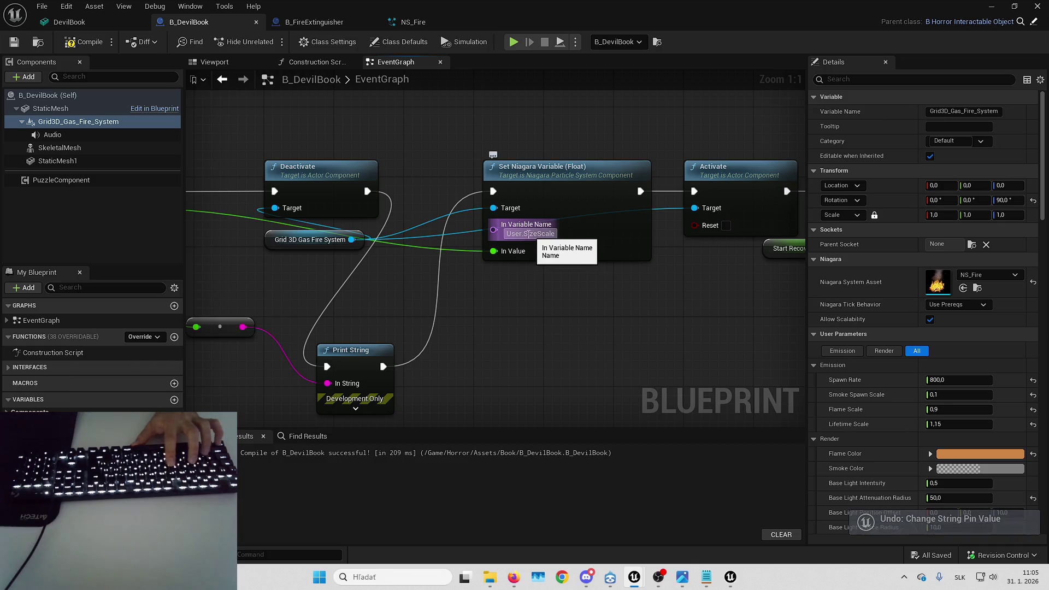
double_click(530, 234)
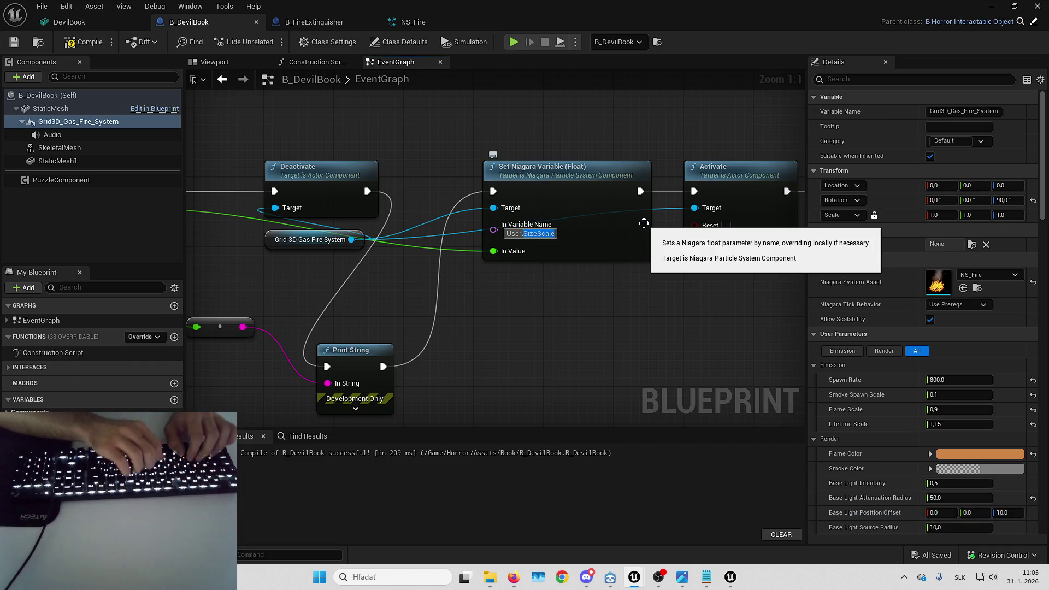
type("FlameSca")
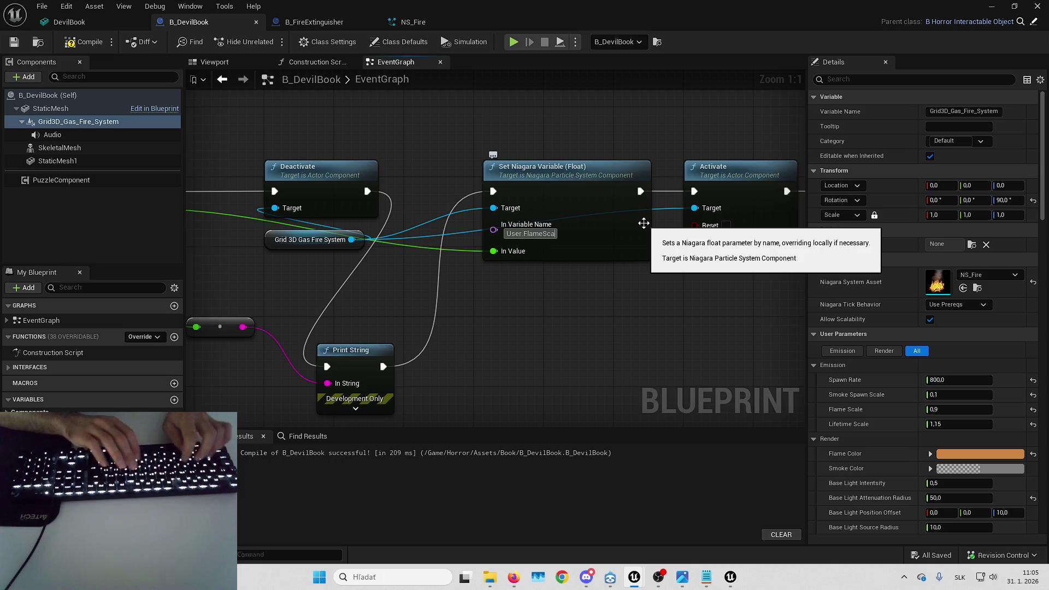
type("le")
key("Return")
left_click(88, 42)
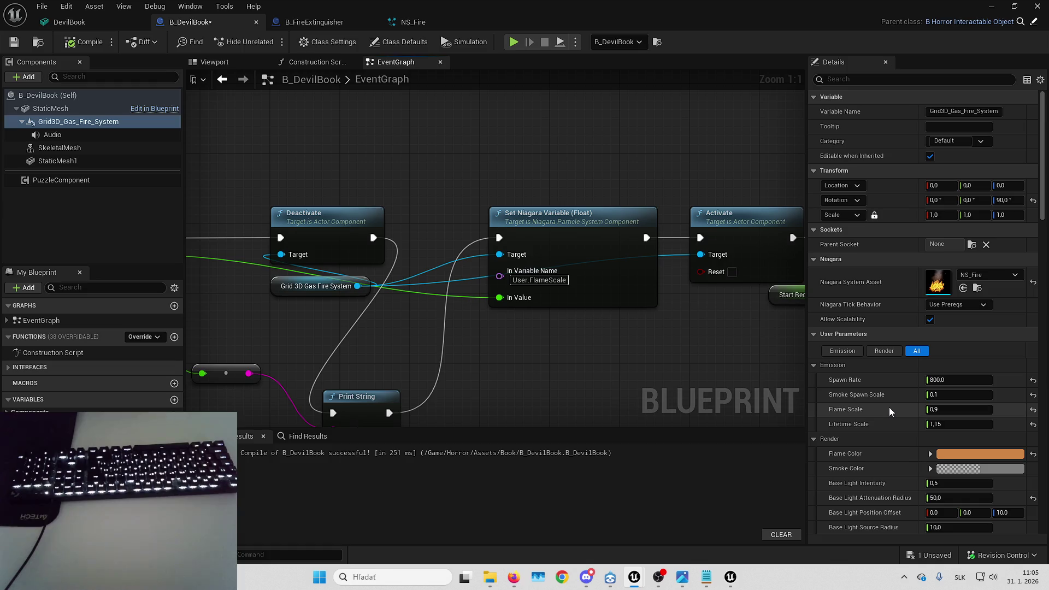
- Pan across the graph to the timer, RecoverFire, Deactivate and Set Niagara Variable nodes
left_click_drag(621, 286, 503, 292)
mouse_move(660, 343)
left_mouse_down()
mouse_move(300, 277)
mouse_move(192, 219)
left_mouse_up()
scroll(233, 247, "down", 3)
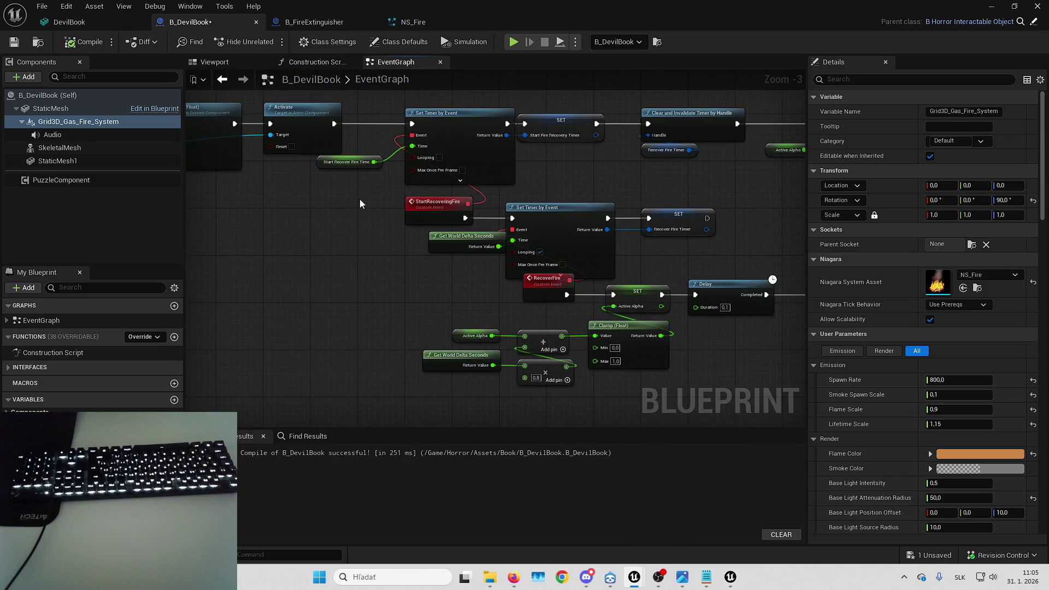
mouse_move(598, 179)
left_mouse_down()
mouse_move(381, 197)
mouse_move(426, 148)
mouse_move(355, 214)
mouse_move(339, 249)
left_mouse_up()
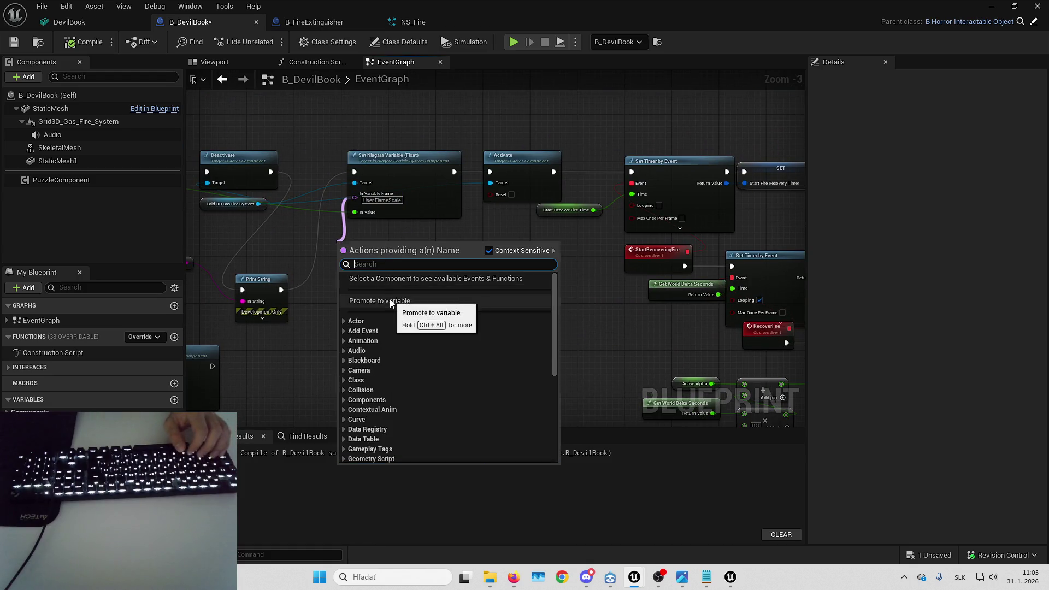
- Promote In Variable Name to a FlameScaleUserParameter variable, compile, save, and return to L_Playground
left_click(391, 300)
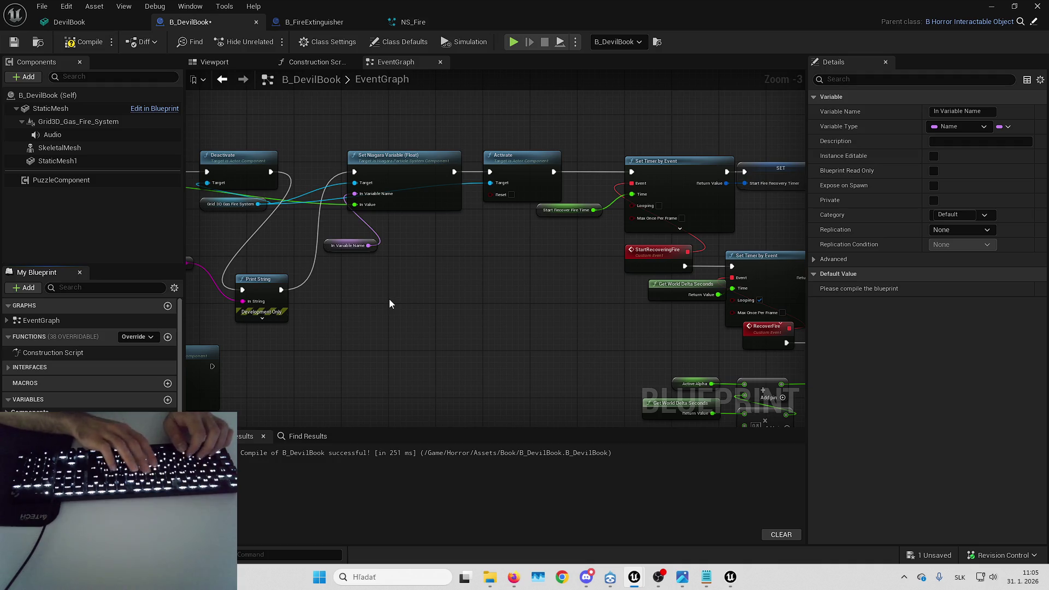
type("FlameScaleUserParameter")
key("Return")
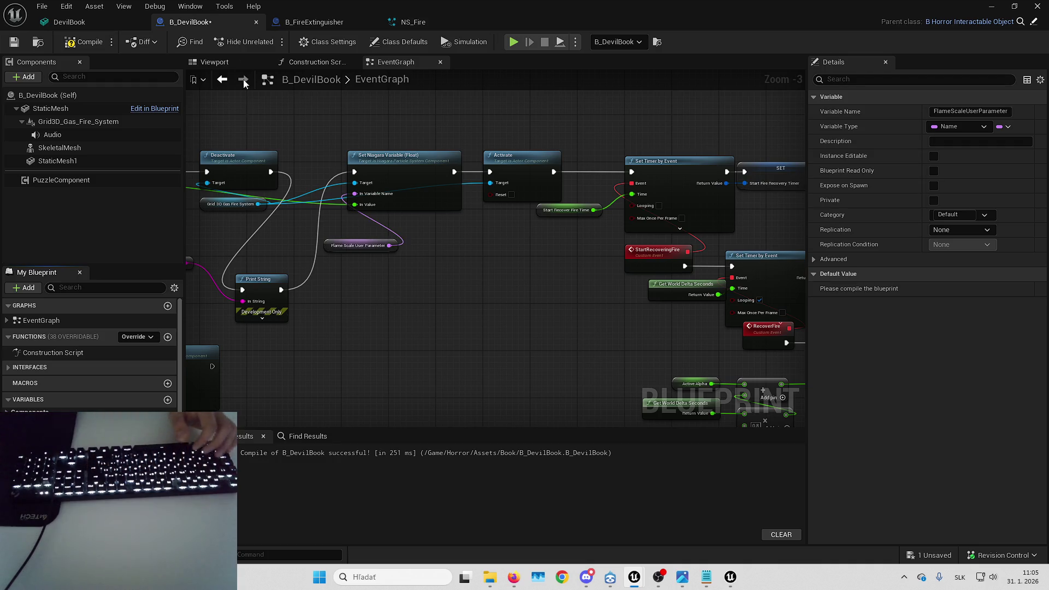
mouse_move(430, 240)
left_mouse_down()
mouse_move(283, 263)
mouse_move(425, 225)
mouse_move(533, 123)
left_mouse_up()
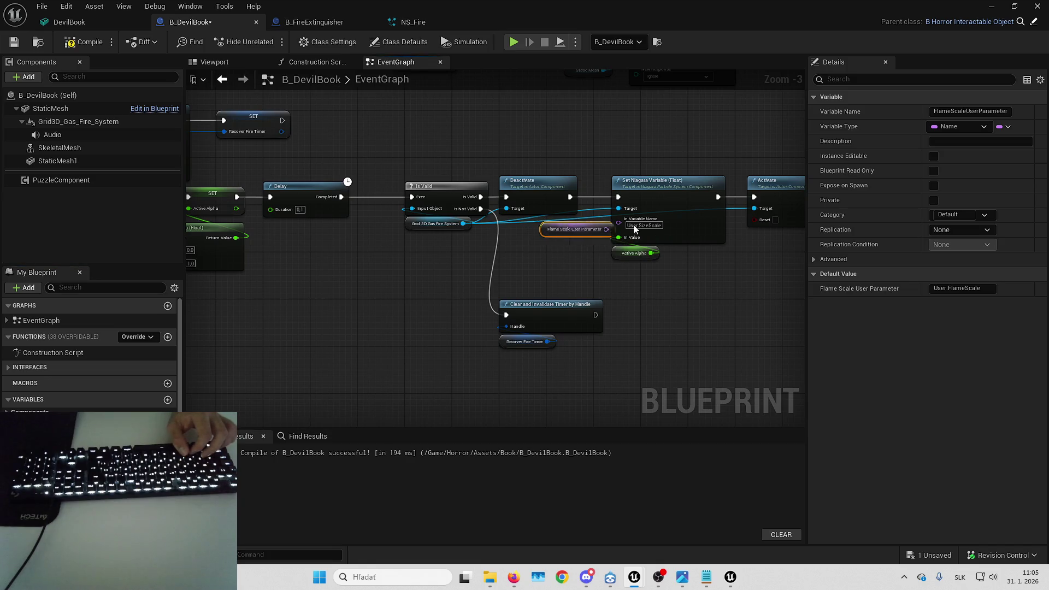
mouse_move(575, 250)
left_mouse_down()
mouse_move(269, 234)
mouse_move(650, 171)
mouse_move(668, 191)
mouse_move(621, 268)
left_mouse_up()
mouse_move(426, 190)
left_mouse_down()
mouse_move(373, 190)
mouse_move(518, 262)
mouse_move(710, 235)
mouse_move(735, 220)
mouse_move(585, 276)
left_mouse_up()
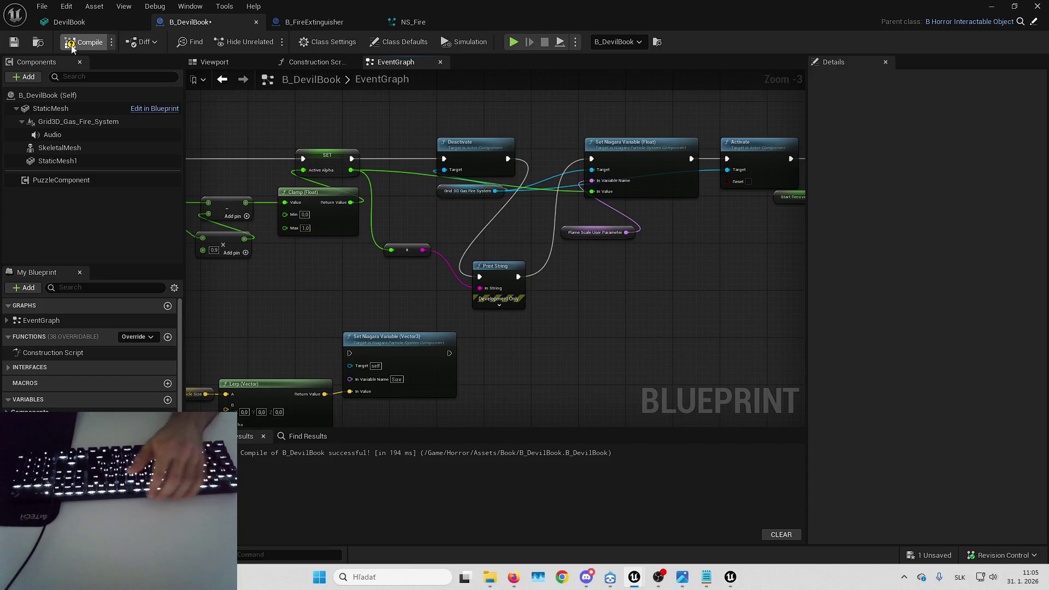
left_click(14, 43)
key("alt+Tab")
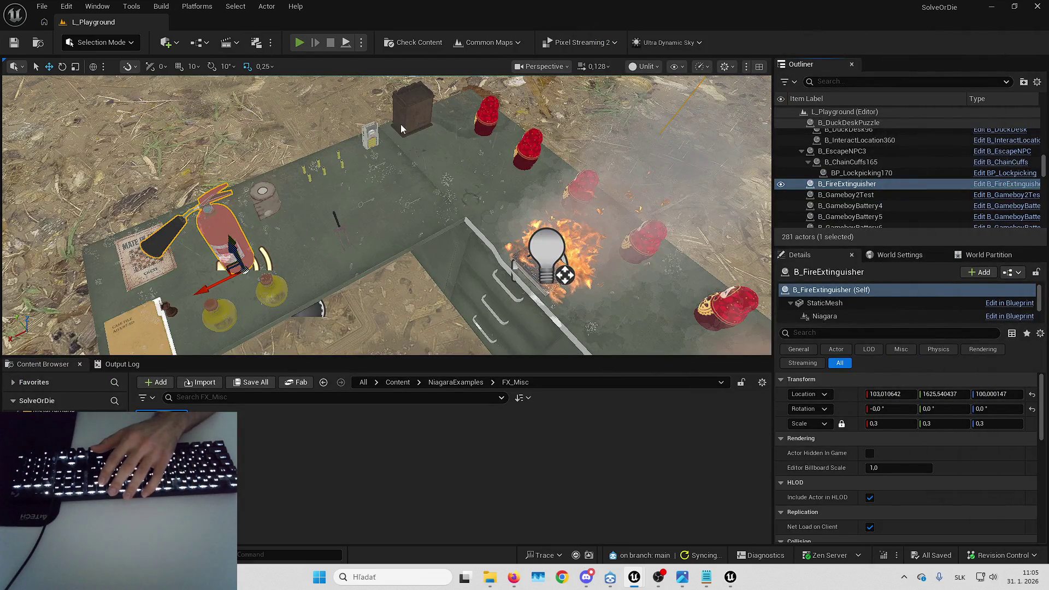
- Start play mode and pick up the fire extinguisher
key("alt+p")
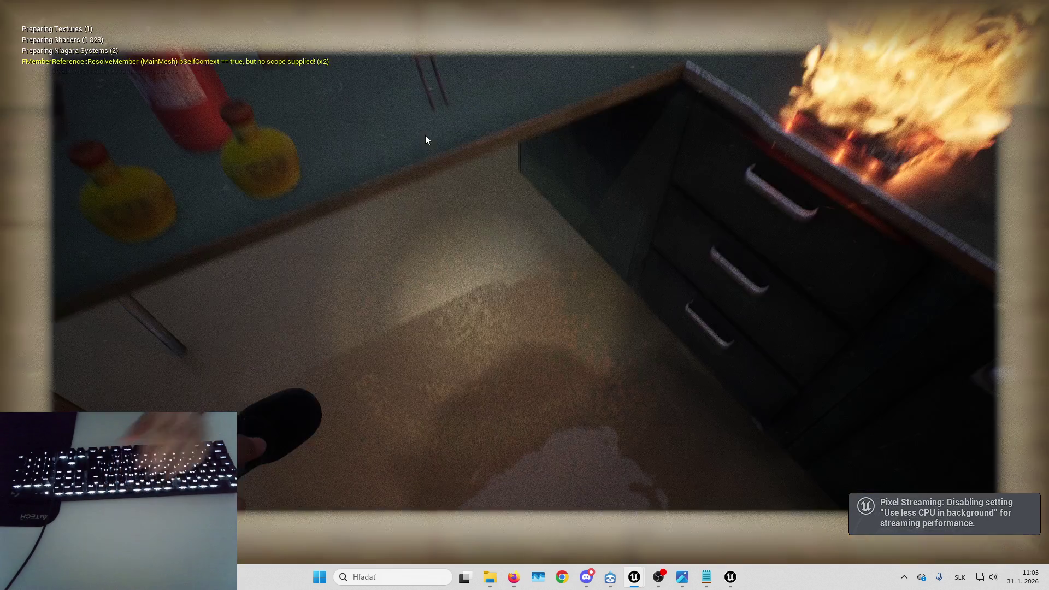
key("e")
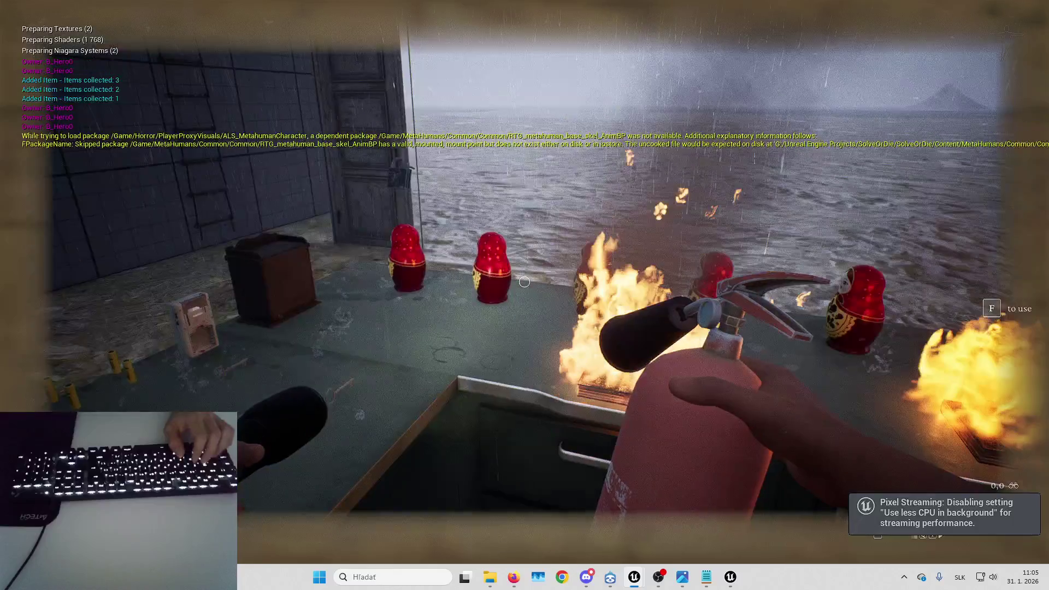
key("e")
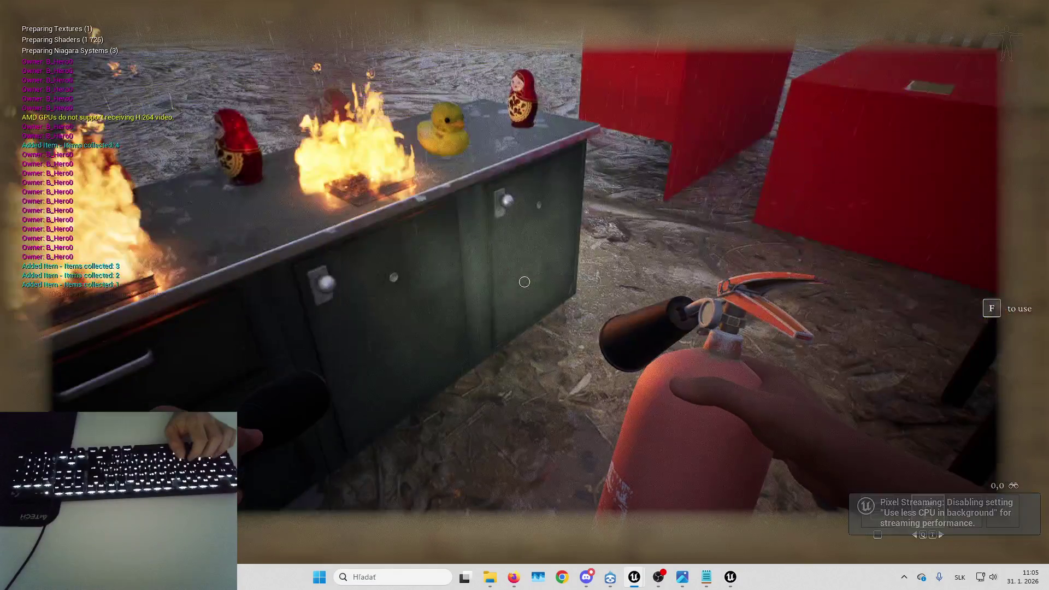
key("s")
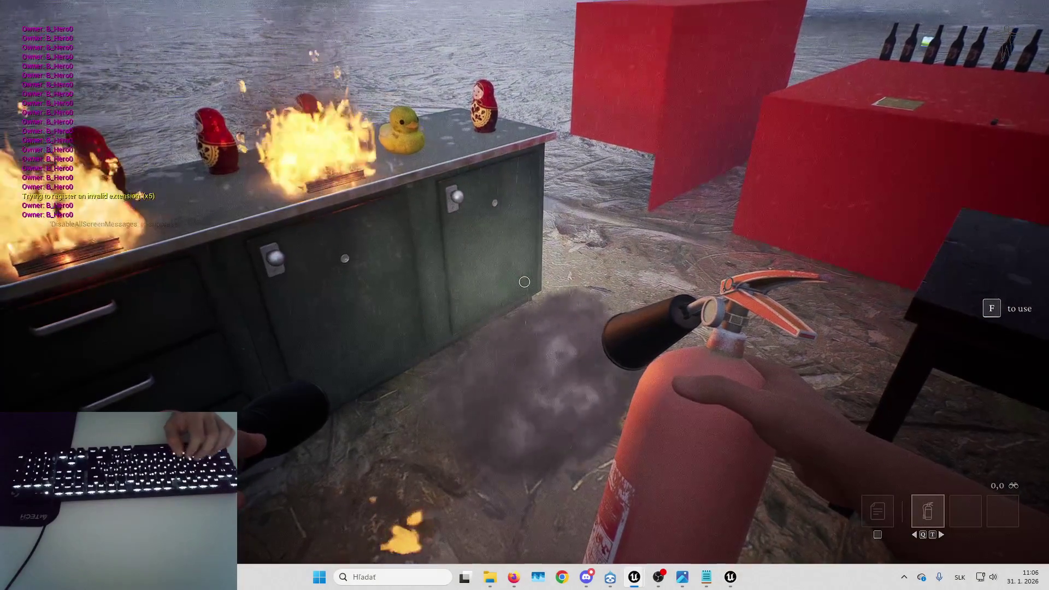
key("s")
- Walk up to the burning devil books and spray them with the extinguisher
key("w")
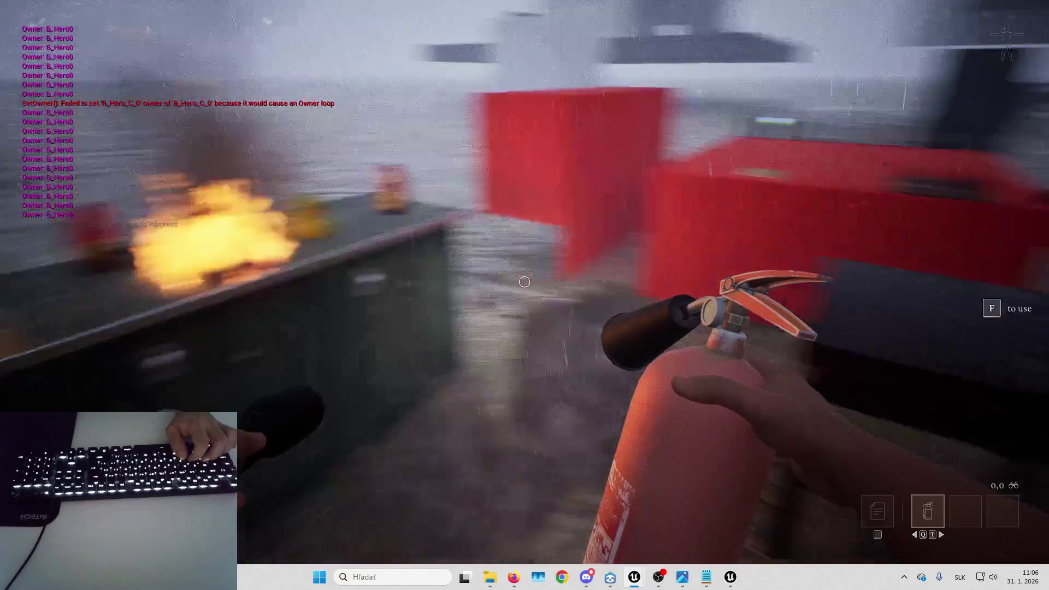
key("s")
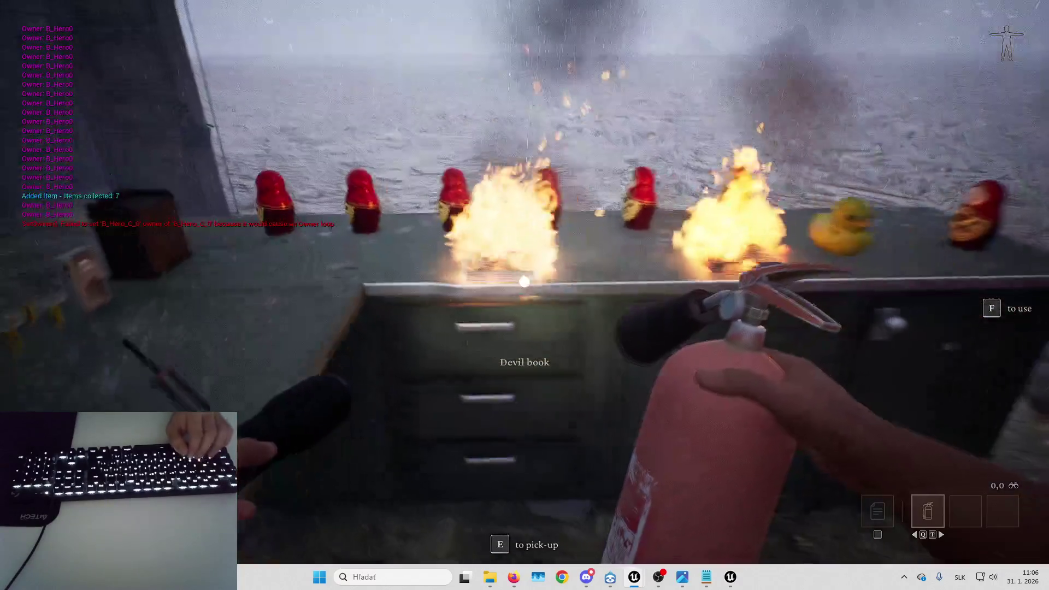
key("w")
key("s")
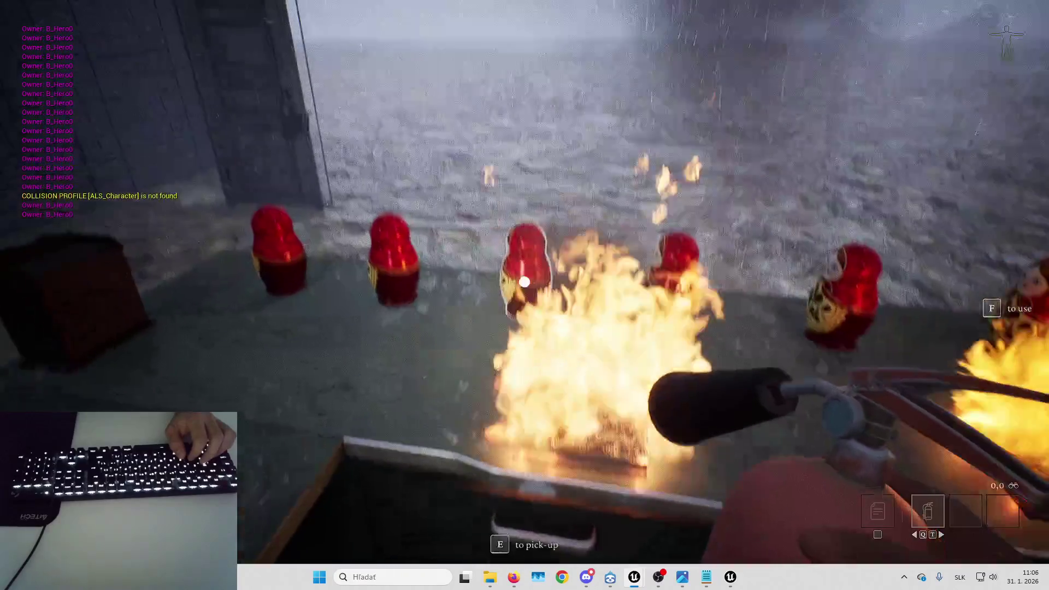
key("f")
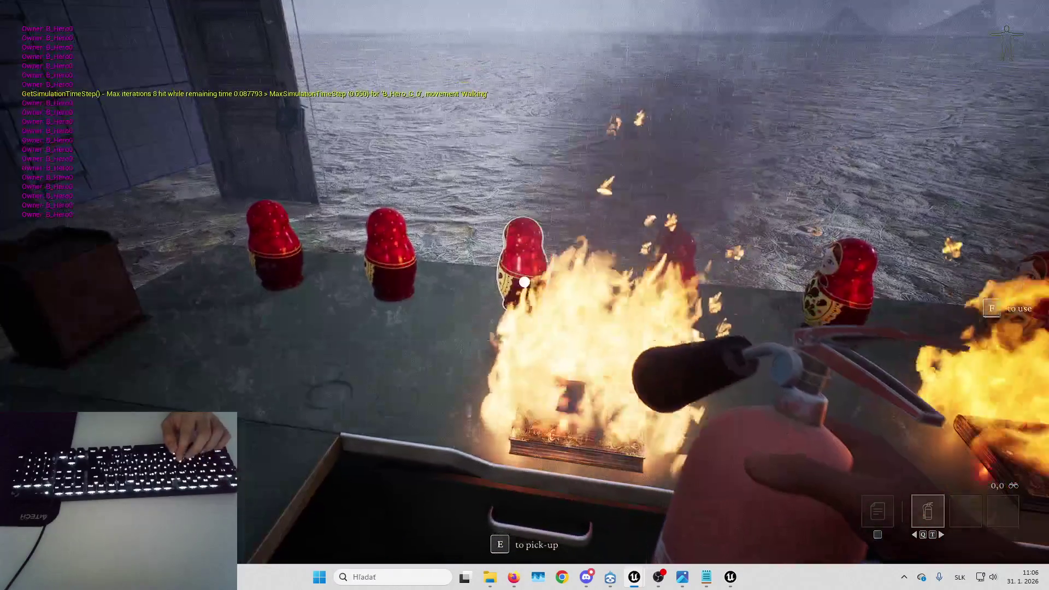
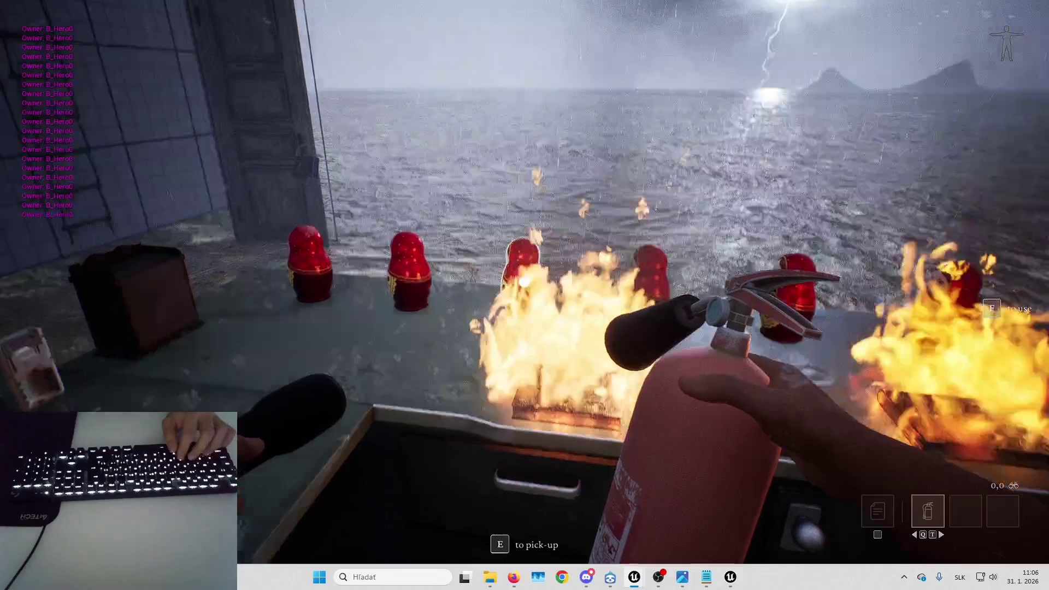
- Spray the burning Devil Book twice, then stop play and reopen B_DevilBook
left_click(525, 281)
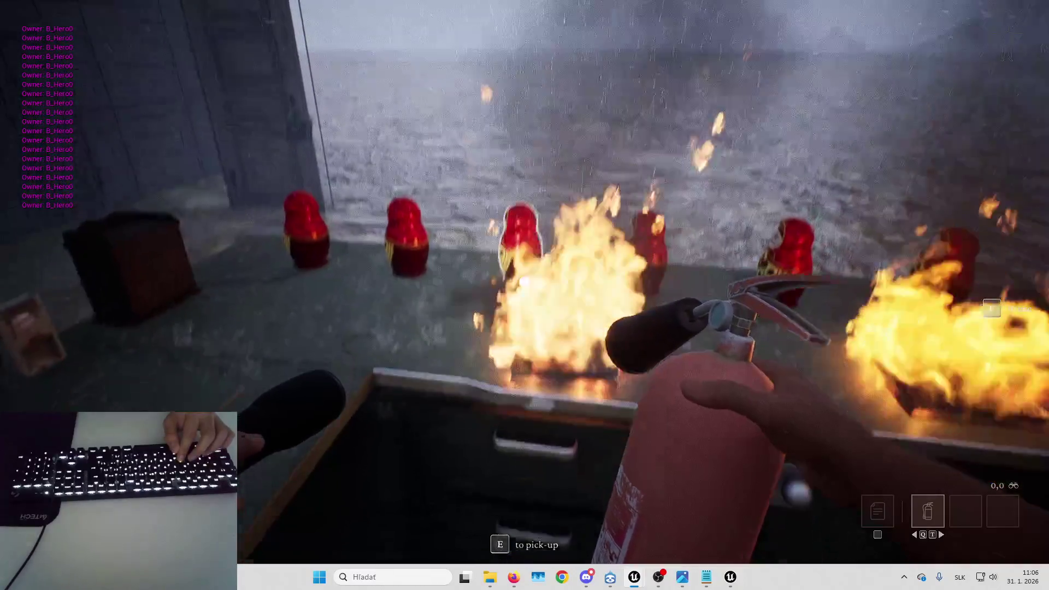
left_click(524, 281)
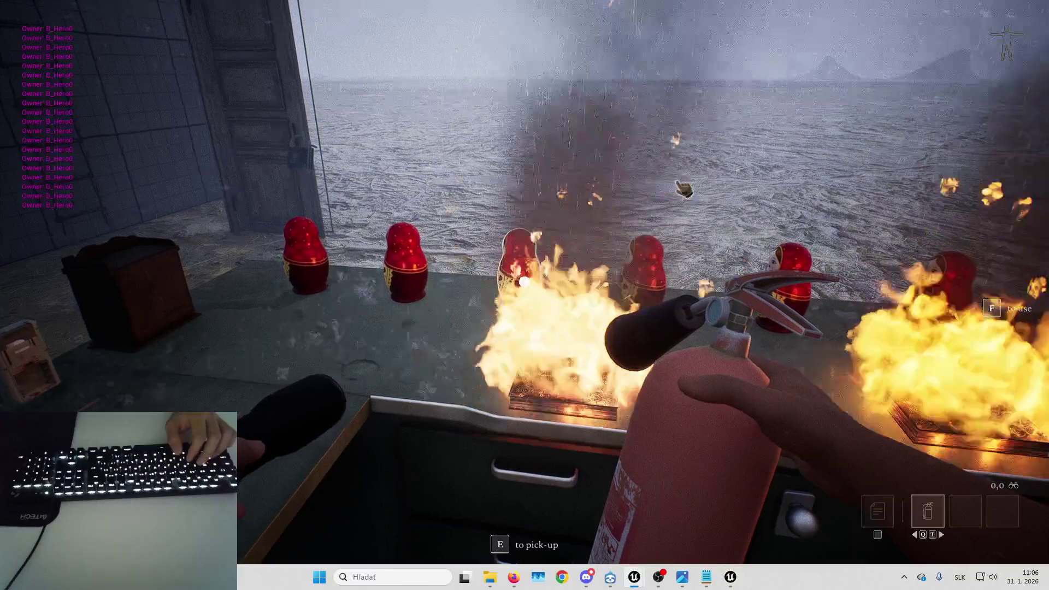
key("Escape")
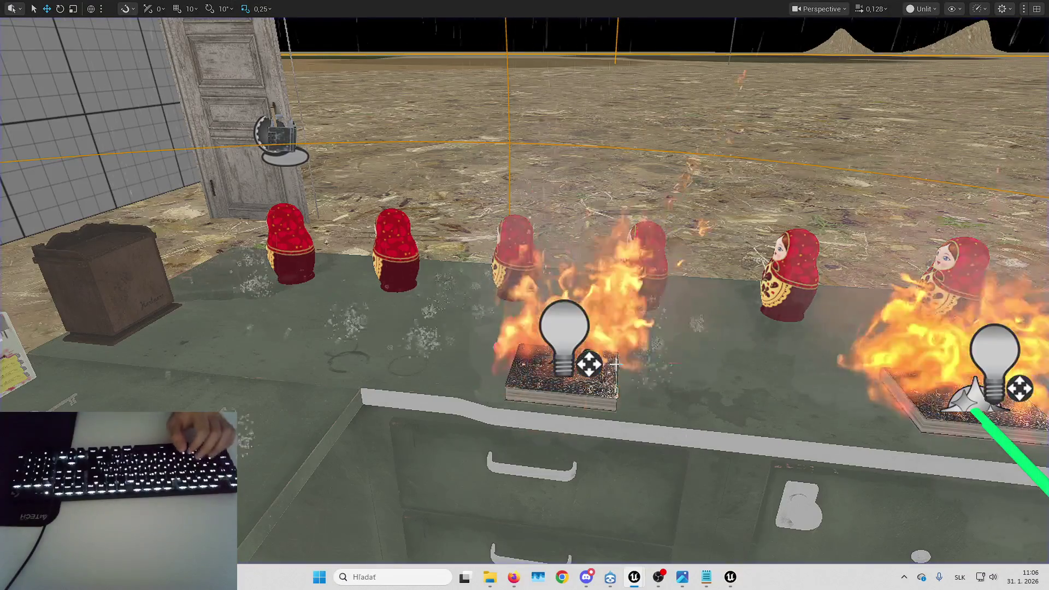
key("ctrl+e")
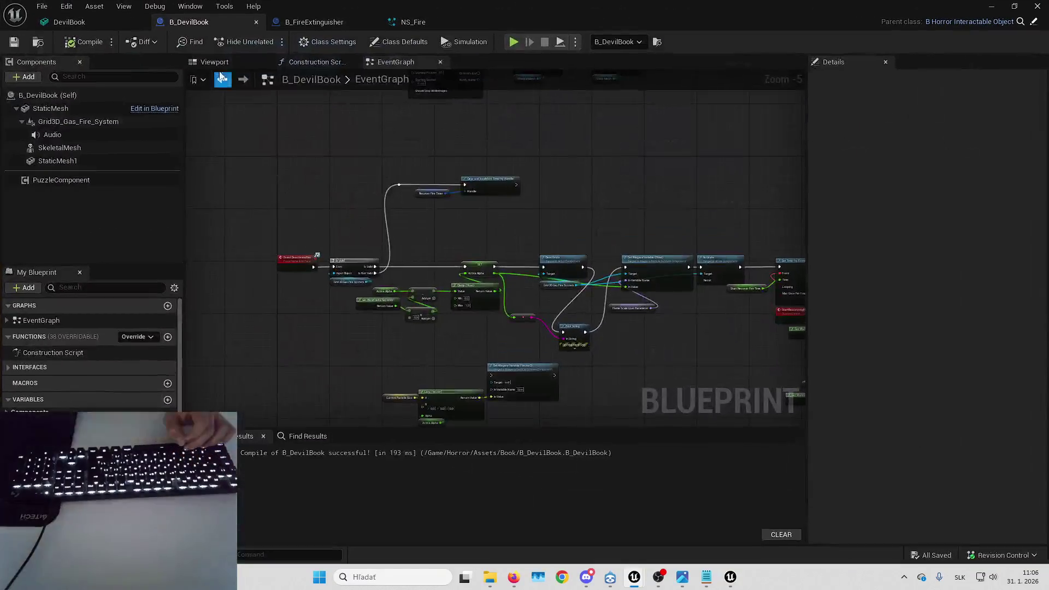
- Select the StaticMesh component and widen the Details panel to review its properties
left_click(85, 108)
scroll(848, 290, "down", 10)
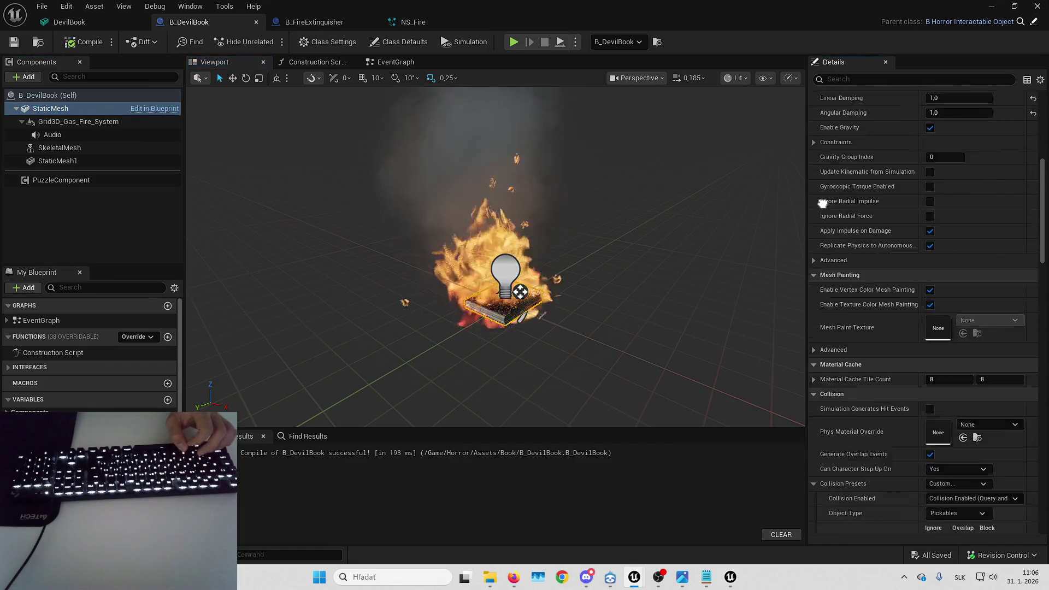
scroll(848, 290, "down", 6)
scroll(814, 246, "up", 3)
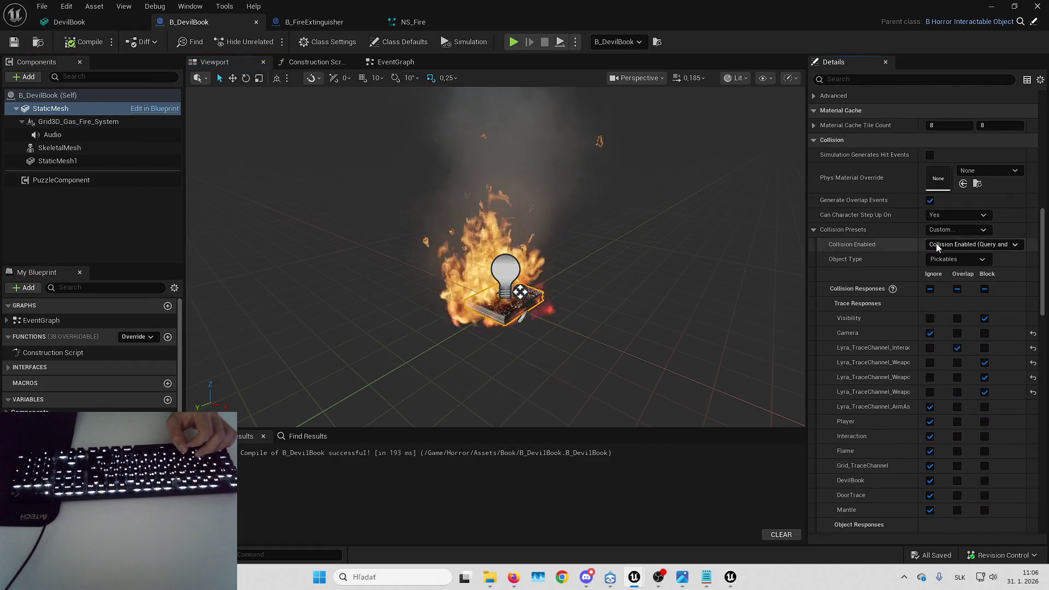
left_click_drag(808, 246, 754, 246)
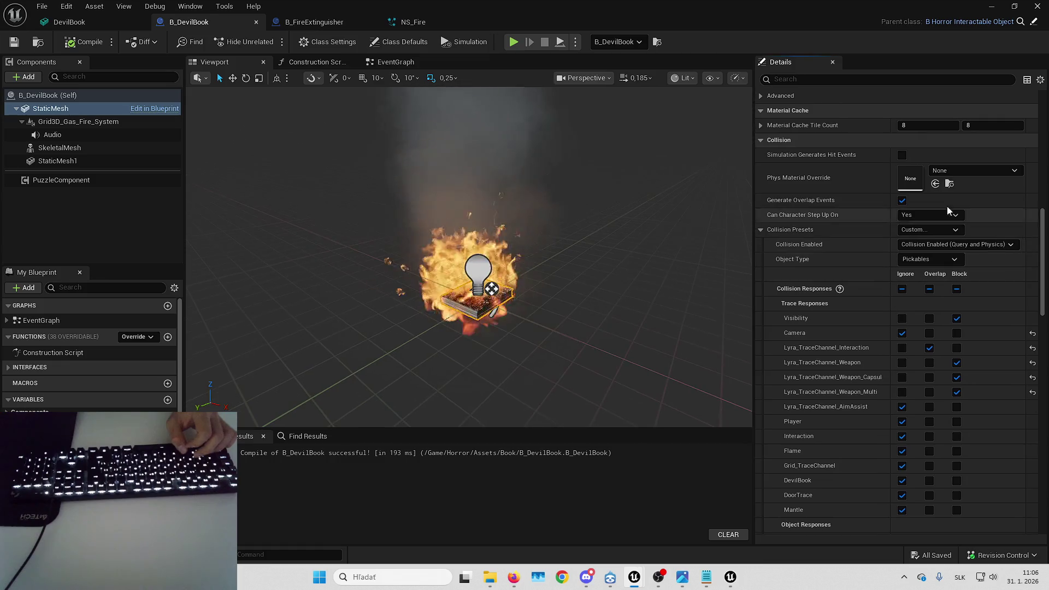
- Reopen B_DevilBook, inspect StaticMesh's expanded Collision Presets, then launch a new play test
left_click(735, 577)
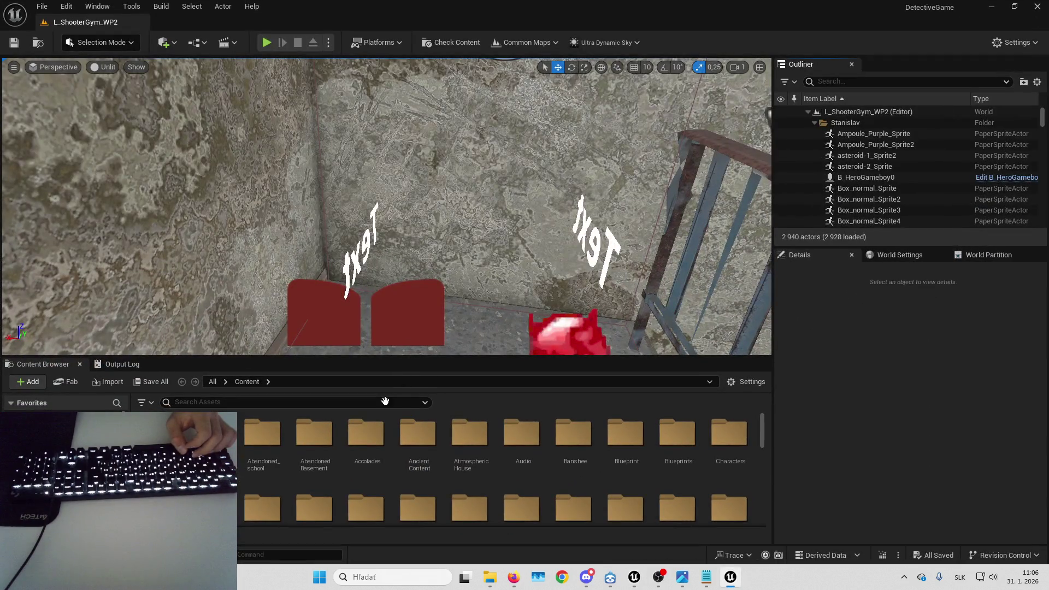
type("b_")
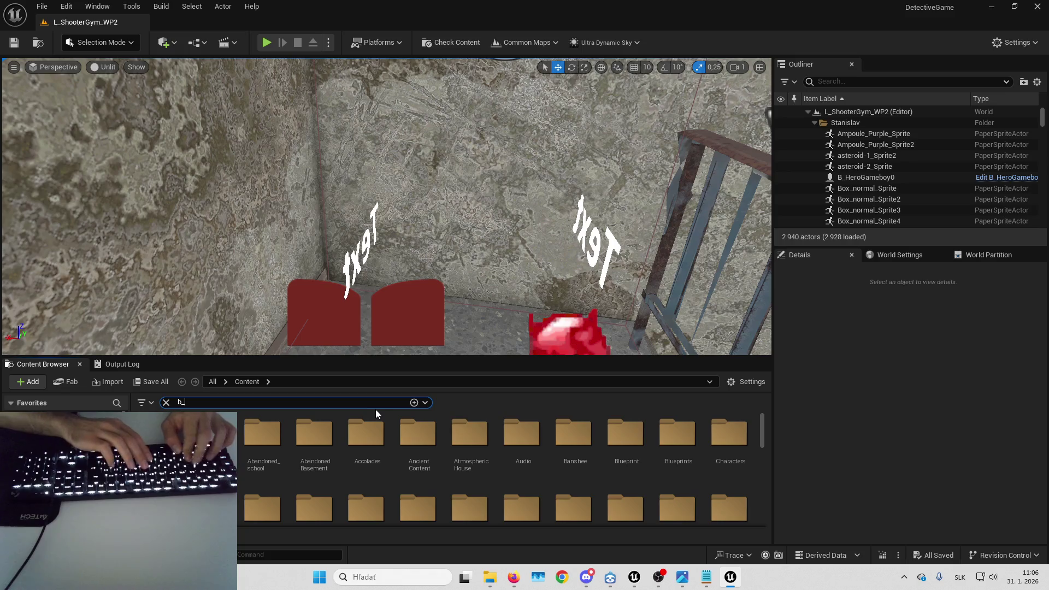
type("devi")
key("Return")
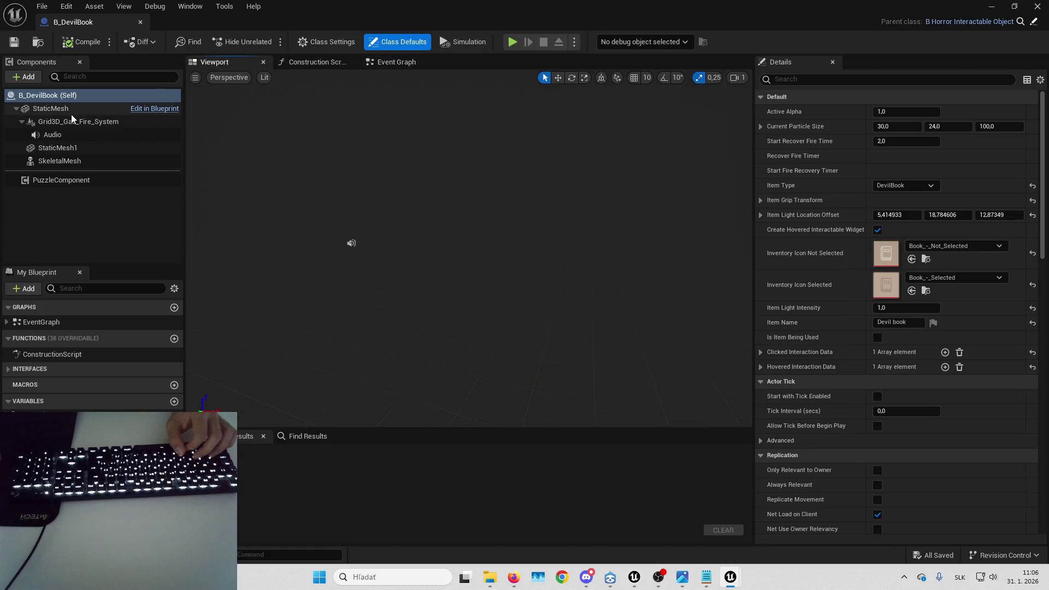
left_click(70, 109)
scroll(896, 311, "down", 10)
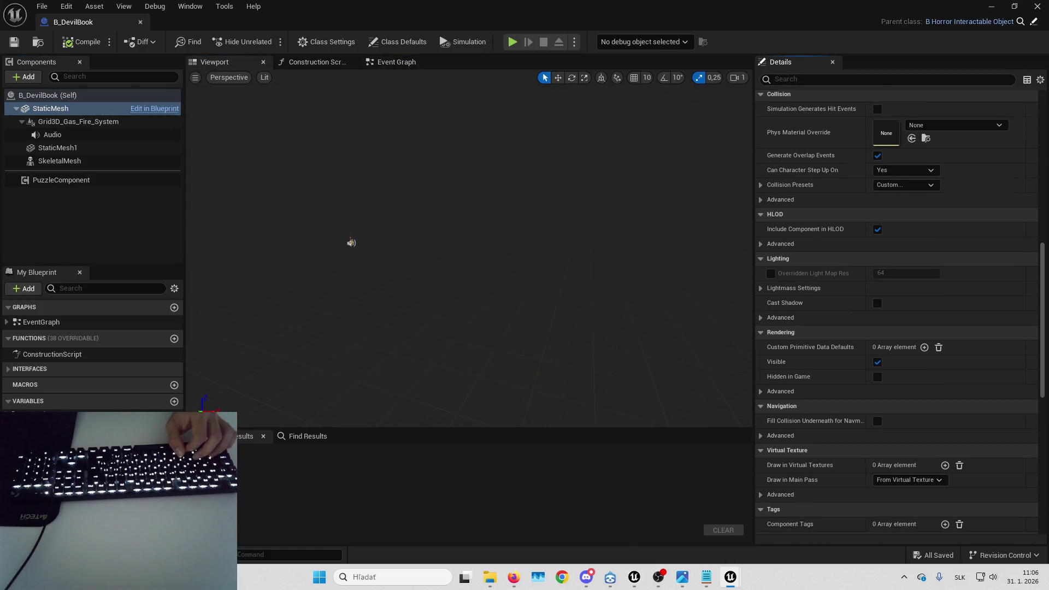
left_click(836, 184)
scroll(857, 196, "down", 2)
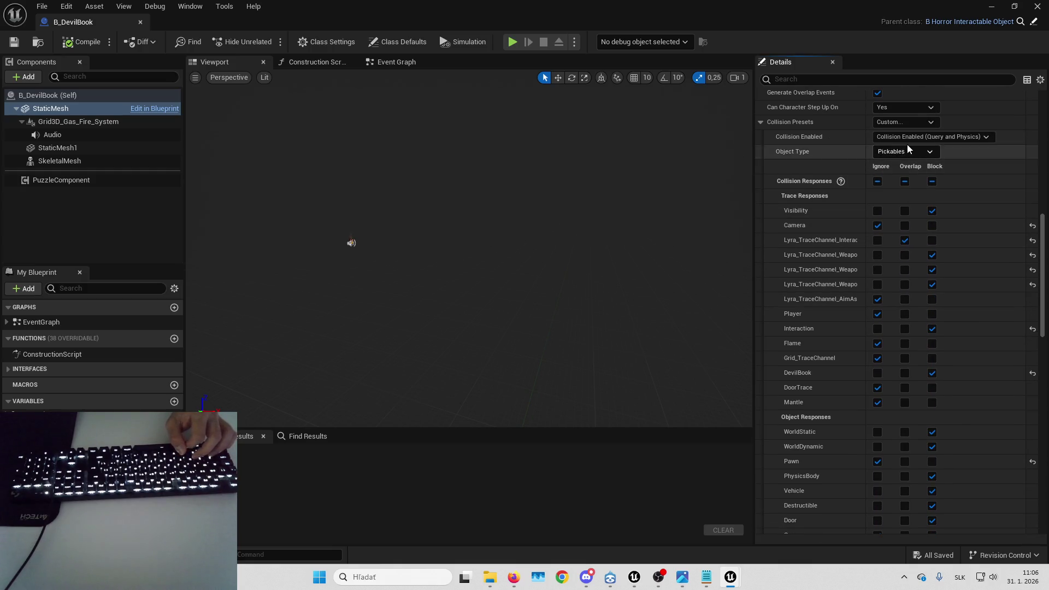
scroll(810, 223, "down", 3)
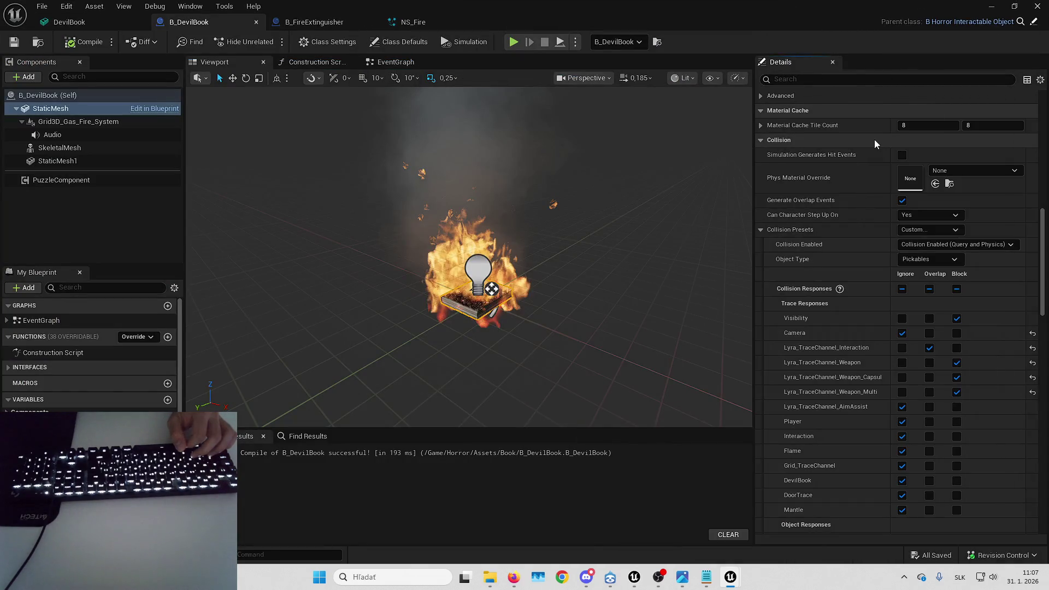
scroll(829, 340, "down", 2)
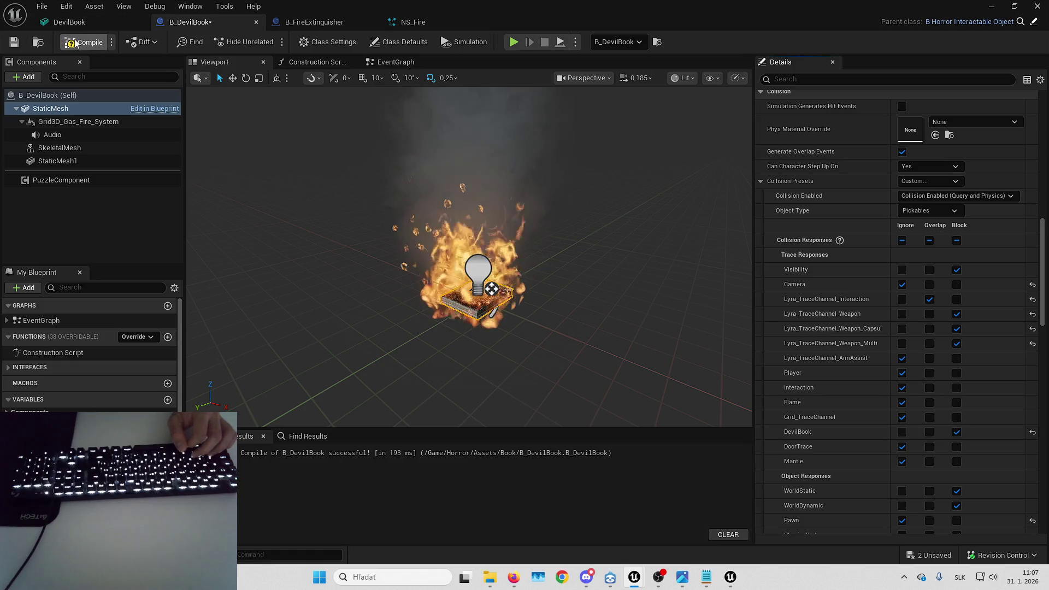
left_click(992, 4)
key("alt+p")
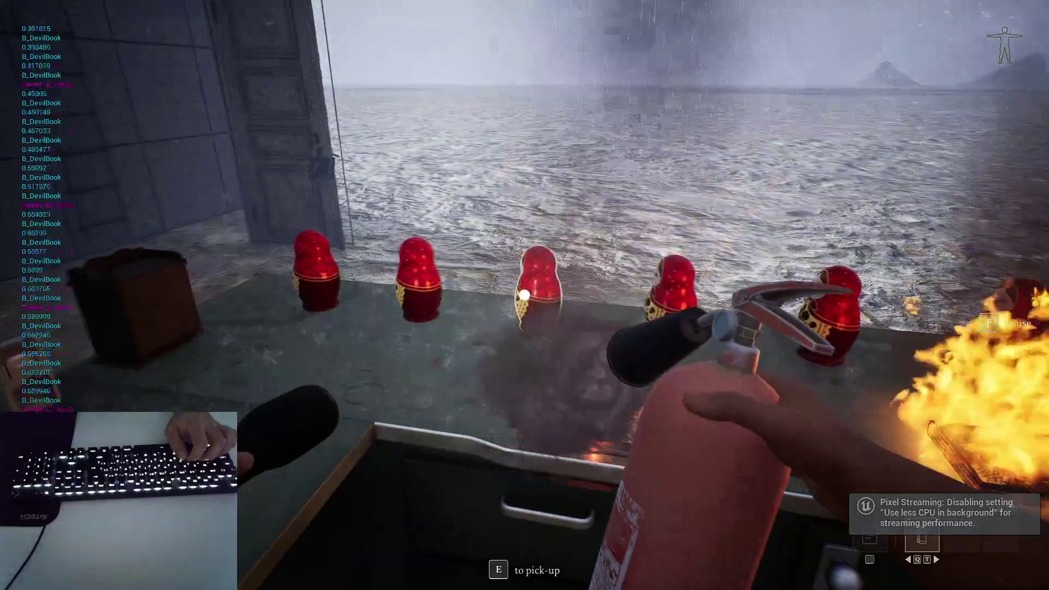
- Spray the centre book, restart play, pick up the extinguisher and spray its fire out
left_click(523, 294)
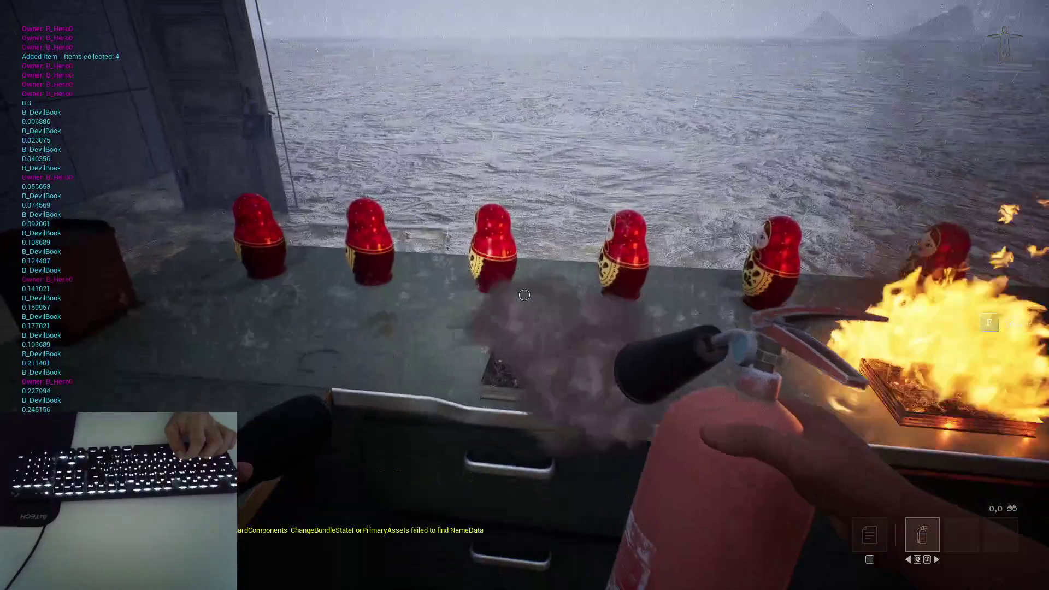
key("Escape")
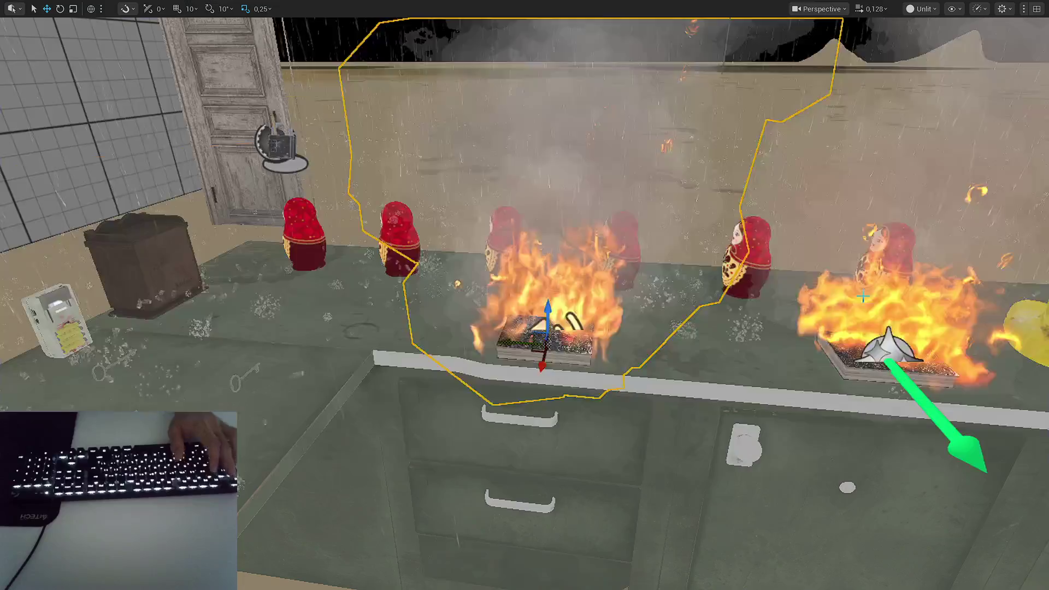
key("alt+p")
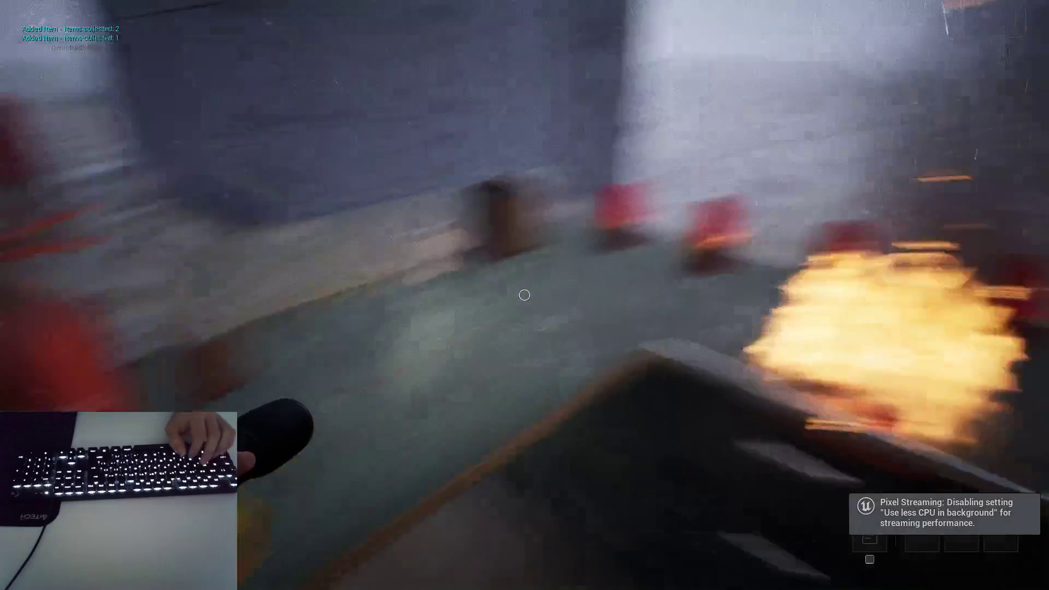
key("f")
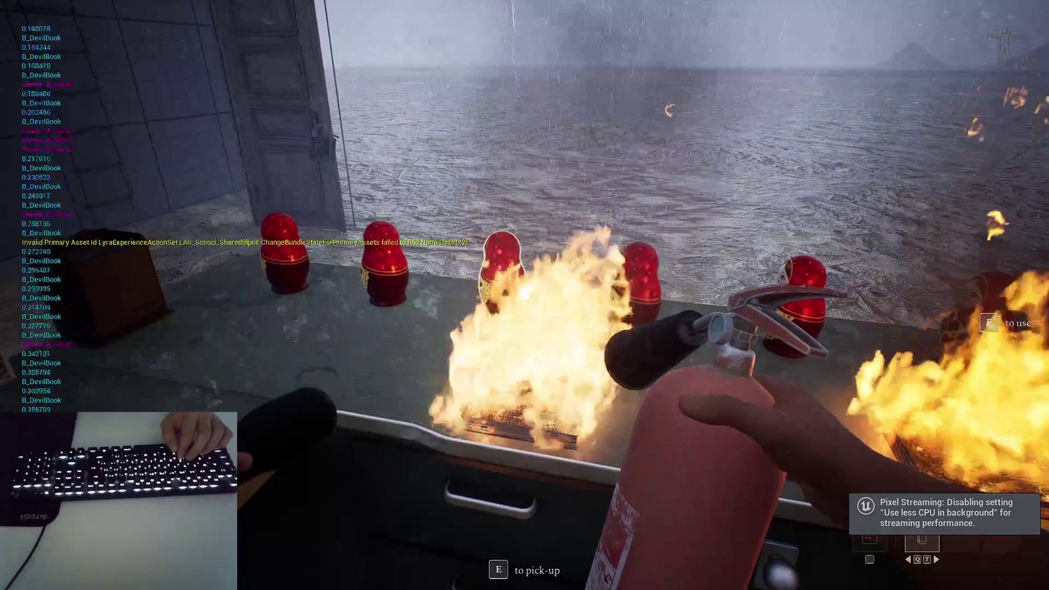
key("f")
key("Escape")
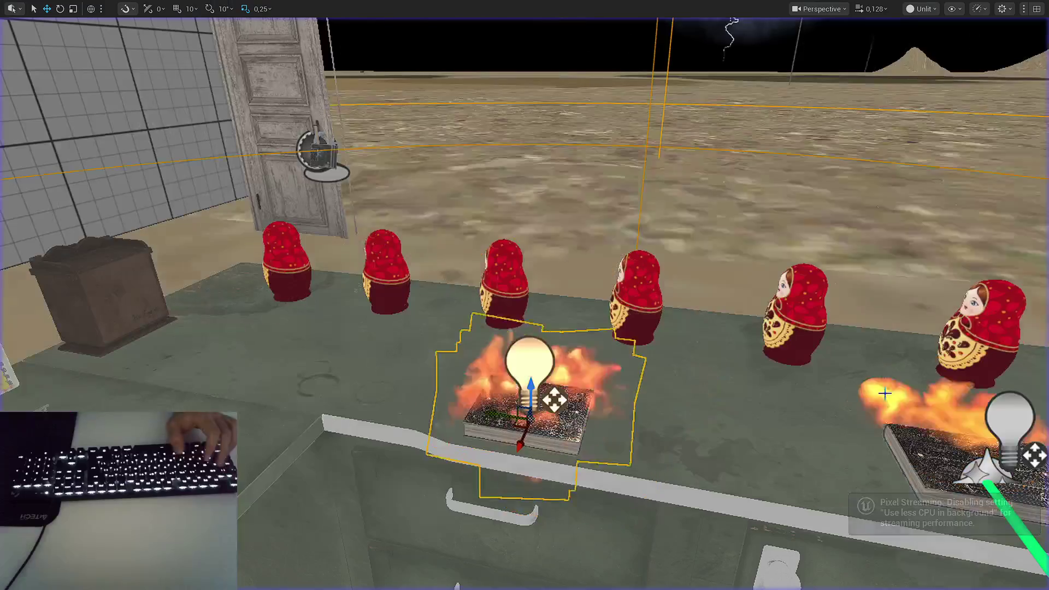
- Switch back to the B_DevilBook Blueprint window on its Event Graph
key("alt+Tab")
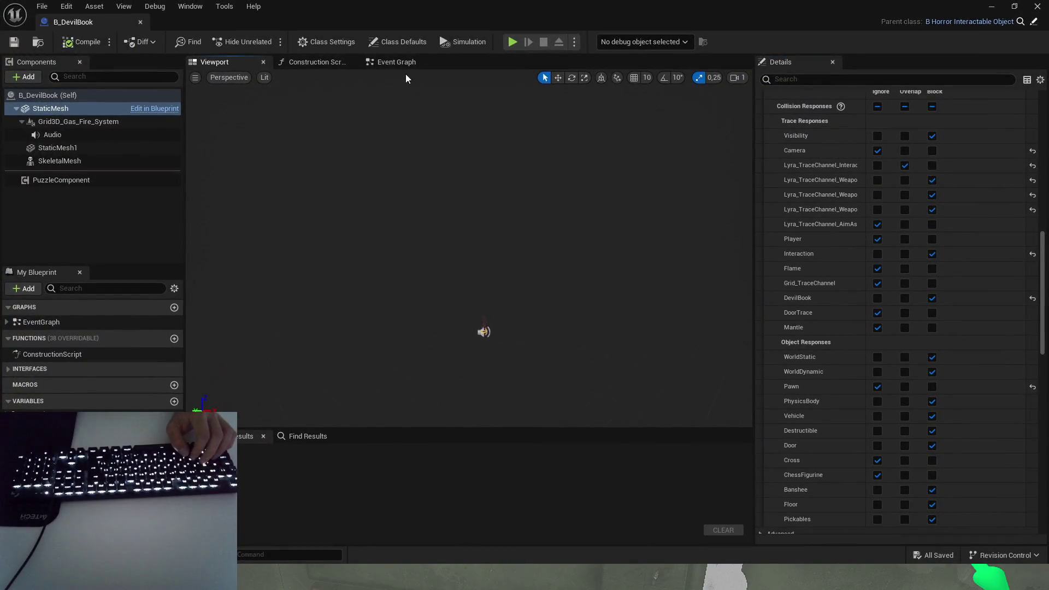
left_click(396, 62)
key("alt+Tab")
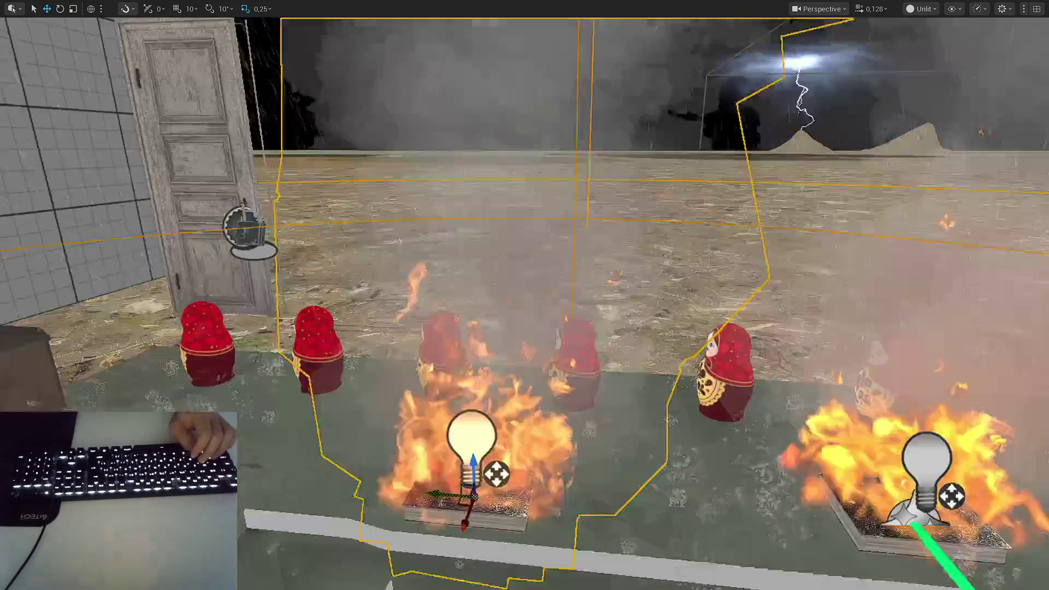
key("alt+Tab")
left_click(420, 172)
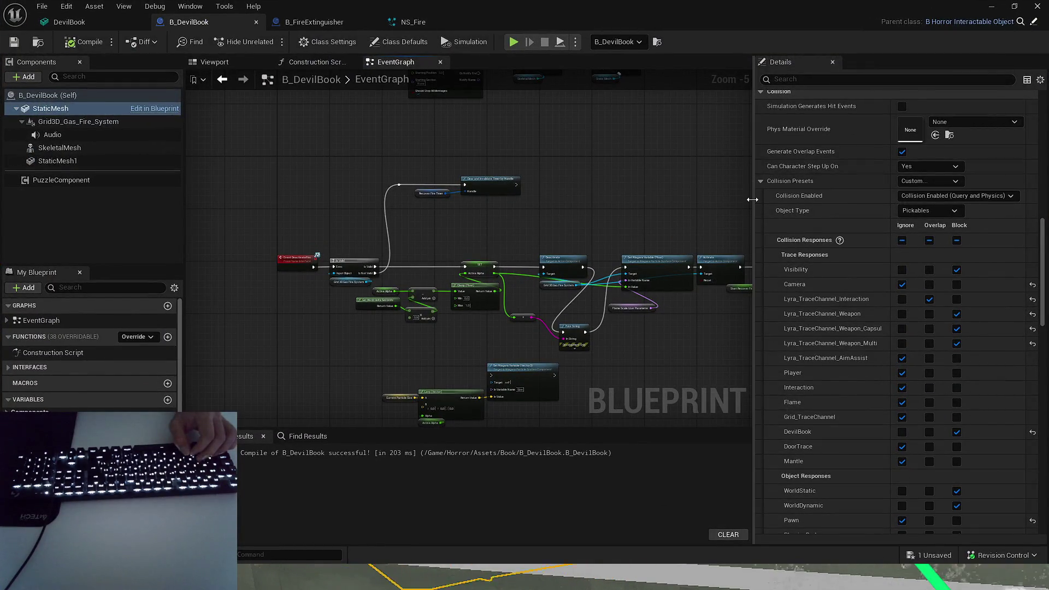
- Connect the SET node's execution into Print String, then compile and save B_DevilBook
left_click_drag(754, 203, 808, 202)
scroll(562, 171, "up", 2)
scroll(474, 225, "up", 1)
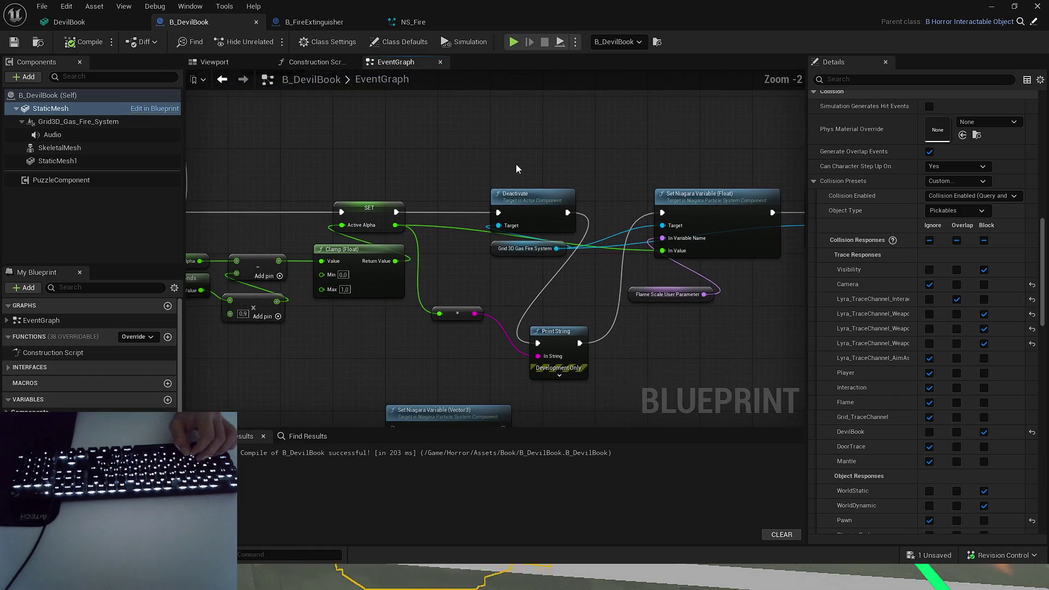
scroll(514, 188, "up", 2)
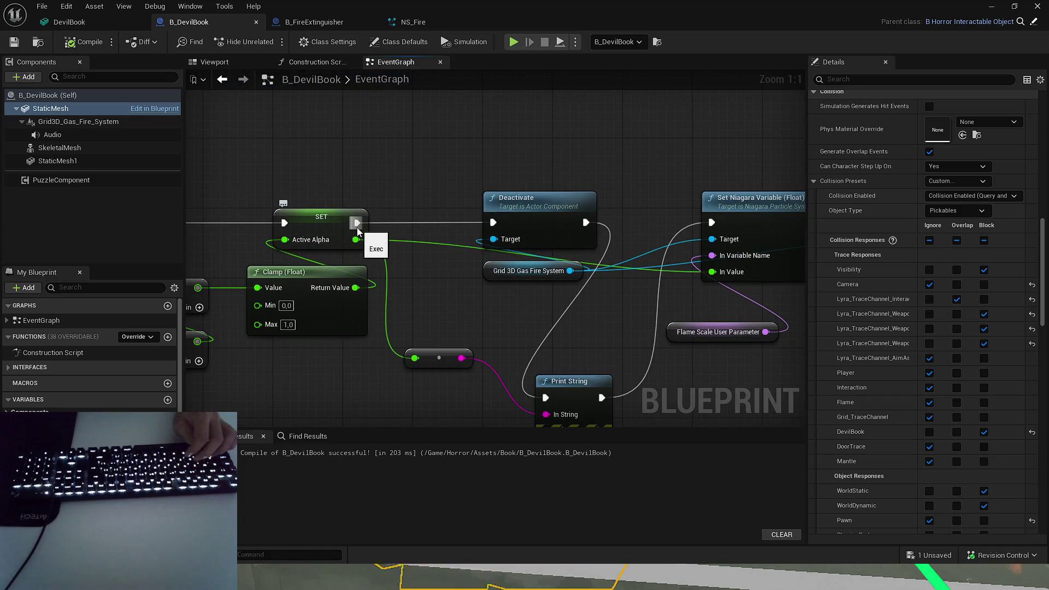
left_click_drag(548, 399, 546, 398)
scroll(433, 185, "down", 3)
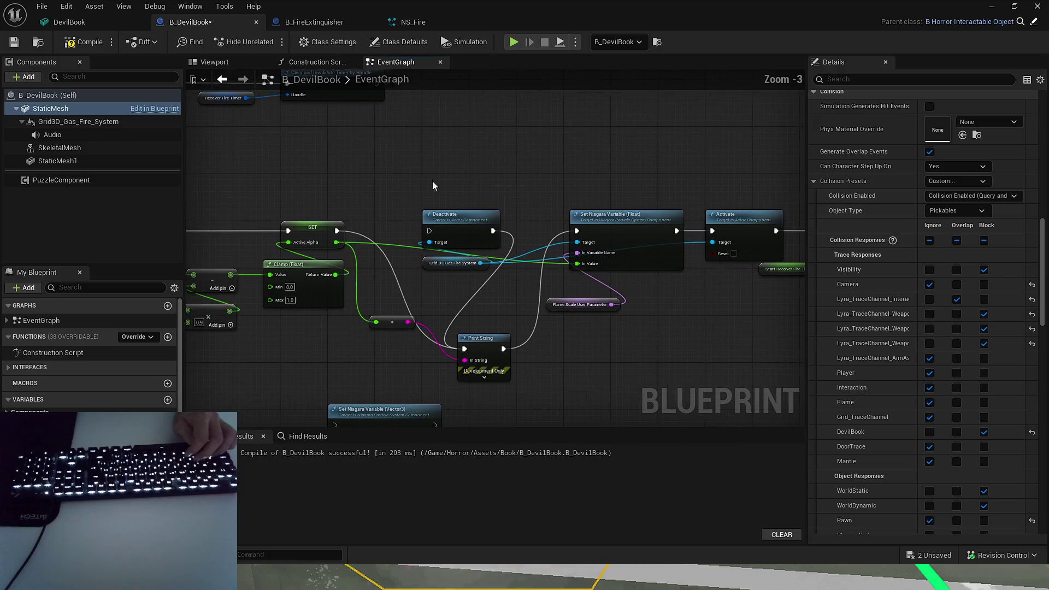
left_click(80, 44)
key("ctrl+s")
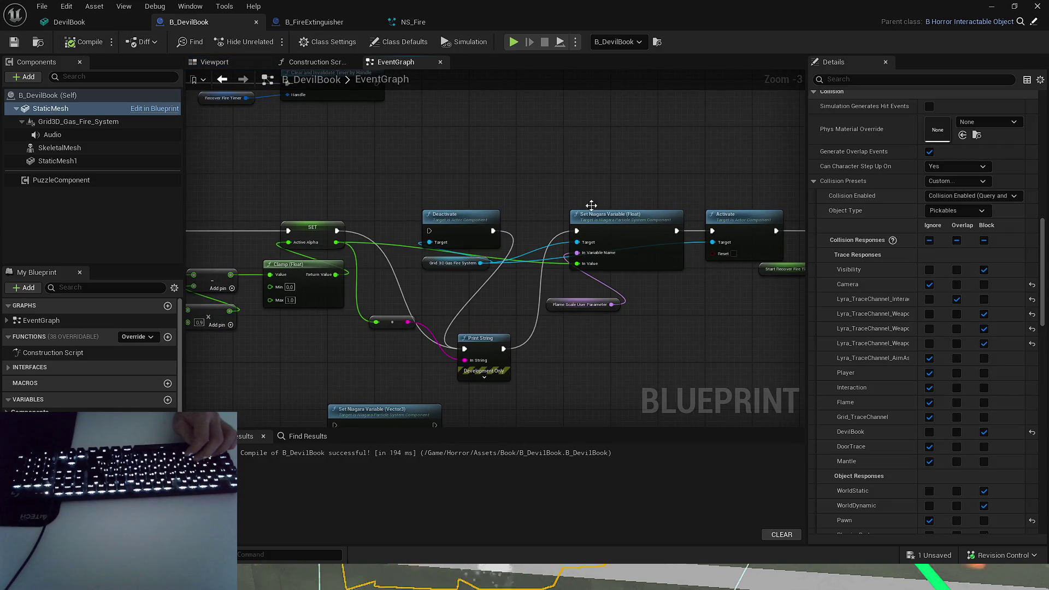
- Review the rest of the graph, recompile B_DevilBook, and return to the level
left_click_drag(505, 181, 398, 161)
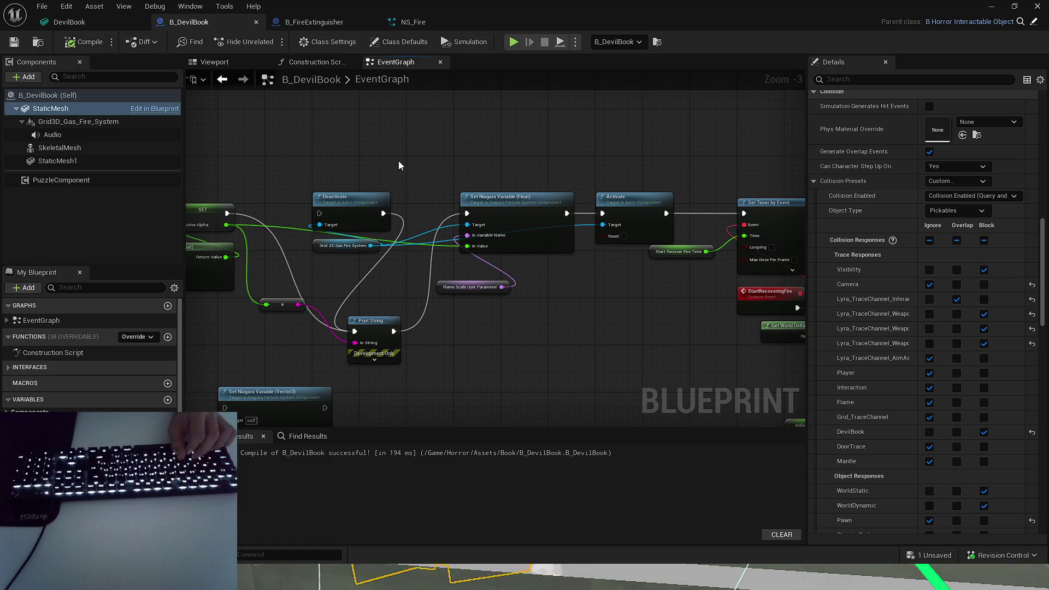
left_click_drag(359, 198, 359, 177)
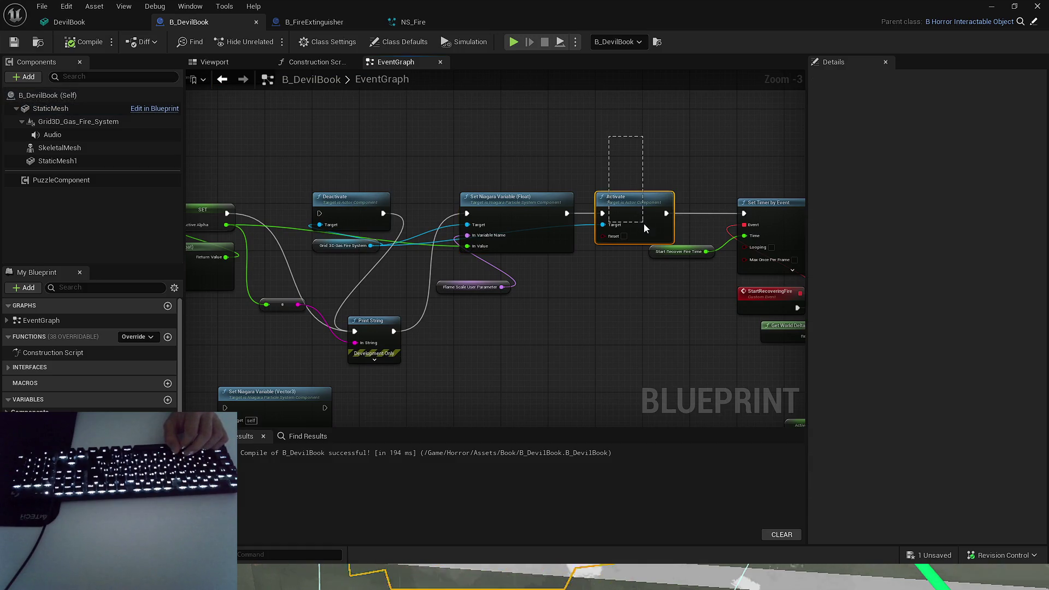
left_click_drag(643, 139, 596, 142)
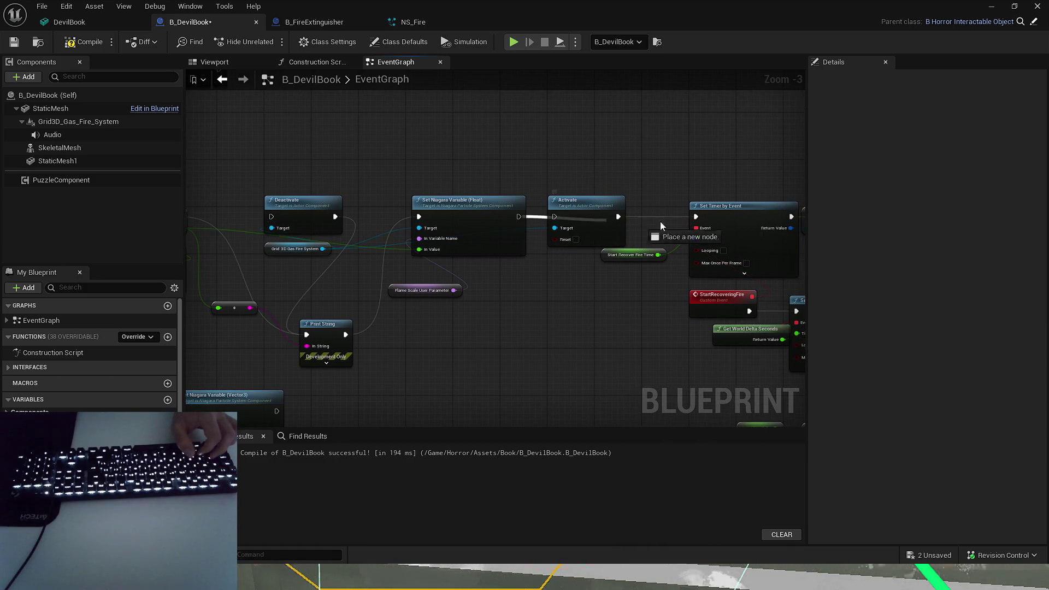
left_click(96, 44)
left_click(991, 7)
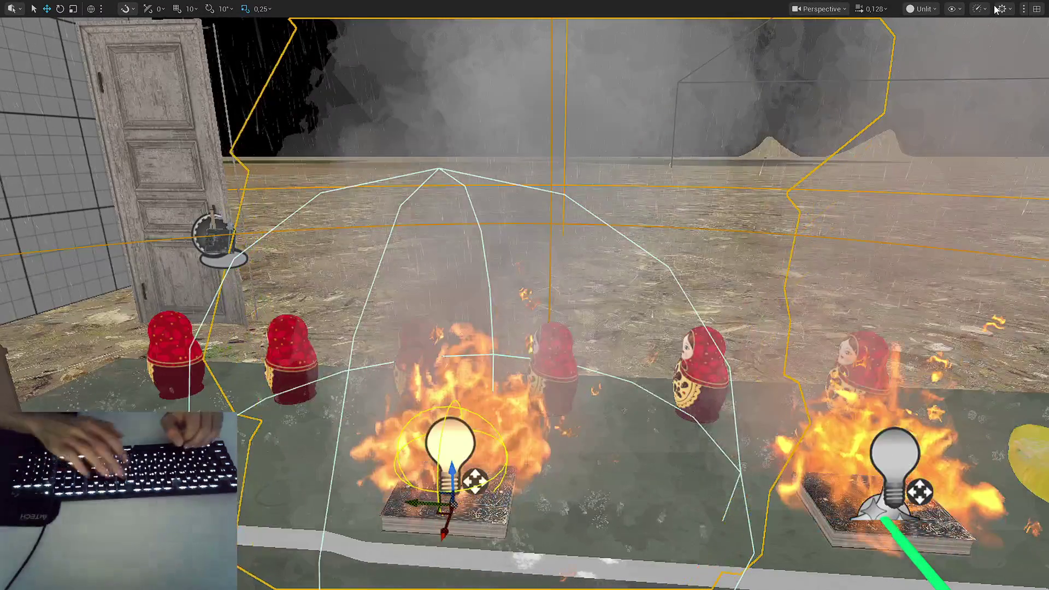
- Play-test picking up the extinguisher and spraying the burning book
key("alt+p")
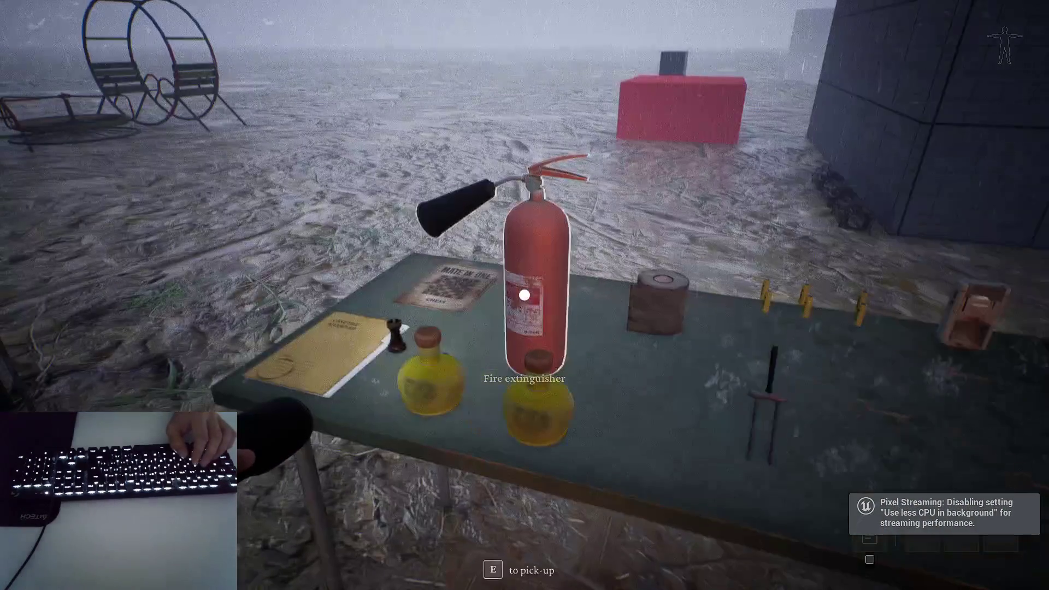
key("e")
key("f")
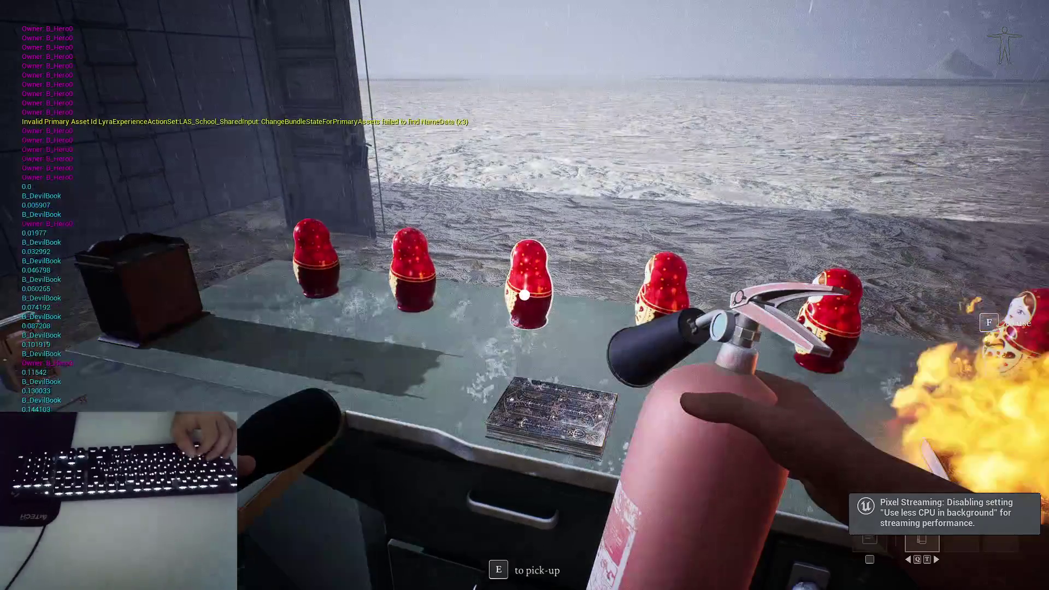
key("Escape")
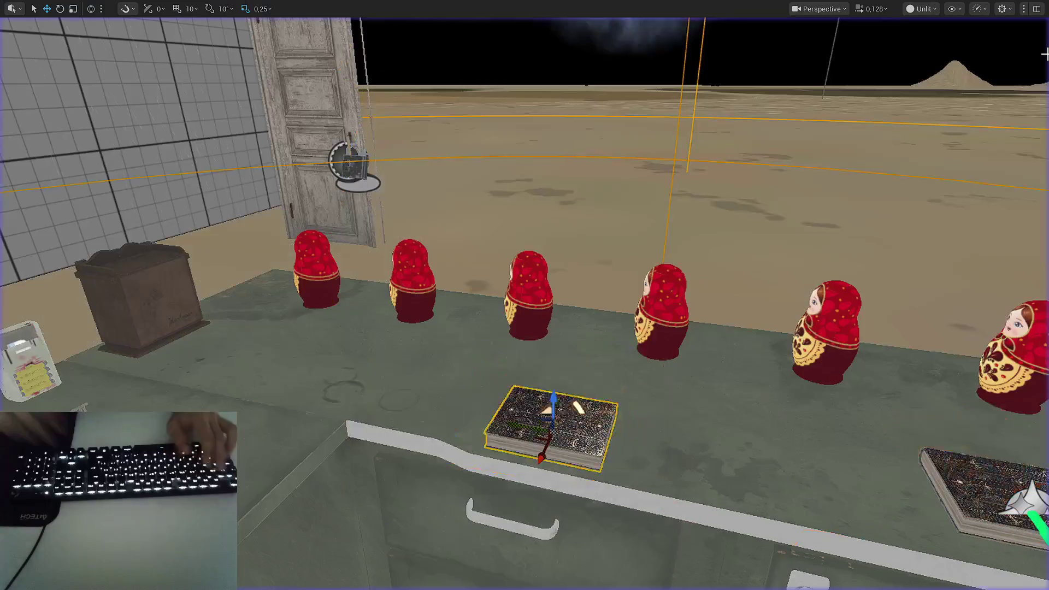
- Retest spraying the book fire, then return to B_DevilBook and move Activate beside Set Niagara Variable
key("alt+p")
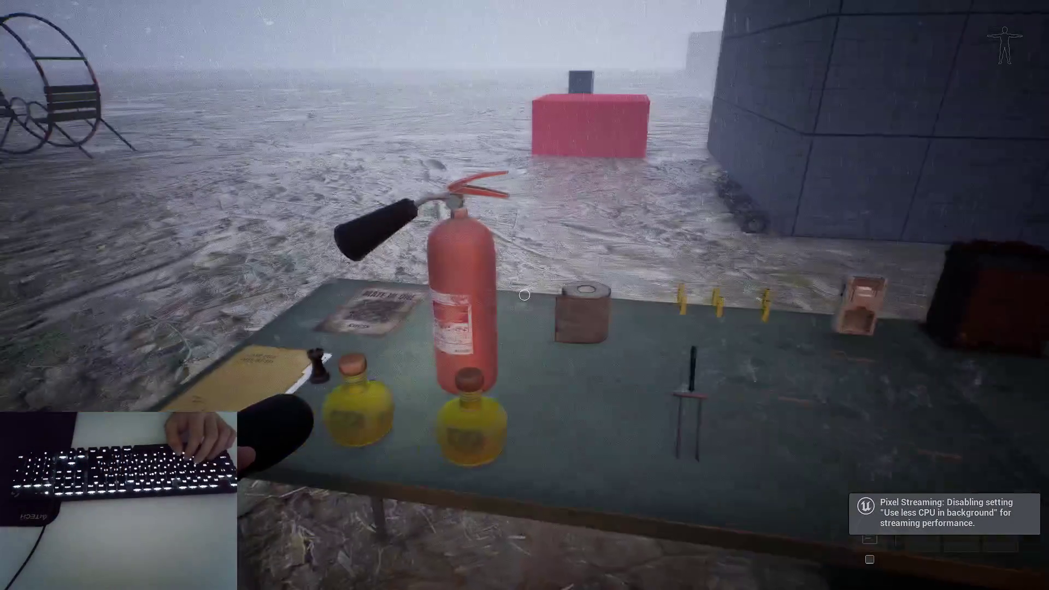
key("e")
key("f")
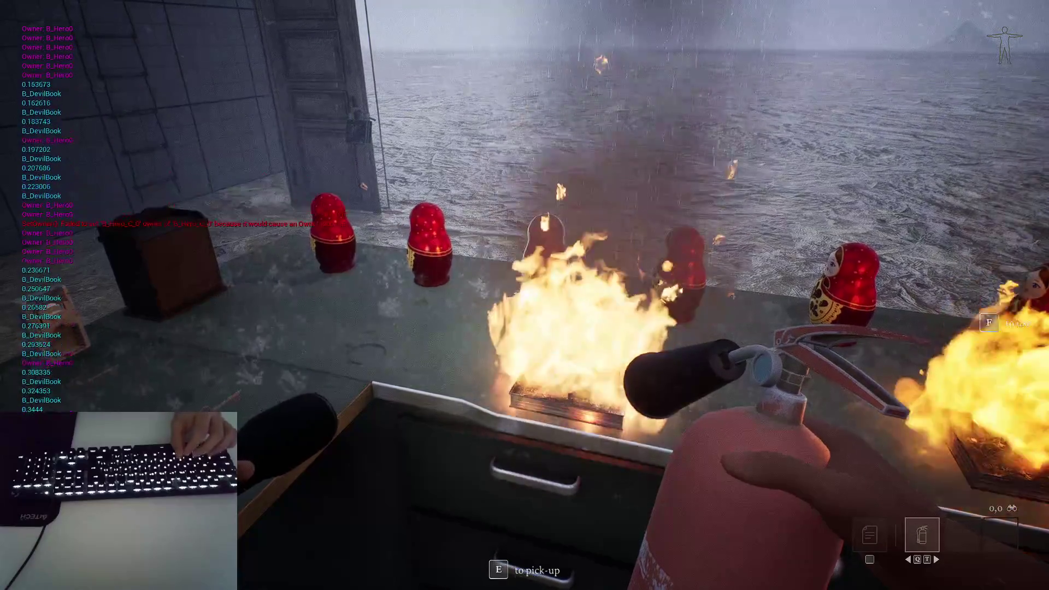
key("f")
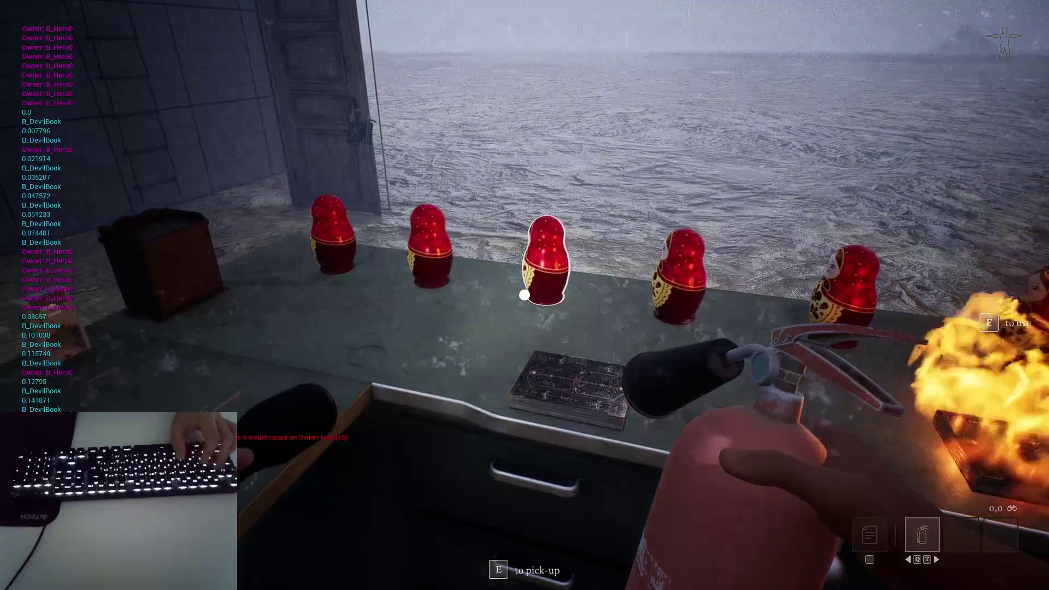
key("F8")
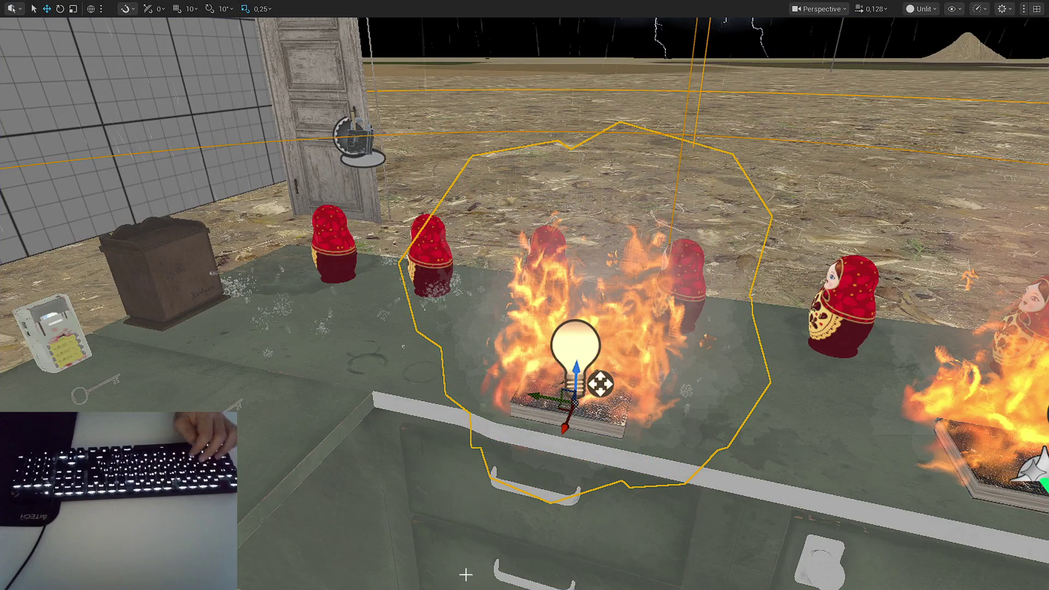
key("alt+Tab")
key("alt+Tab")
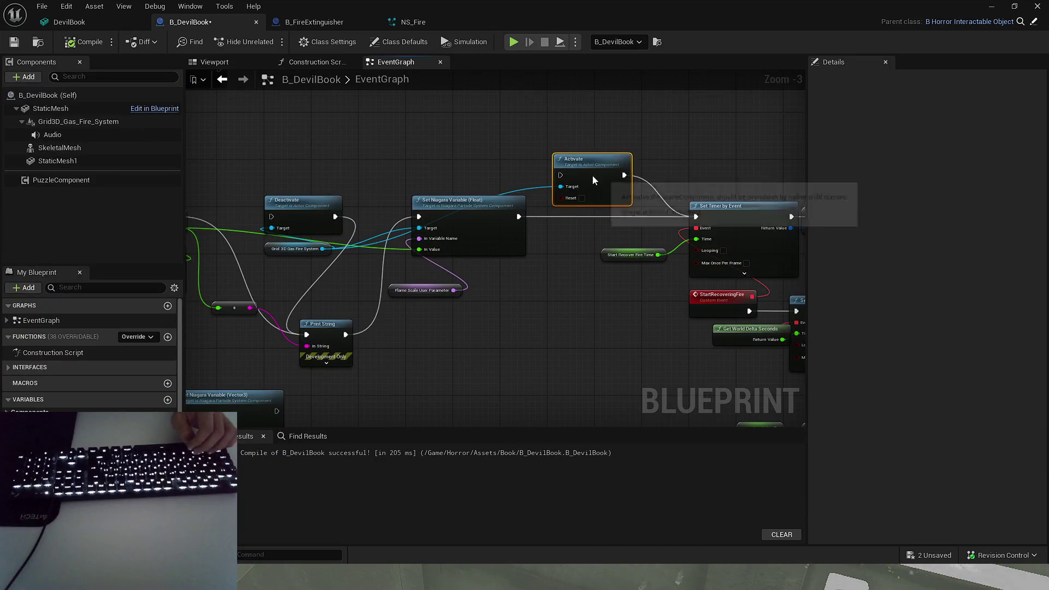
left_click_drag(592, 175, 587, 218)
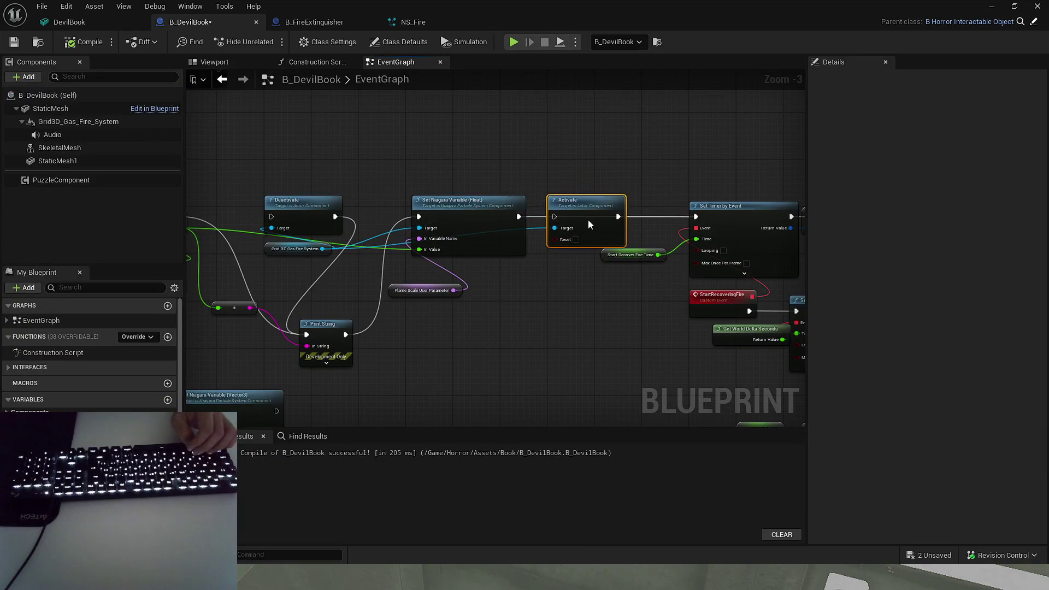
- Wire Set Niagara Variable's execution to Activate and SET's execution to Deactivate
left_click_drag(519, 217, 553, 221)
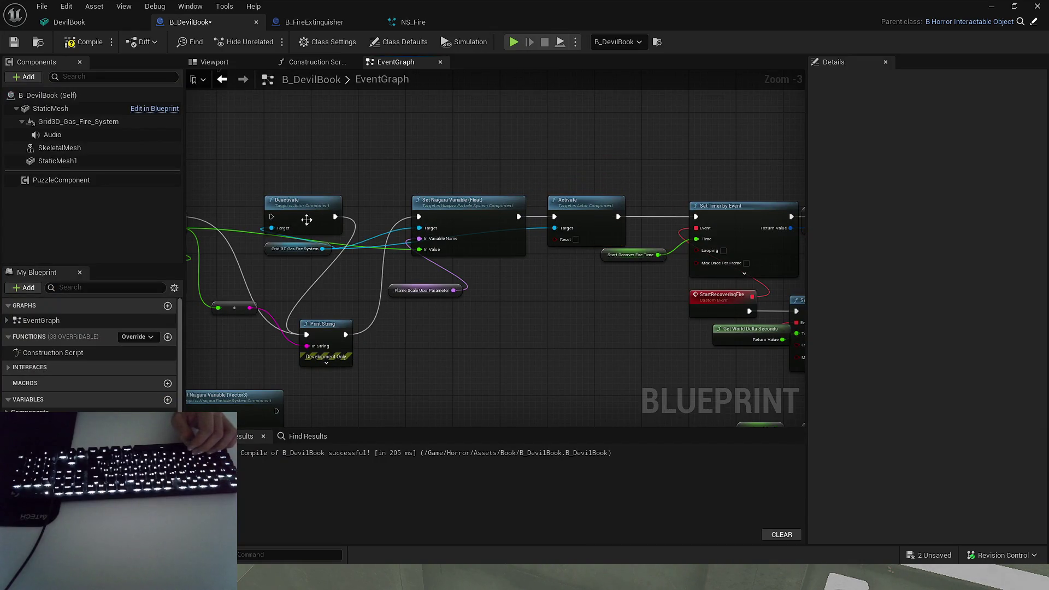
left_click_drag(308, 219, 366, 216)
left_click_drag(444, 214, 444, 214)
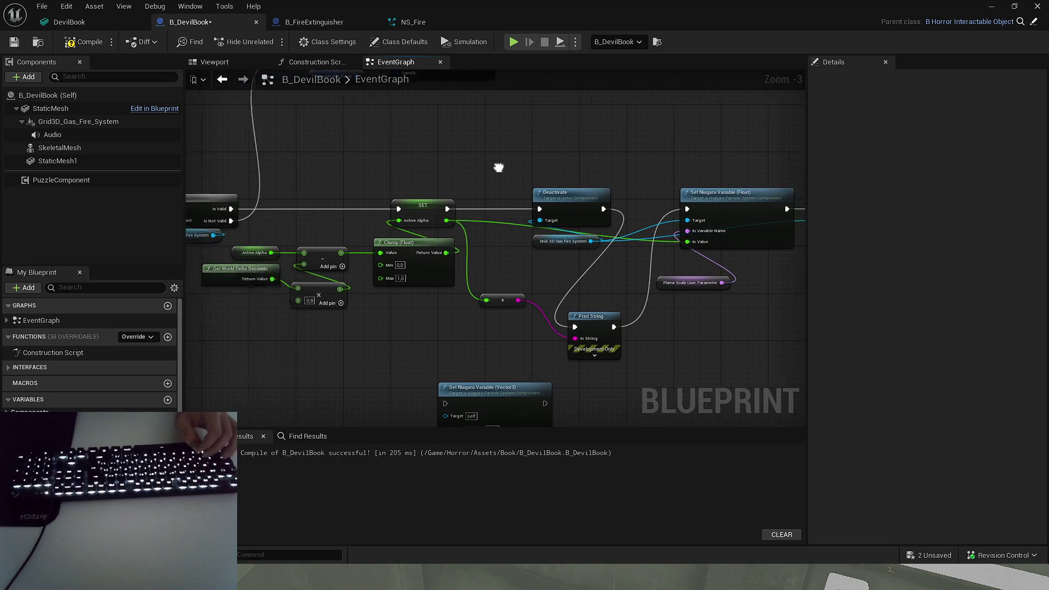
scroll(595, 169, "up", 3)
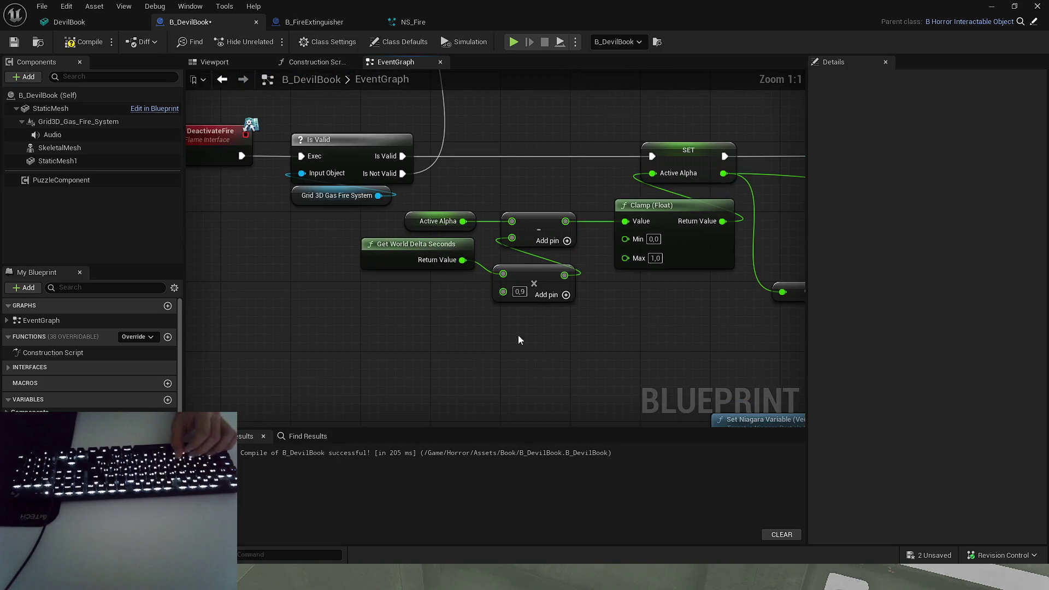
- Lower the Active Alpha multiply node's value from 0,9 to 0,7
left_click_drag(515, 335, 405, 347)
left_click(336, 235)
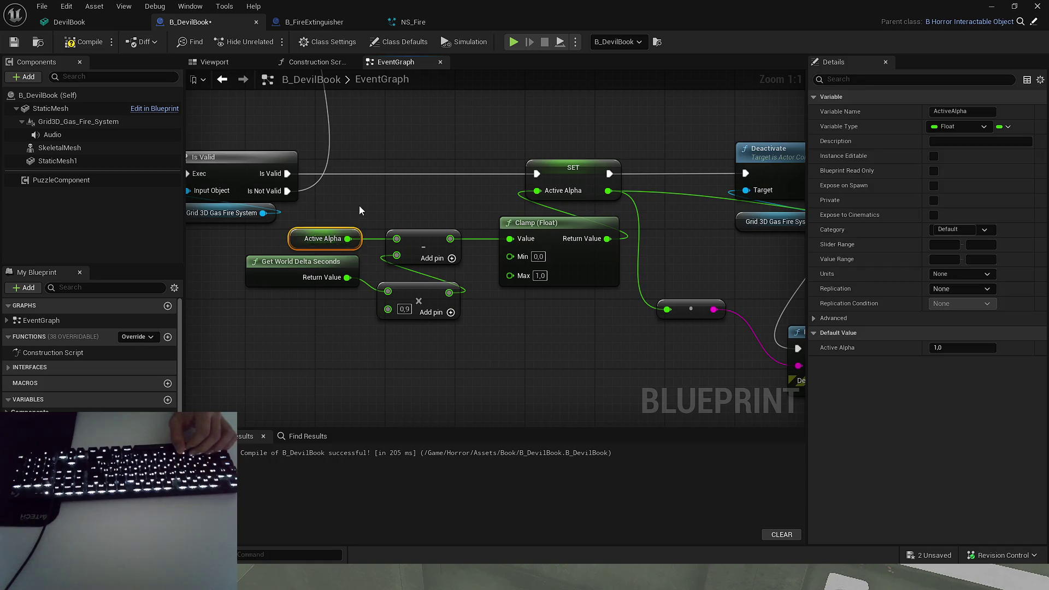
left_click_drag(411, 225, 352, 190)
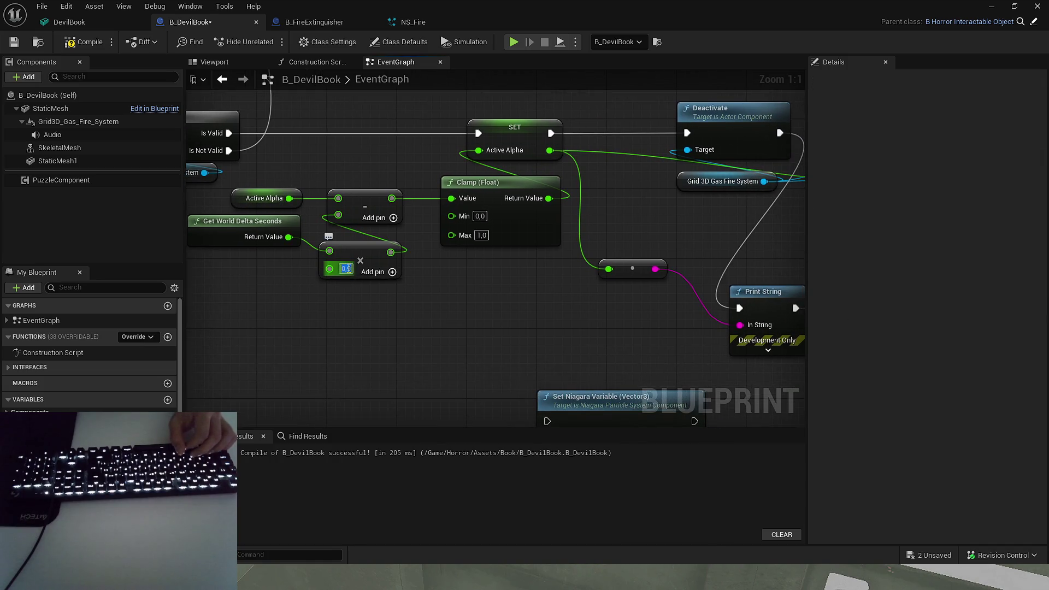
type("0,7")
key("Return")
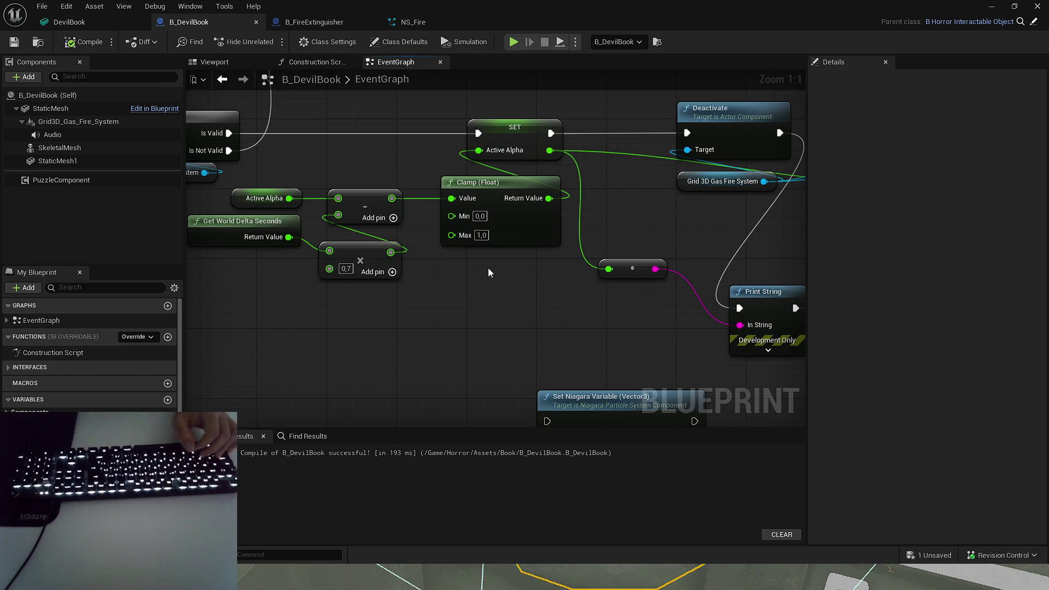
- Check the Lerp and Set Niagara nodes, then launch a play-in-editor test
scroll(441, 266, "down", 1)
mouse_move(441, 267)
left_mouse_down()
mouse_move(324, 175)
mouse_move(456, 234)
mouse_move(458, 201)
mouse_move(431, 206)
mouse_move(346, 270)
left_mouse_up()
scroll(458, 201, "down", 1)
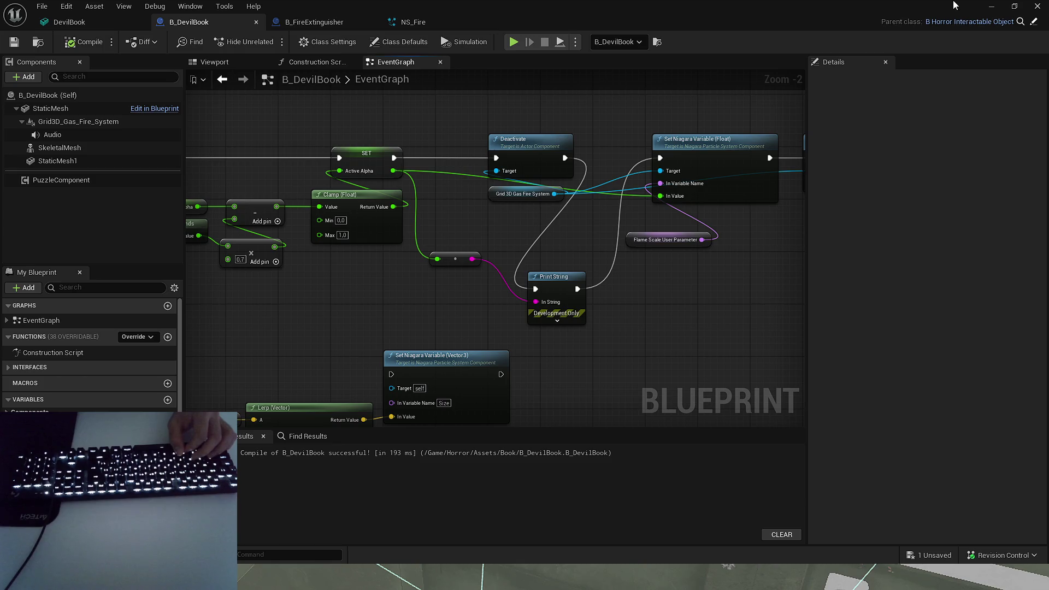
left_click(988, 5)
key("alt+p")
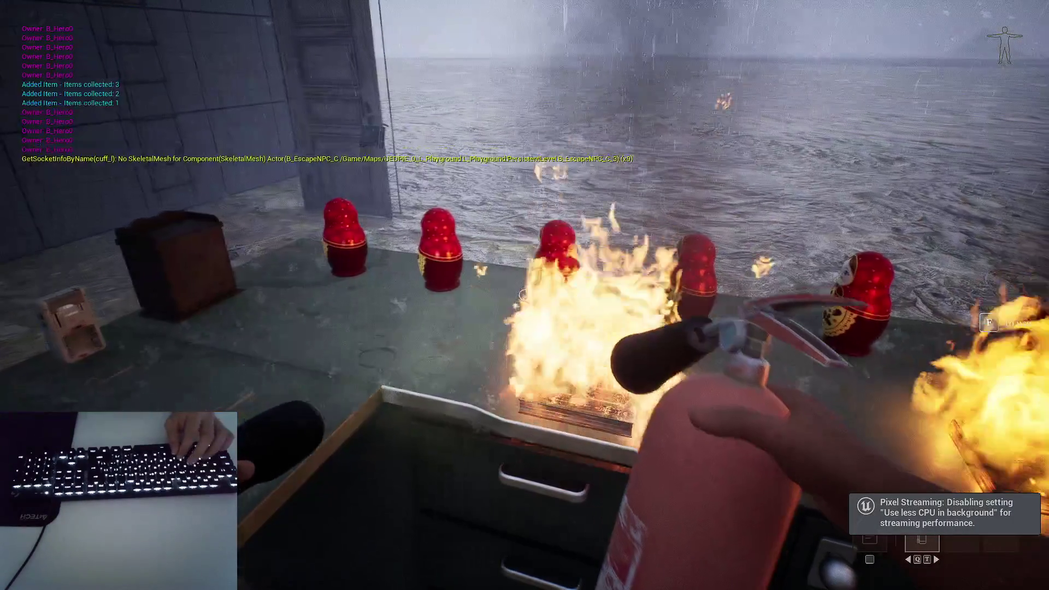
- Spray the central book fire across two play sessions at the 0.7 rate, then stop
left_click(524, 295)
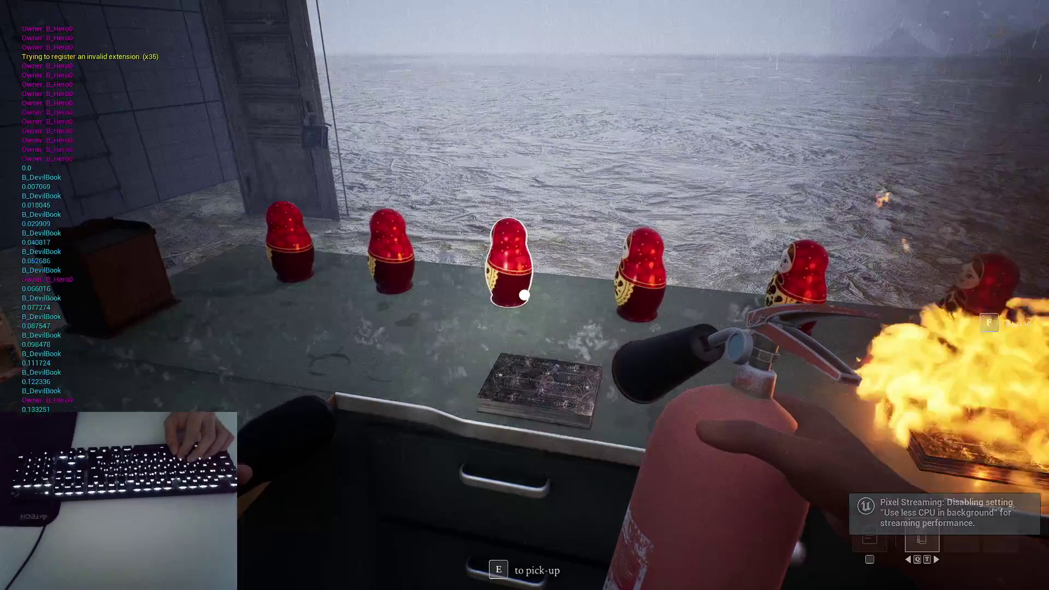
key("Escape")
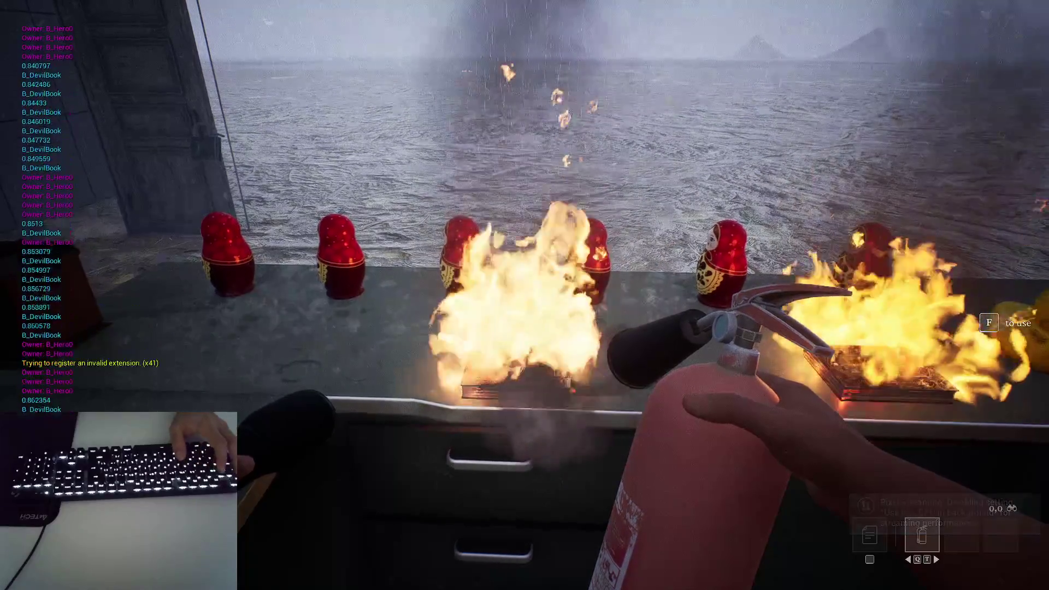
left_click_drag(525, 295, 525, 295)
key("Escape")
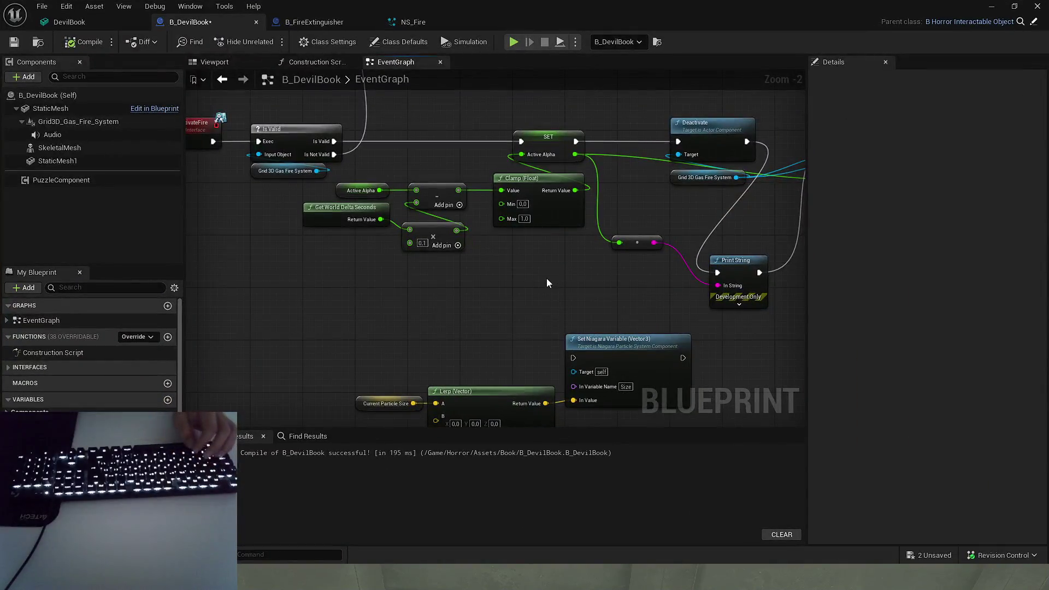
left_click_drag(547, 282, 325, 290)
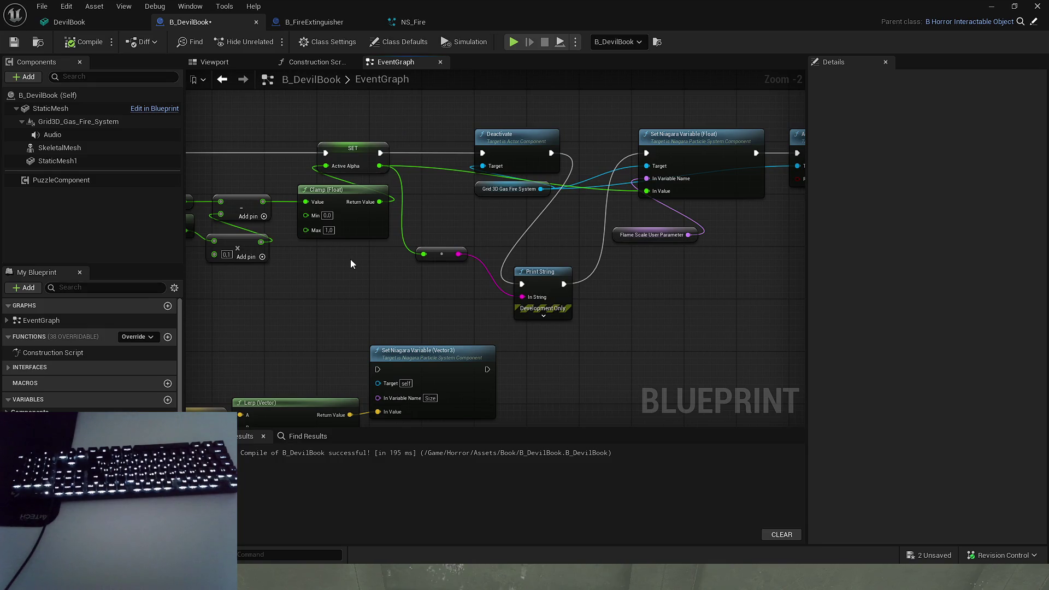
- Tuck Flame Scale under Set Niagara Variable, enable Reset on Activate, and save B_DevilBook
left_click_drag(485, 258, 337, 255)
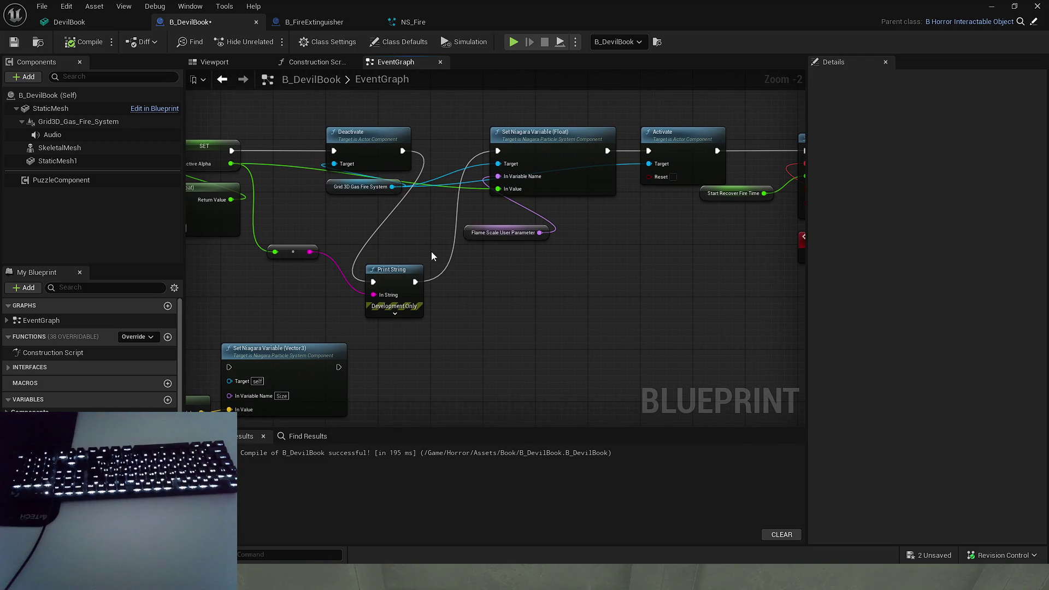
mouse_move(560, 247)
left_mouse_down()
mouse_move(552, 279)
mouse_move(539, 182)
left_mouse_up()
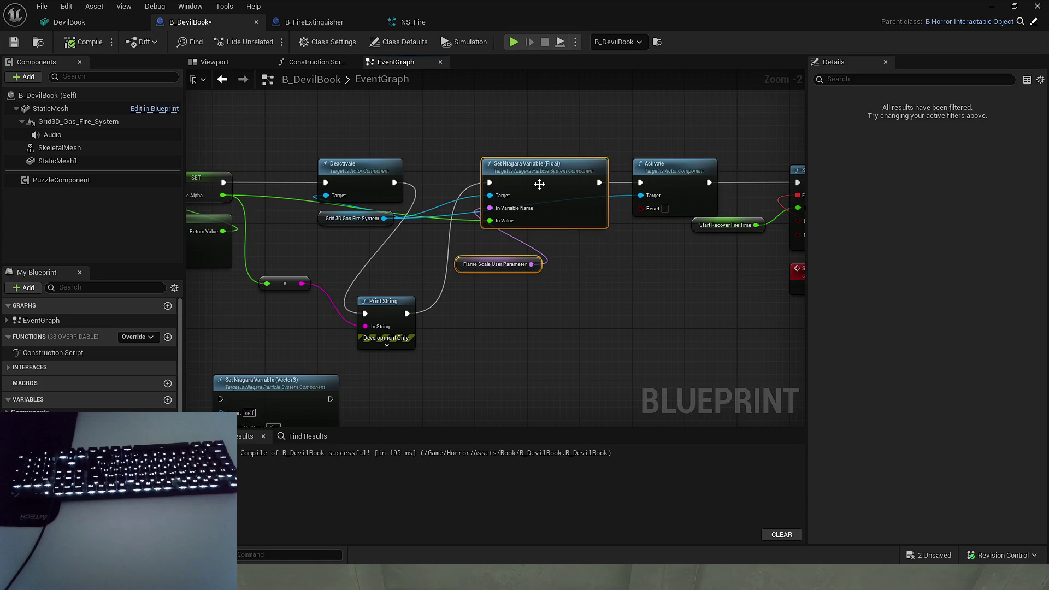
left_click_drag(490, 267, 519, 241)
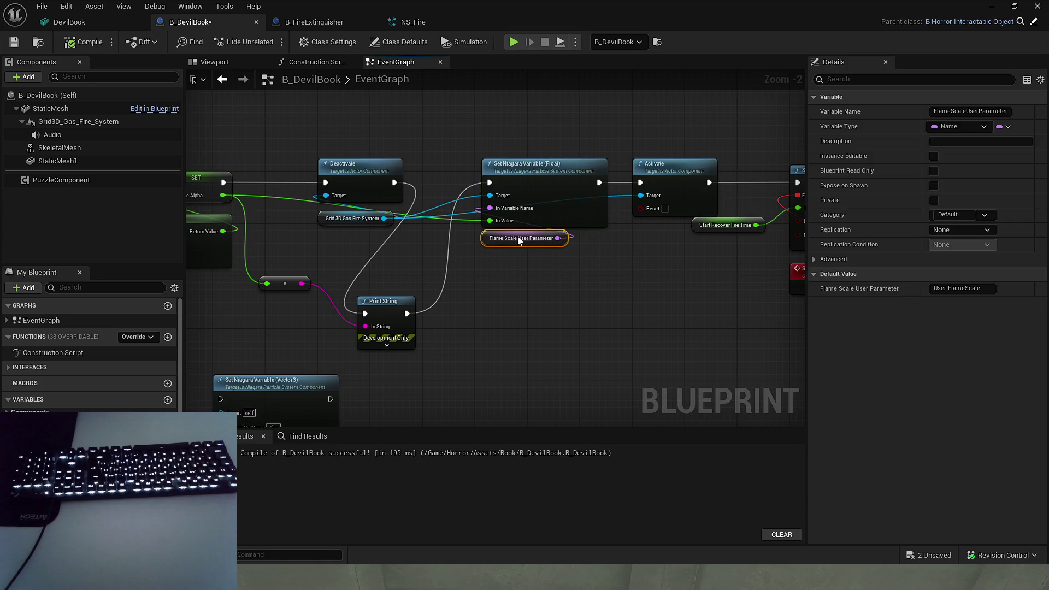
left_click(355, 164)
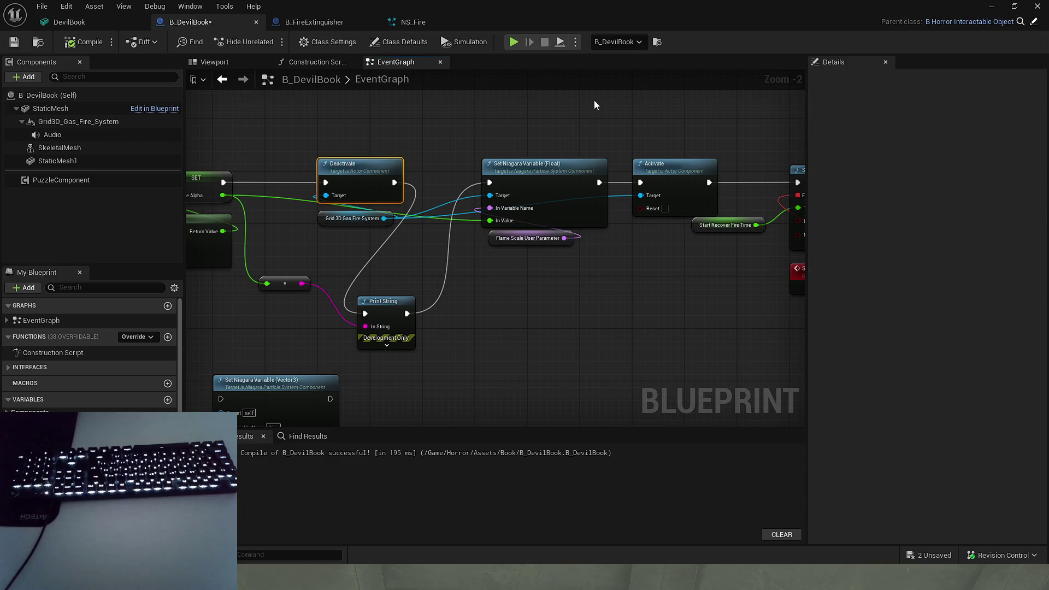
left_click_drag(667, 208, 558, 257)
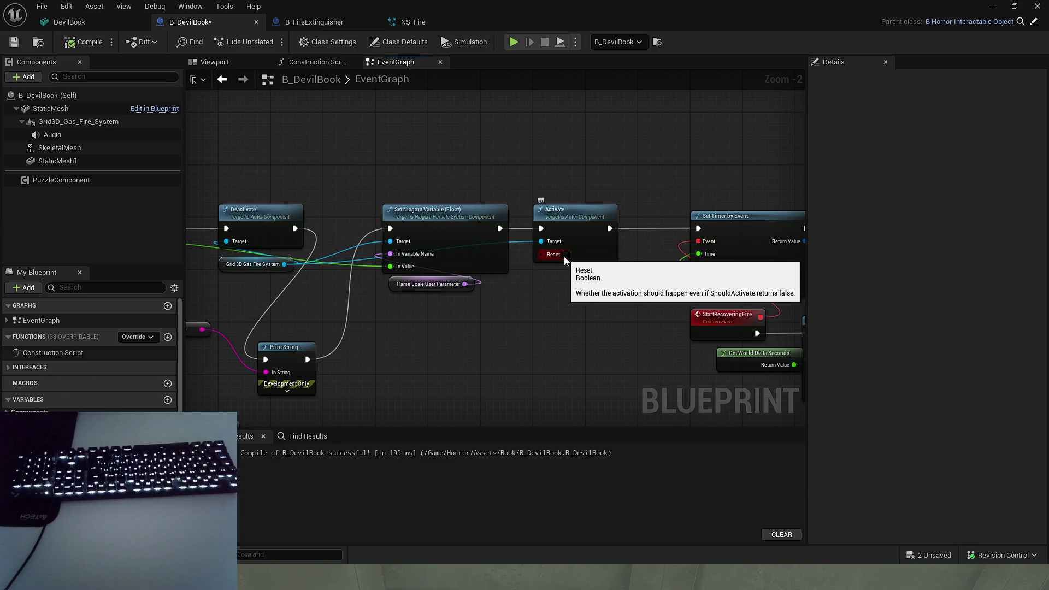
left_click(564, 255)
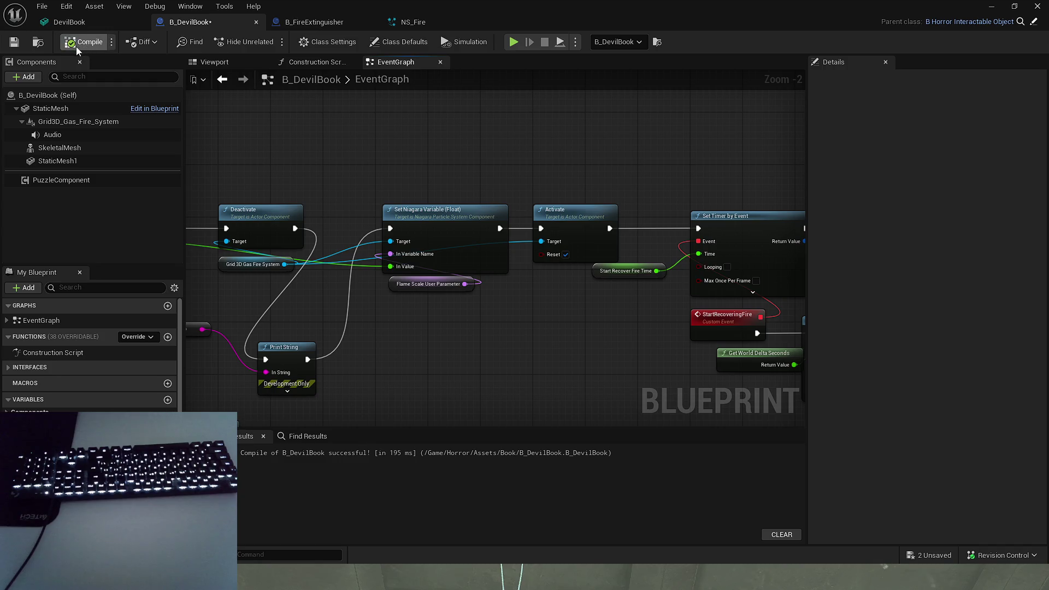
left_click(14, 42)
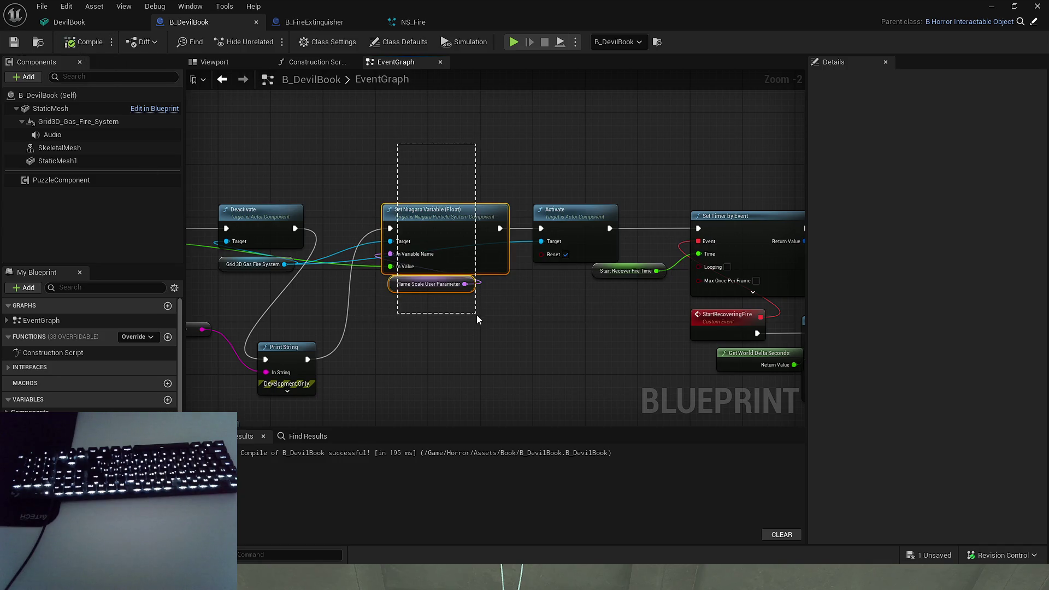
- Save the two unsaved assets, B_DevilBook and L_Playground, and return to the game
left_click(390, 288)
left_click(386, 300)
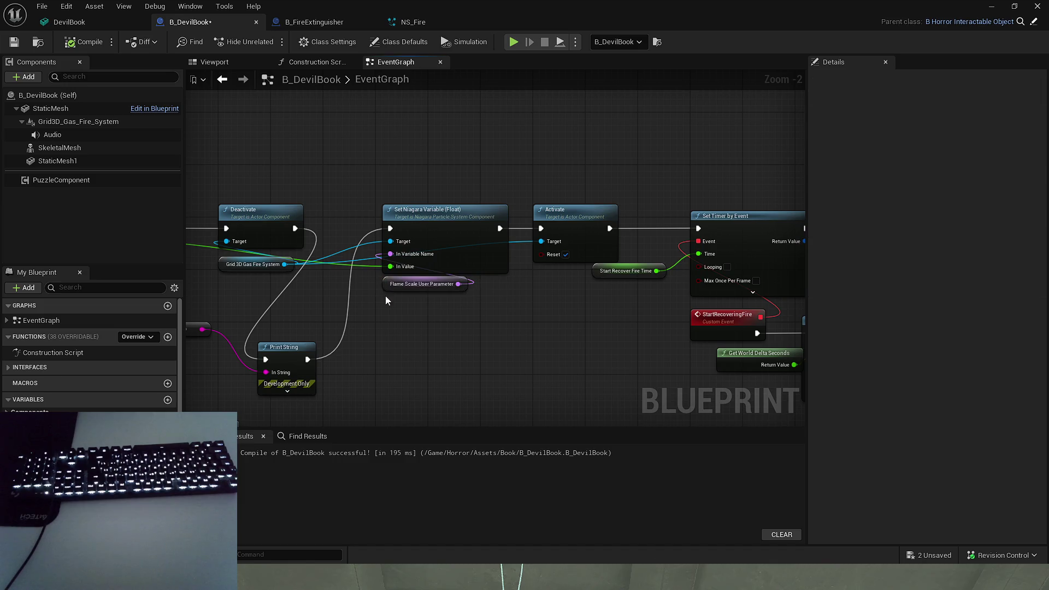
left_click(898, 549)
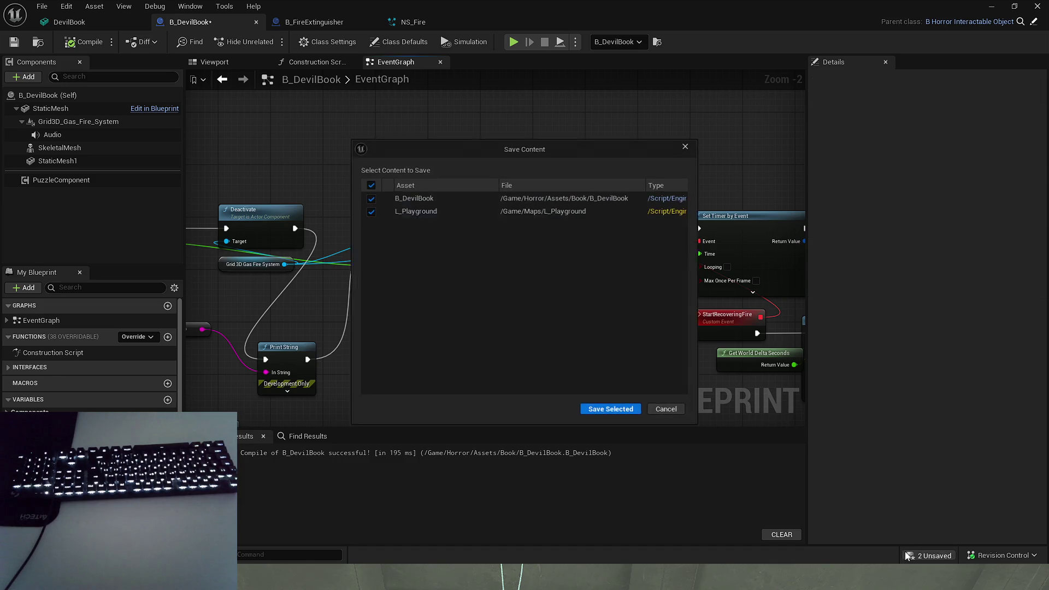
key("Return")
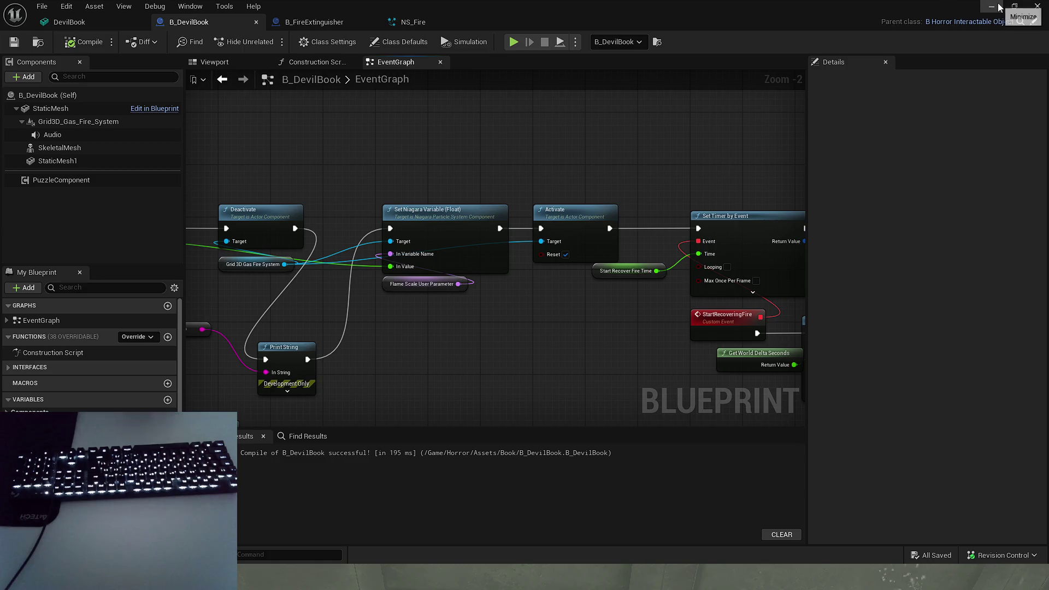
left_click(999, 7)
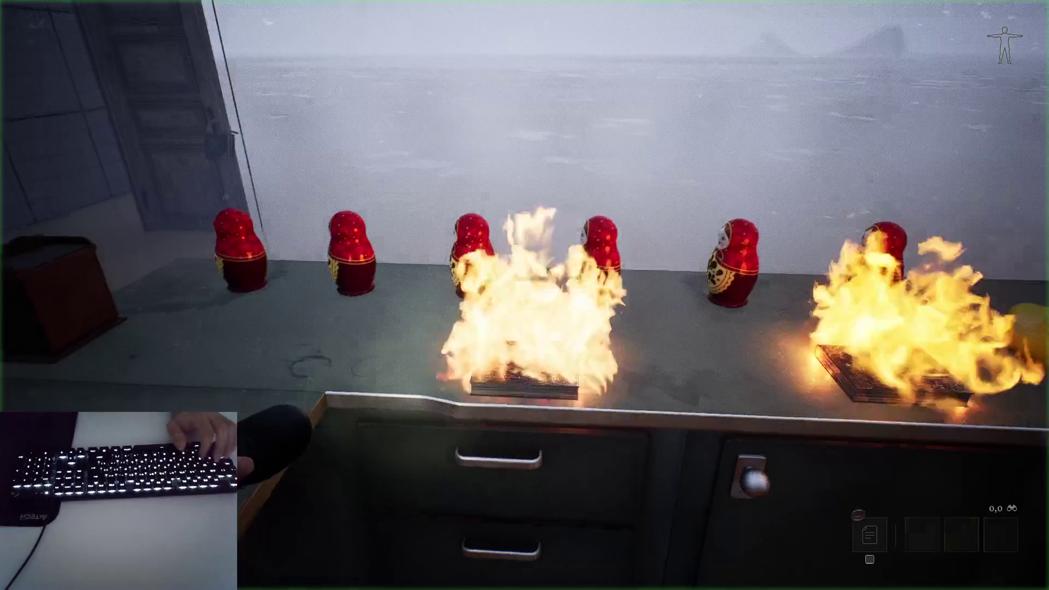
- Equip the extinguisher and spray the left book-pile fire repeatedly until it goes out, then stop play
key("e")
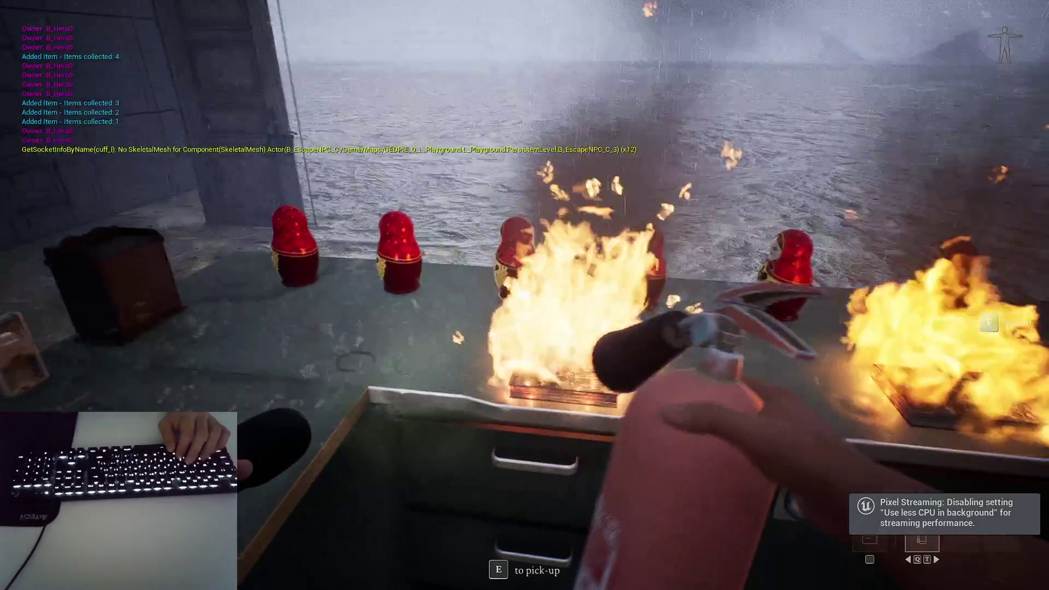
left_click(524, 294)
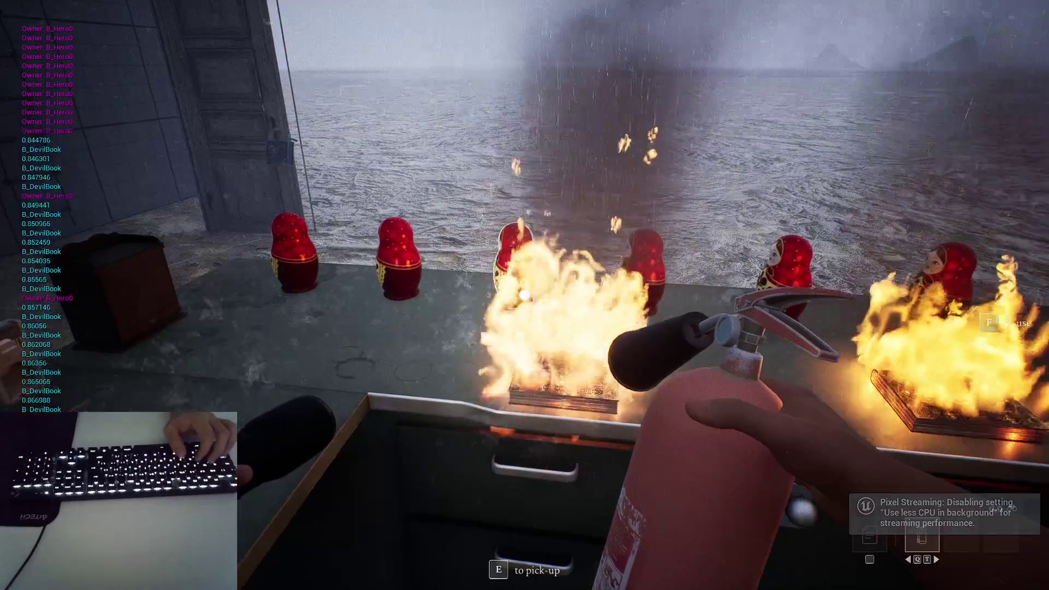
left_click(524, 295)
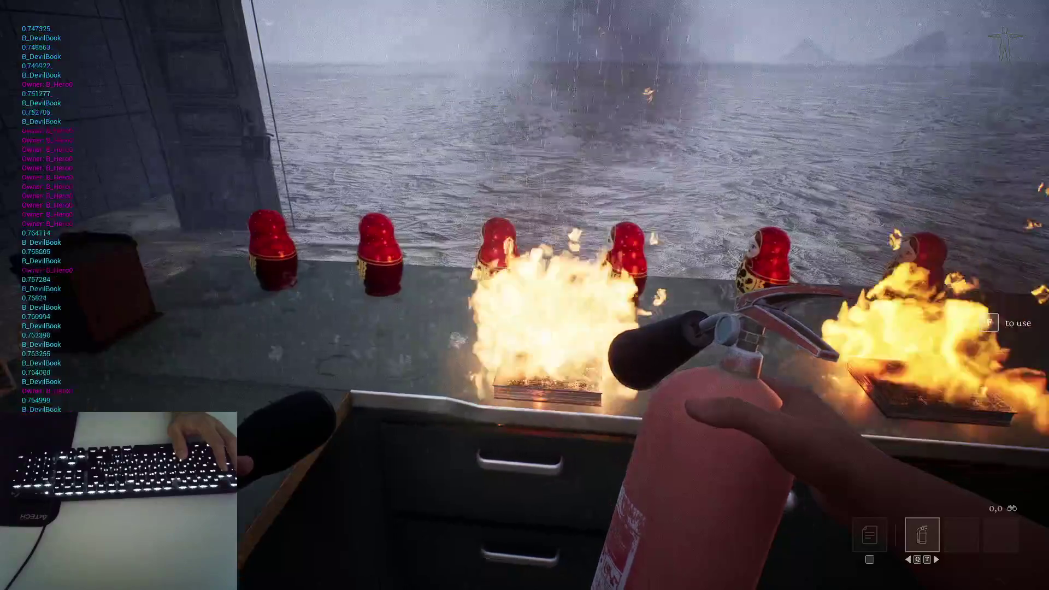
left_click(524, 295)
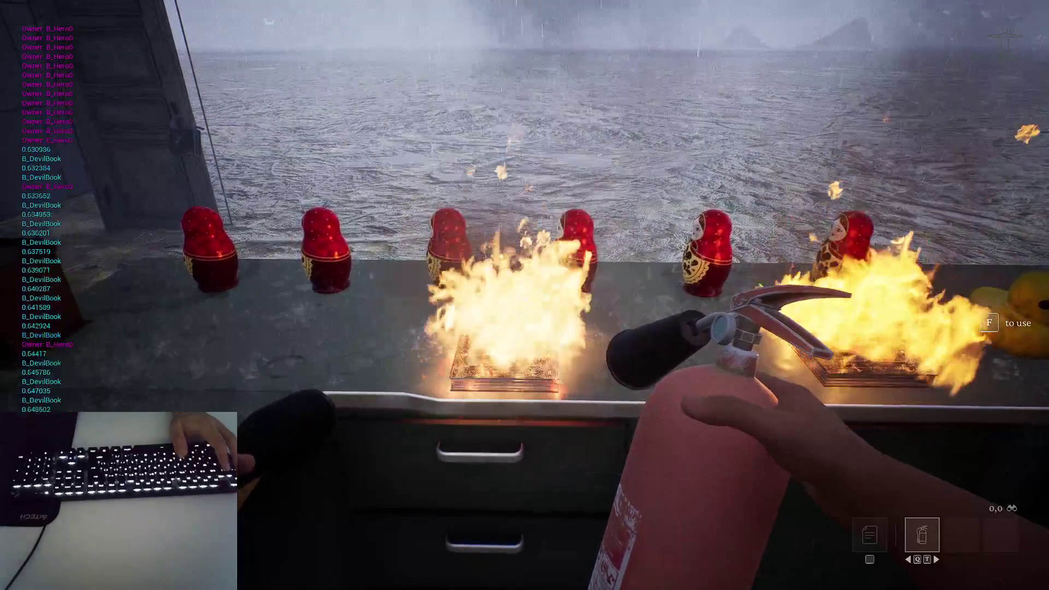
left_click(525, 295)
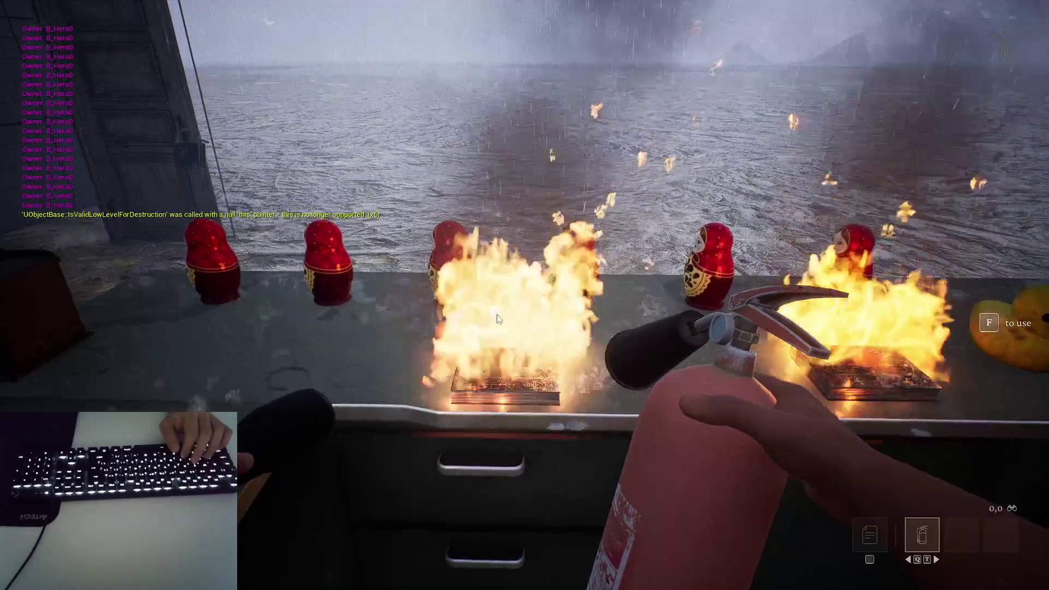
left_click(494, 347)
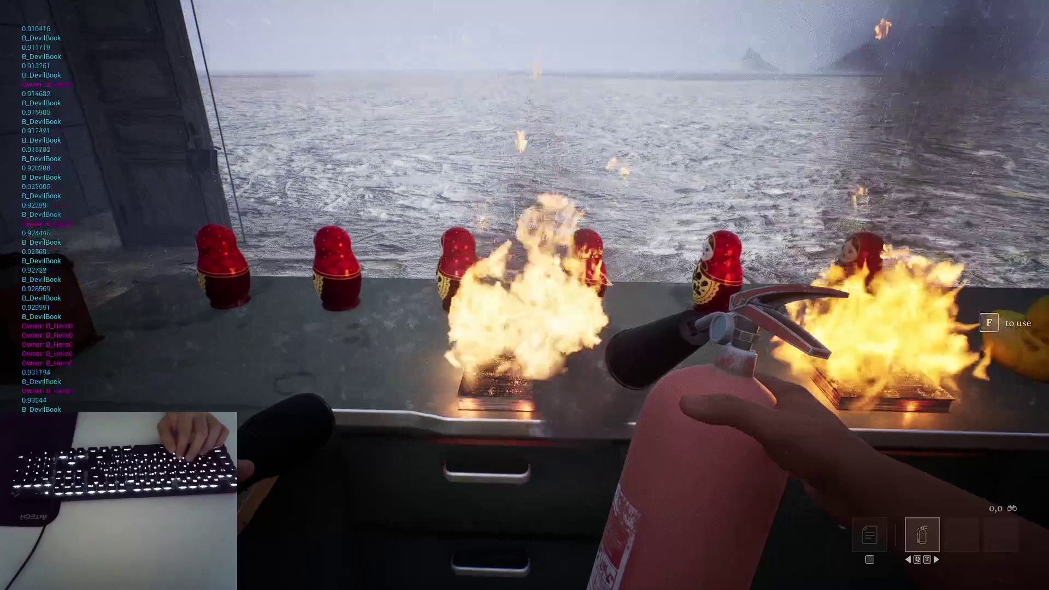
left_click(524, 295)
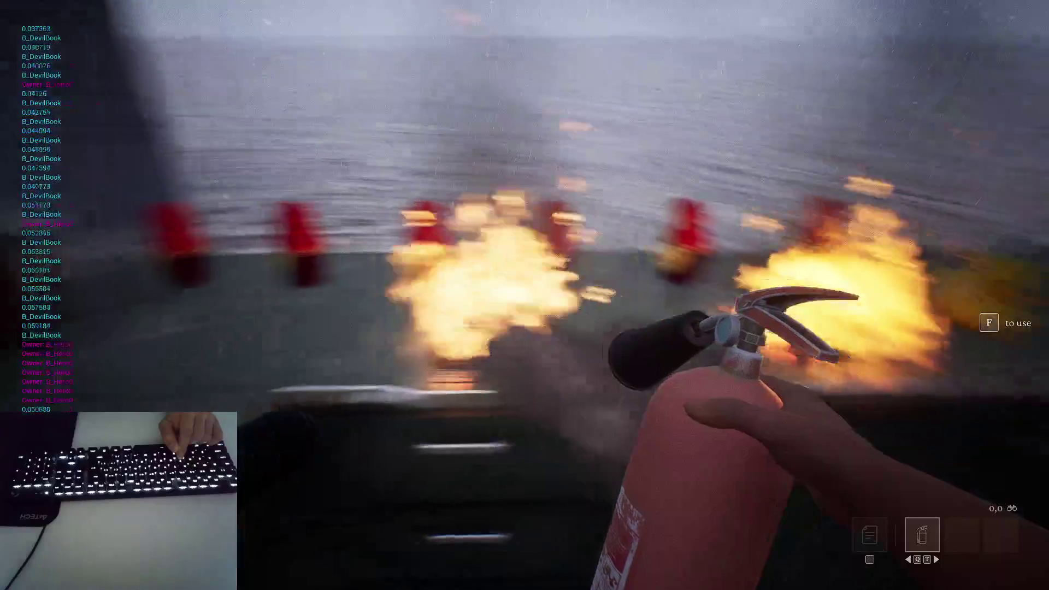
left_click(524, 295)
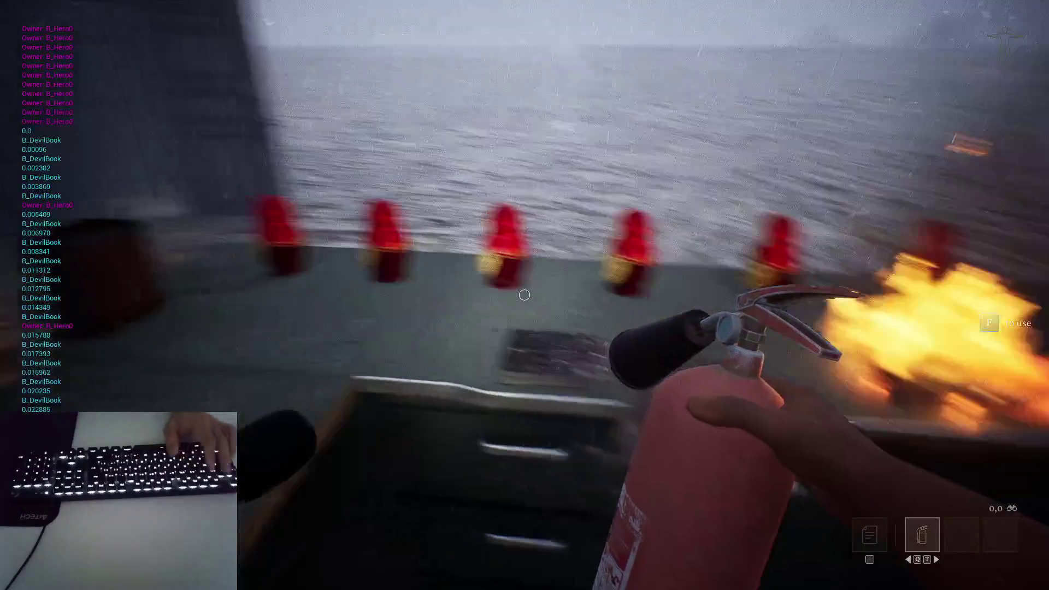
key("Escape")
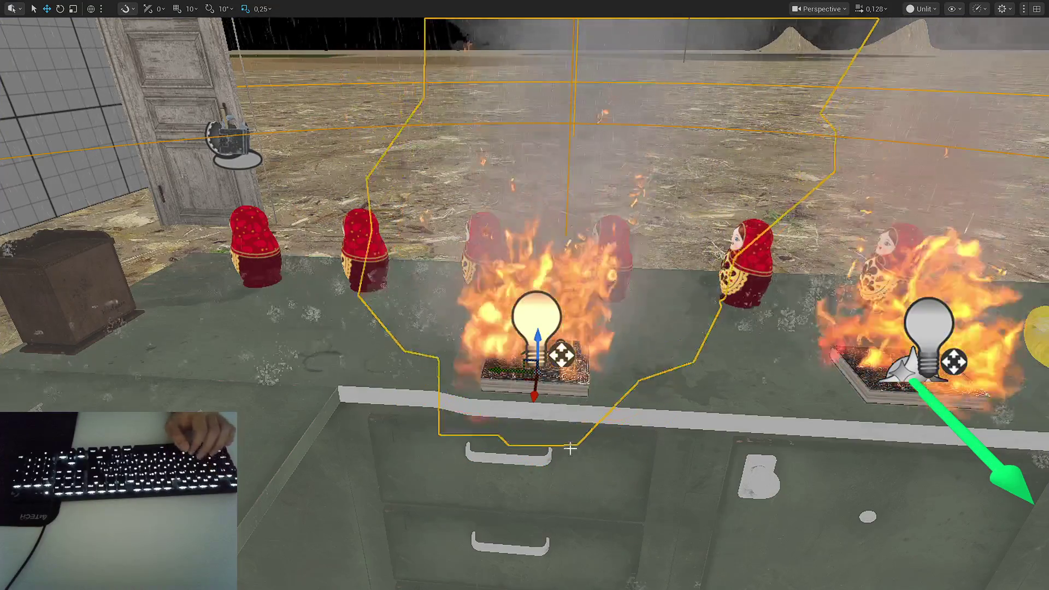
- Preview B_DevilBook's Grid3D_Gas_Fire_System with Flame Scale set to 0,1 in the Viewport
key("ctrl+e")
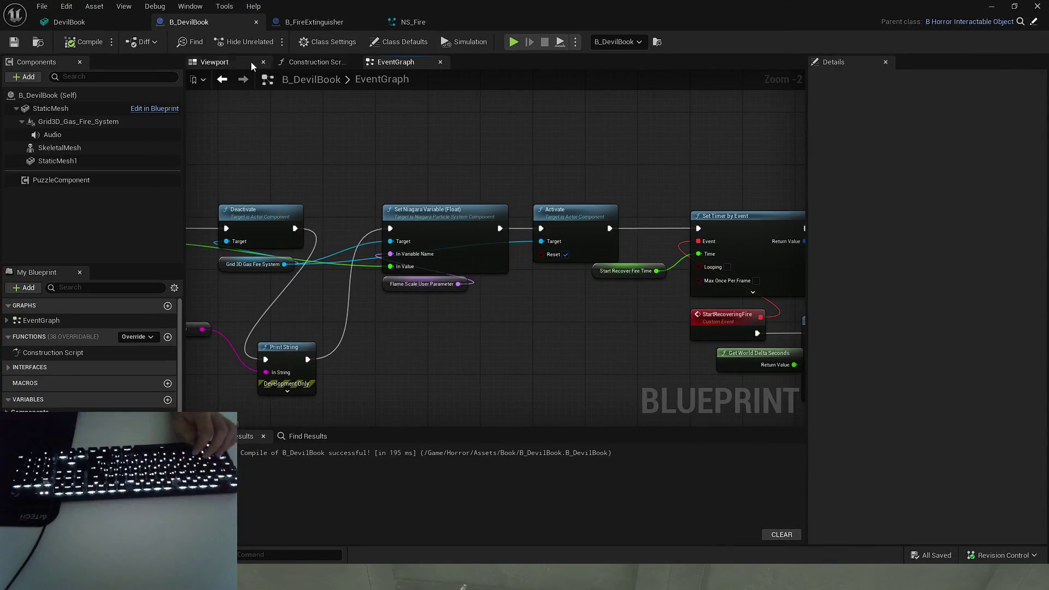
left_click(232, 64)
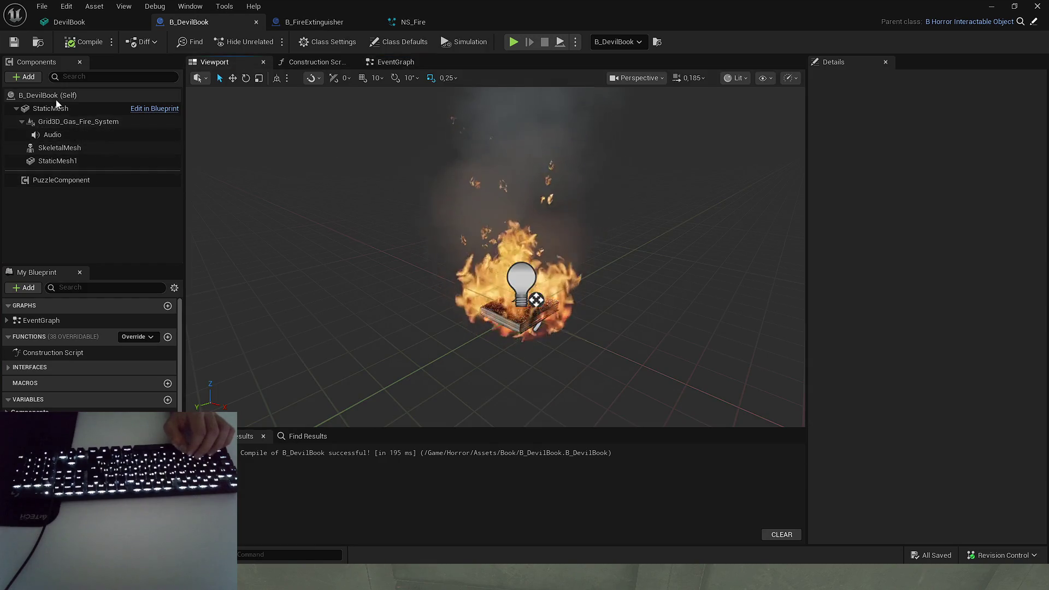
left_click(54, 121)
scroll(945, 328, "down", 4)
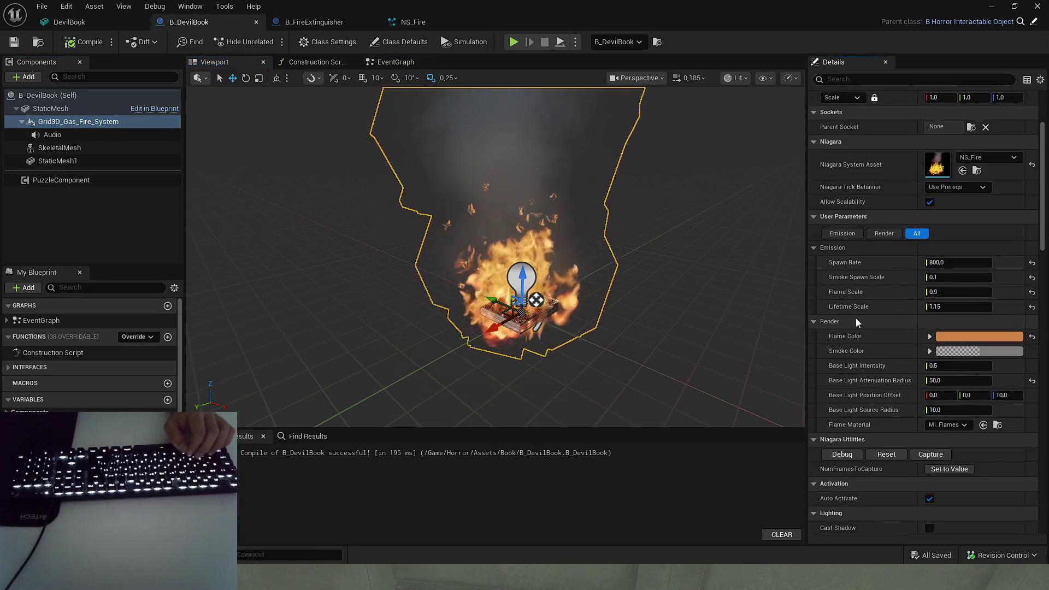
left_click(946, 291)
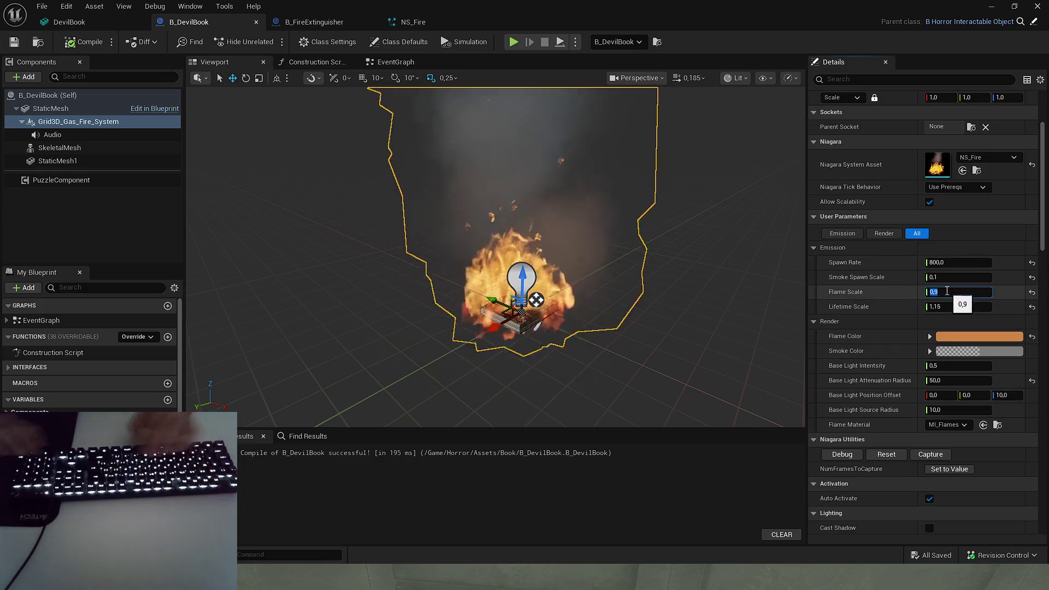
type("0,1")
key("Return")
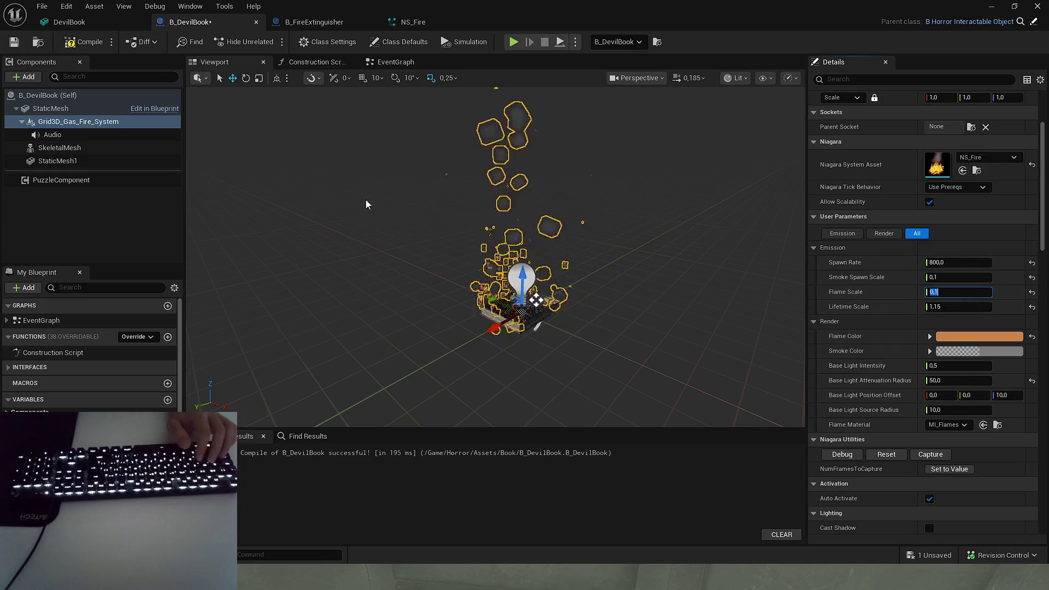
left_click(58, 211)
key("f")
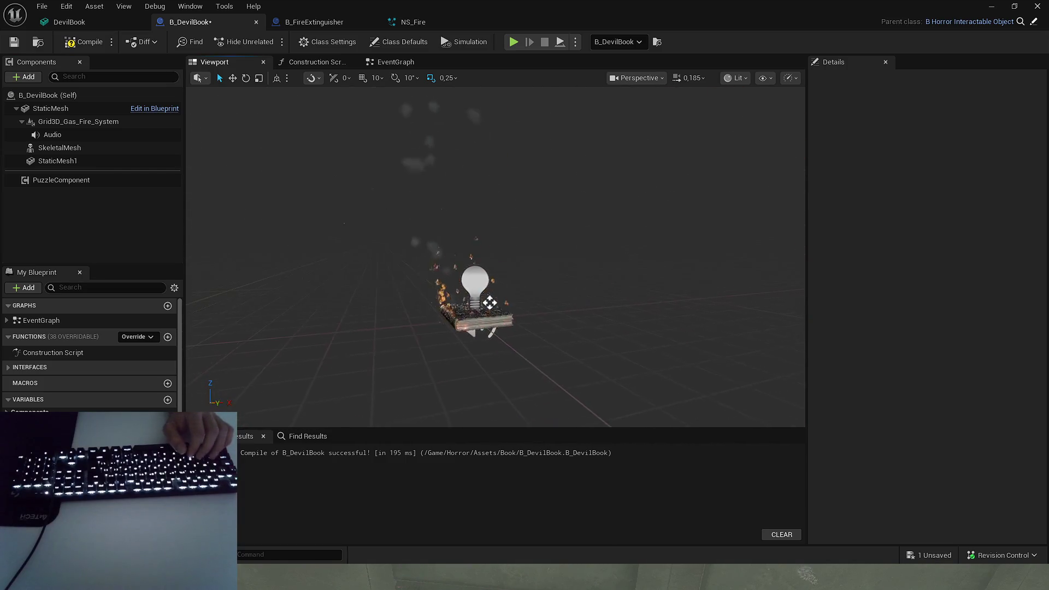
- Restore the fire system's Flame Scale to 1 and return to the event graph
left_click(104, 122)
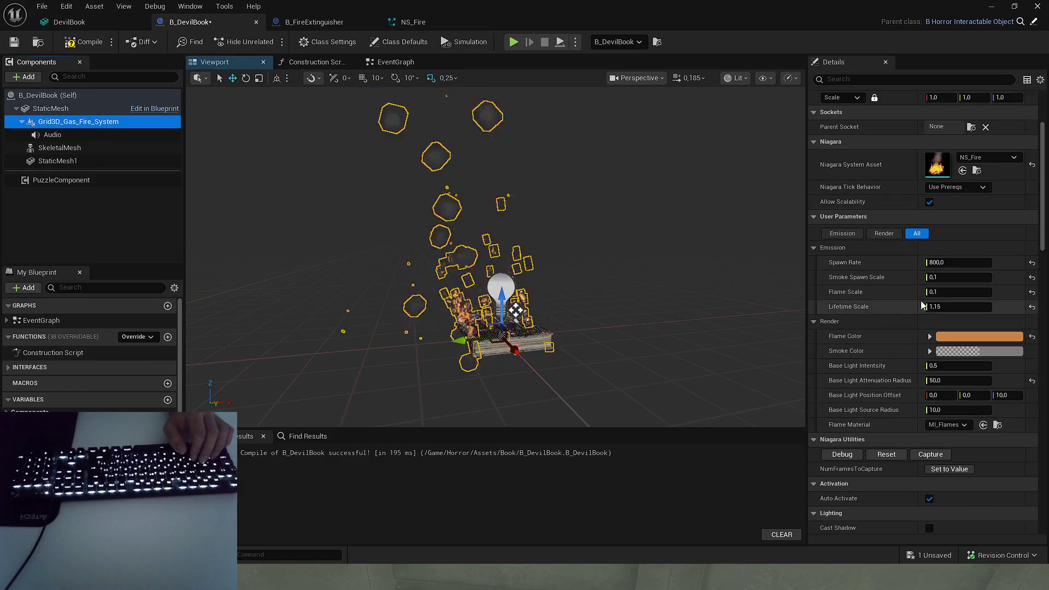
left_click(938, 292)
type("1")
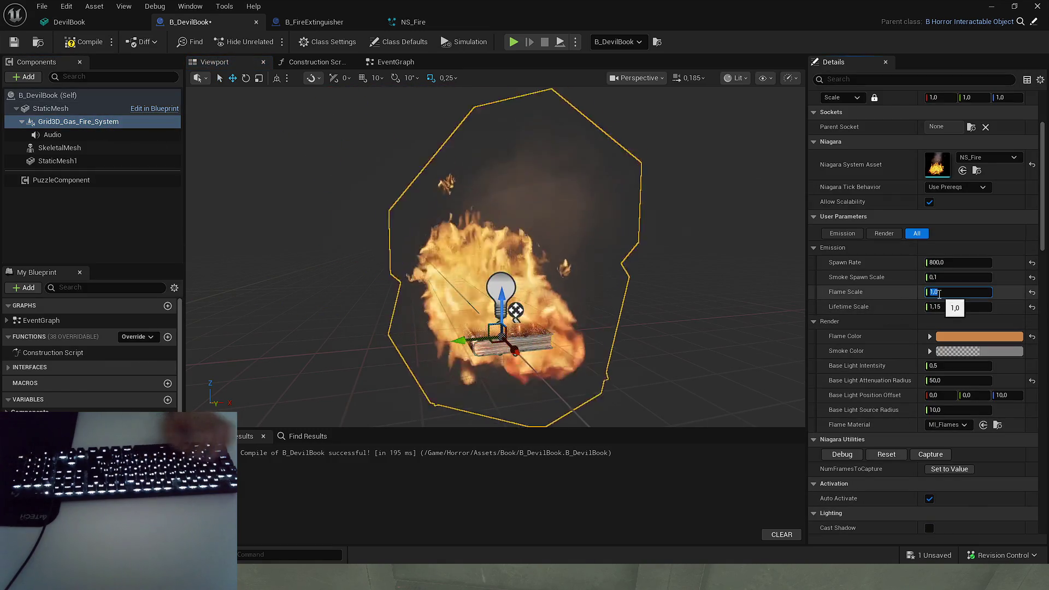
left_click(103, 209)
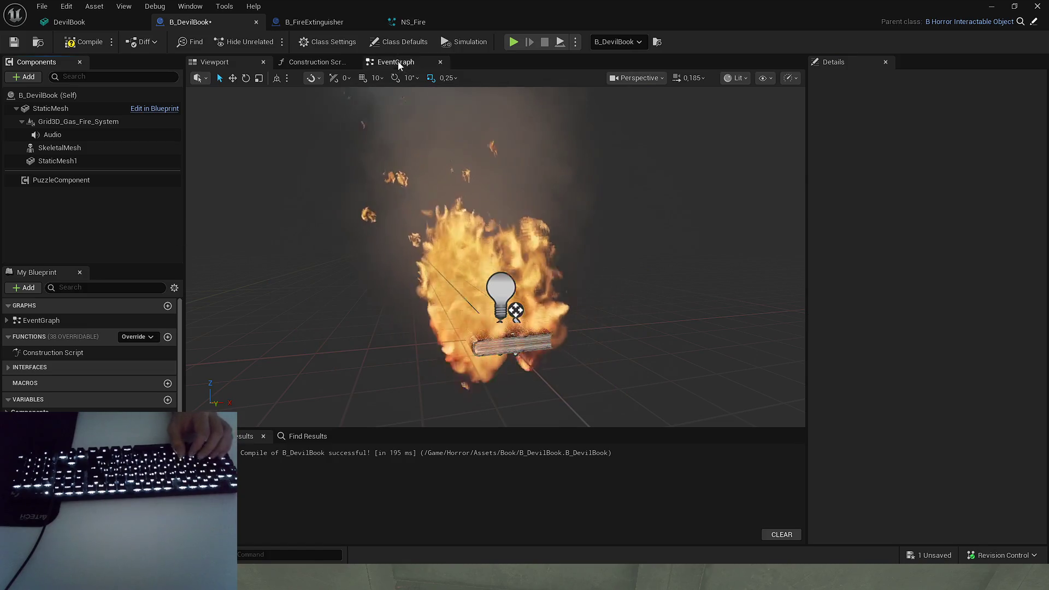
left_click(395, 62)
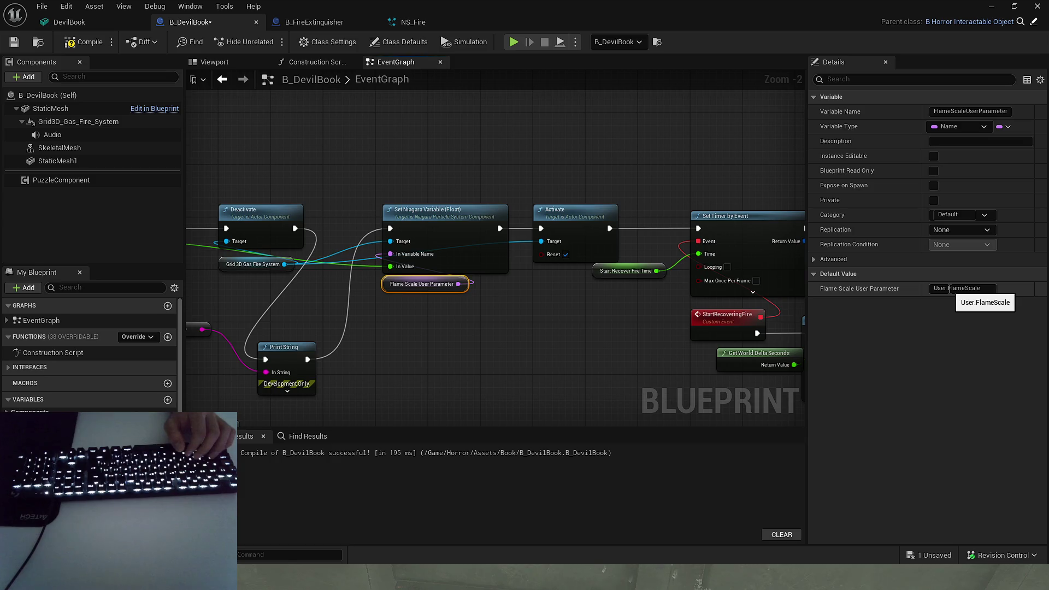
- Check NS_Fire's user parameter names, set FlameScaleUserParameter's default to 'Flame Scale', and start a play test
key("alt+Tab")
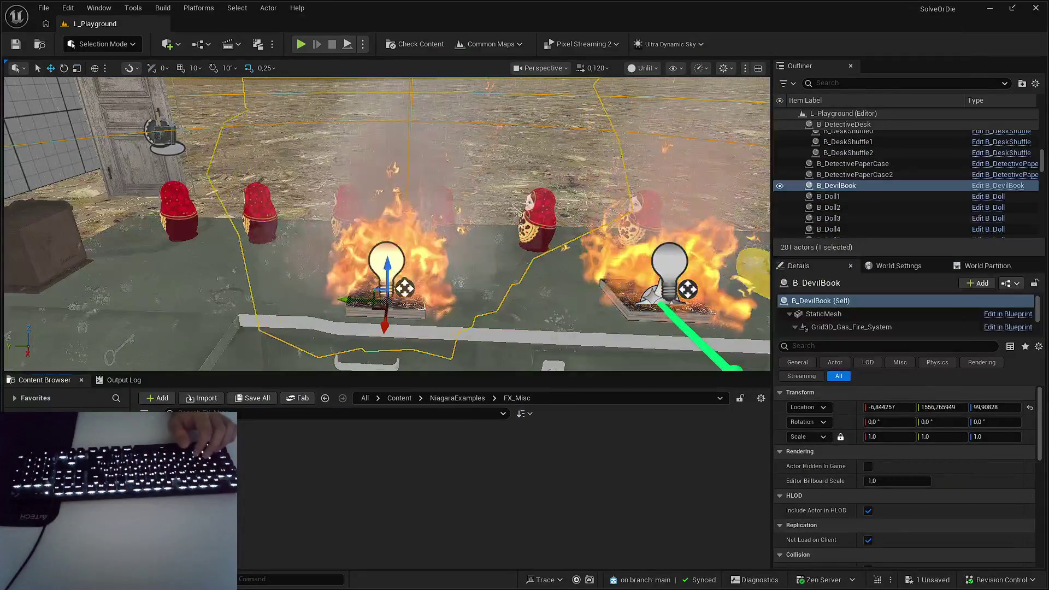
key("alt+Tab")
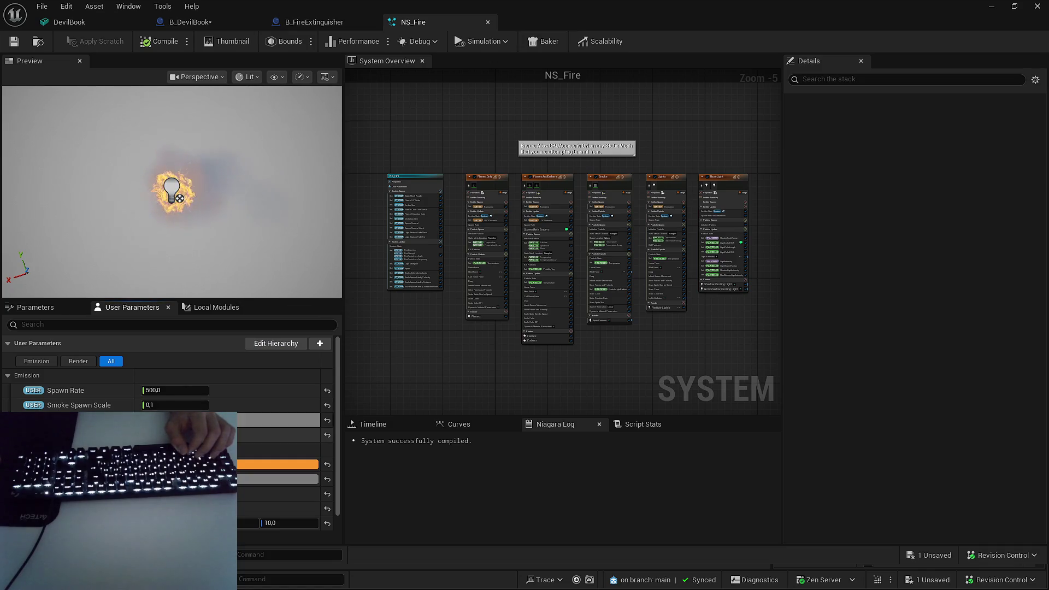
left_click(207, 23)
type("(Value=1.000000)")
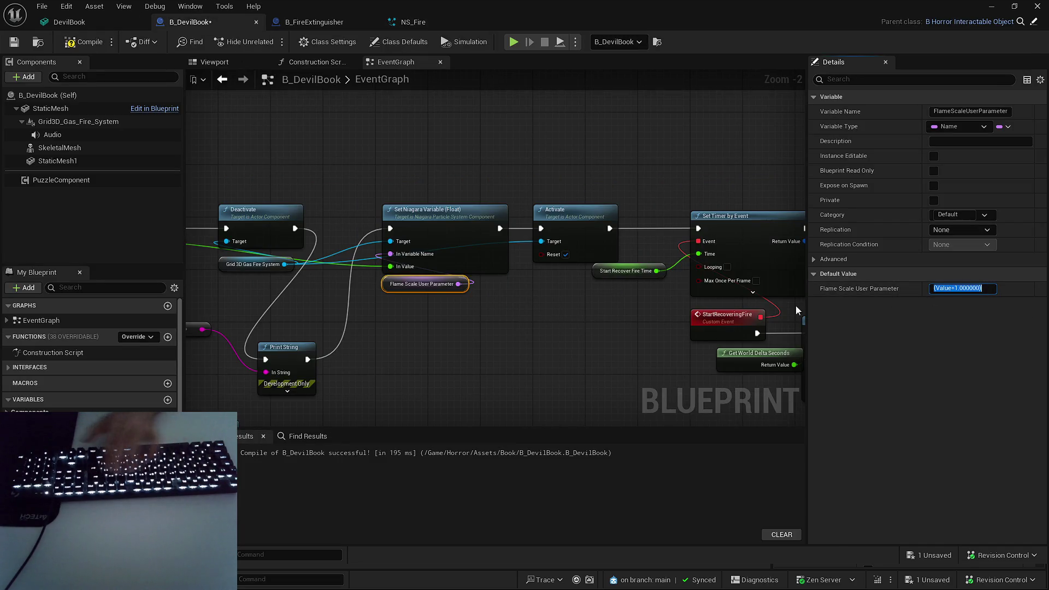
left_click(412, 22)
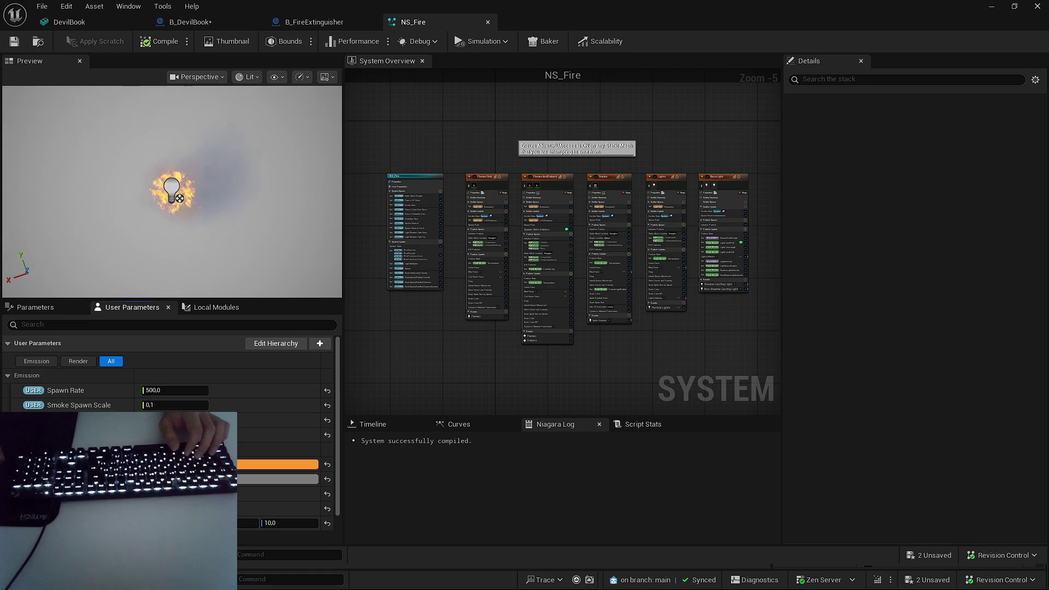
left_click(192, 26)
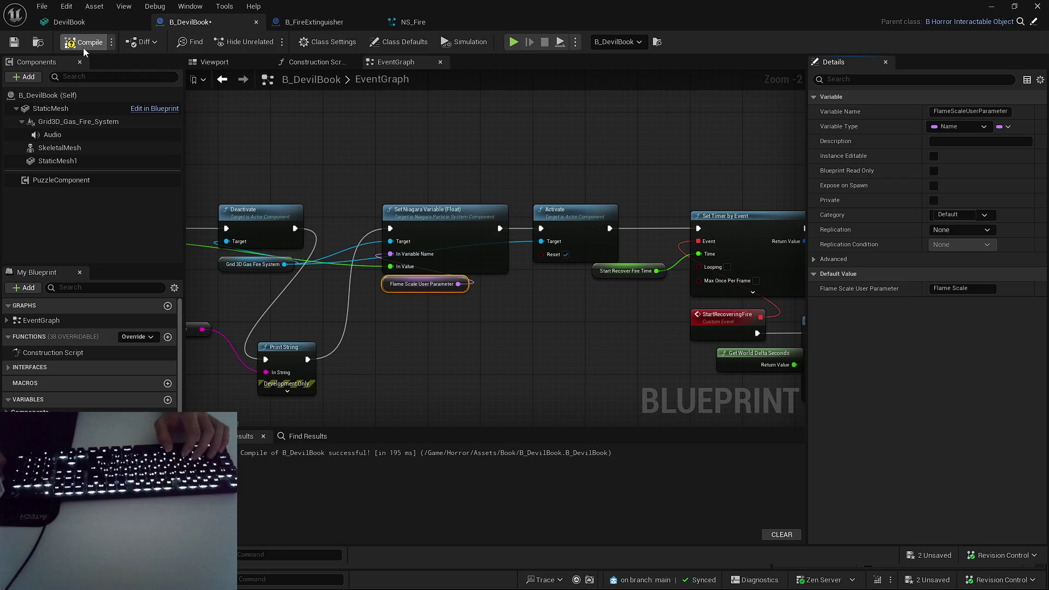
key("alt+p")
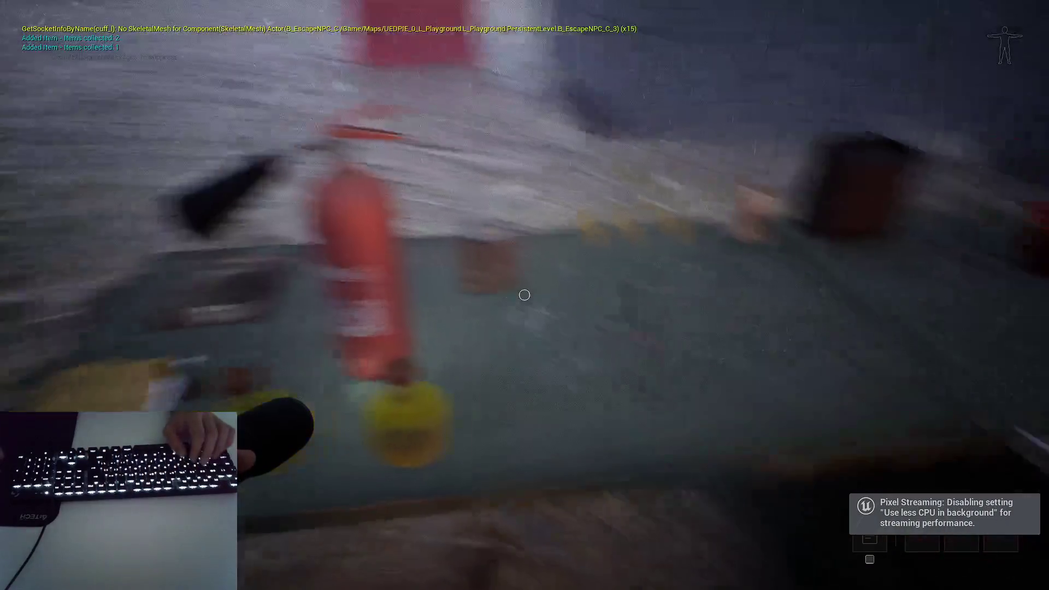
- Spray foam across the left book fire and reposition in front of the counter
key("f")
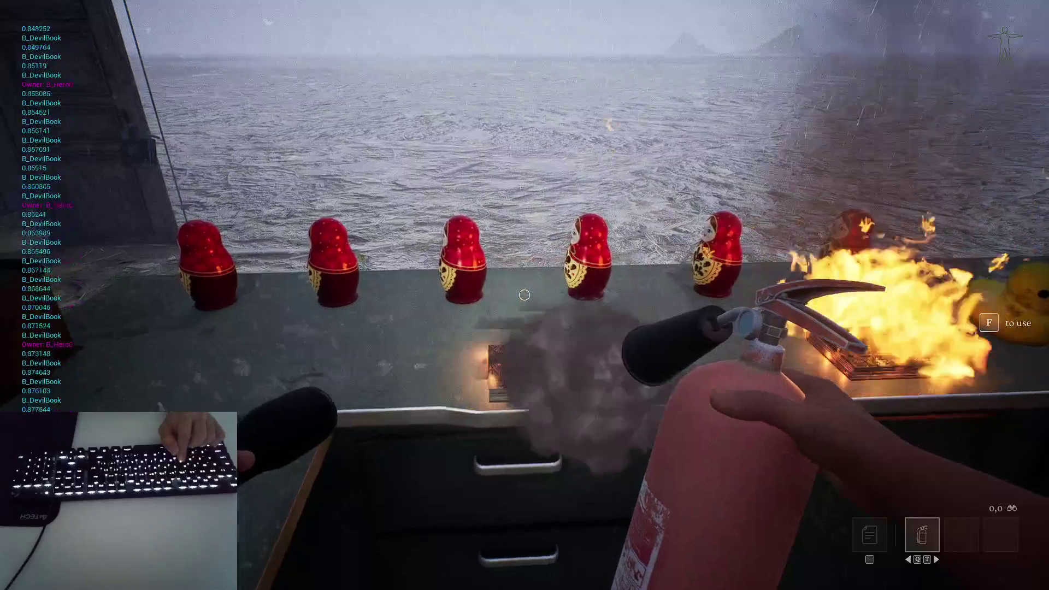
left_click_drag(524, 295, 524, 295)
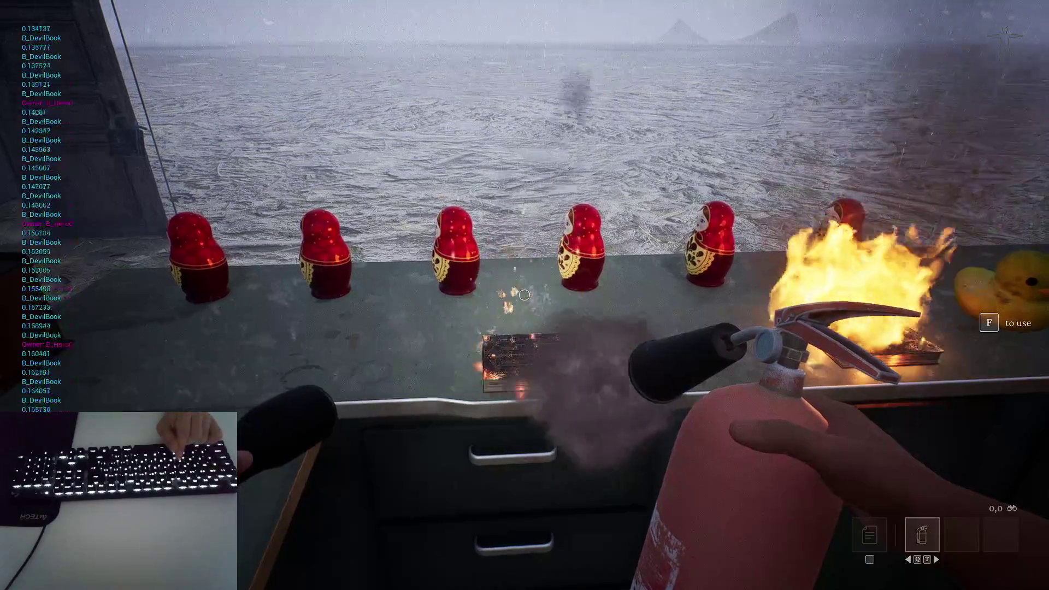
key("a")
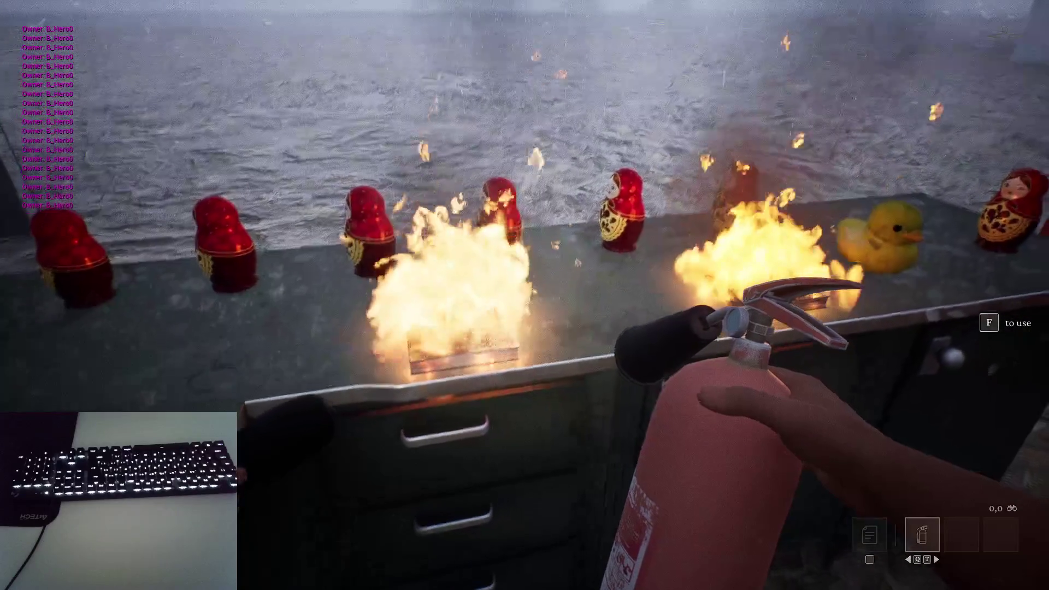
key("s")
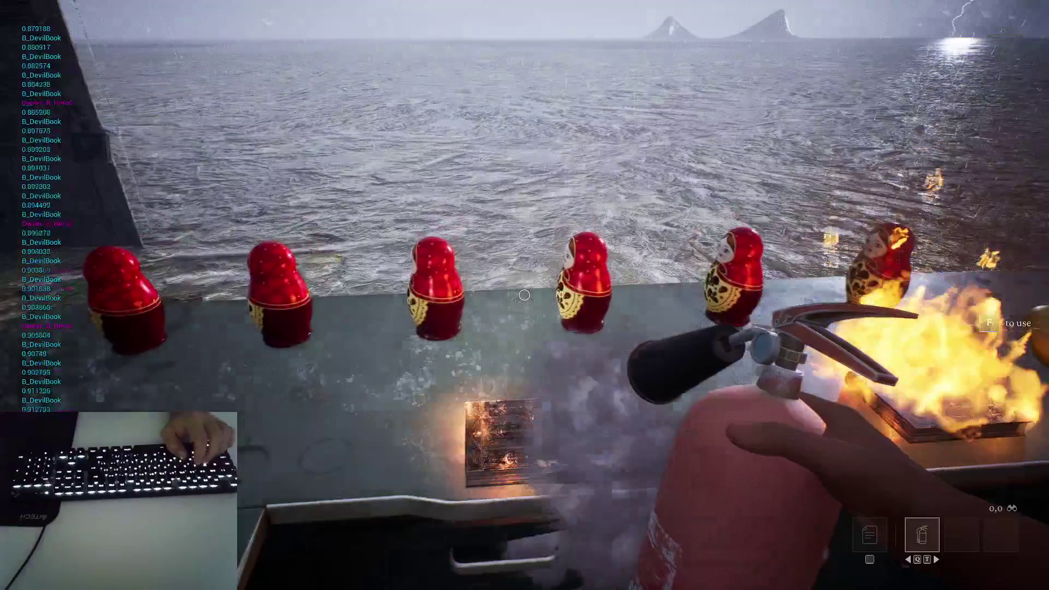
key("w")
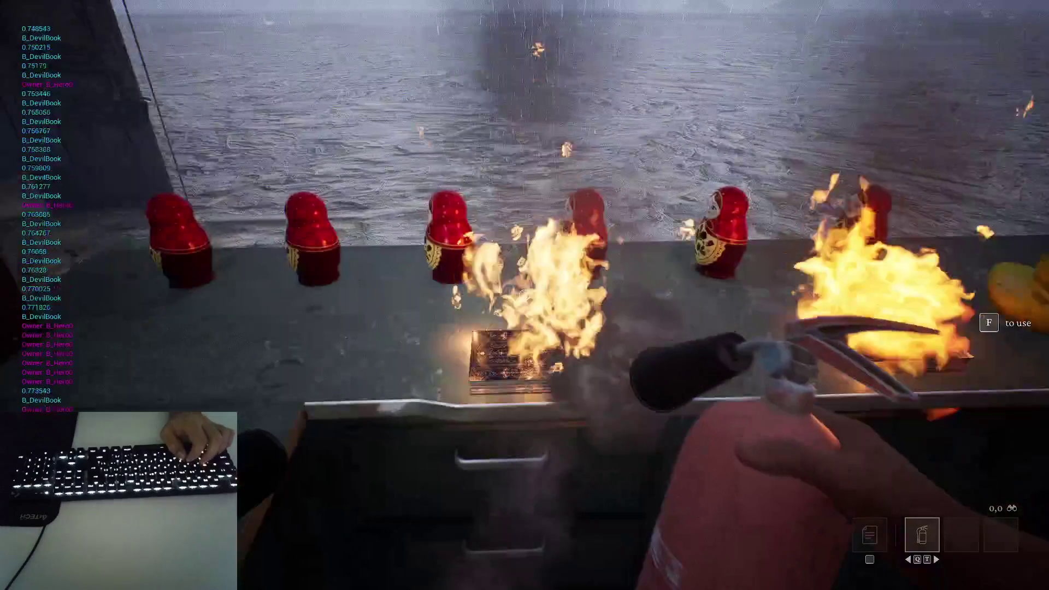
key("s")
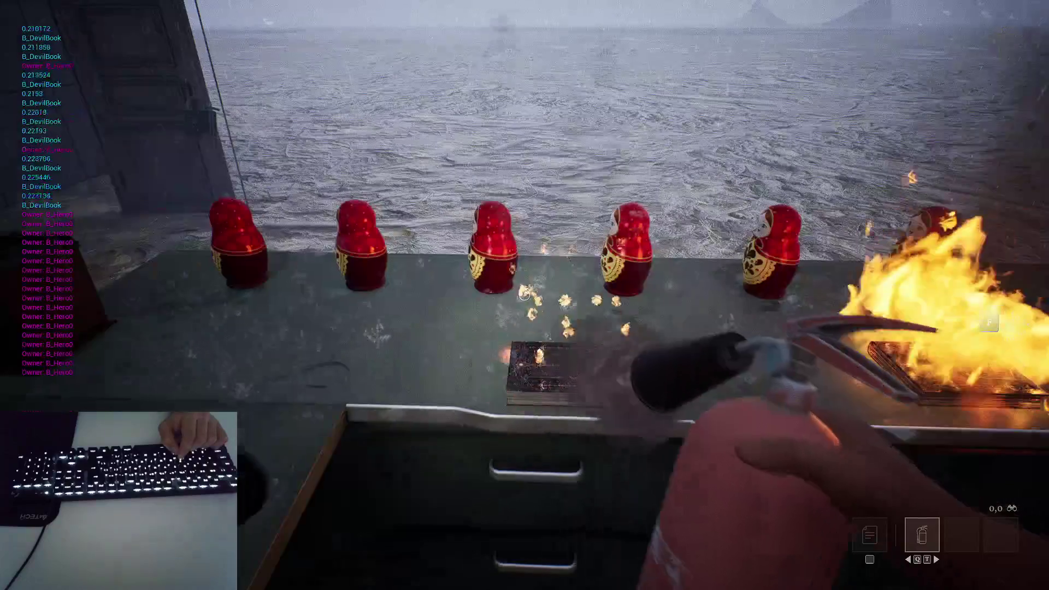
- Spray the central Devil Book until its fire is out, then end the play session
left_click(525, 295)
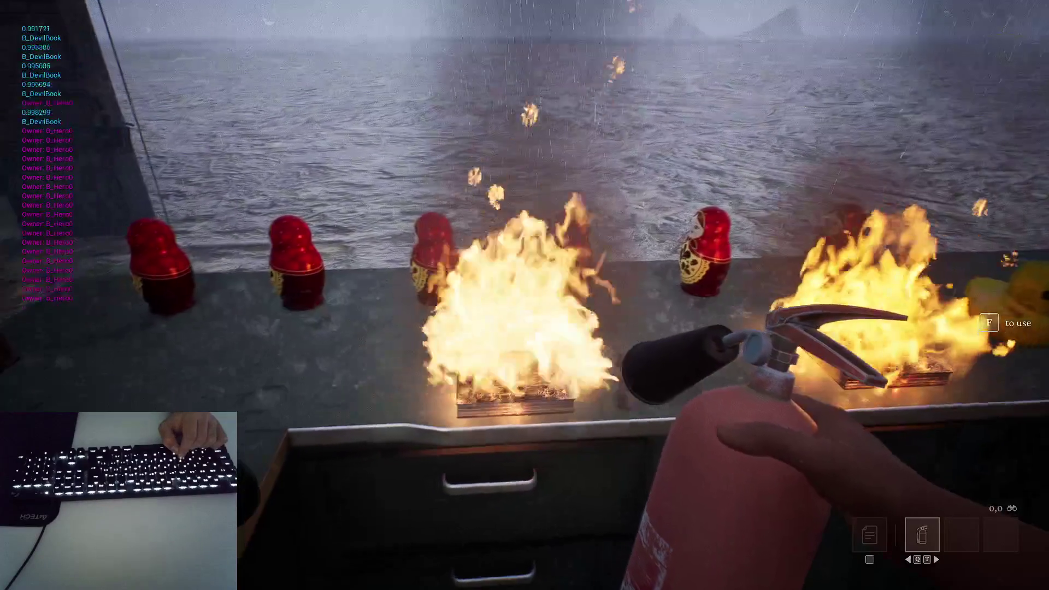
left_click(524, 295)
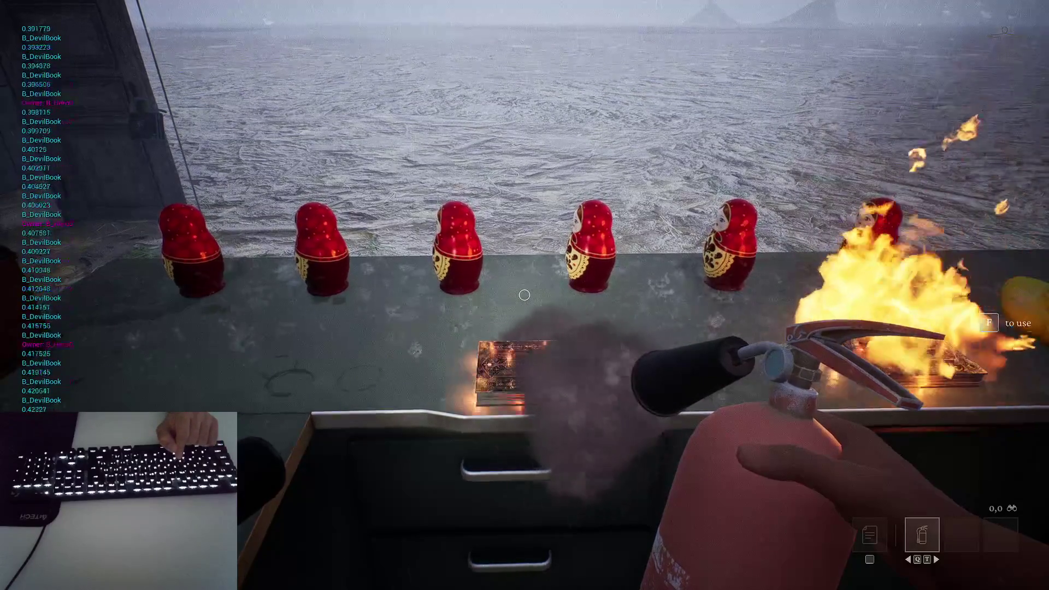
left_click(525, 295)
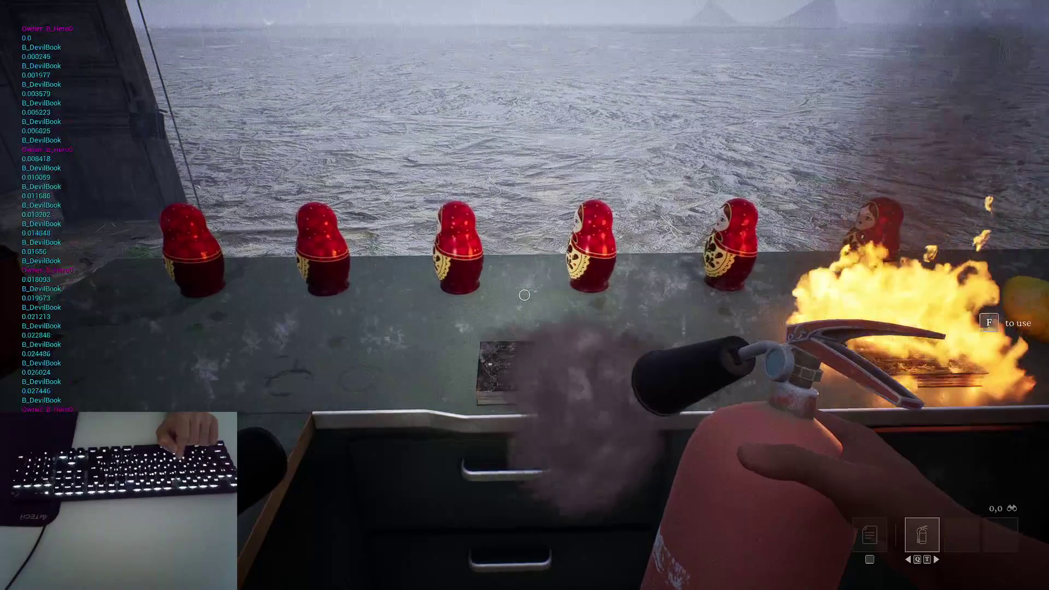
key("Escape")
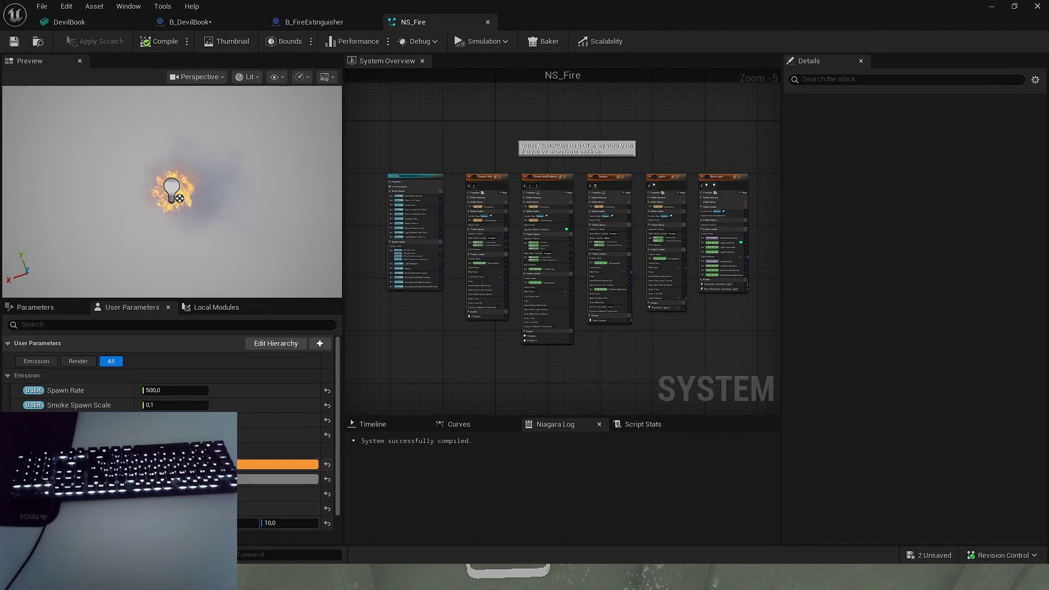
- Browse NS_Fire's User Parameters (Spawn Rate 500,0, Smoke Spawn Scale 0.1) and show the emitters' timeline tracks
left_click(57, 308)
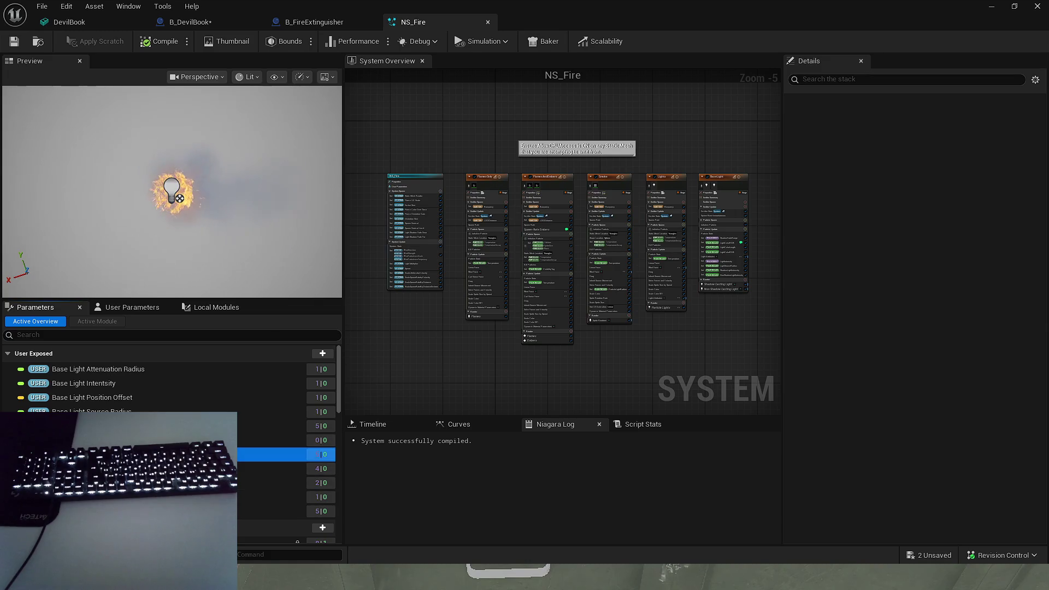
right_click(96, 454)
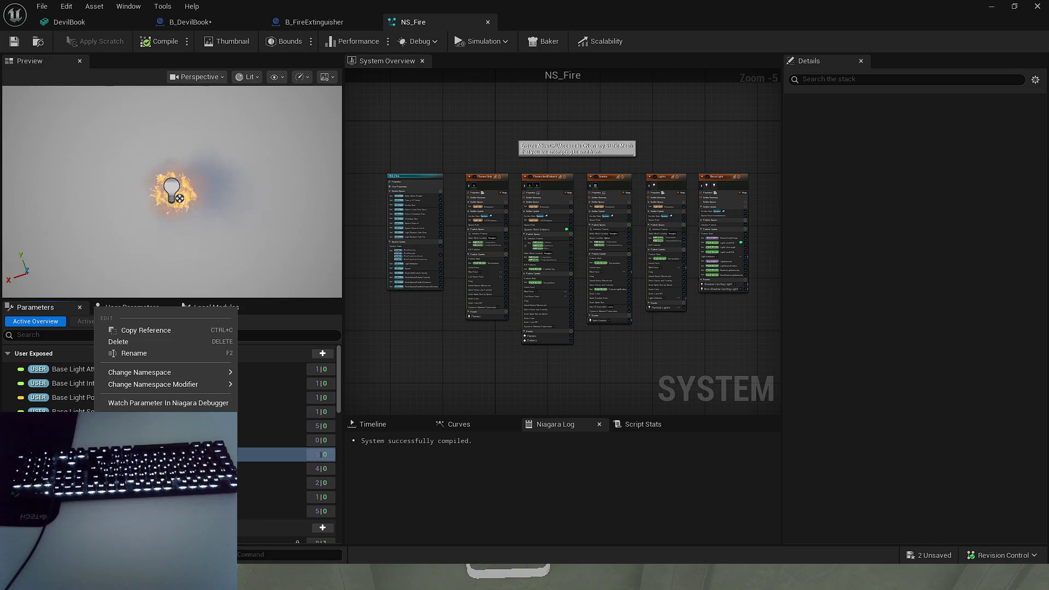
key("Escape")
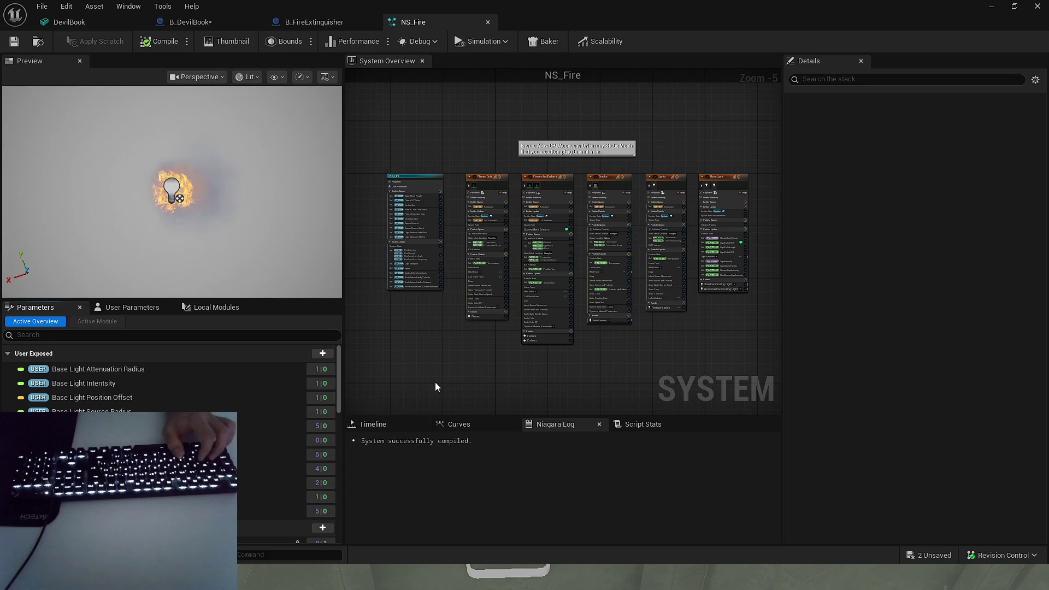
scroll(413, 294, "up", 3)
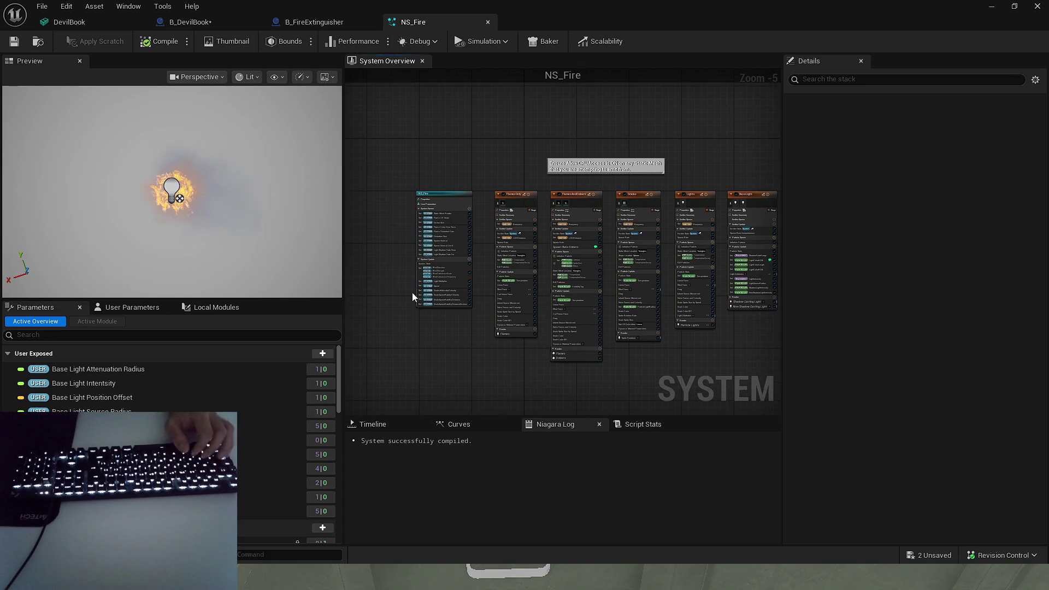
left_click(110, 454)
right_click(110, 454)
key("Escape")
left_click(97, 322)
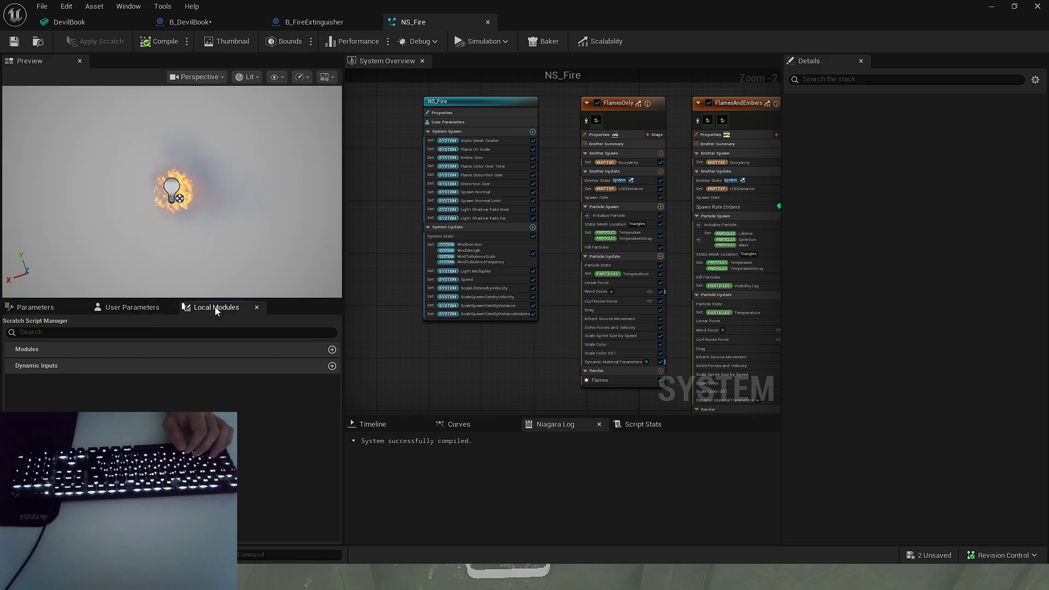
left_click(125, 309)
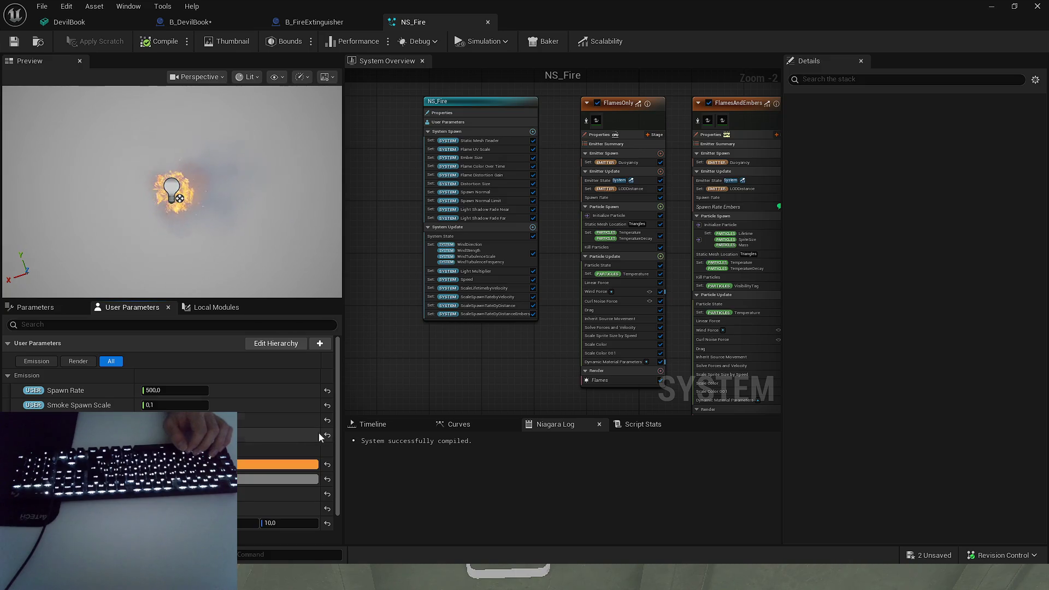
left_click(371, 425)
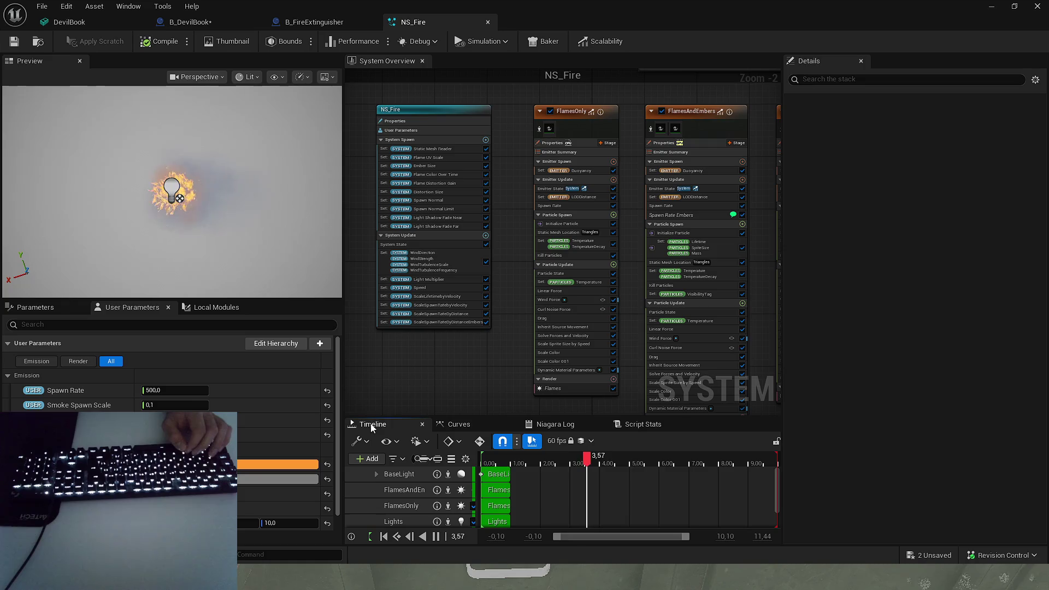
- Search the FlamesOnly and FlamesAndEmbers emitters for 'Flame Scale' to find the sprite size input
left_click(586, 120)
left_click(884, 104)
type("F")
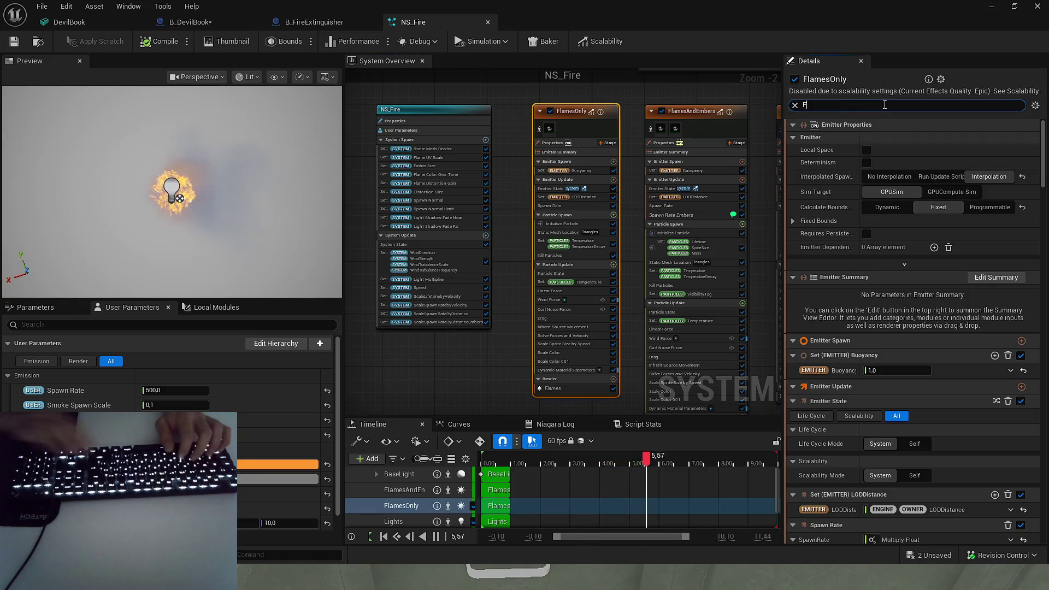
type("lame Scale")
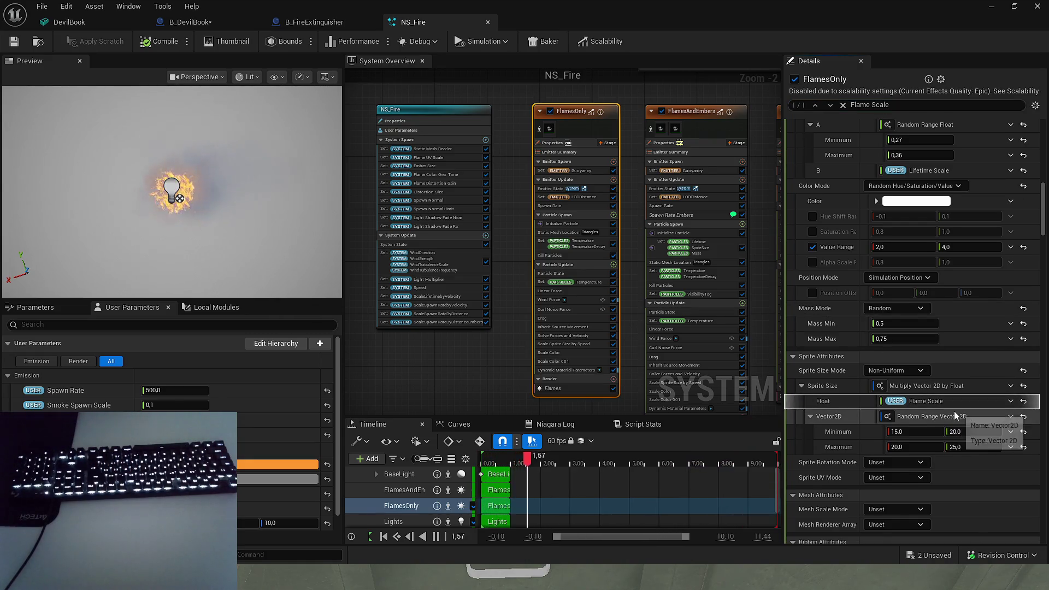
scroll(953, 411, "down", 1)
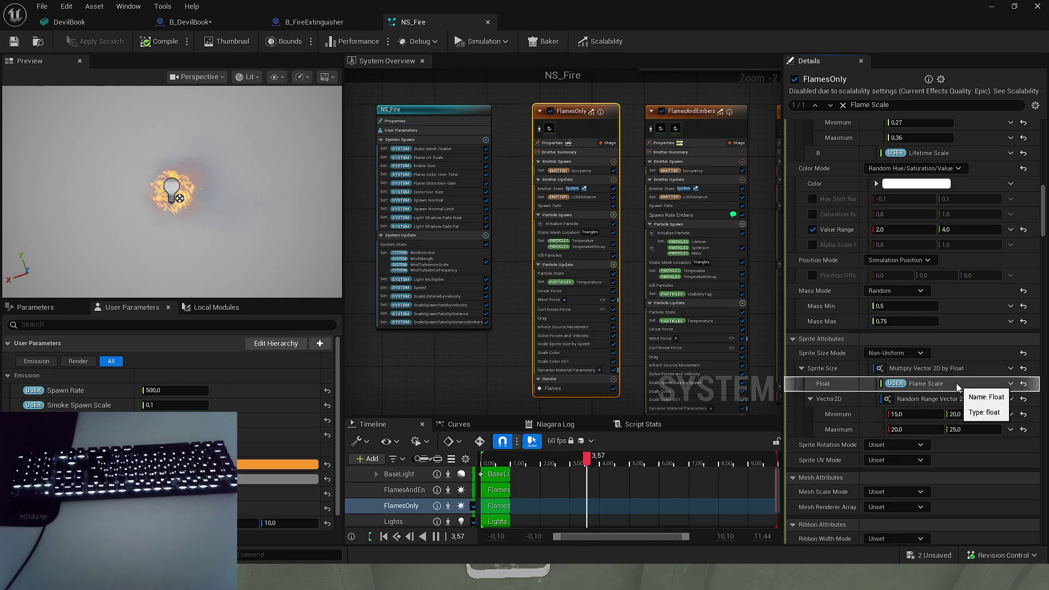
left_click(931, 384)
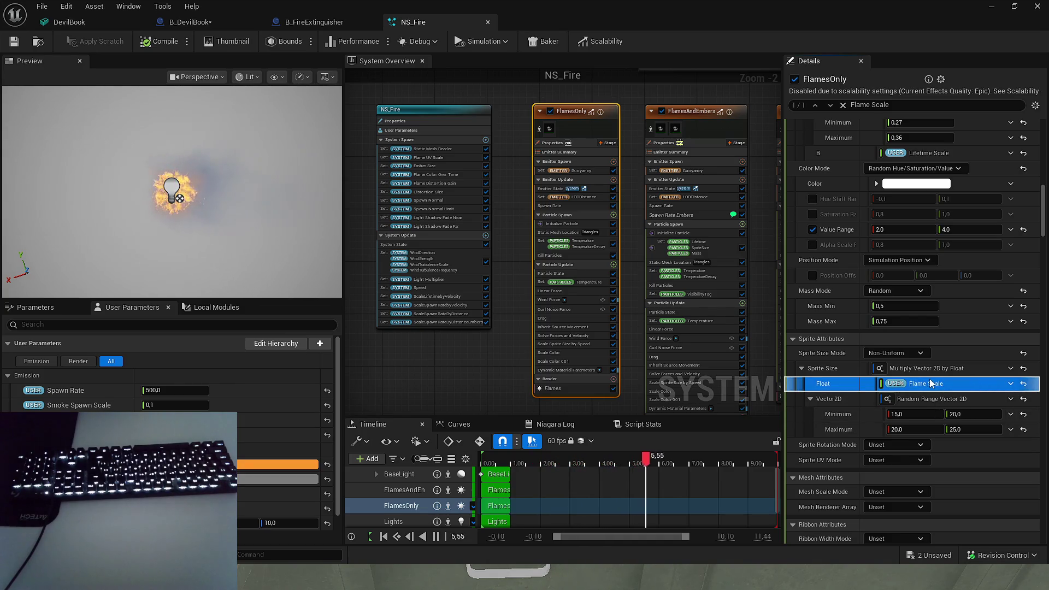
left_click(691, 110)
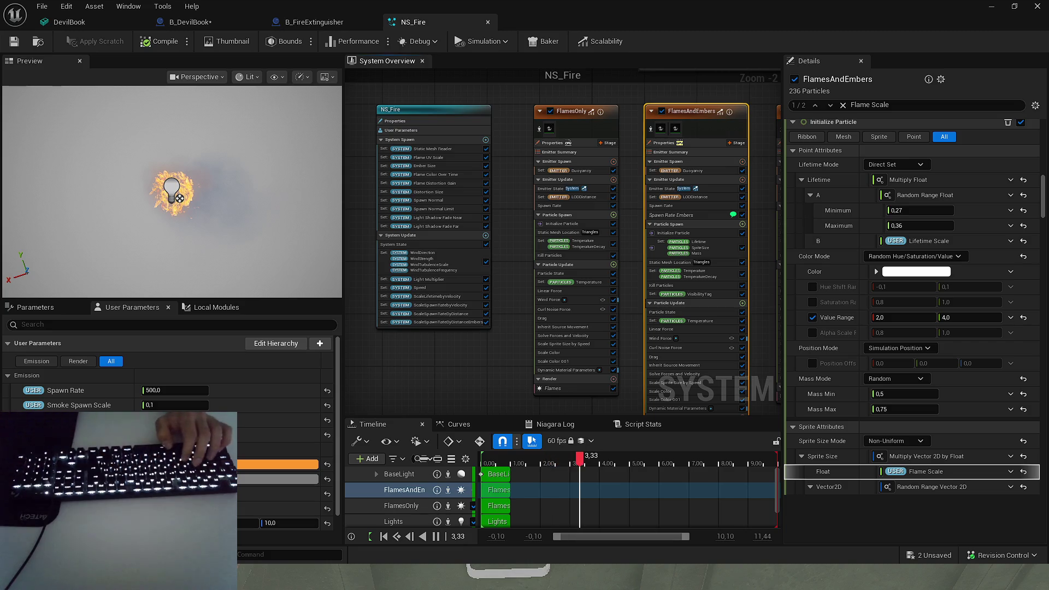
left_click(235, 22)
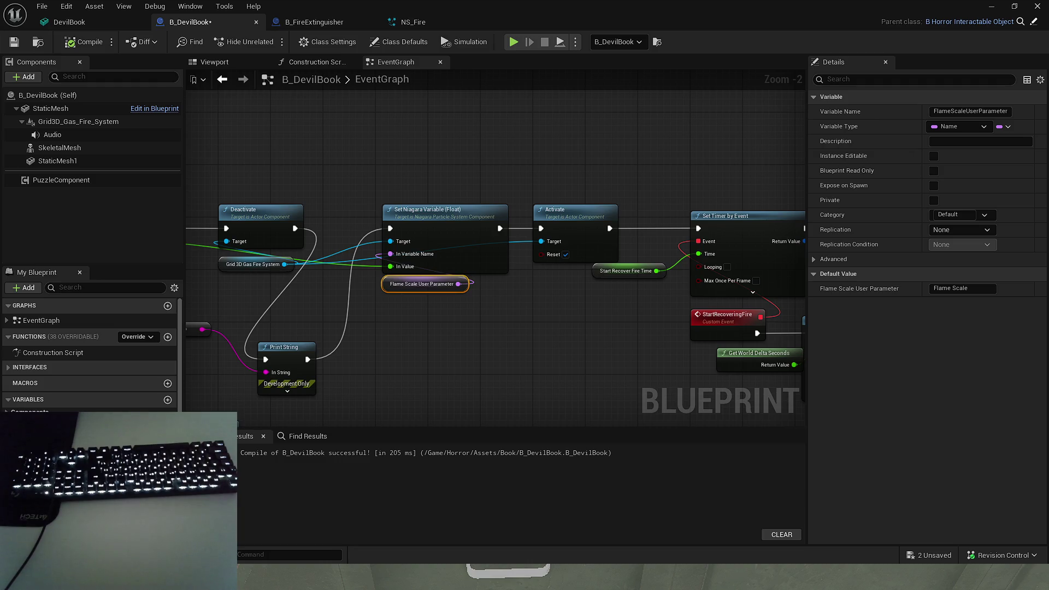
left_click(435, 27)
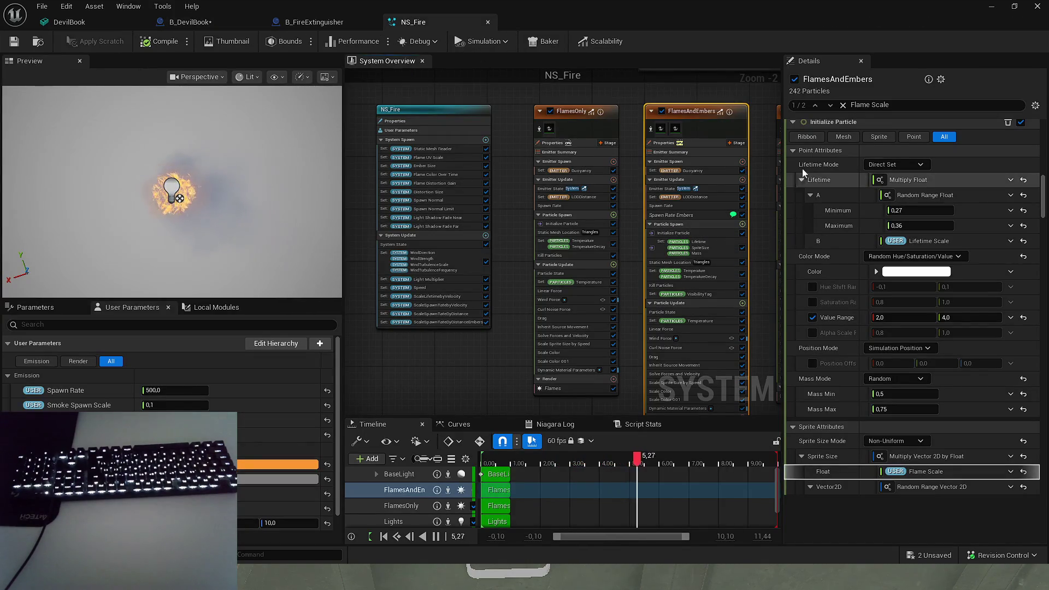
left_click(829, 105)
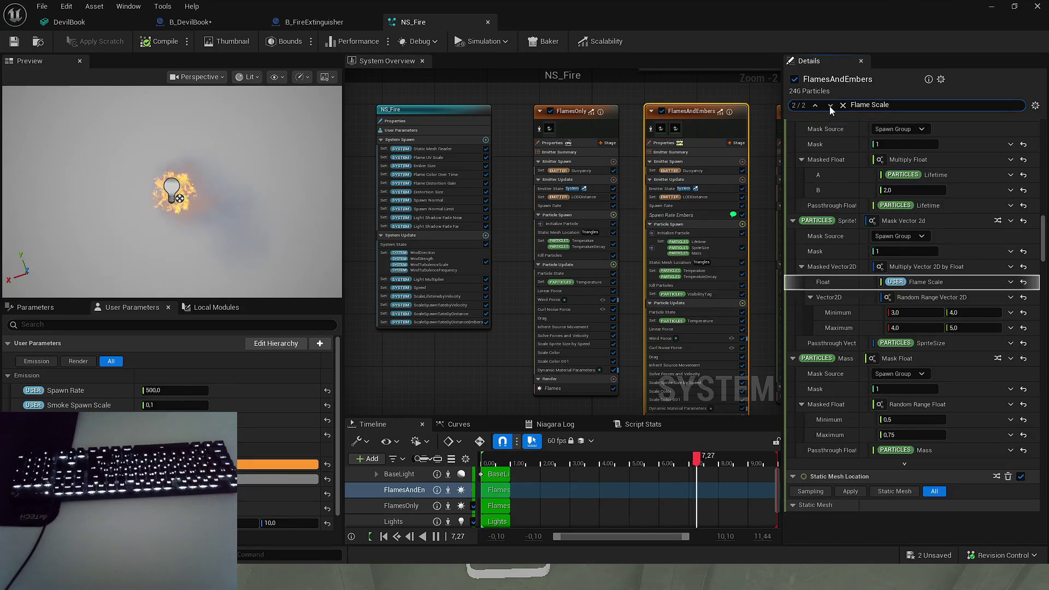
left_click(829, 106)
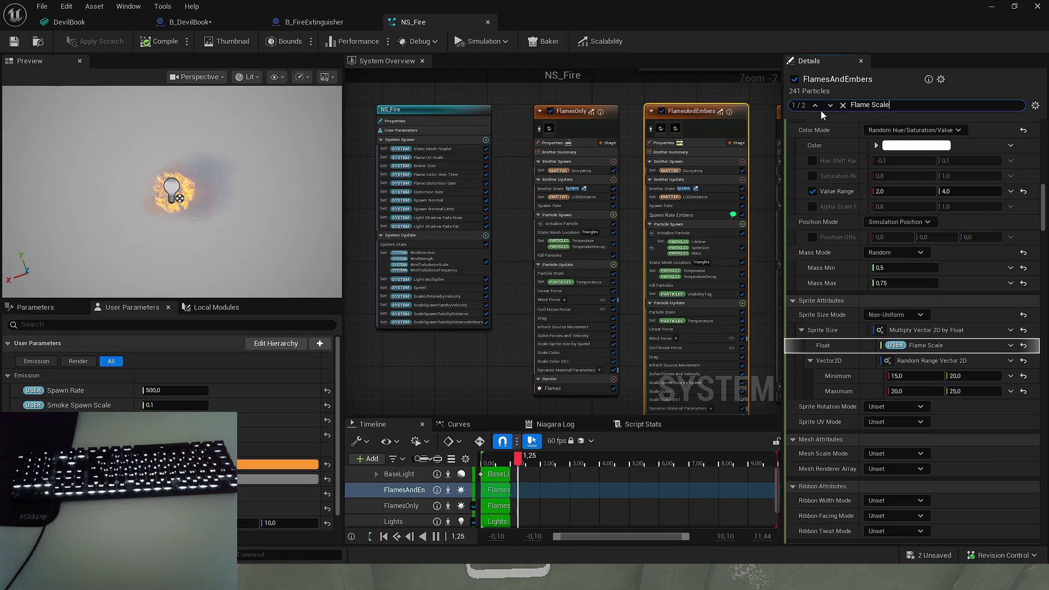
left_click(815, 106)
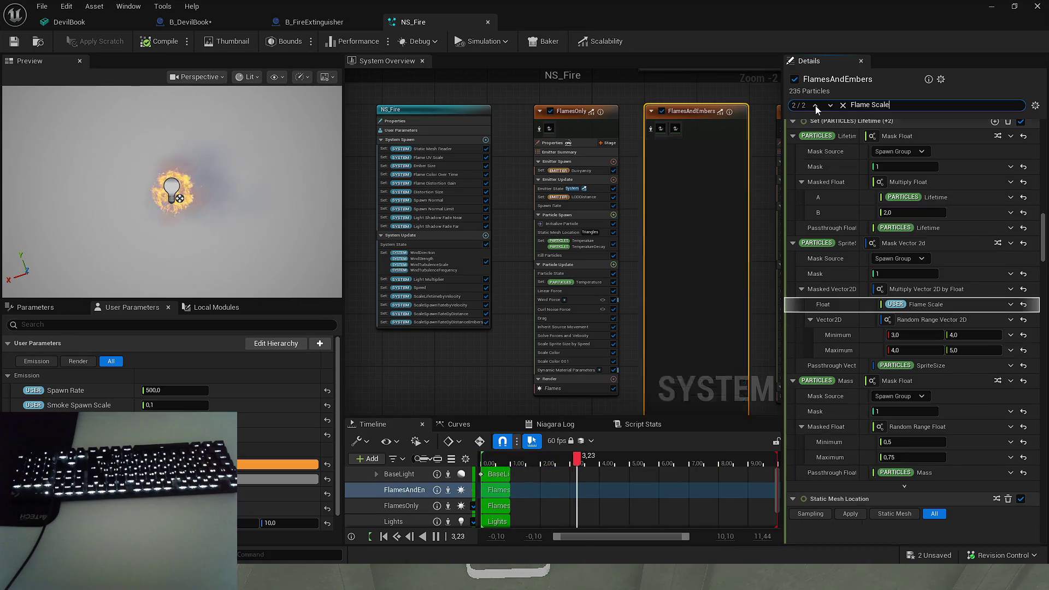
left_click(582, 124)
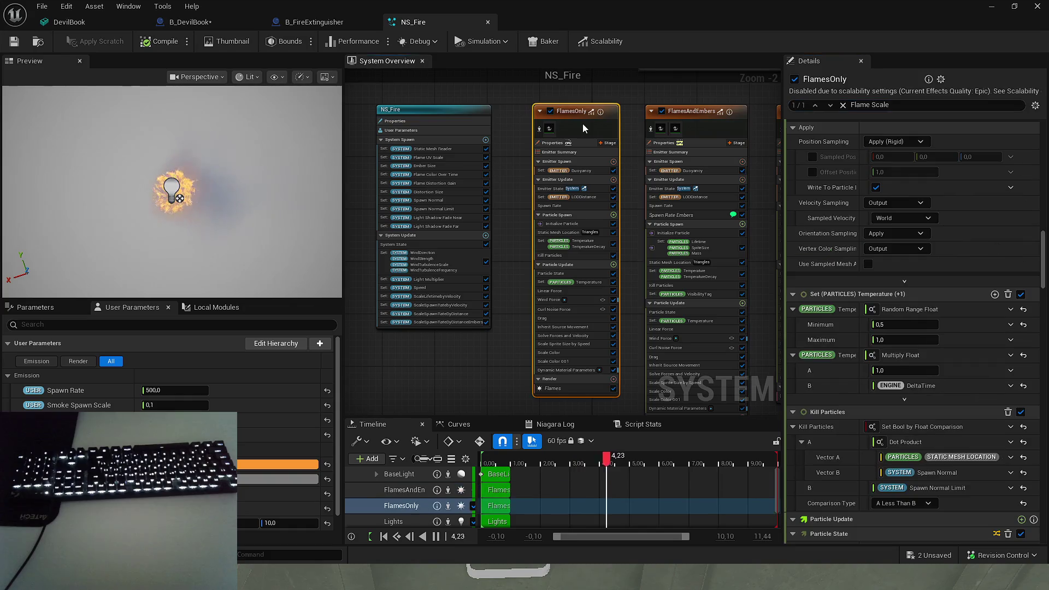
left_click(830, 106)
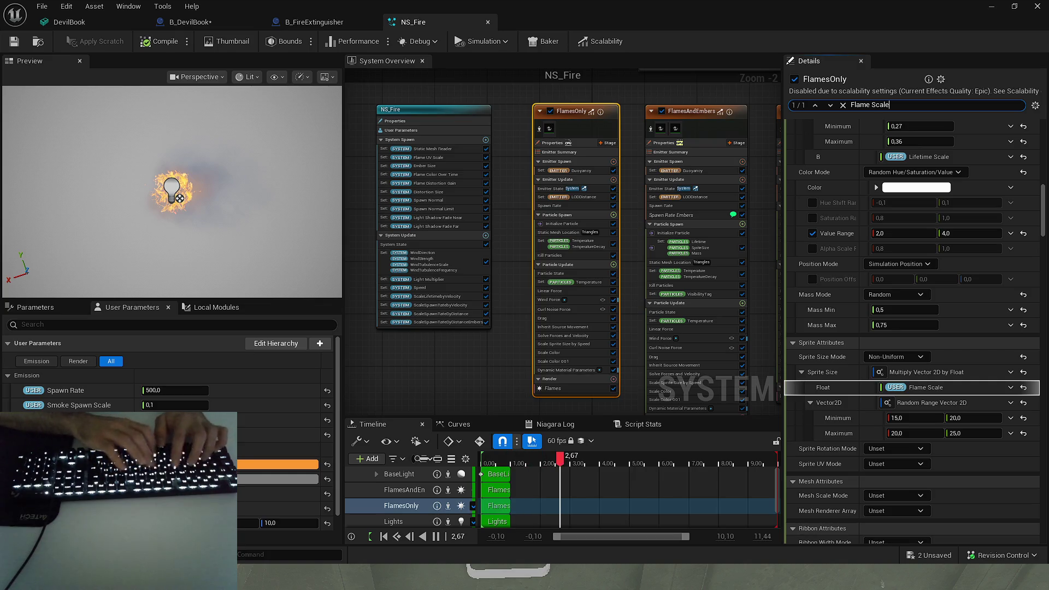
left_click(215, 24)
mouse_move(477, 184)
left_mouse_down()
mouse_move(563, 195)
mouse_move(527, 217)
left_mouse_up()
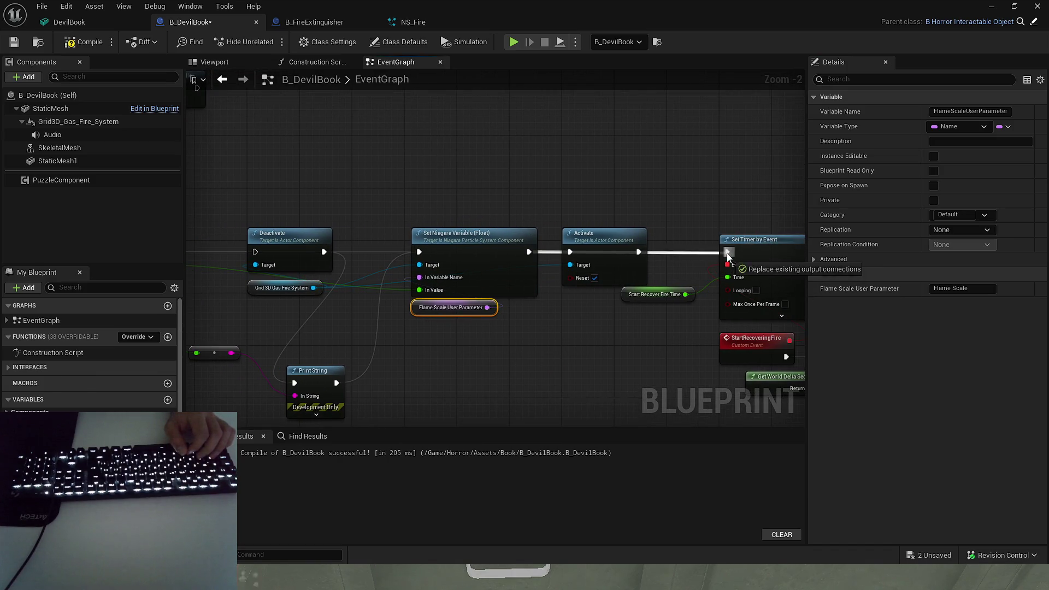
- Compile B_DevilBook, review the Grid3D_Gas_Fire_System component's Details, and start a play test
left_click(88, 42)
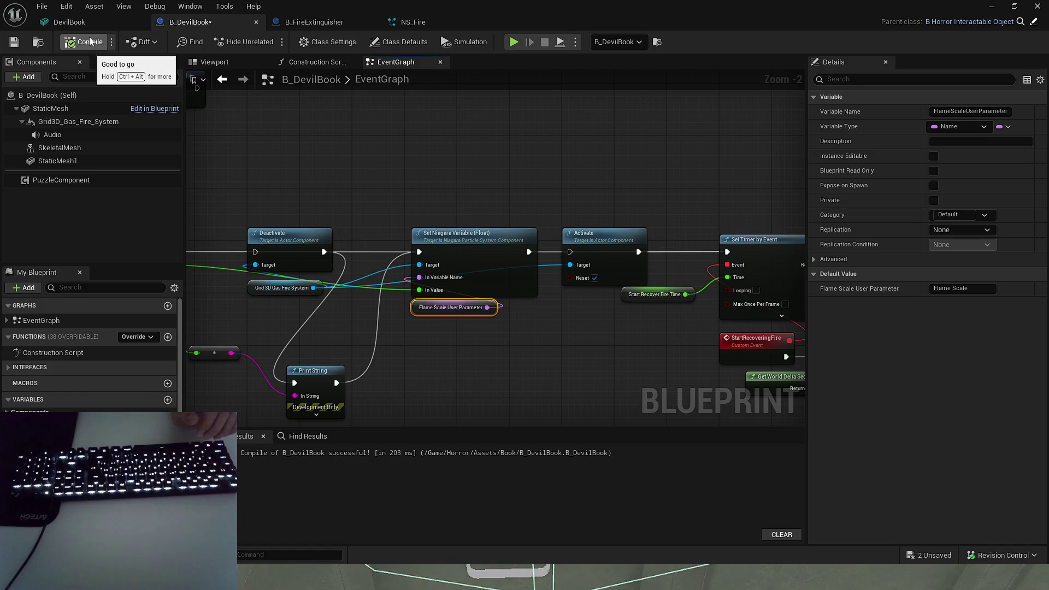
left_click(86, 121)
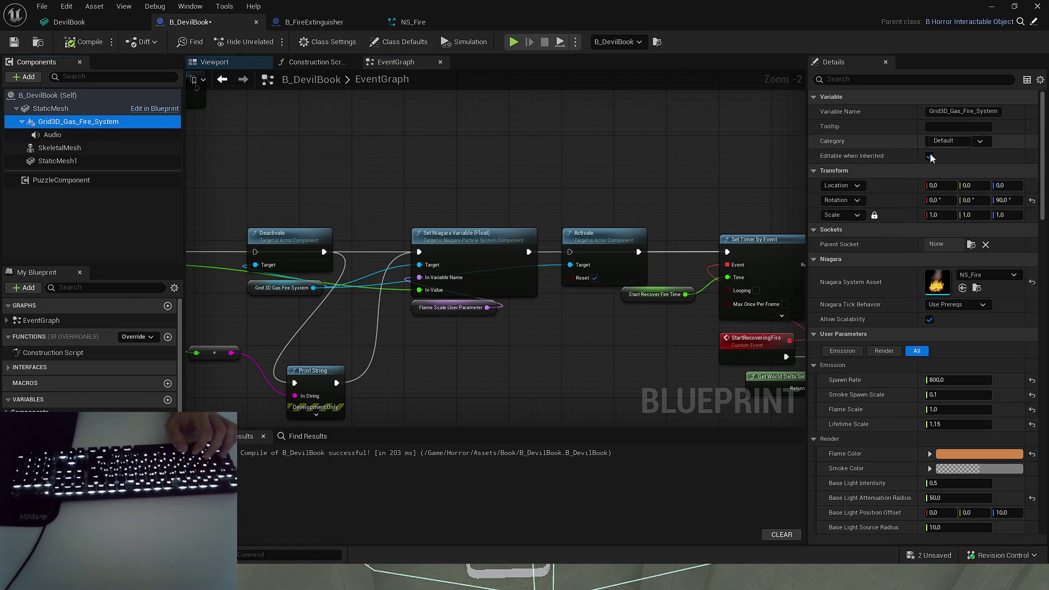
scroll(902, 310, "down", 4)
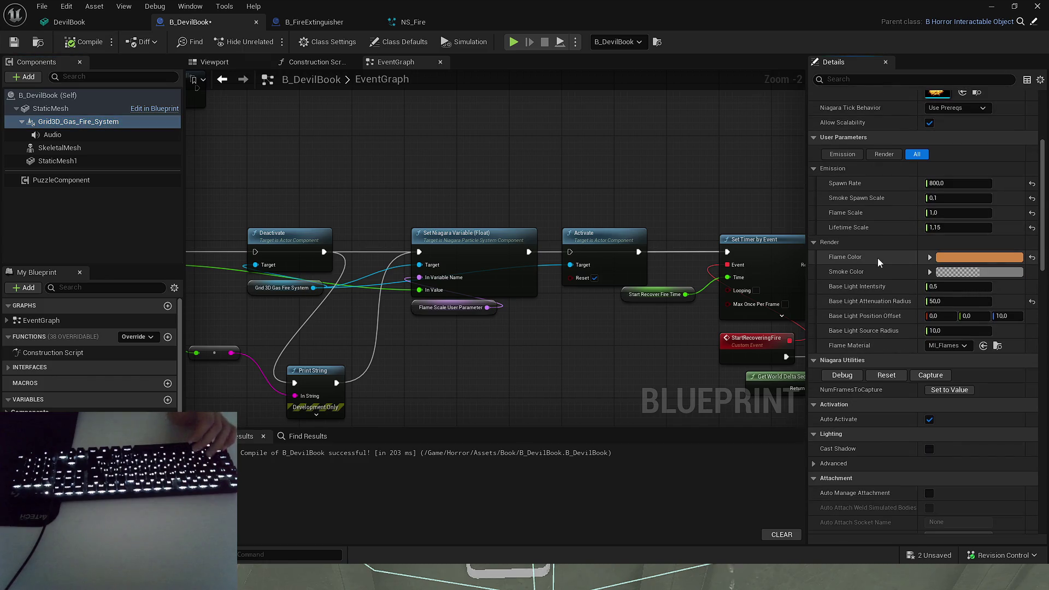
scroll(877, 258, "down", 1)
scroll(862, 184, "down", 5)
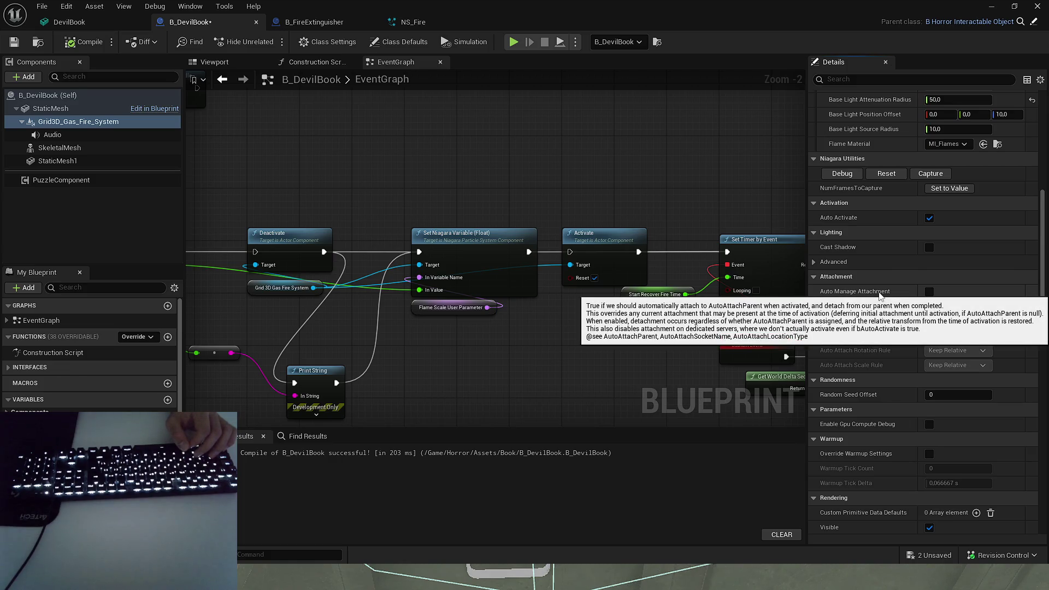
scroll(873, 317, "down", 3)
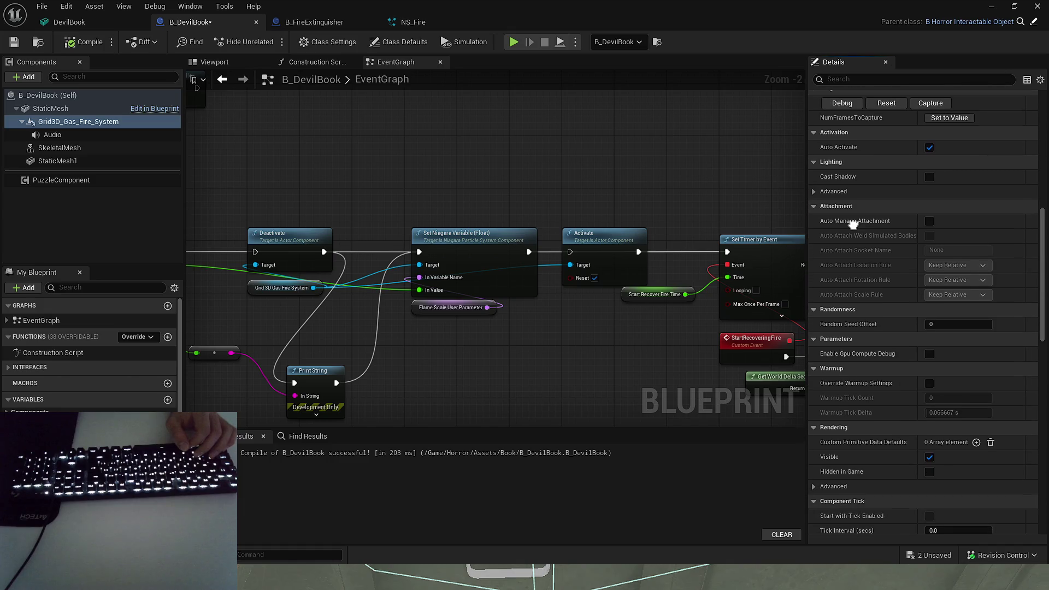
scroll(855, 221, "down", 3)
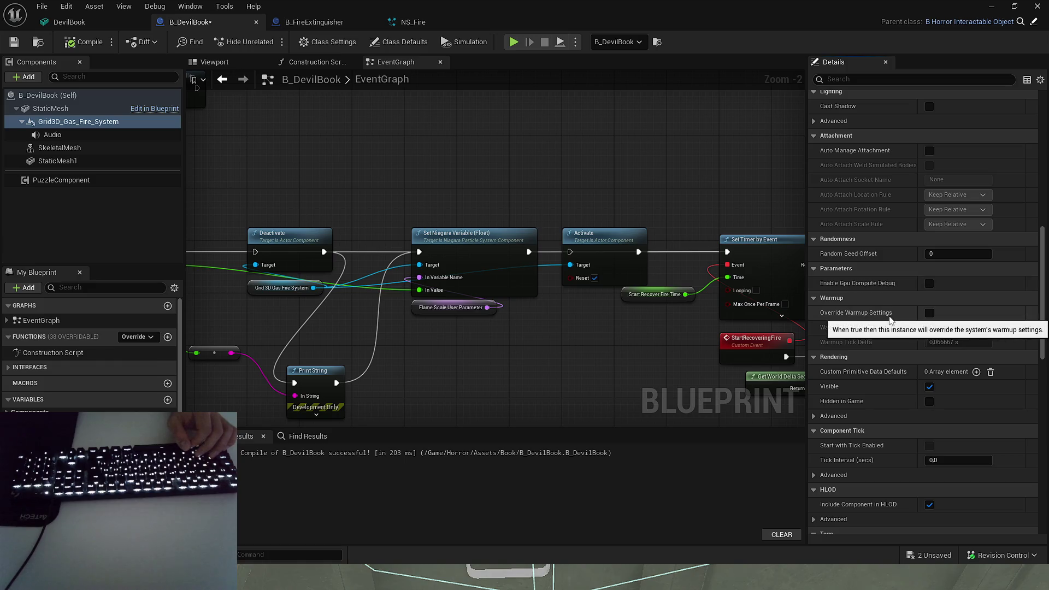
scroll(866, 257, "down", 3)
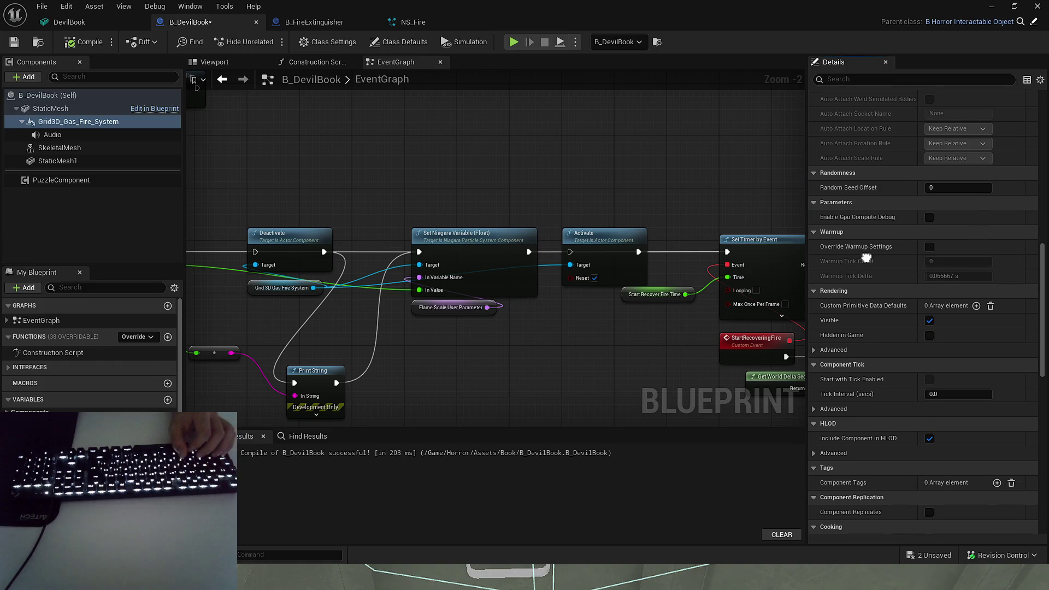
scroll(865, 257, "down", 8)
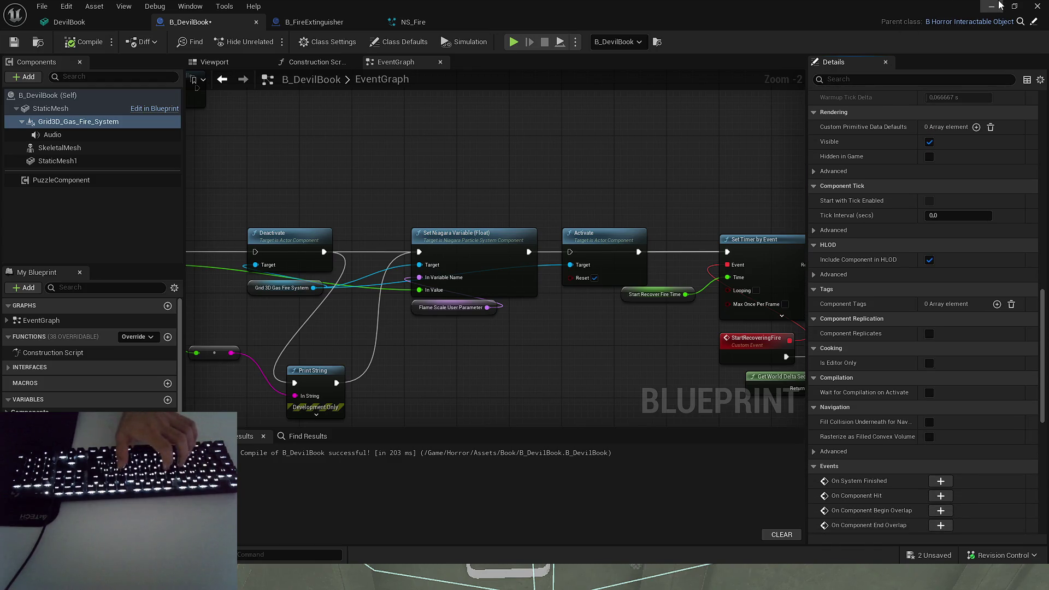
left_click(991, 5)
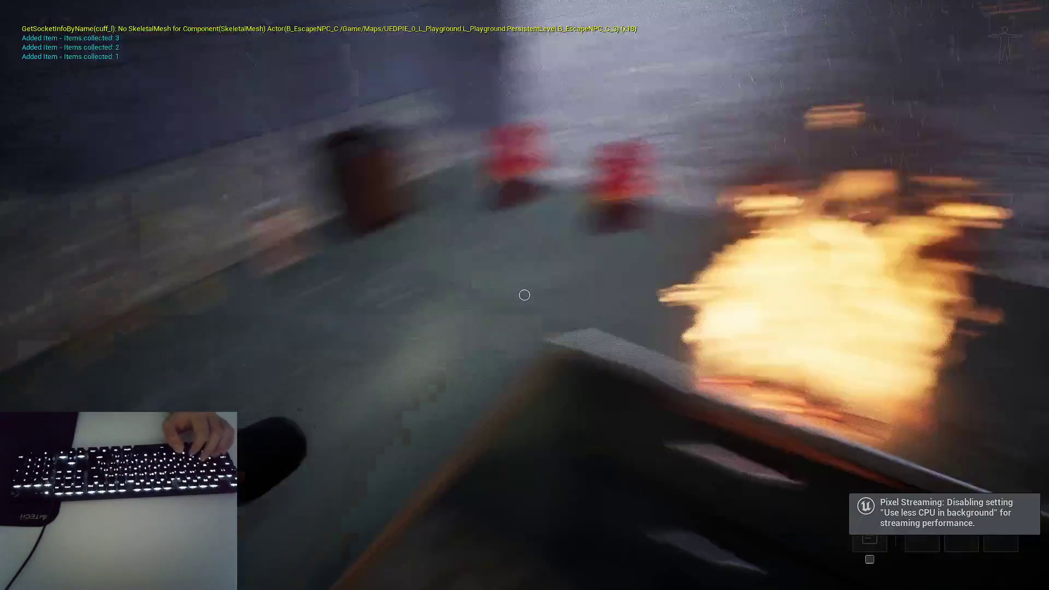
- Pick up the extinguisher with E, spray the centre book until its fire dies, then stop play
key("e")
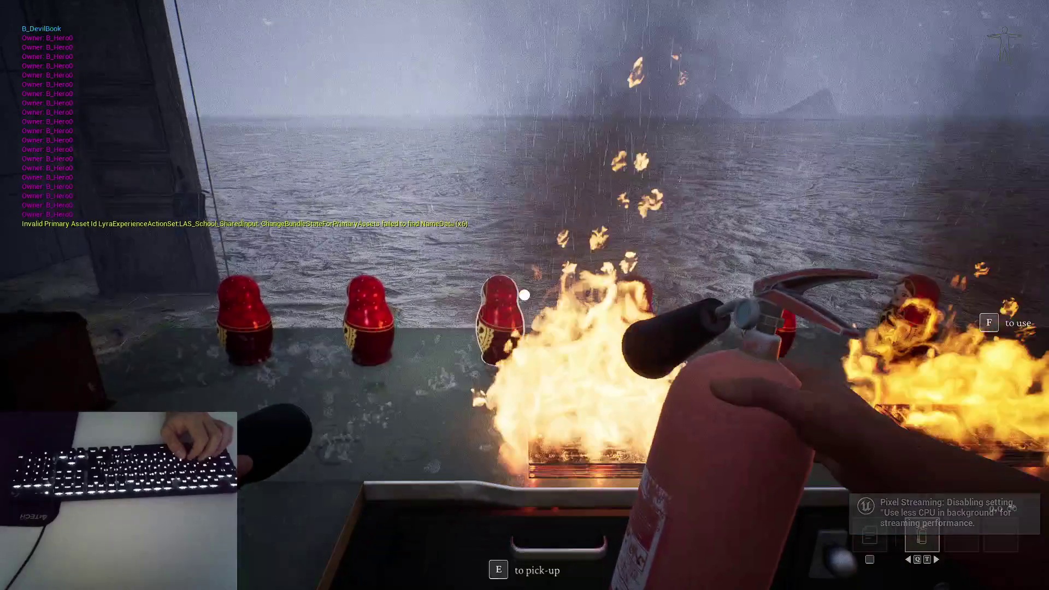
left_click(524, 295)
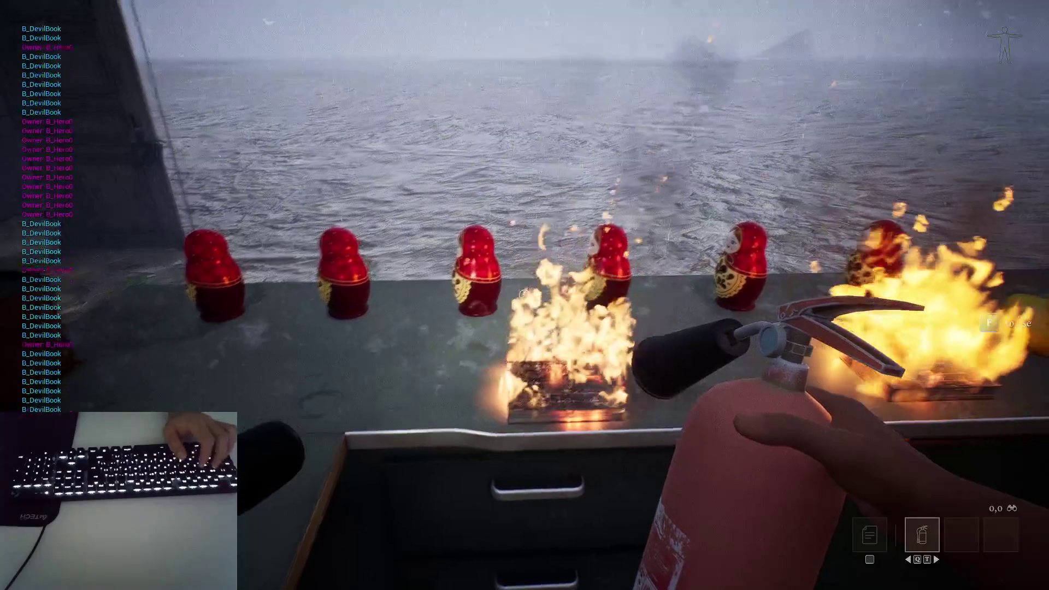
left_click(523, 294)
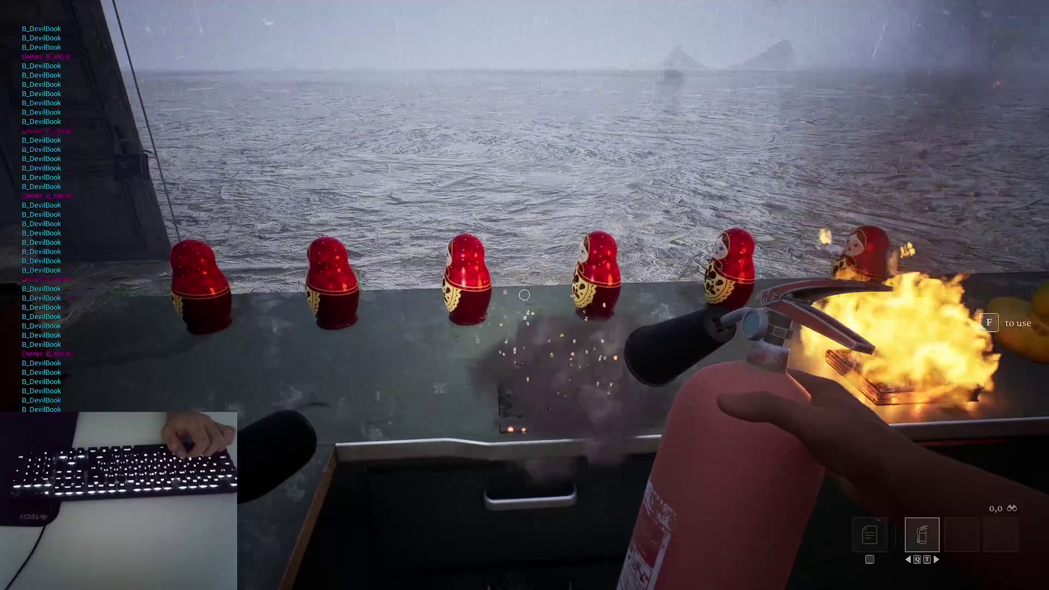
key("Escape")
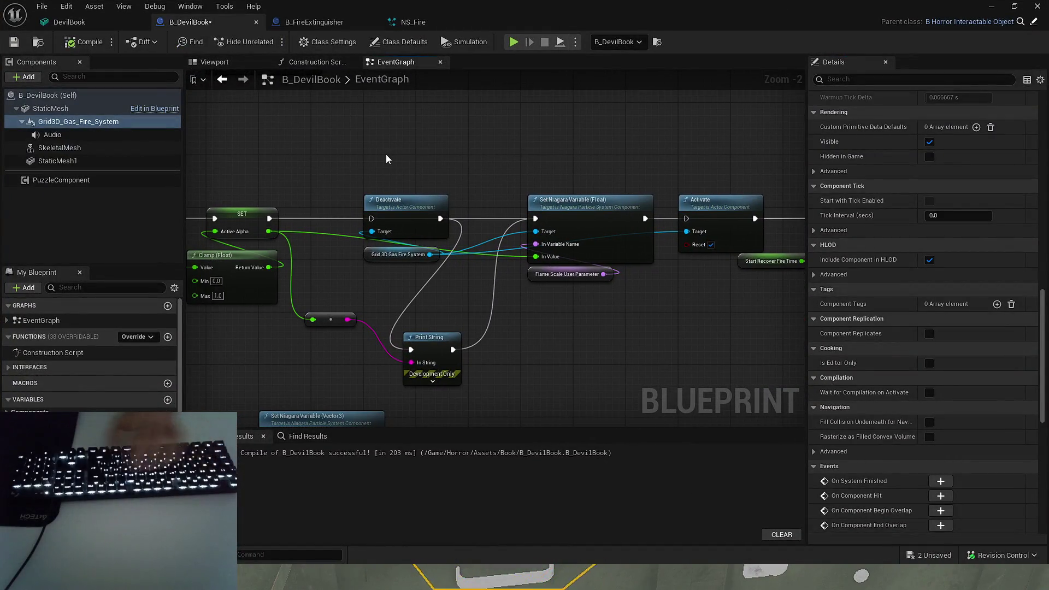
- Move the Deactivate and Activate nodes up and wire SET's execution into Print String
left_click_drag(385, 154, 433, 247)
left_click_drag(409, 203, 401, 125)
left_click_drag(592, 212, 586, 140)
left_click_drag(483, 130, 660, 101)
mouse_move(300, 199)
left_mouse_down()
mouse_move(443, 330)
mouse_move(484, 260)
mouse_move(487, 197)
left_mouse_up()
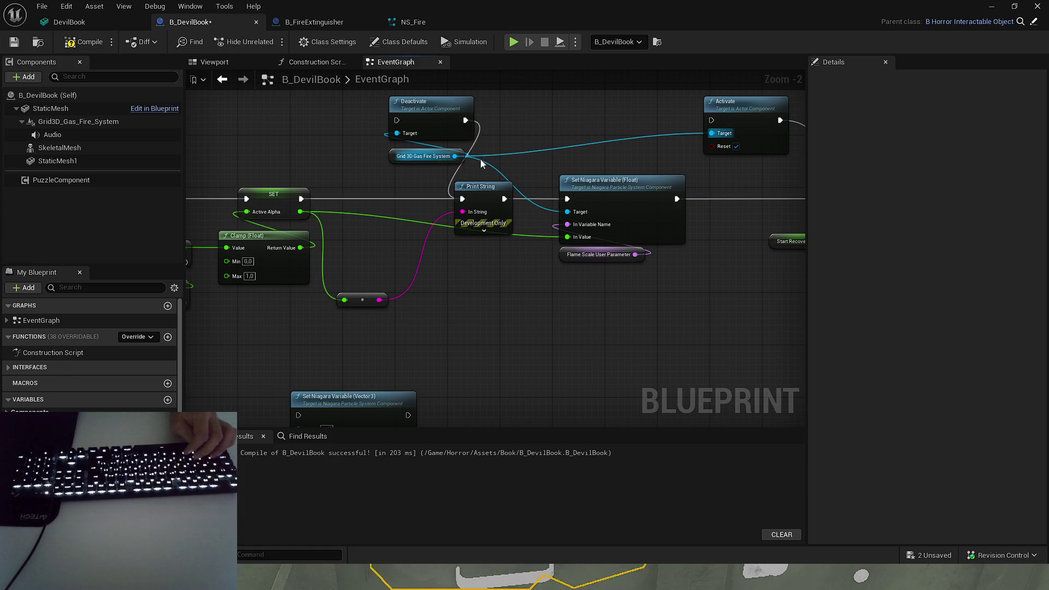
scroll(455, 174, "down", 3)
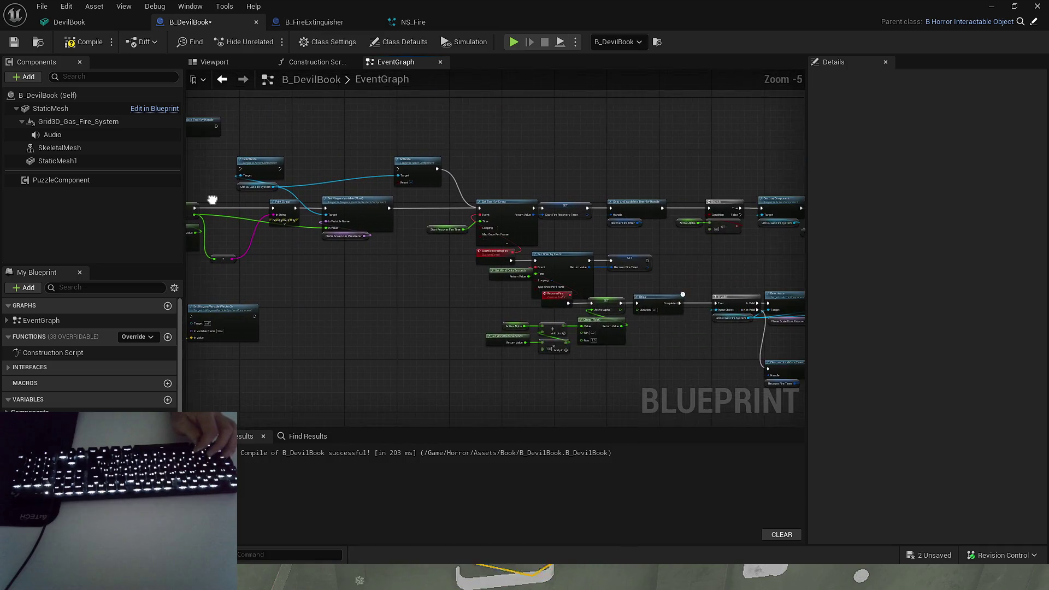
left_click_drag(403, 292, 461, 234)
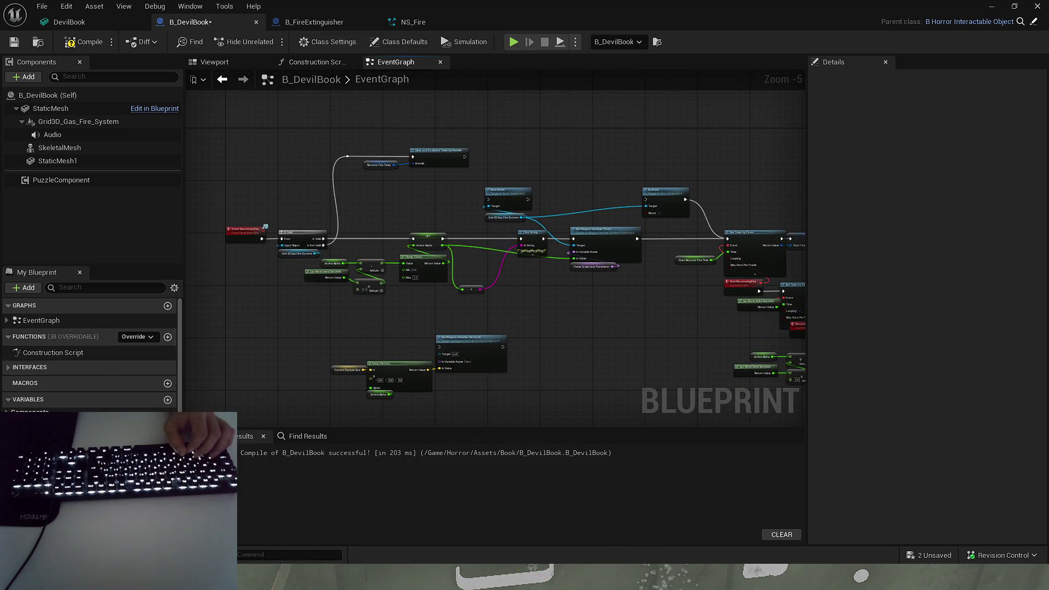
- Search the blueprint for 'print', jump to the Print String beside Set Niagara Variable, and retest
left_click(308, 437)
type("print")
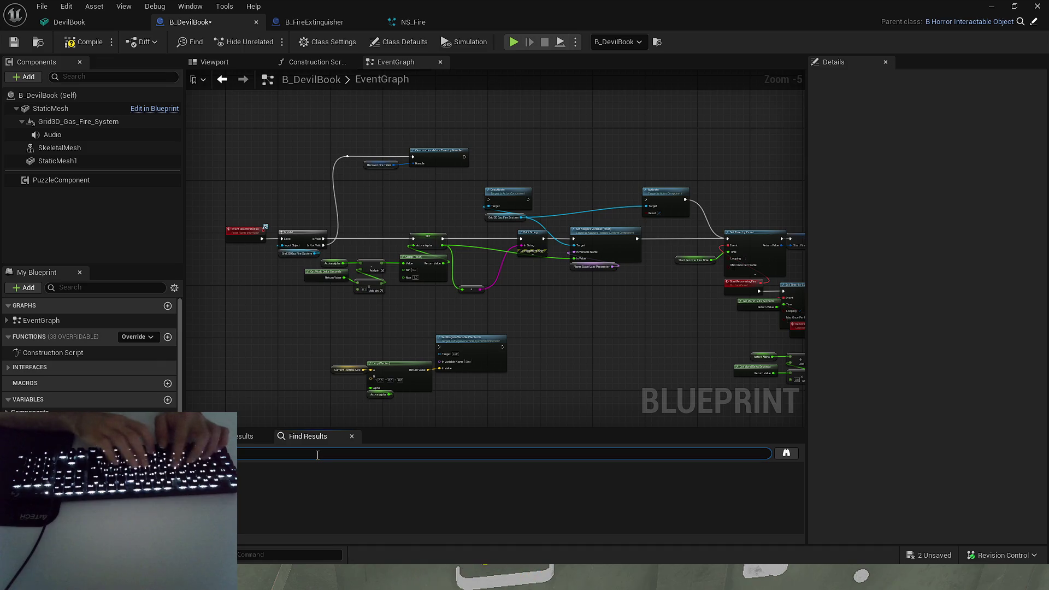
key("Return")
left_click(277, 501)
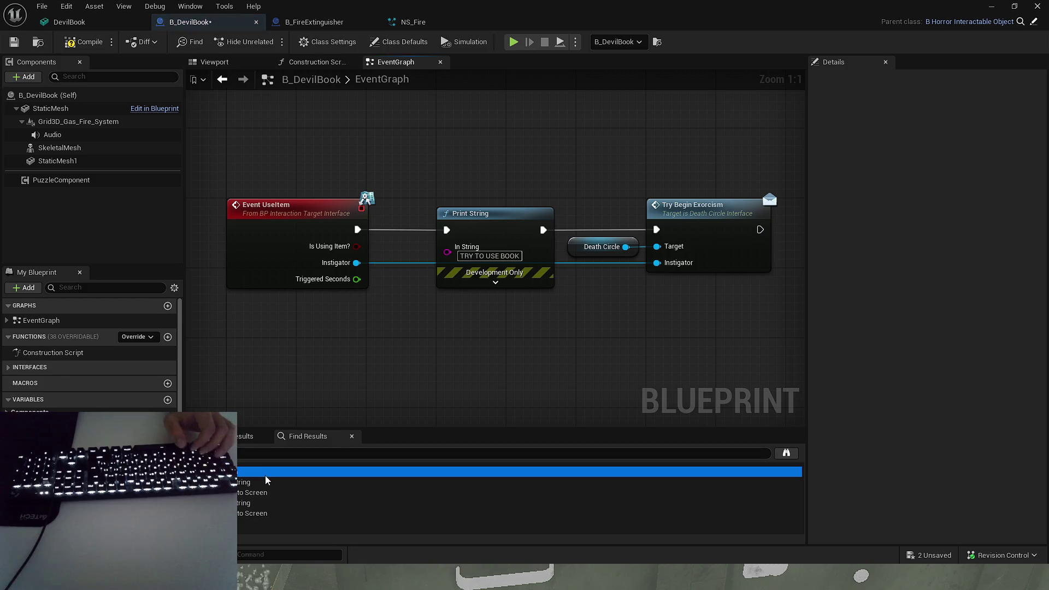
left_click(268, 478)
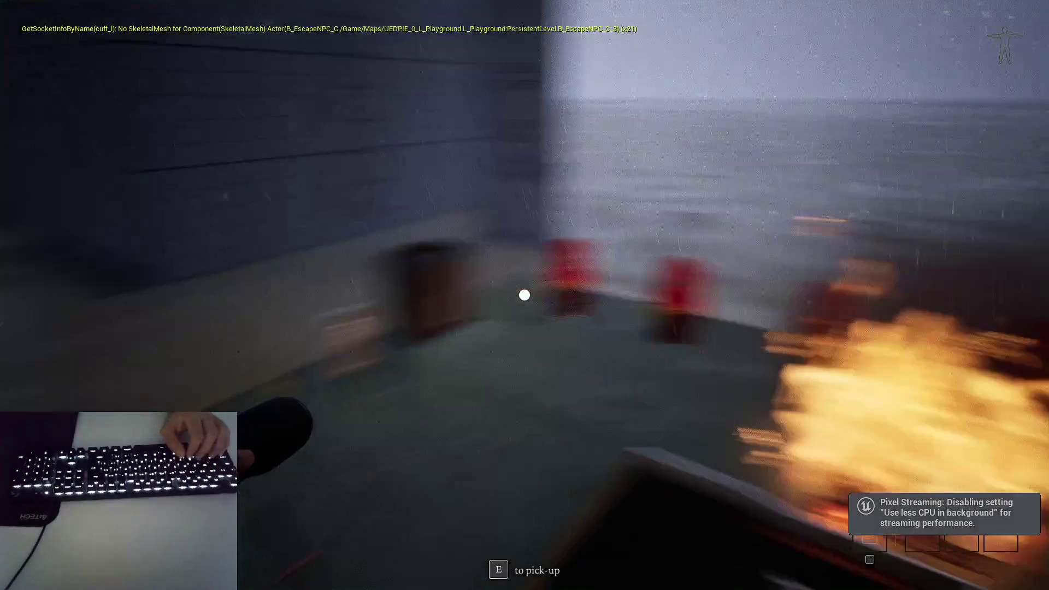
key("e")
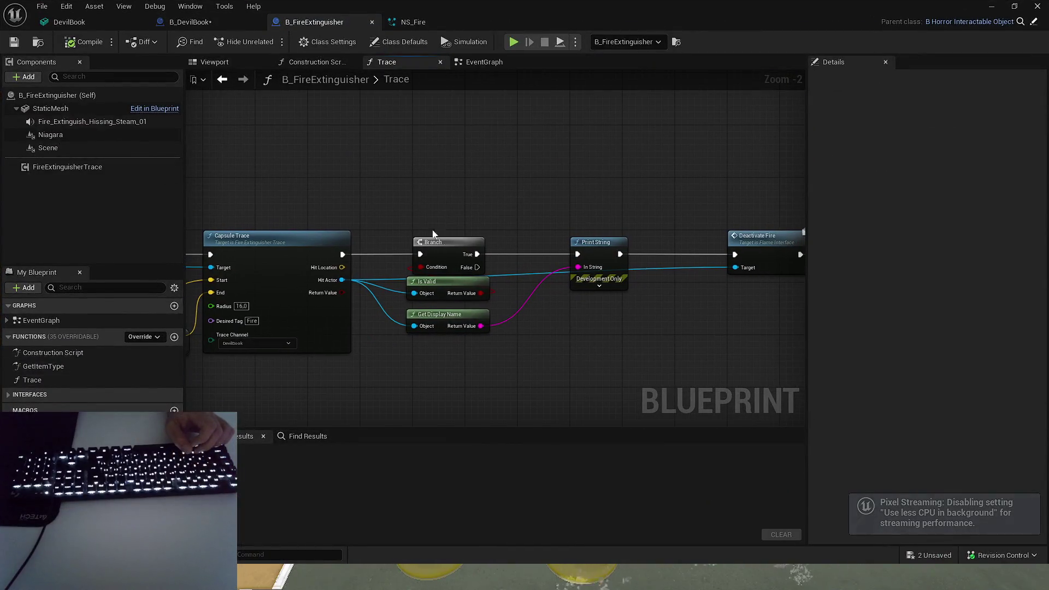
left_click_drag(485, 238, 720, 186)
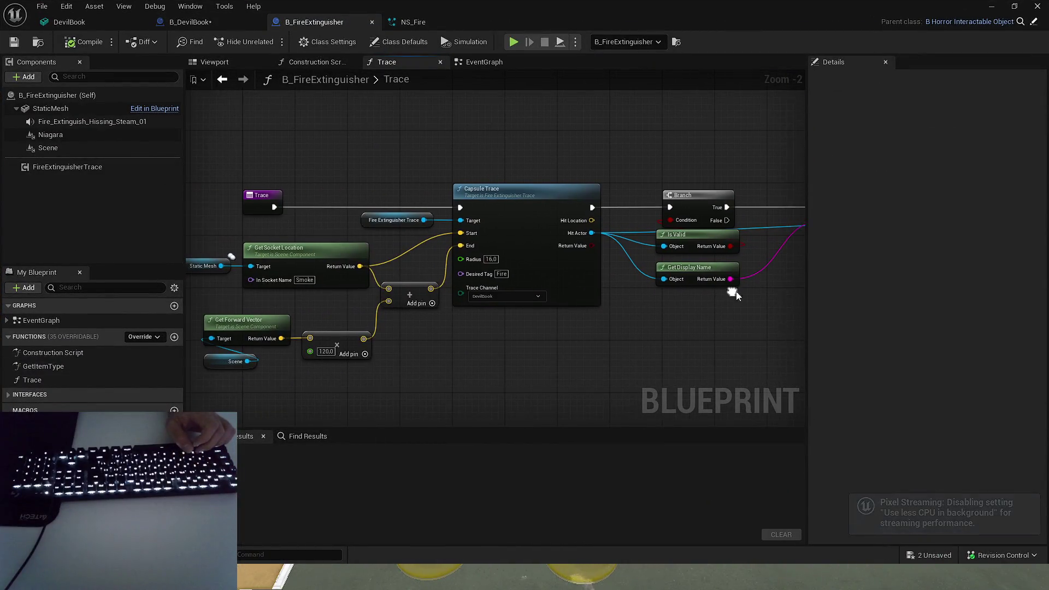
- Search the extinguisher blueprint for 'print string' and open the match inside the Trace function
left_click(470, 64)
mouse_move(535, 126)
left_mouse_down()
mouse_move(595, 188)
mouse_move(516, 322)
mouse_move(585, 355)
mouse_move(632, 256)
left_mouse_up()
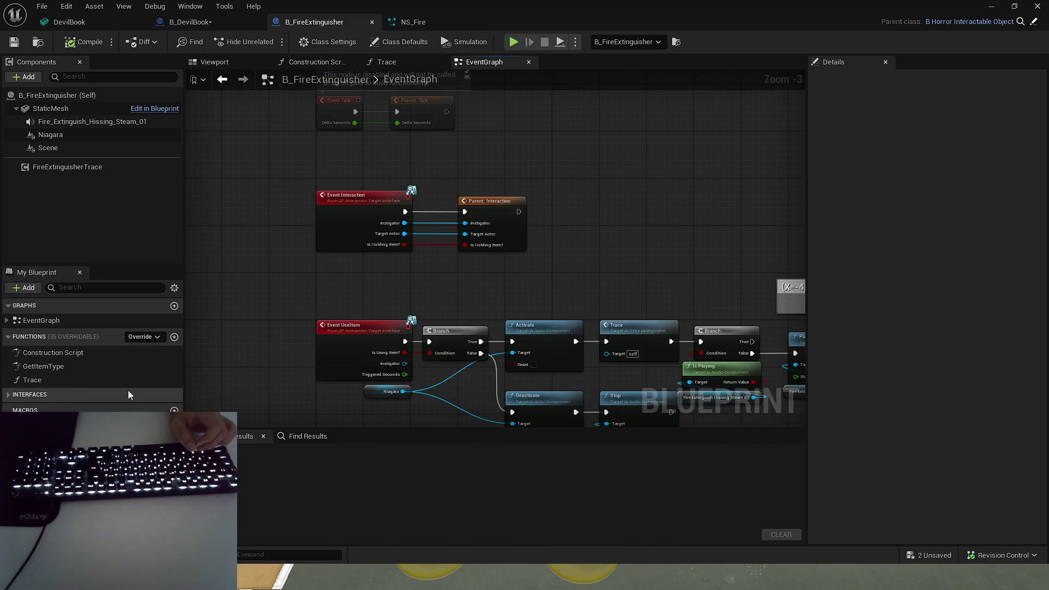
left_click(307, 436)
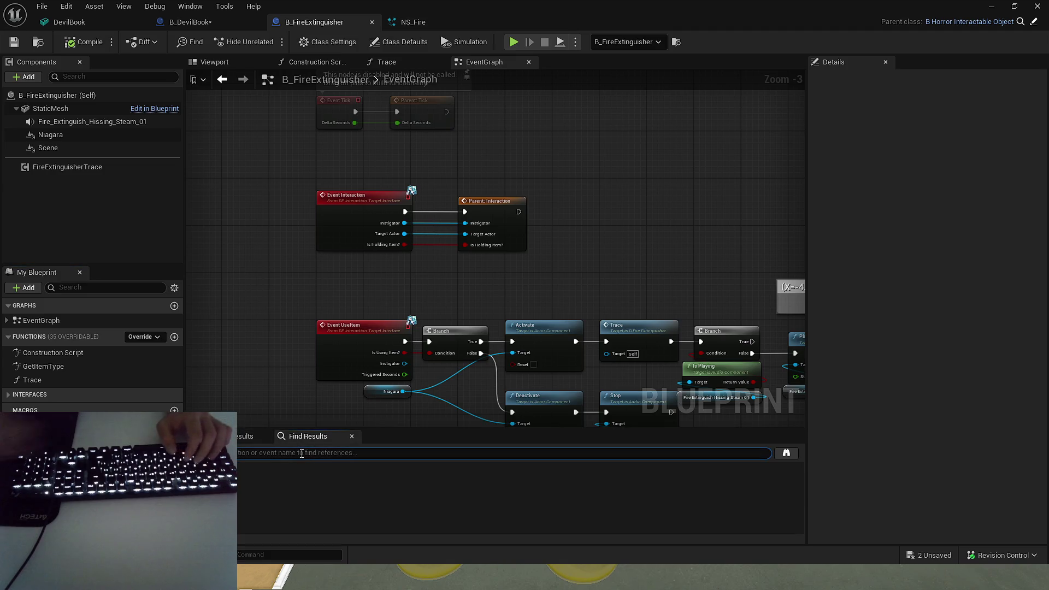
type("print string")
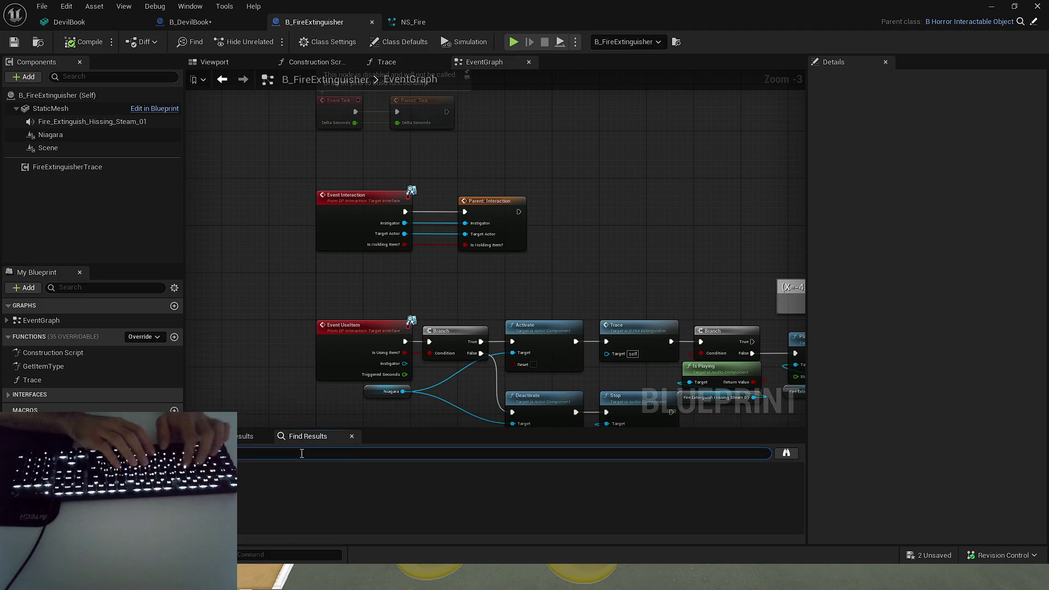
key("Return")
double_click(306, 480)
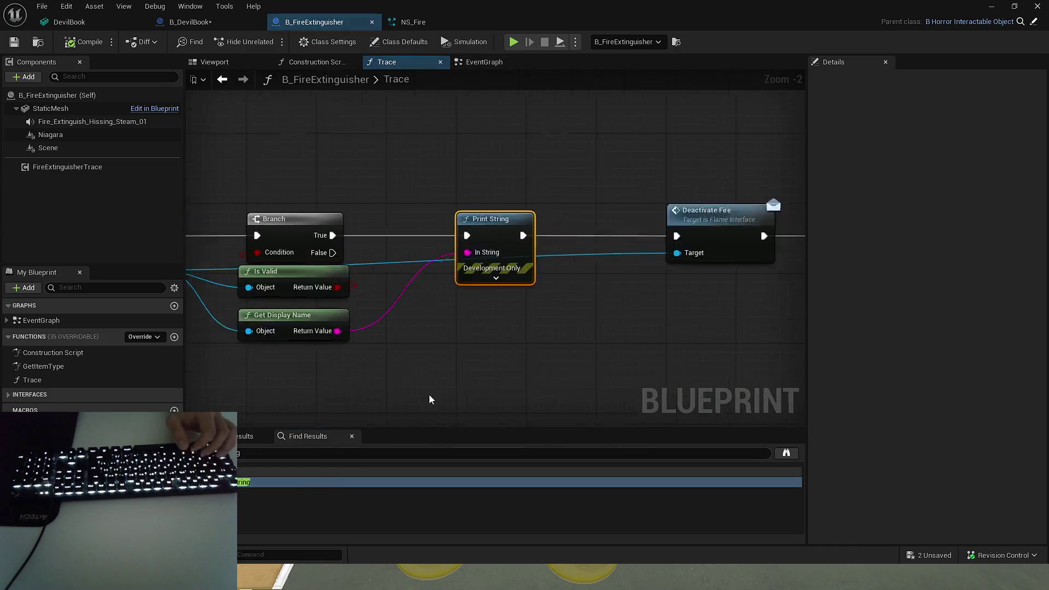
- List the Trace function's references, then jump to the pick-up widget comment in B_HorrorInteractableObject
scroll(715, 339, "down", 3)
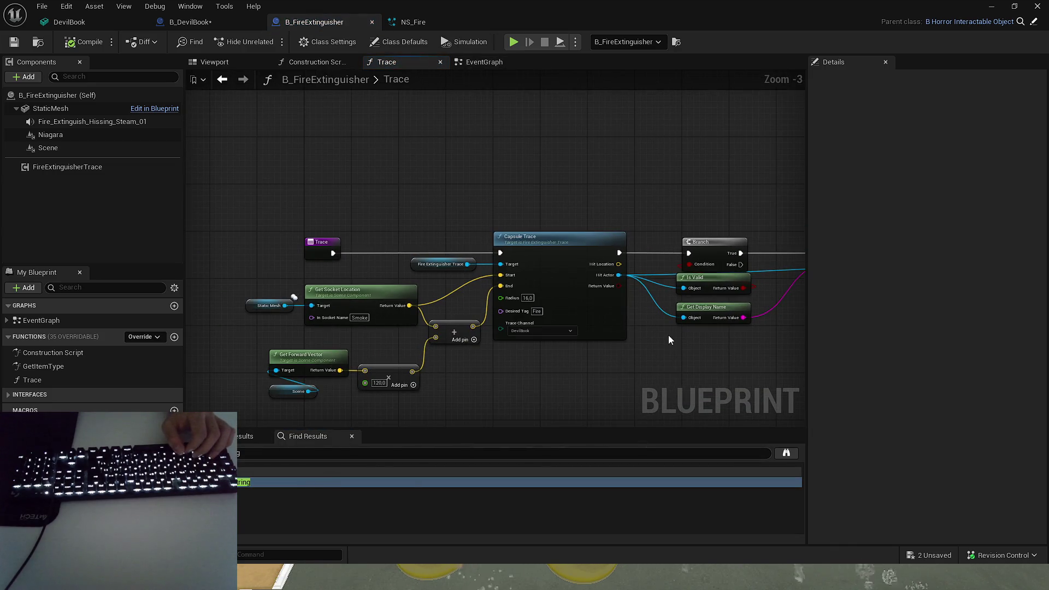
right_click(293, 249)
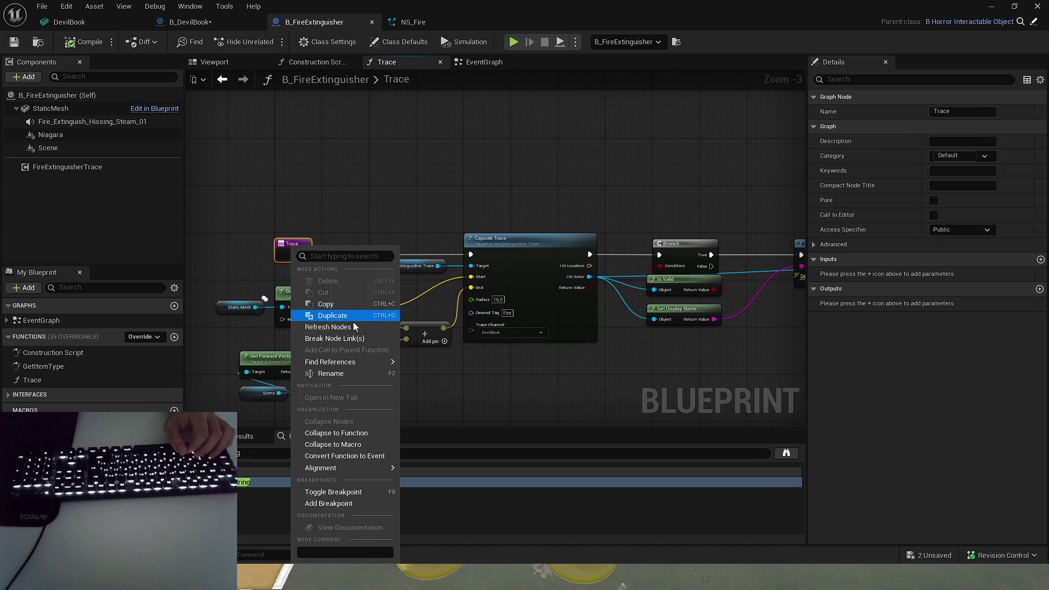
left_click(461, 369)
left_click(284, 506)
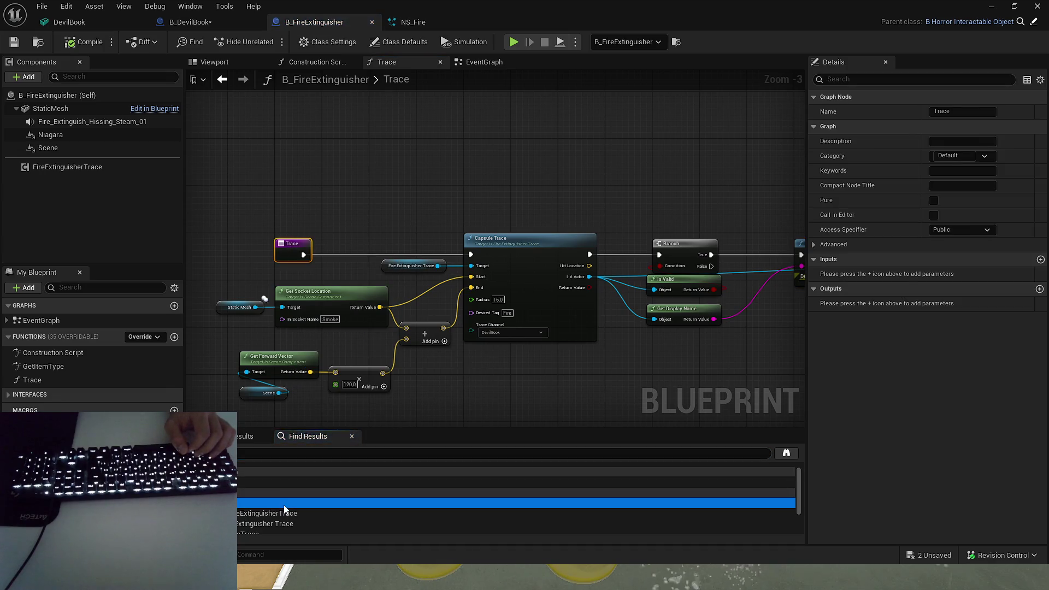
left_click(277, 483)
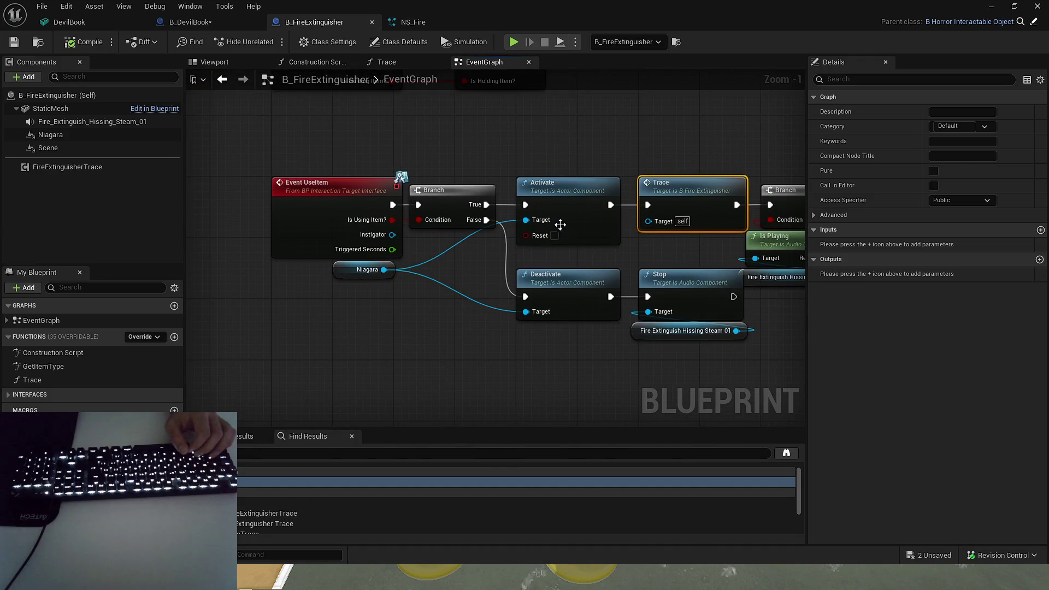
left_click_drag(558, 225, 524, 223)
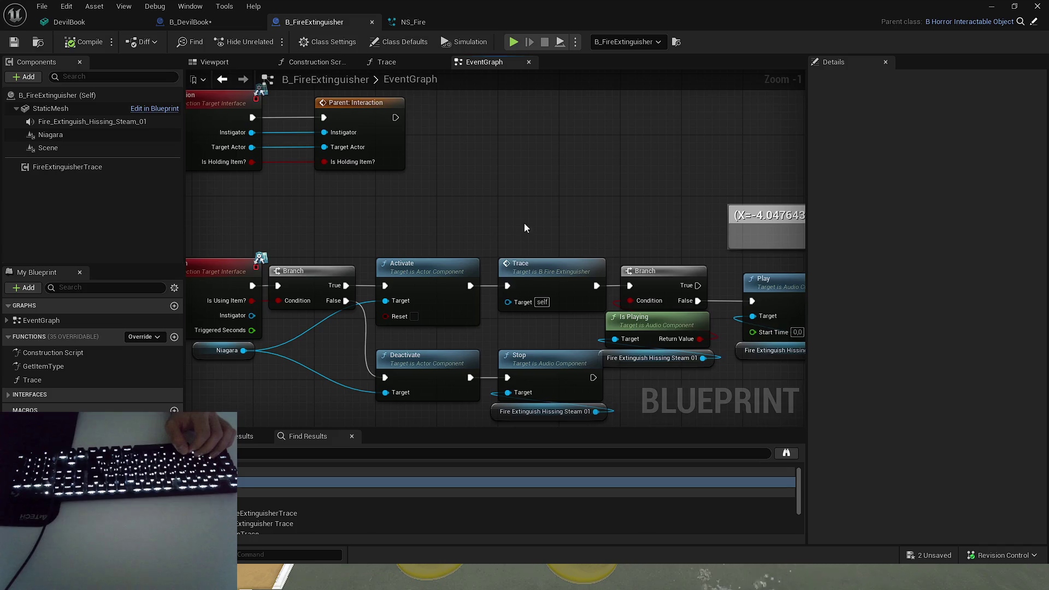
key("alt+Left")
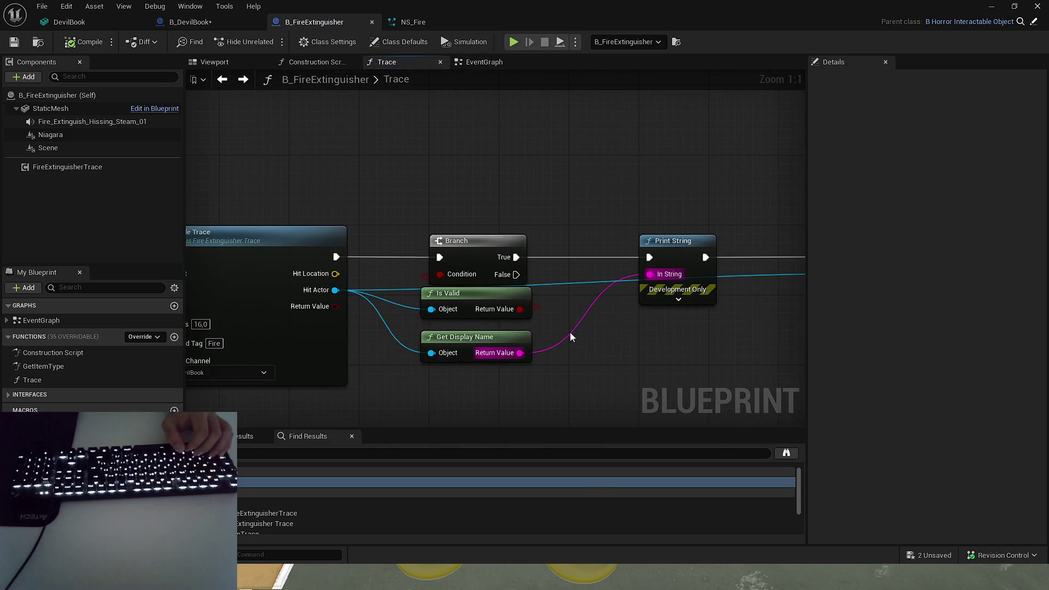
left_click_drag(585, 328, 524, 322)
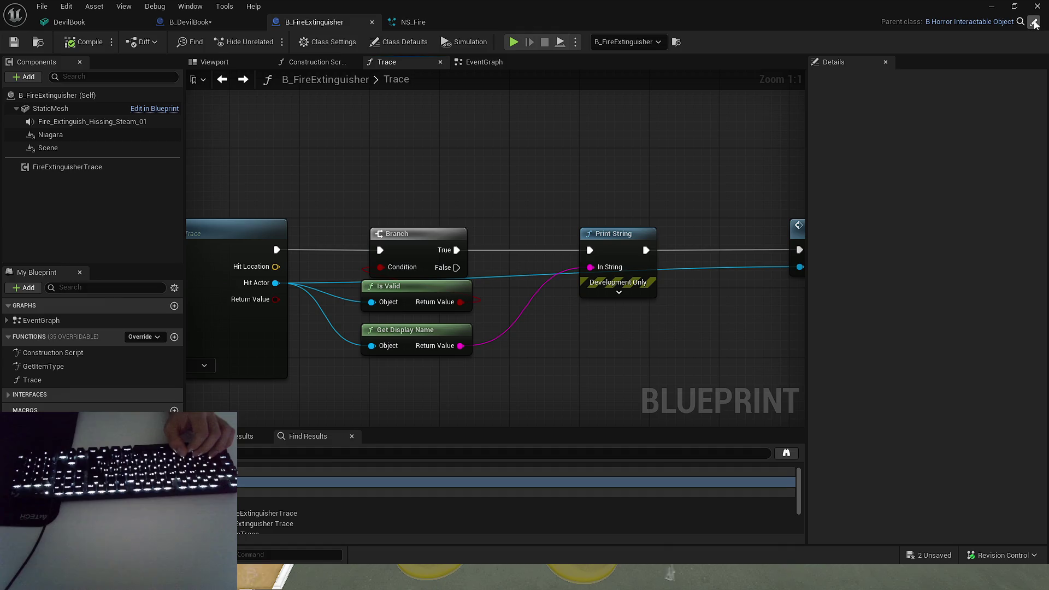
double_click(292, 478)
left_click(270, 453)
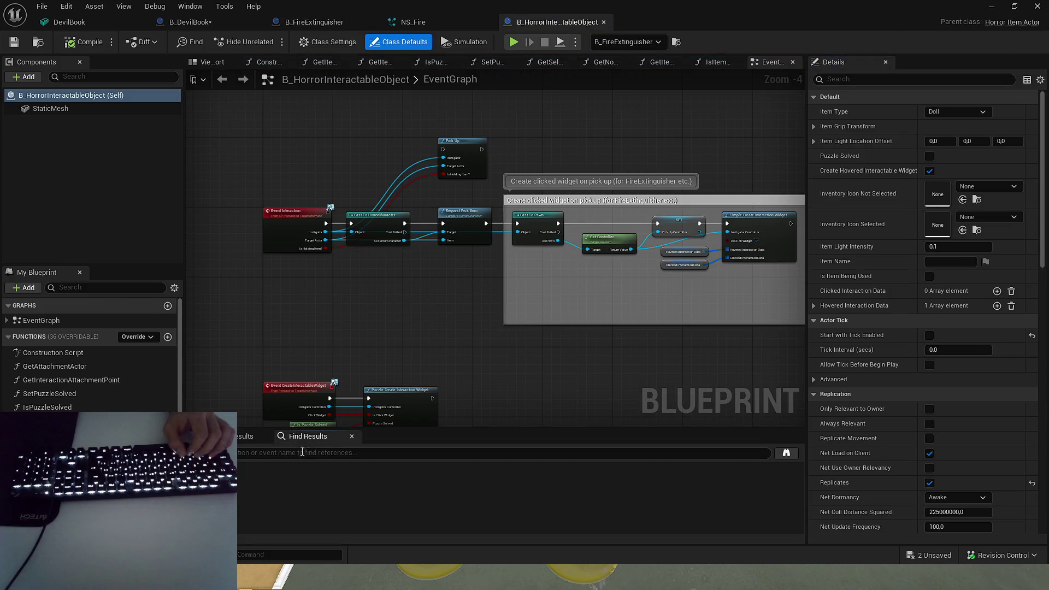
- Search the blueprint for 'Print String' and all blueprints for 'Owner:'
type("Print String")
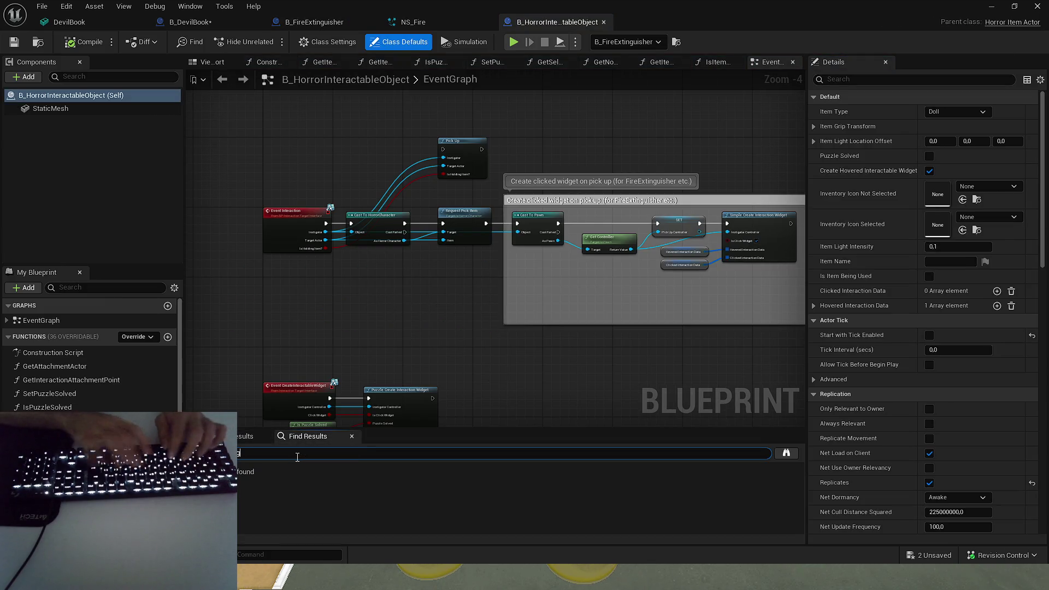
key("Return")
key("ctrl+shift+f")
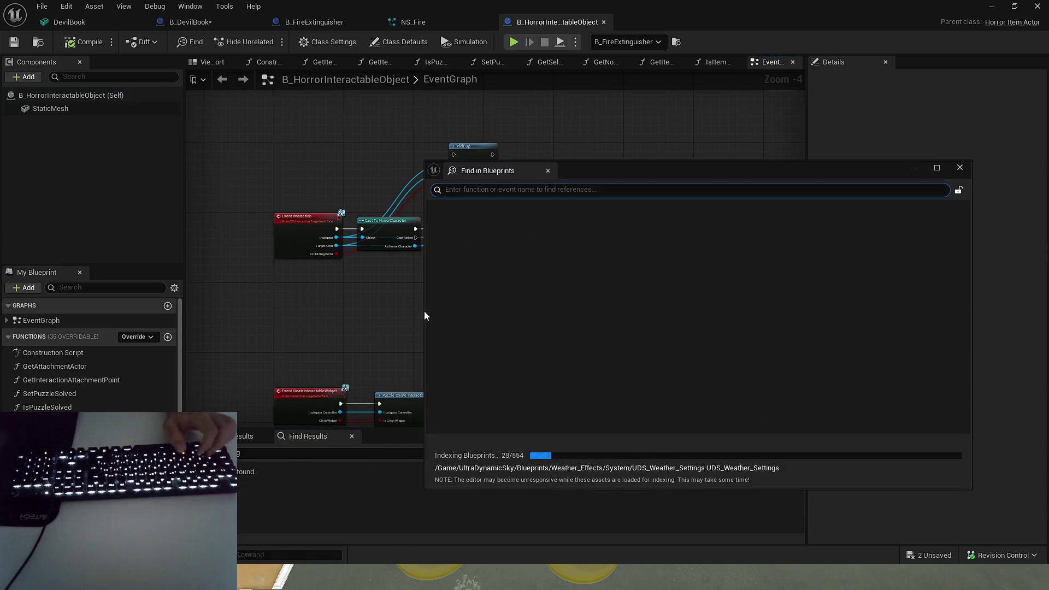
type("Owner:")
key("Return")
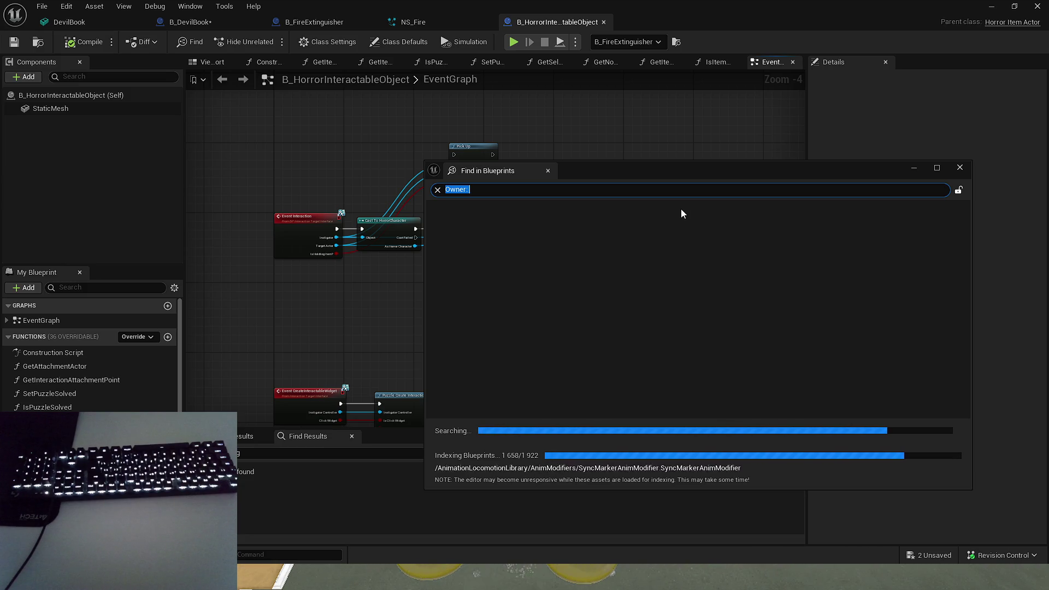
- Close the empty blueprint-wide search and bring up the unsaved assets list
left_click(591, 252)
left_click(960, 168)
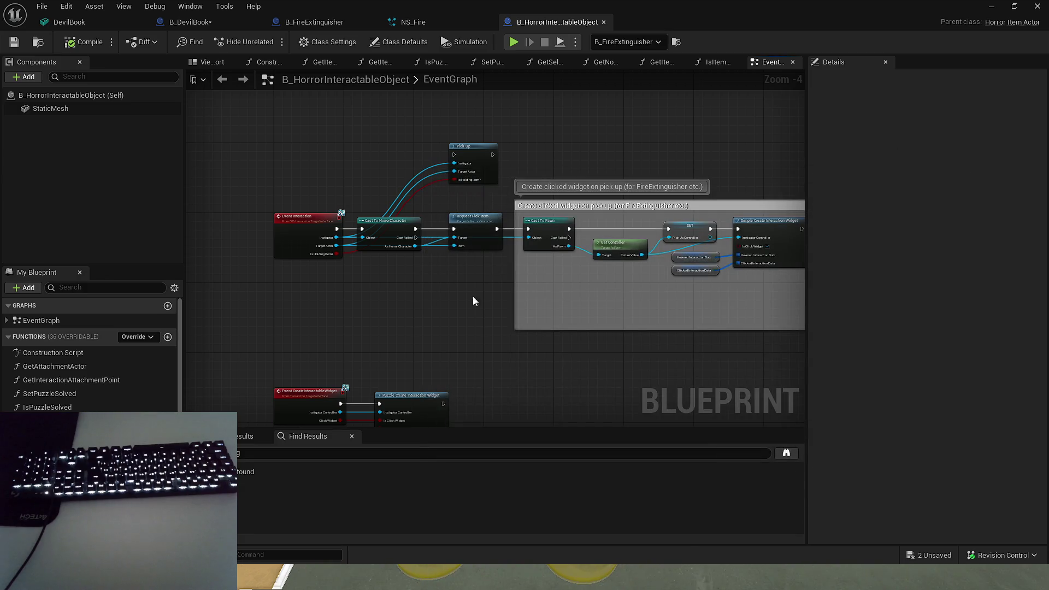
left_click(937, 555)
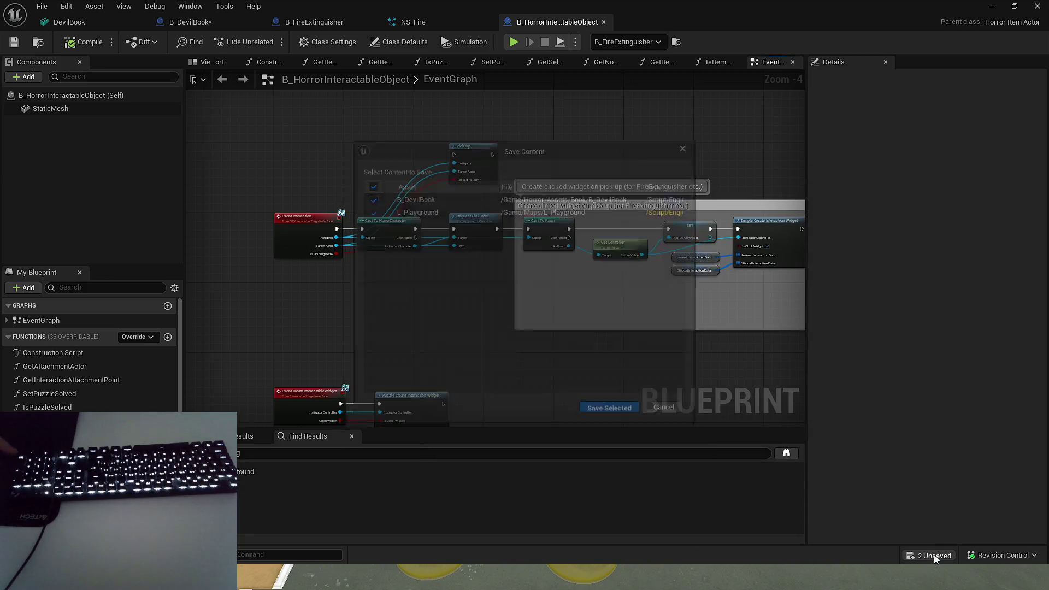
- Save the unsaved assets, play-test spraying out the centre book fire, then return to B_DevilBook
left_click(614, 408)
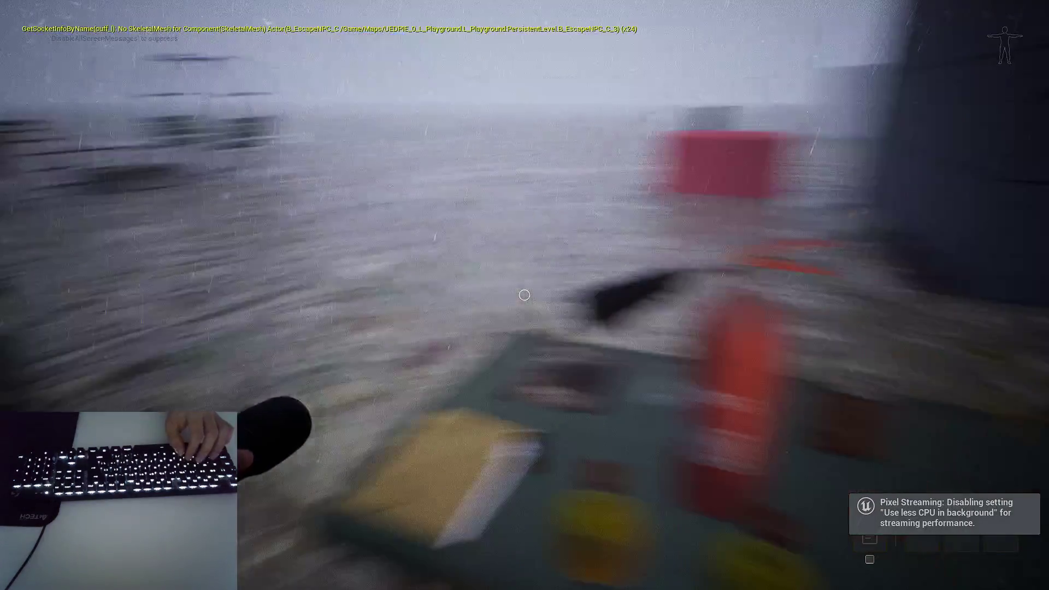
key("e")
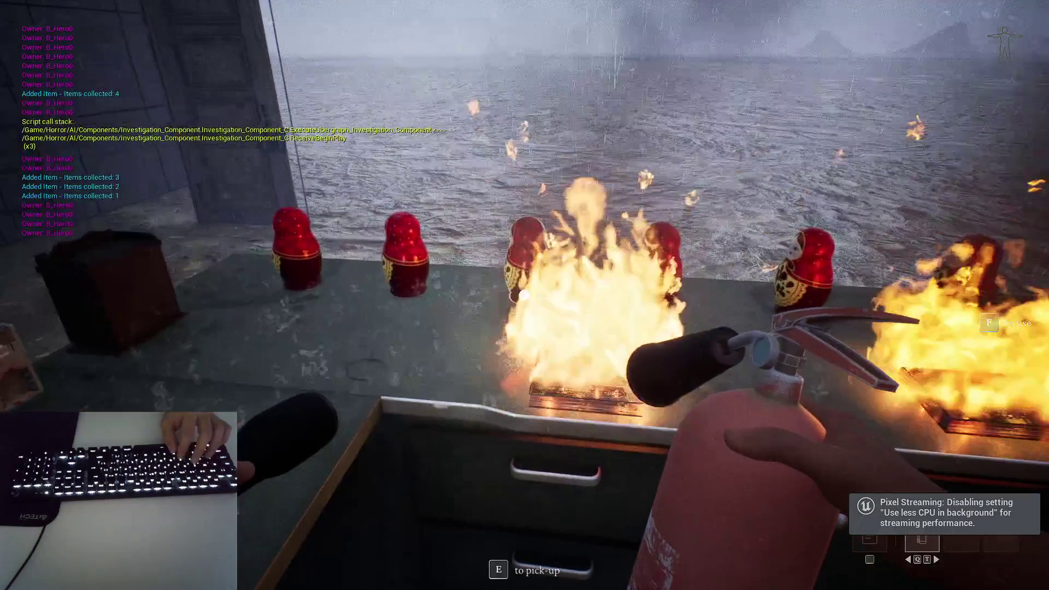
left_click(524, 295)
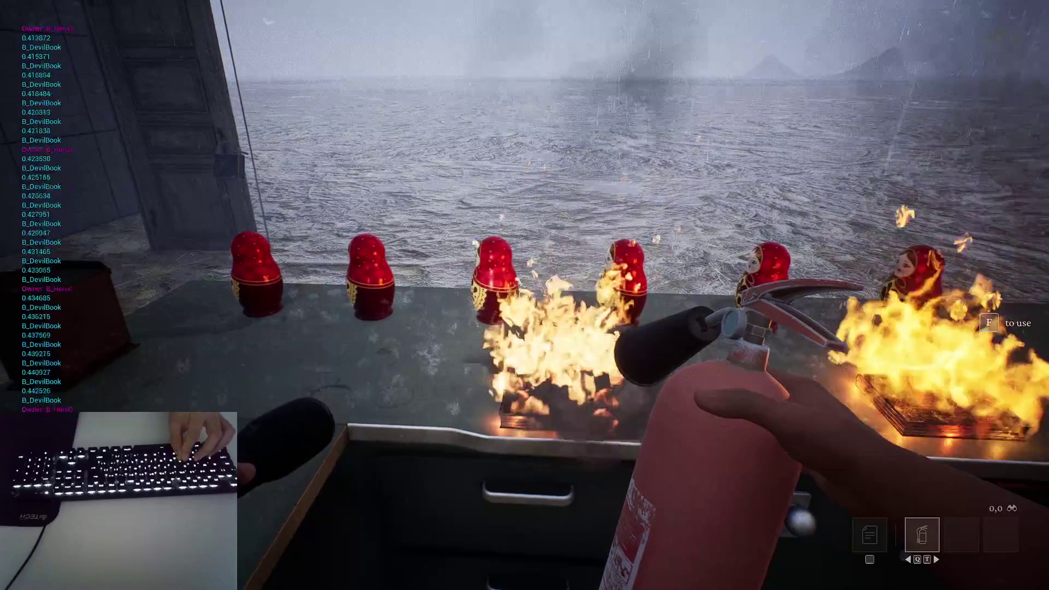
left_click(524, 295)
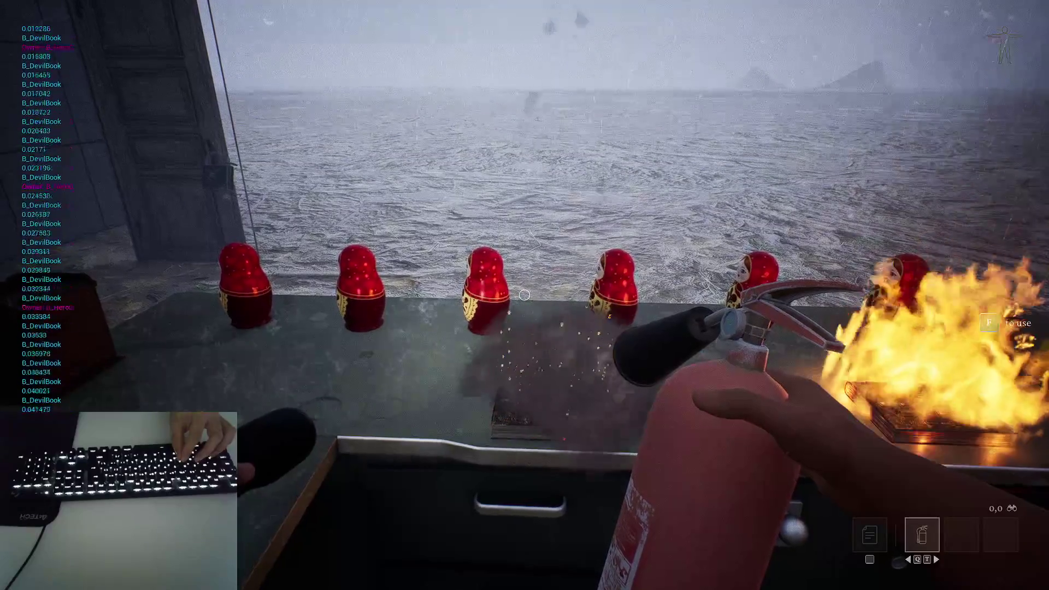
key("Escape")
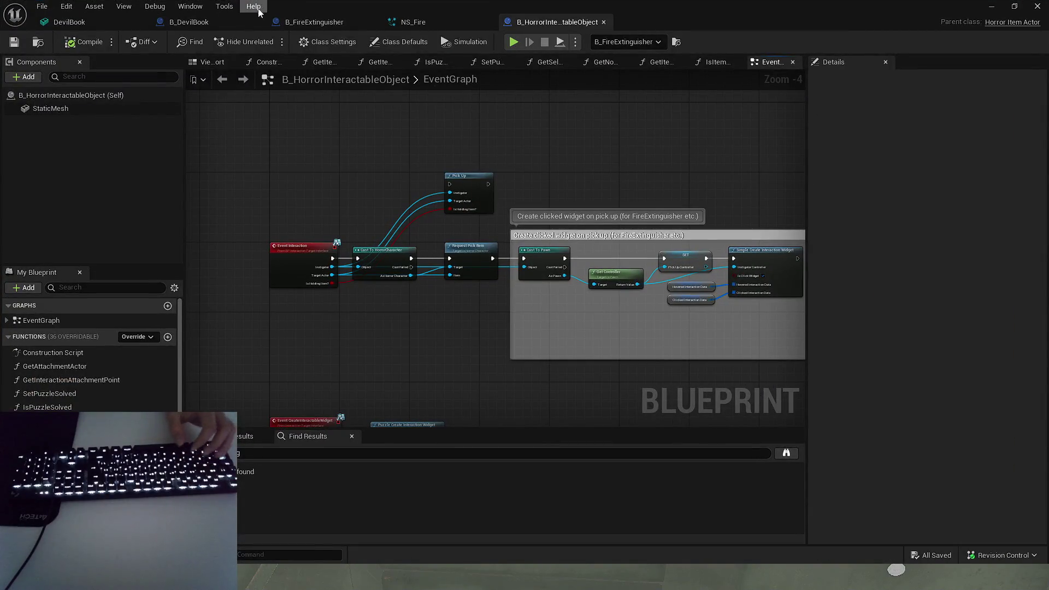
left_click(240, 22)
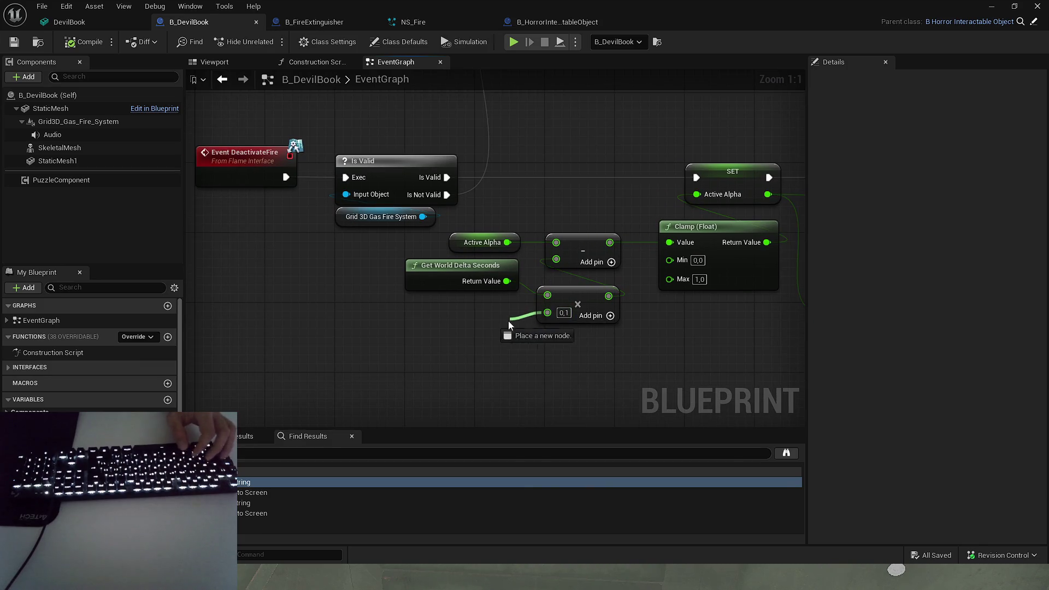
- Replace the Multiply node's 0.1 input with a new float variable named SpeedMultiplier
left_click_drag(509, 320, 508, 321)
left_click(561, 387)
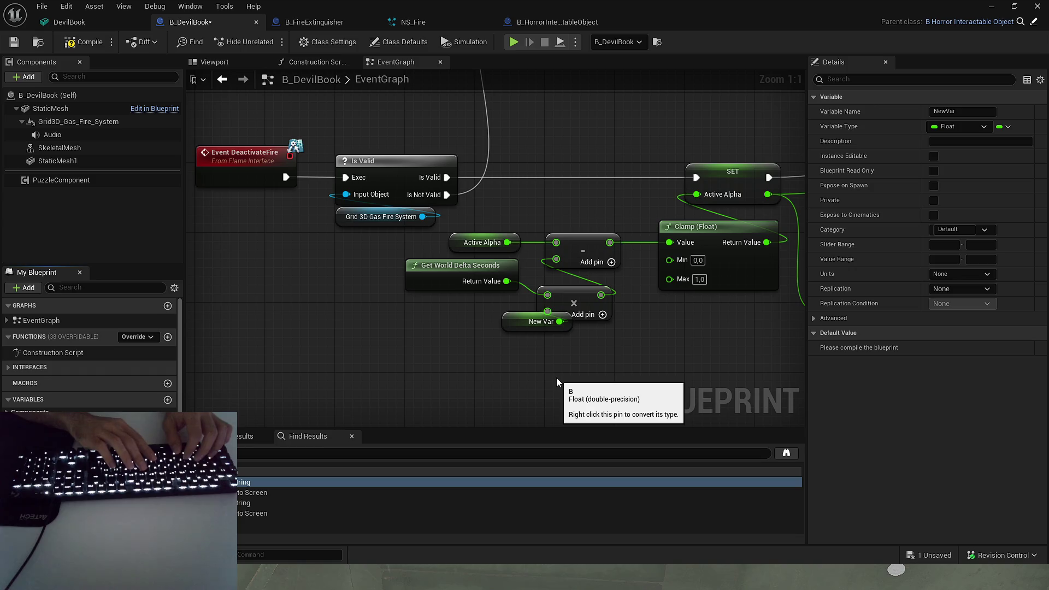
key("Return")
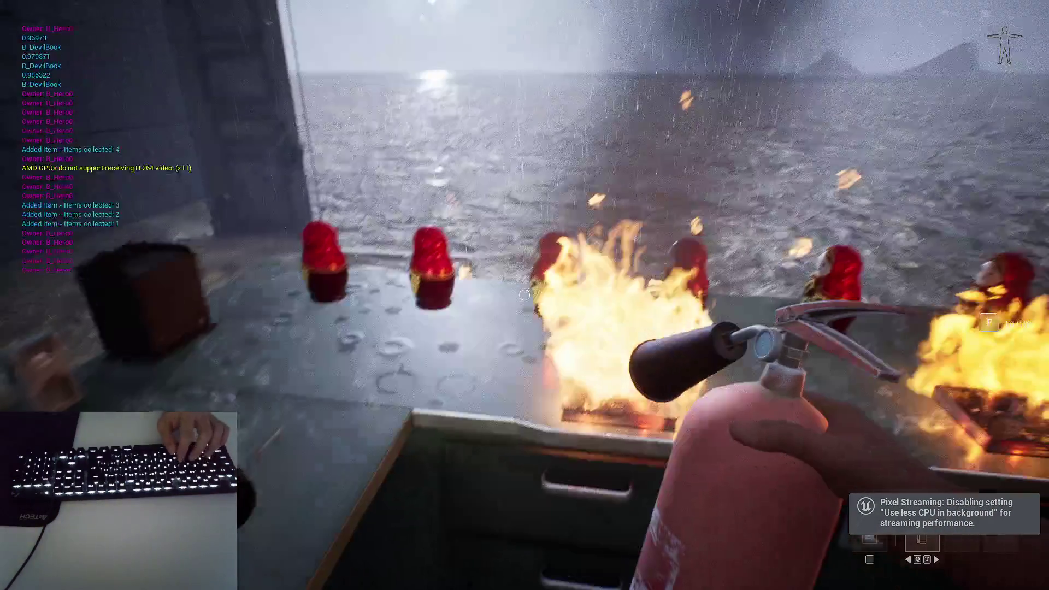
- Spray the book fires in the play test, stop it, then return to the B_DevilBook Blueprint
left_click_drag(525, 295, 524, 295)
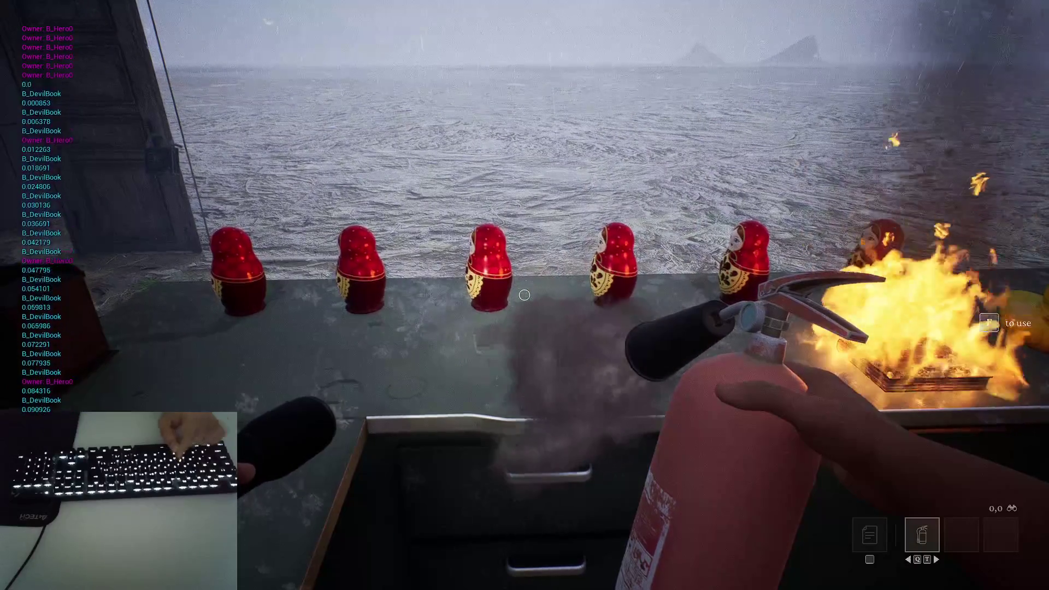
key("Escape")
mouse_move(903, 129)
left_mouse_down()
mouse_move(874, 131)
mouse_move(929, 131)
mouse_move(923, 188)
mouse_move(787, 232)
left_mouse_up()
key("alt+Tab")
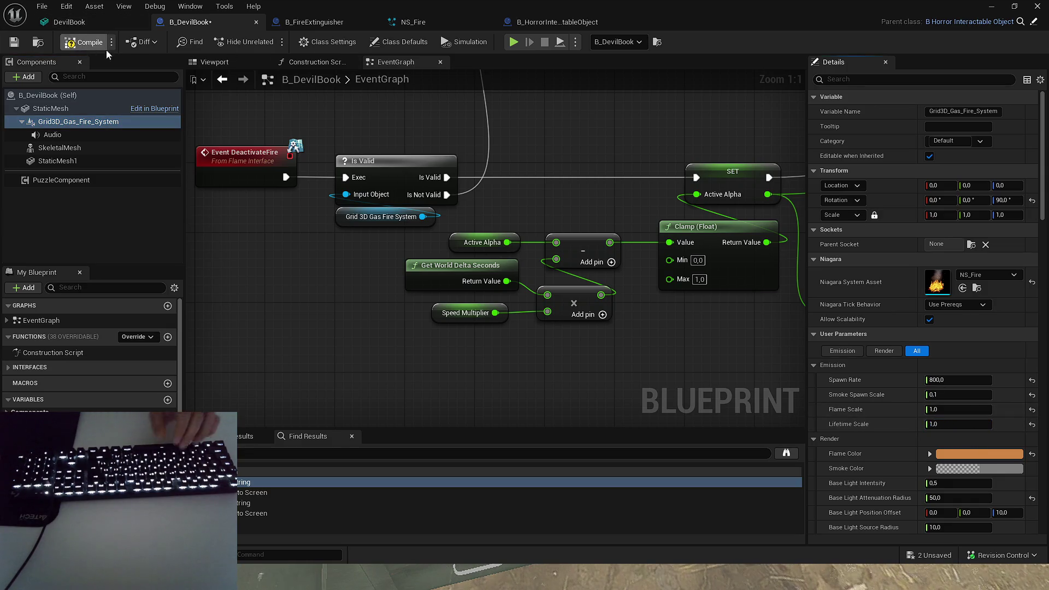
key("alt+Tab")
key("alt+p")
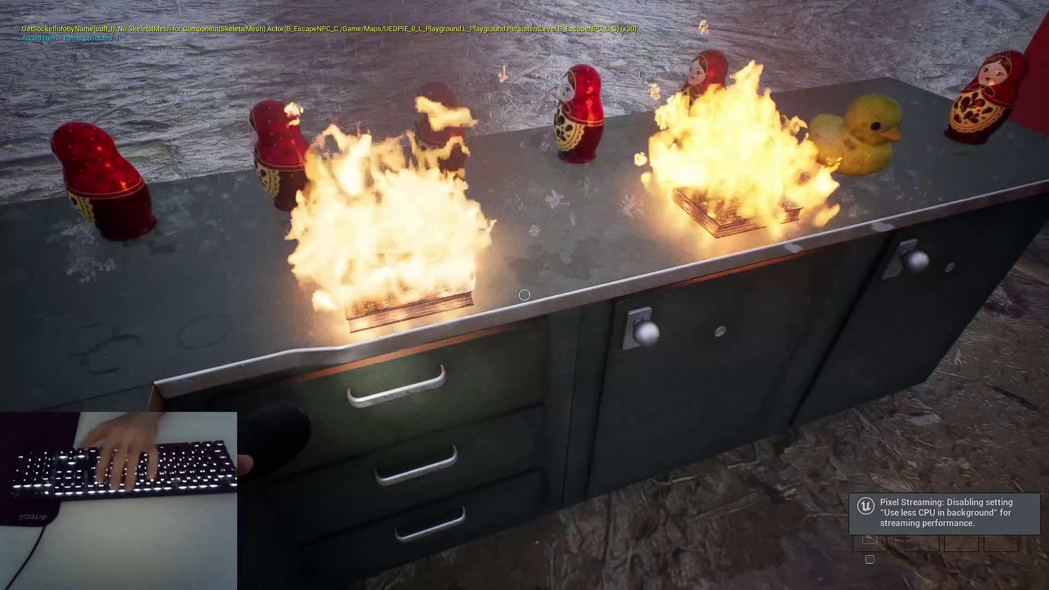
key("F8")
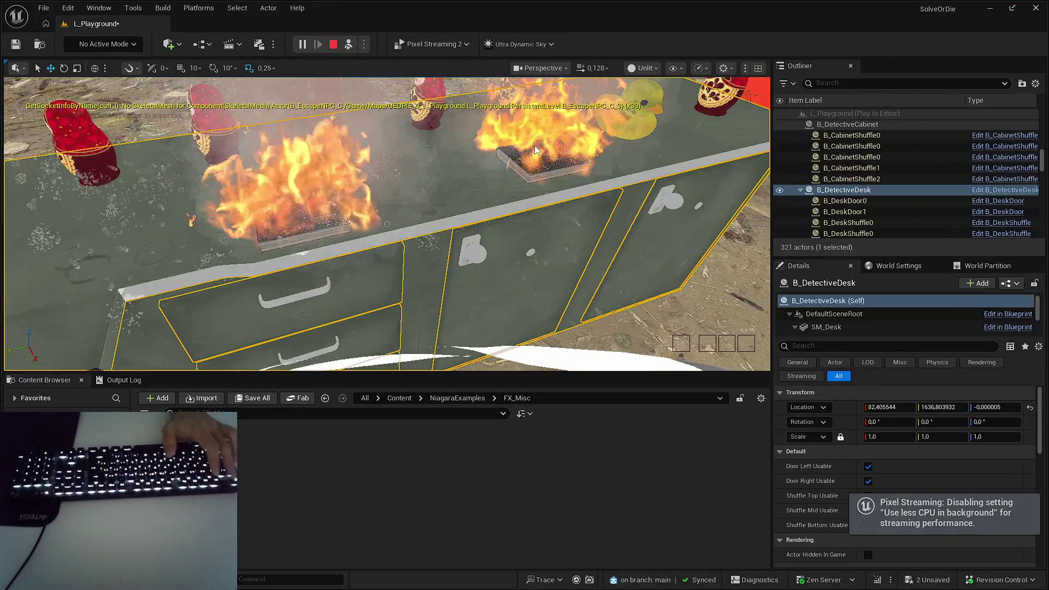
left_click(552, 153)
left_click(555, 140)
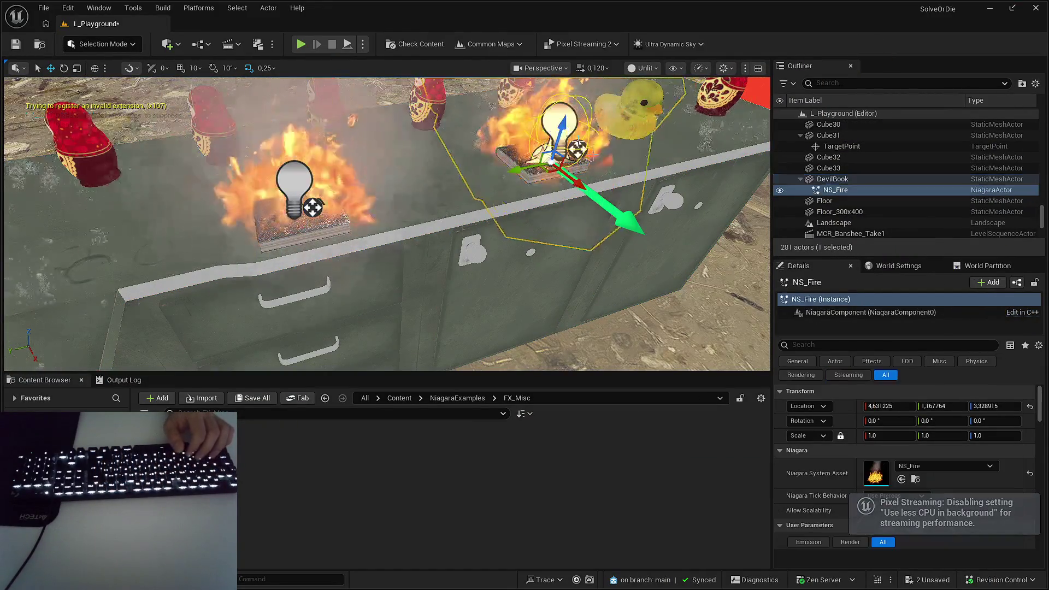
scroll(895, 432, "down", 5)
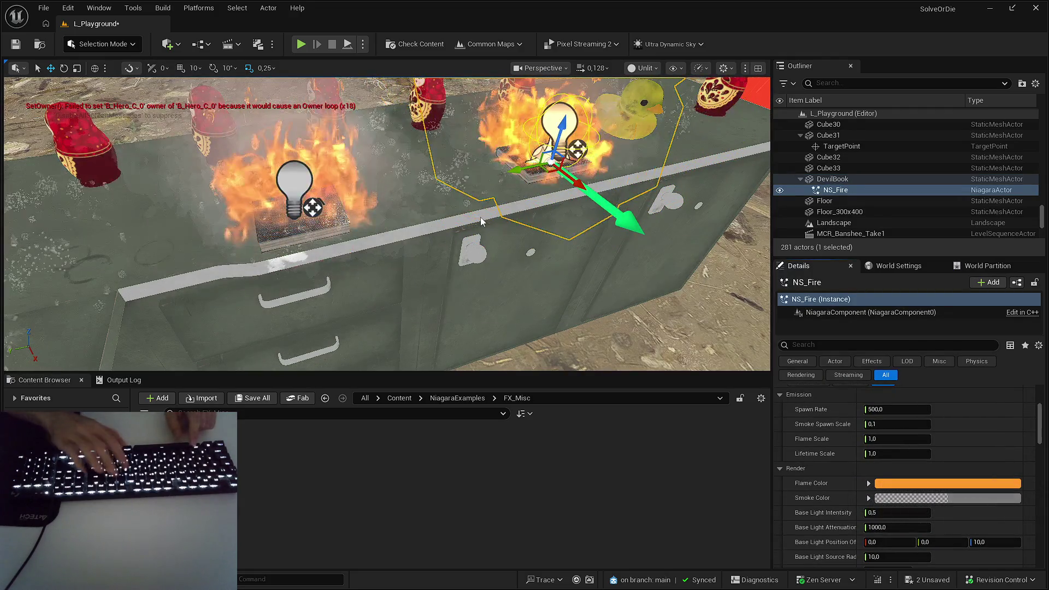
key("alt+p")
key("F11")
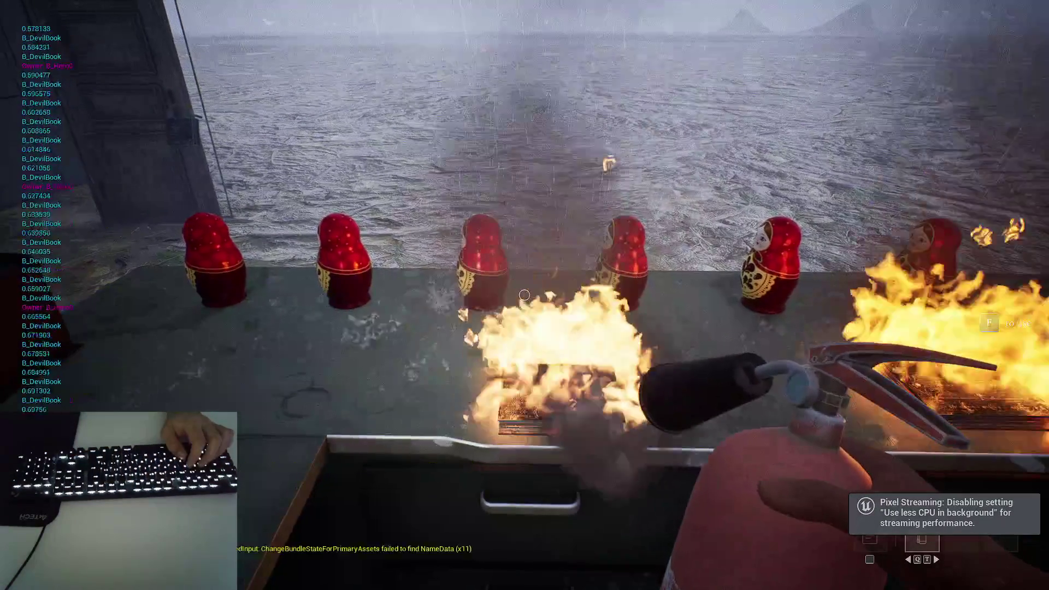
left_click_drag(524, 295, 524, 295)
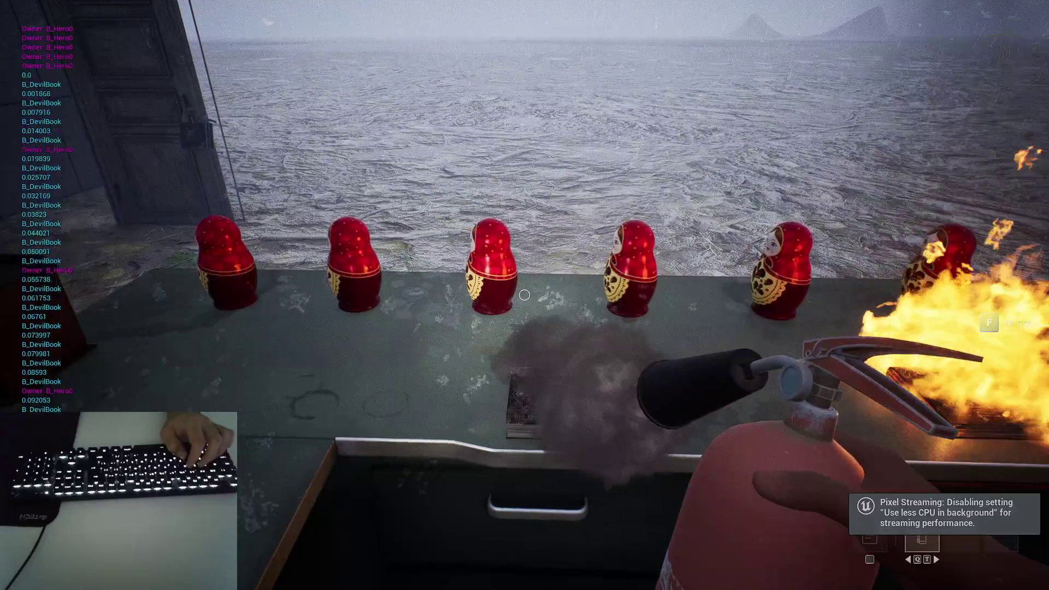
key("Escape")
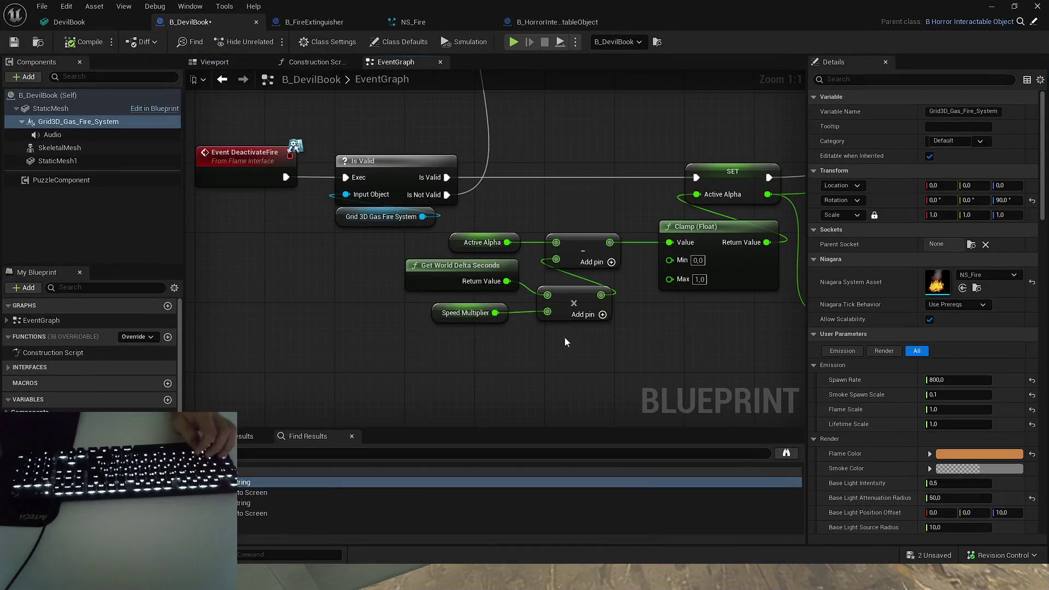
- Check the SpeedMultiplier variable's settings, then minimize the Blueprint editor to reveal the level viewport
left_click(454, 309)
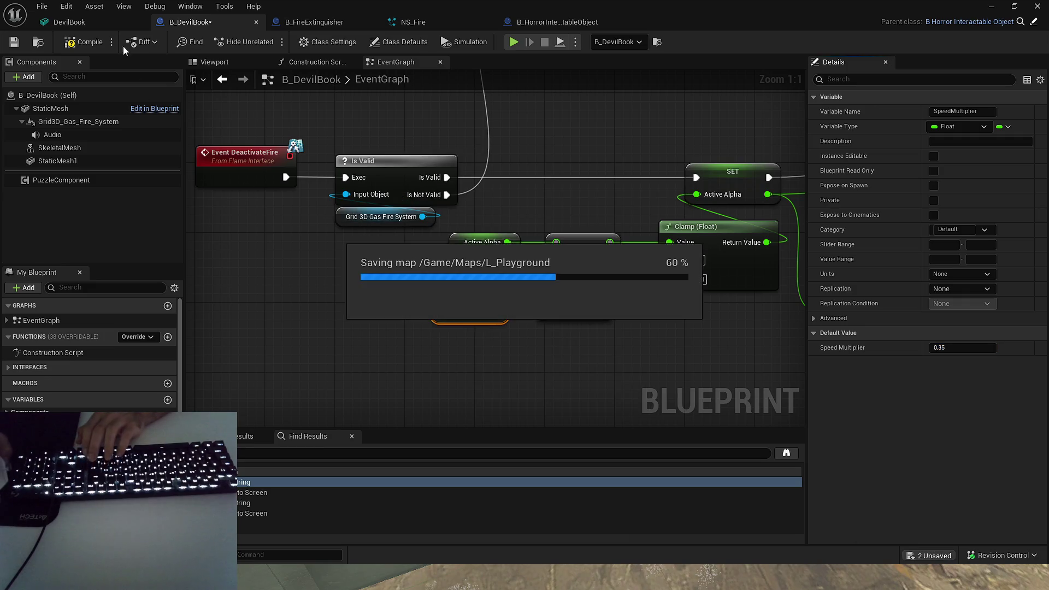
left_click(988, 6)
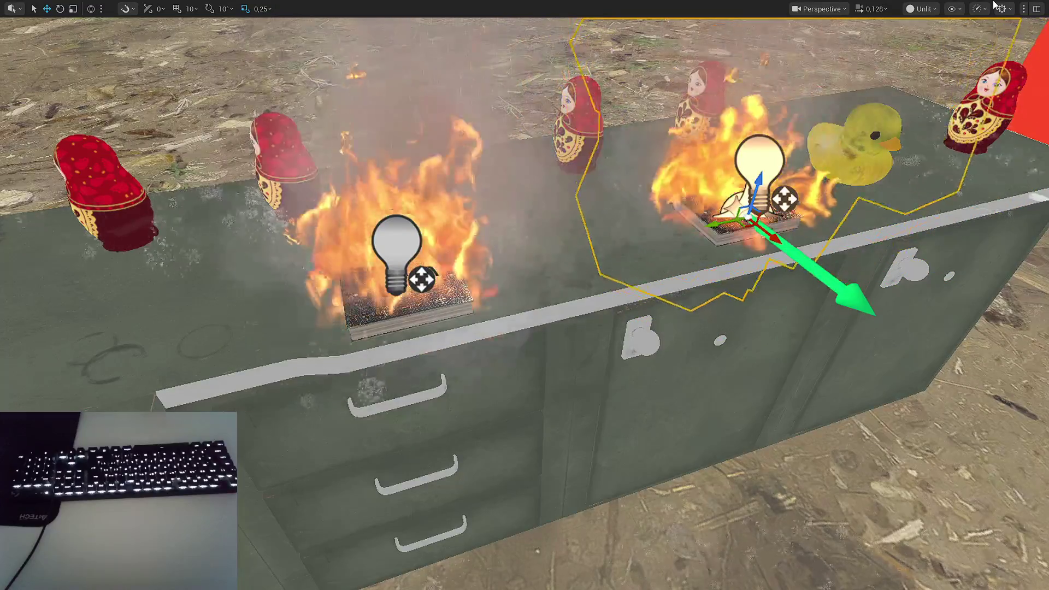
key("Down")
key("Up")
key("Up")
key("Up")
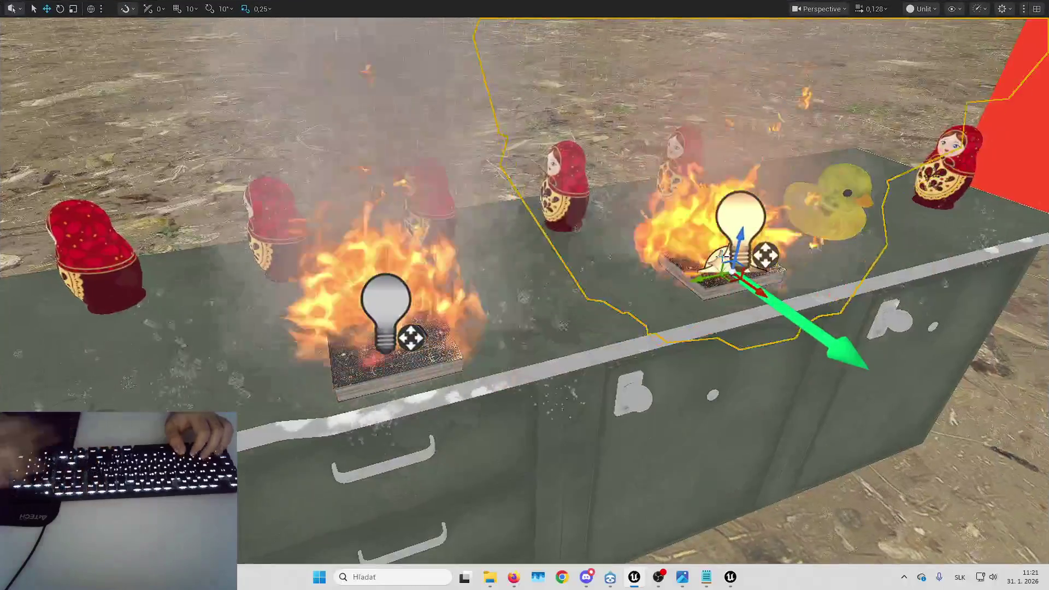
- Exit immersive mode and frame the book's NS_Fire effect, moving closer to the burning books
key("F11")
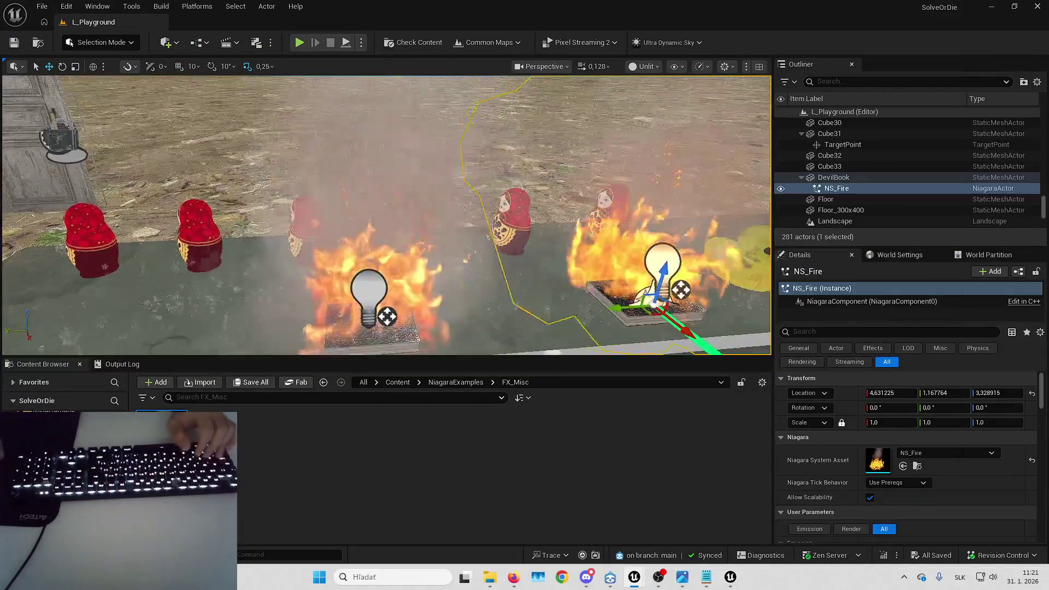
key("f")
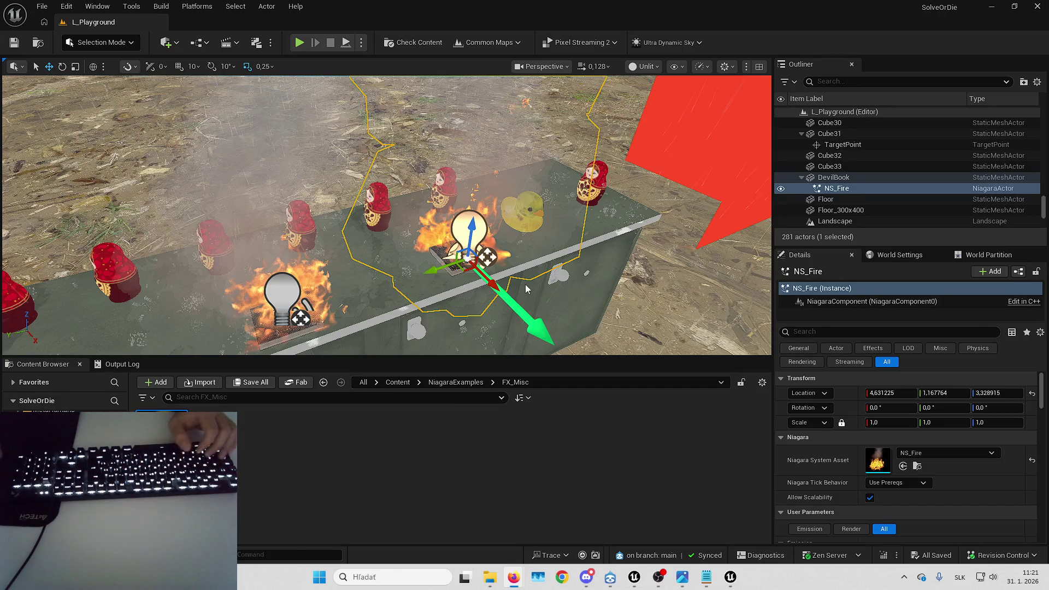
left_click_drag(526, 290, 525, 257)
key("Escape")
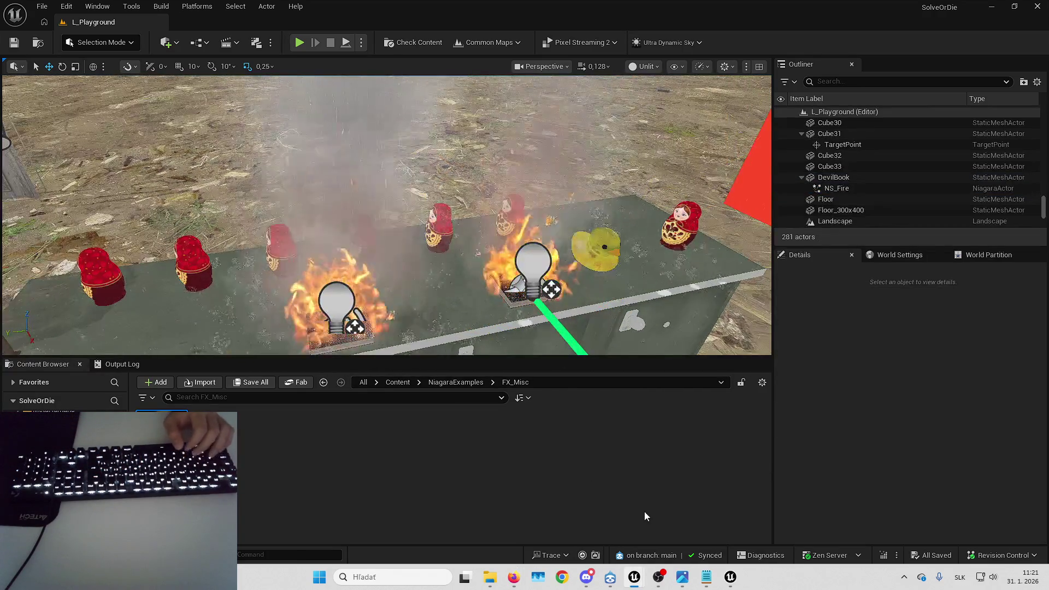